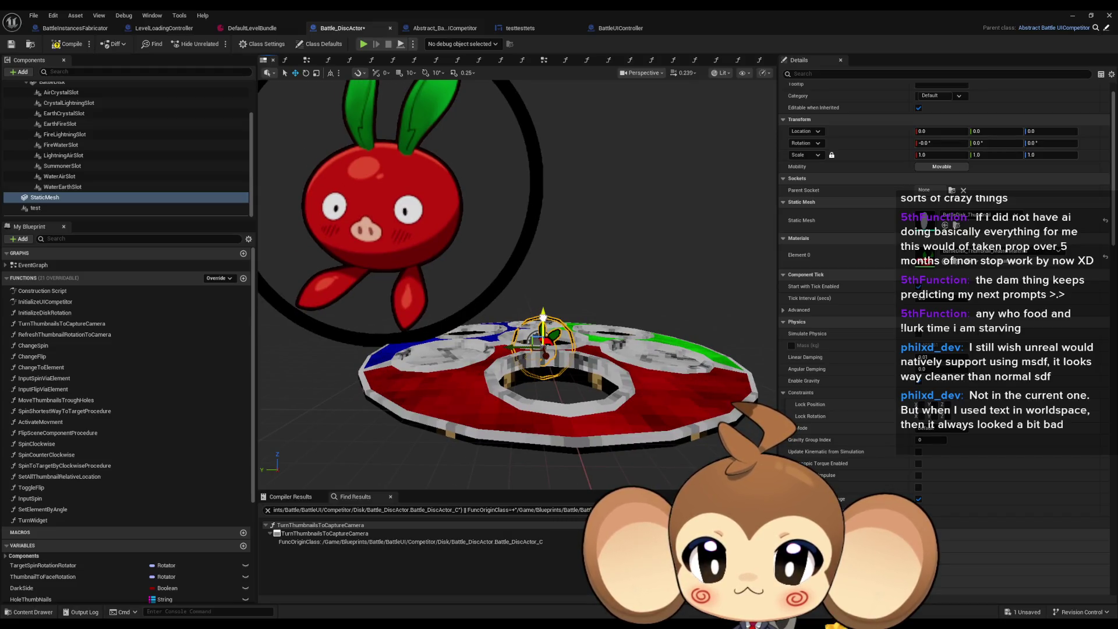
Raise the small cherry mesh, then select and frame the ring widget component.
drag(544, 313, 550, 232)
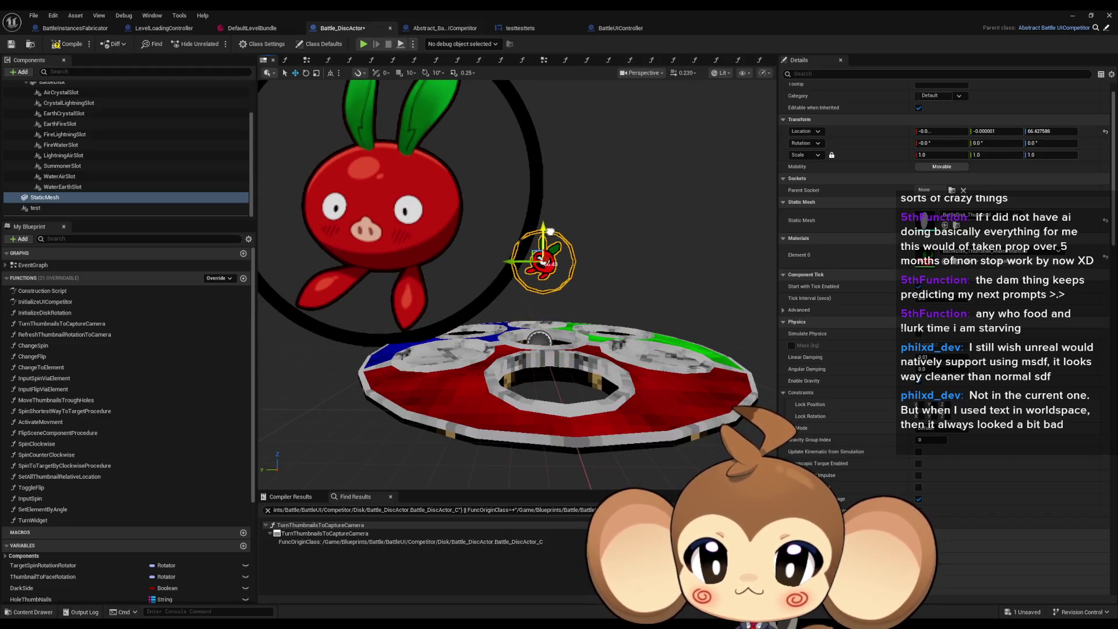
click(538, 211)
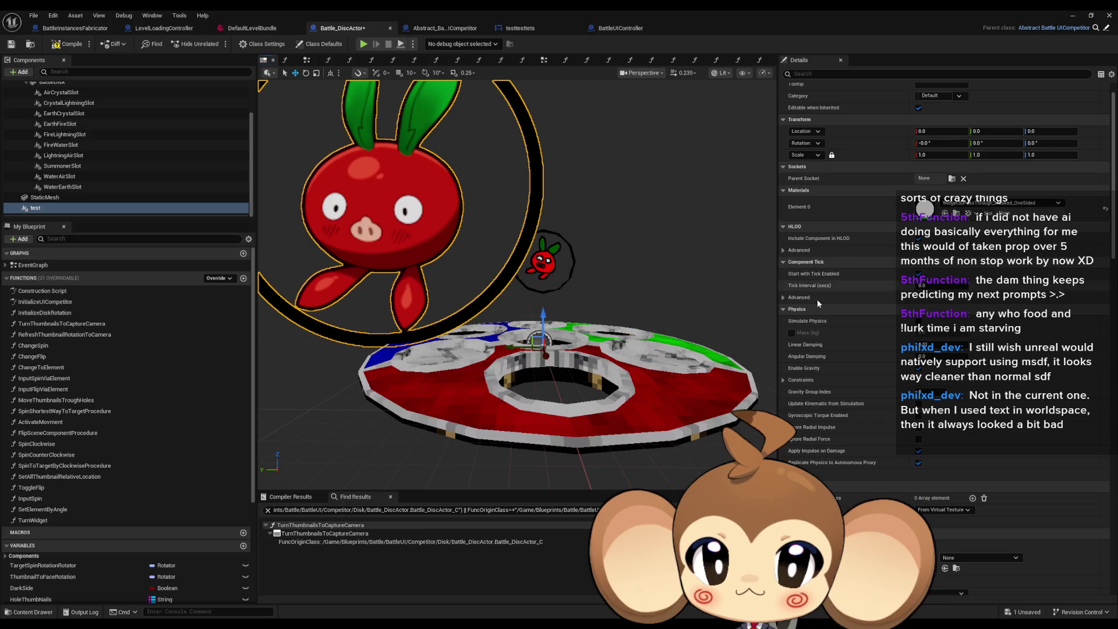
key(f)
Scale the ring widget to 0.1, then 0.2, and move it up above the disc and along Y.
click(930, 155)
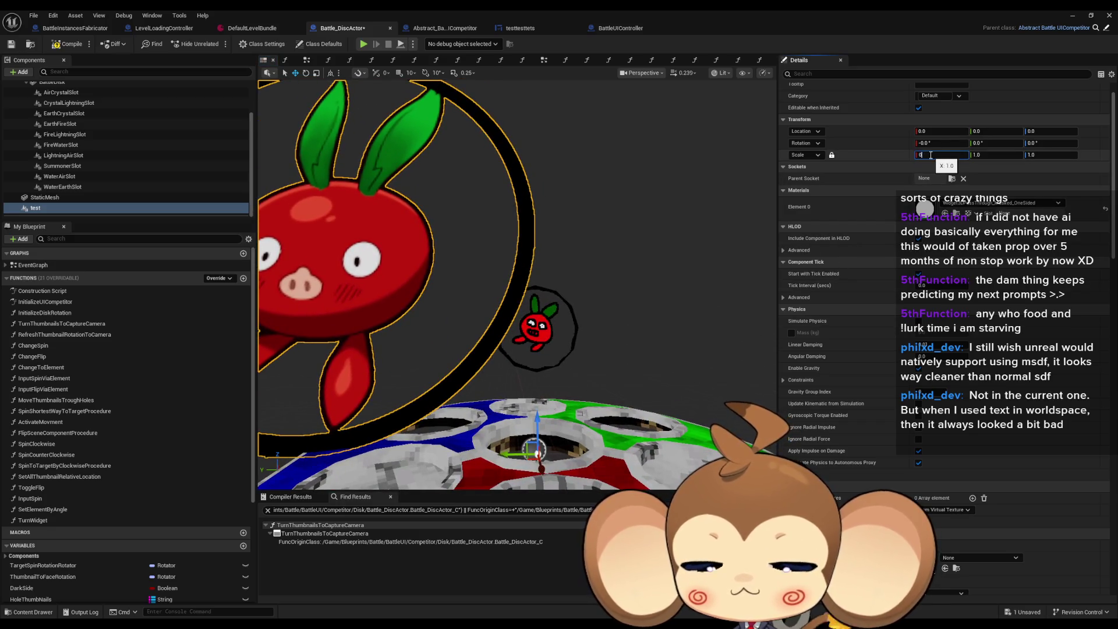
text(0.1)
key(Return)
key(f)
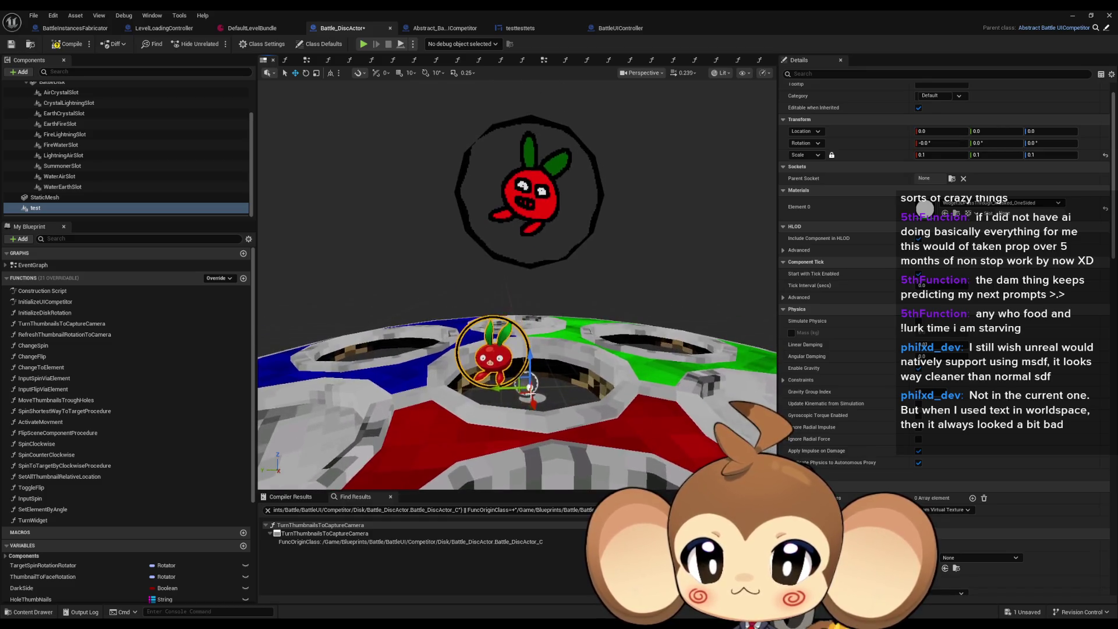
click(936, 154)
text(0.2)
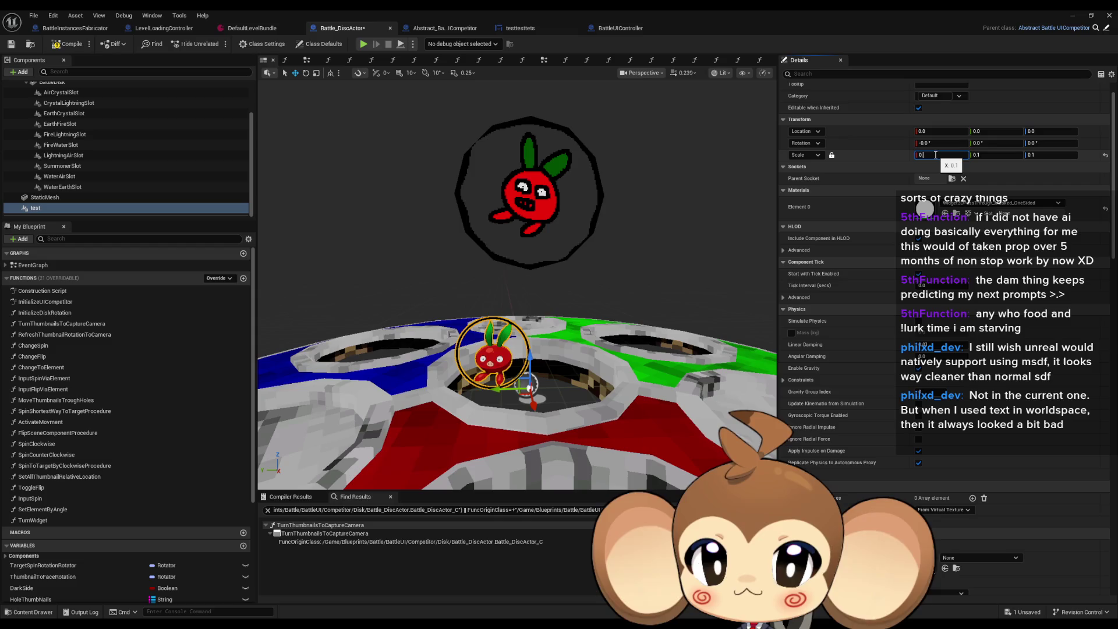
key(Return)
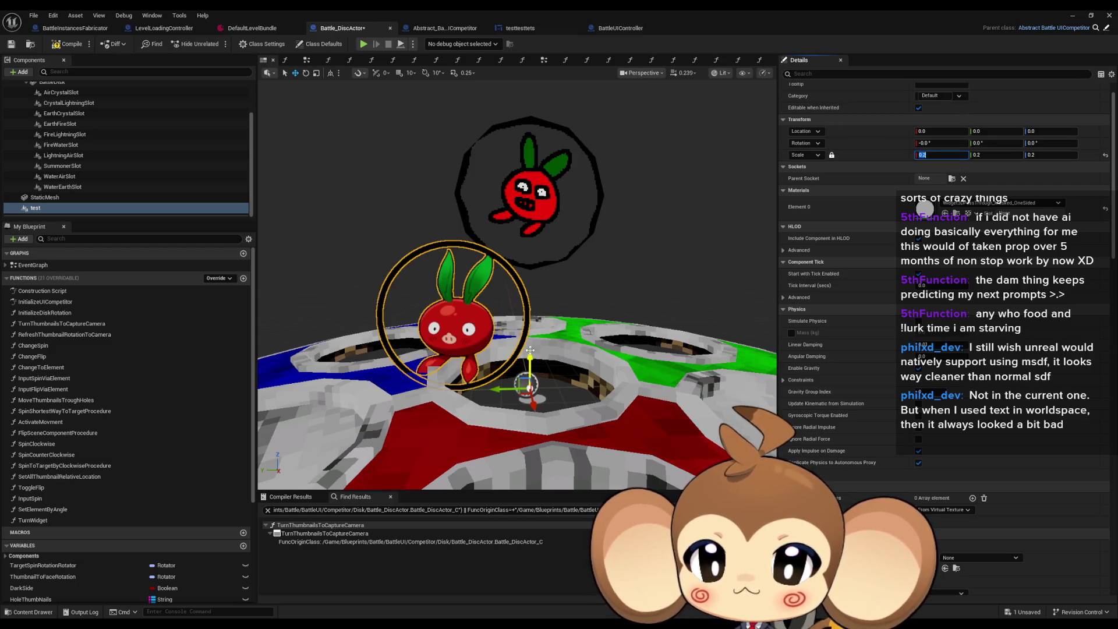
drag(531, 355, 553, 234)
drag(495, 274, 576, 270)
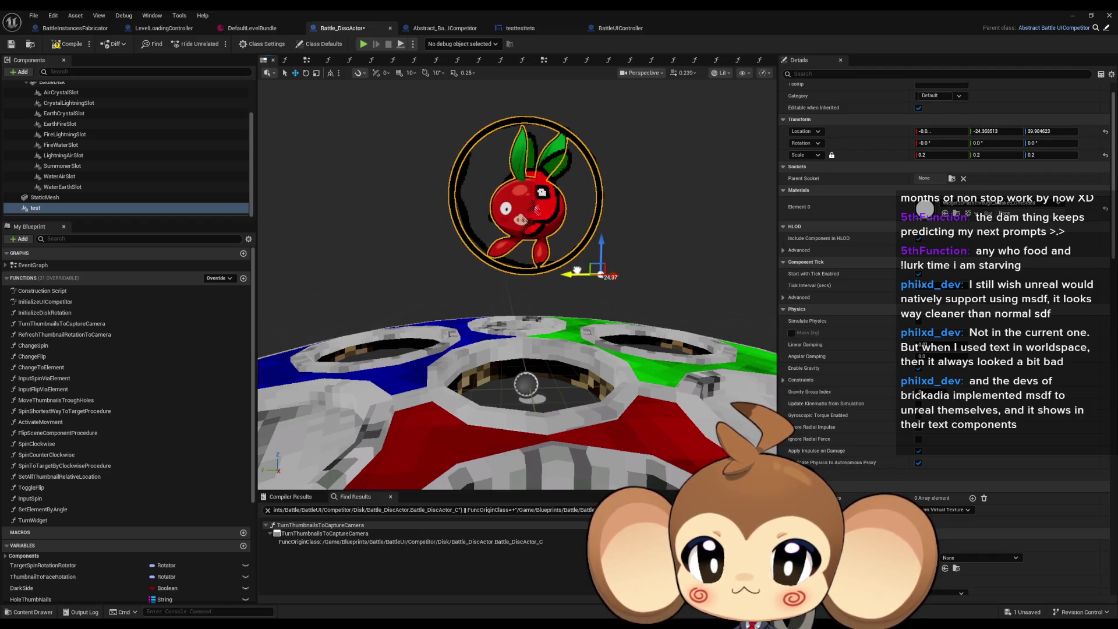
Change the ring widget's scale to 0.18, then refine it to 0.19.
scroll(576, 270, up, 5)
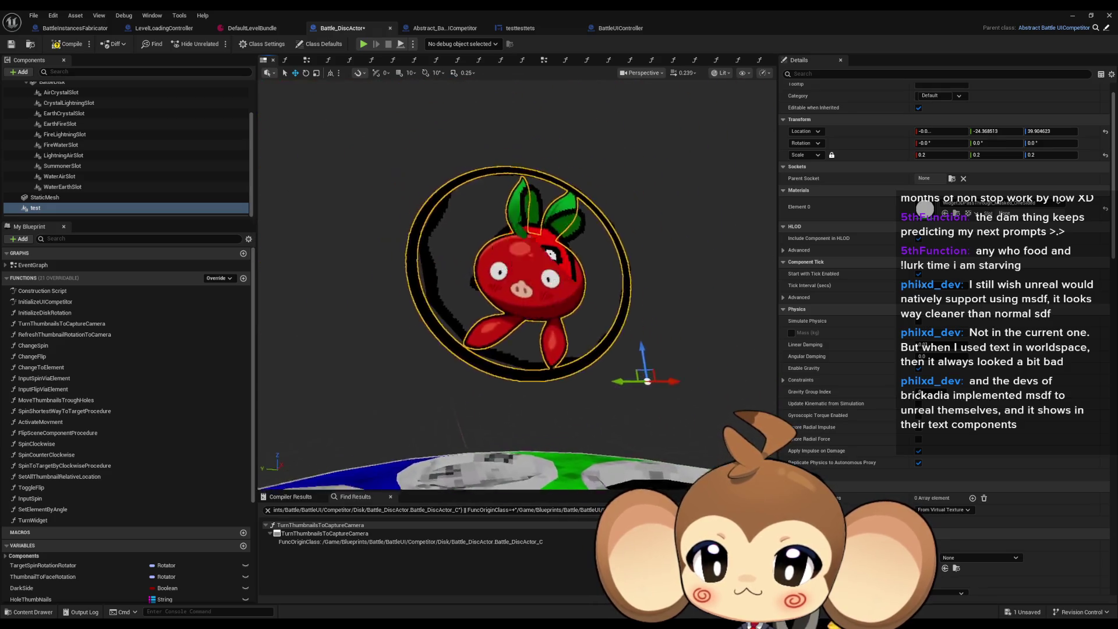
scroll(577, 270, up, 5)
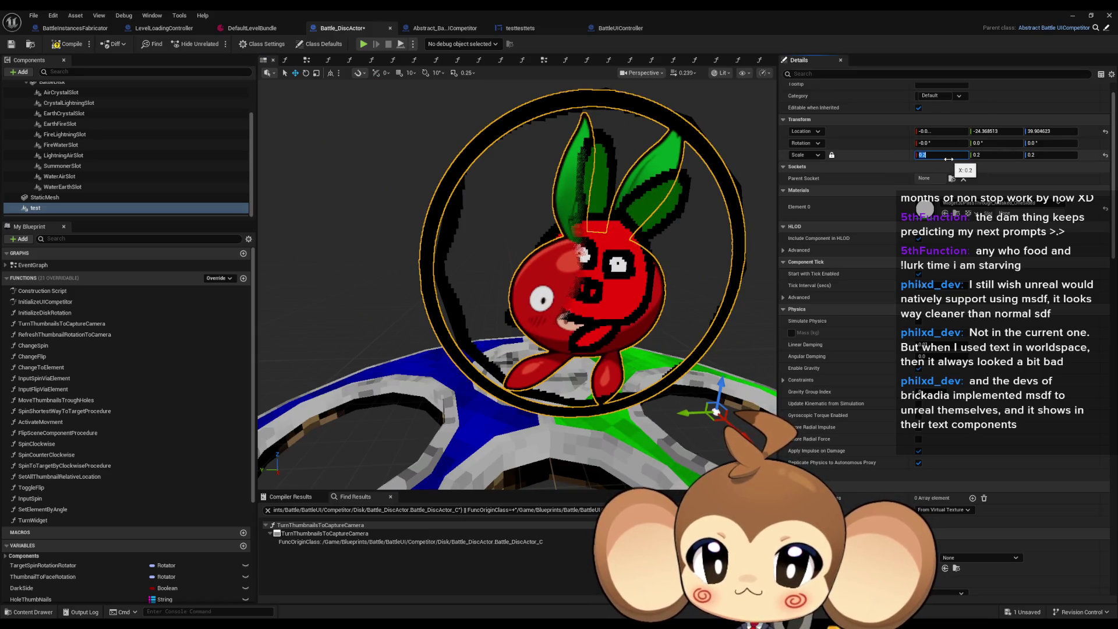
key(BackSpace)
text(0)
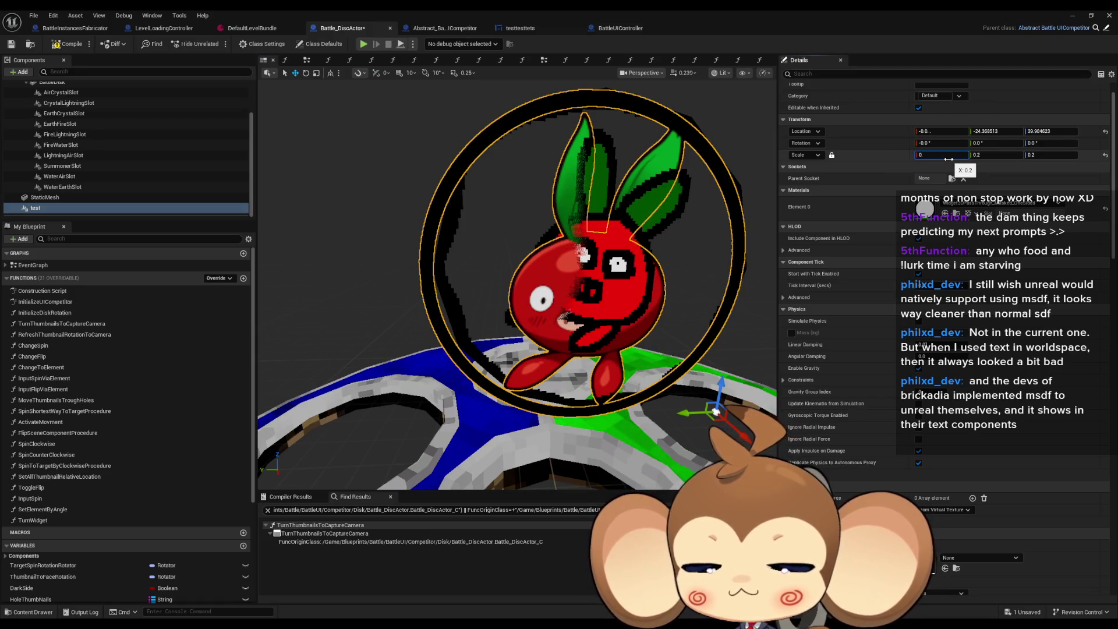
text(18)
key(Return)
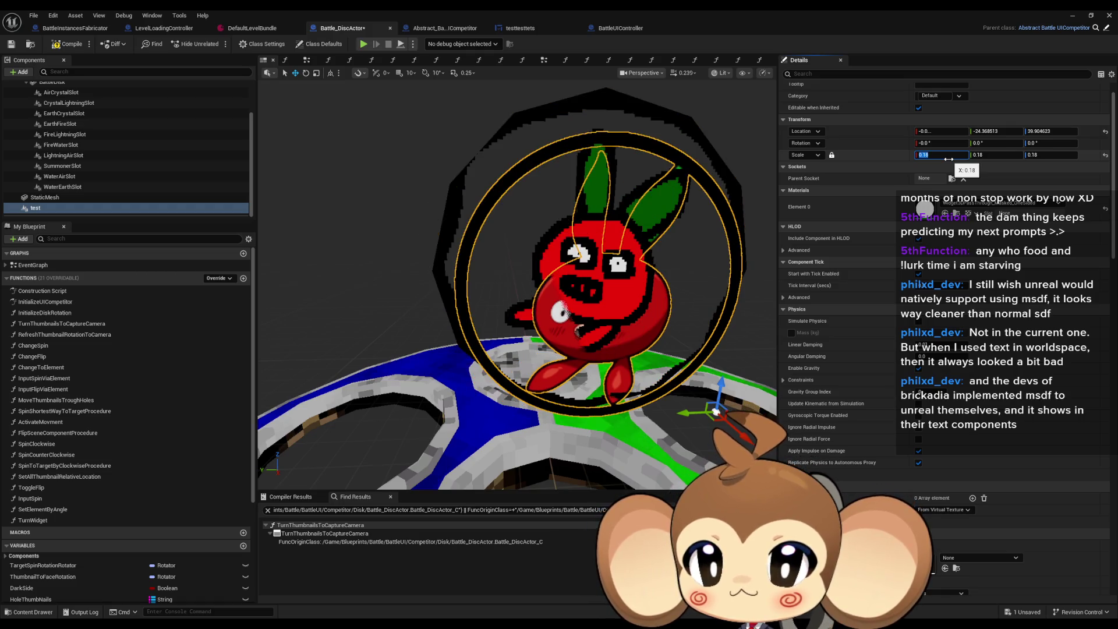
key(BackSpace)
text(9)
key(Return)
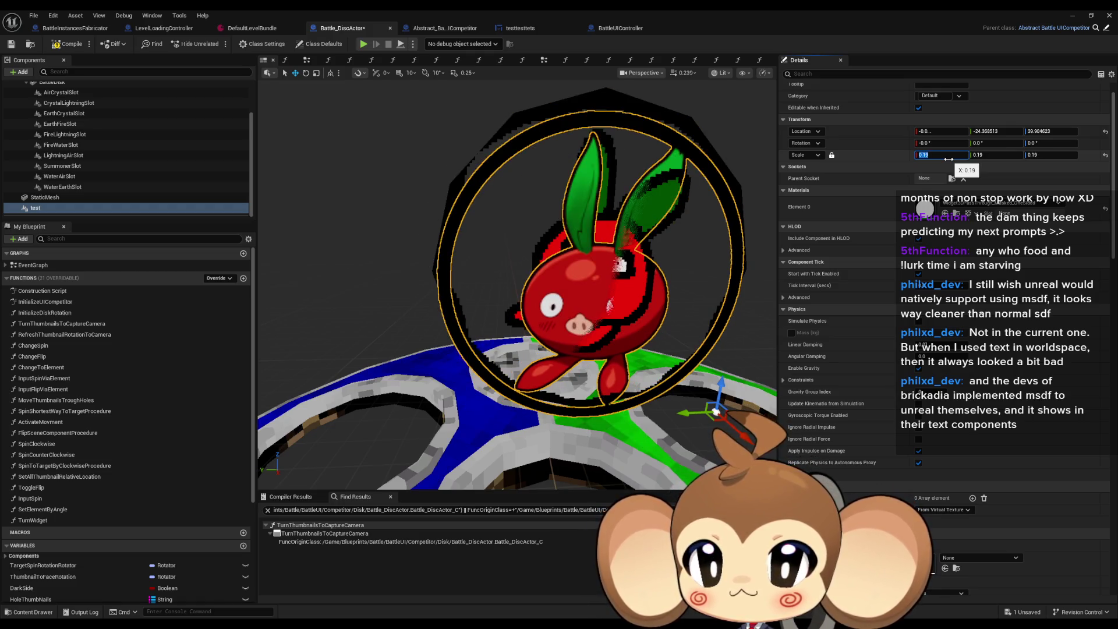
Raise the ring slightly to about Z 42 above the disc.
drag(612, 423, 582, 433)
scroll(617, 429, down, 5)
drag(563, 311, 563, 283)
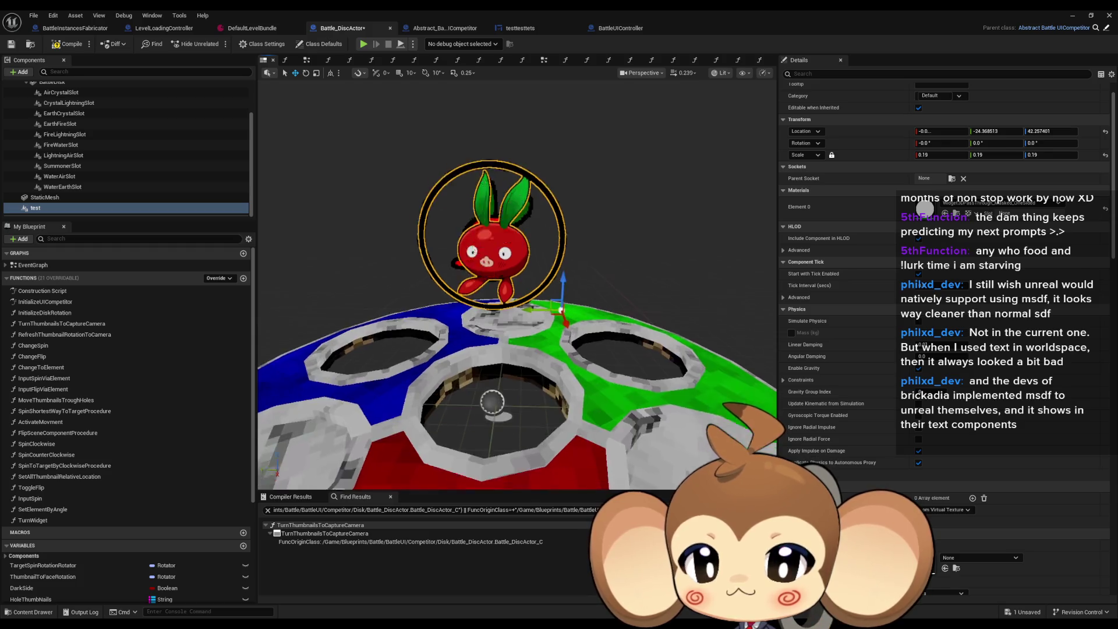
scroll(563, 283, up, 5)
scroll(563, 283, down, 5)
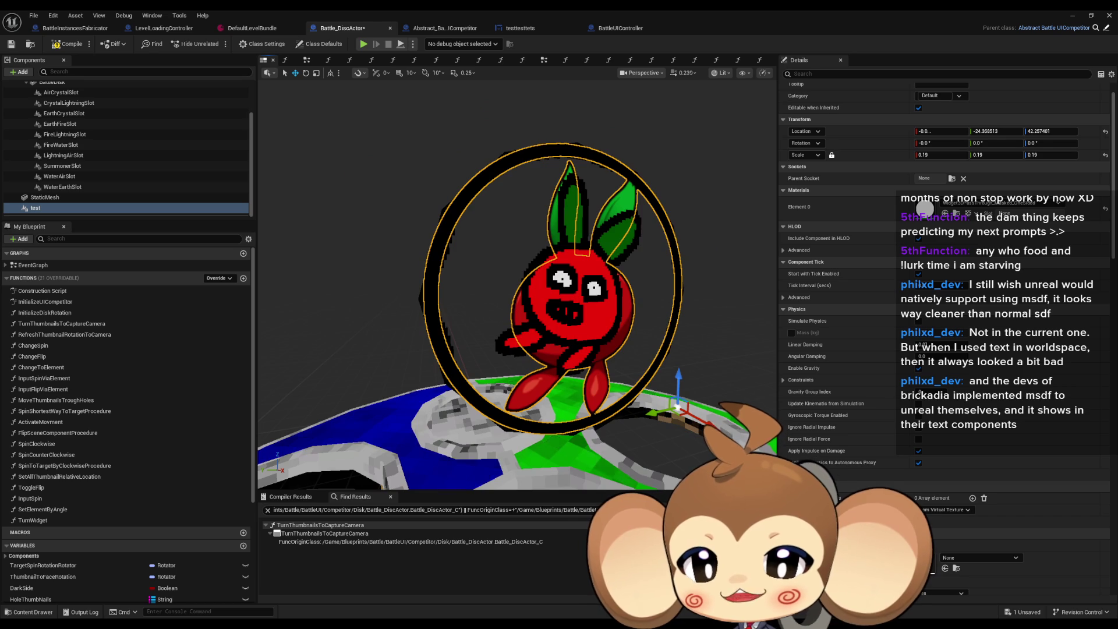
scroll(516, 314, down, 5)
drag(516, 315, 524, 273)
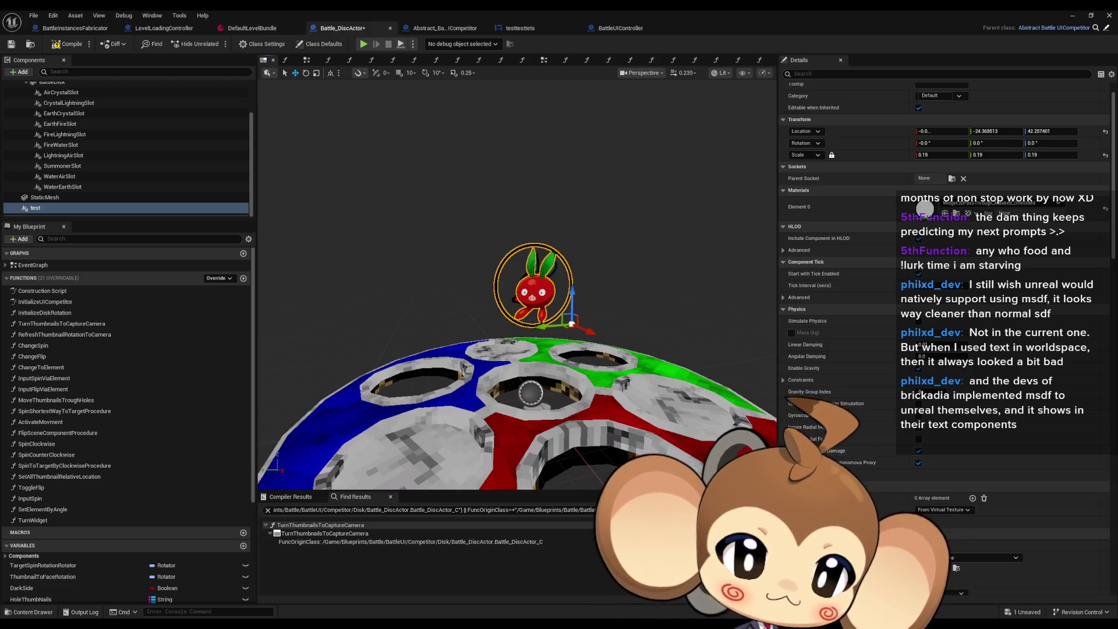
Set the ring widget's pivot to X 0.5 and Y 0.5, then drag it up and left.
scroll(980, 508, down, 10)
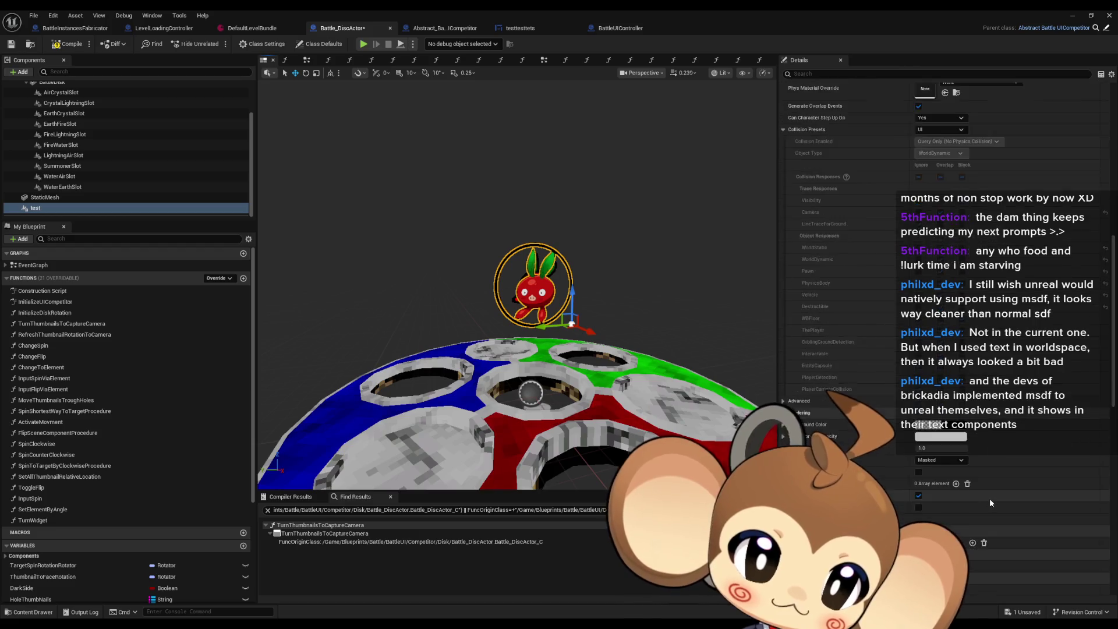
scroll(990, 497, down, 5)
click(941, 443)
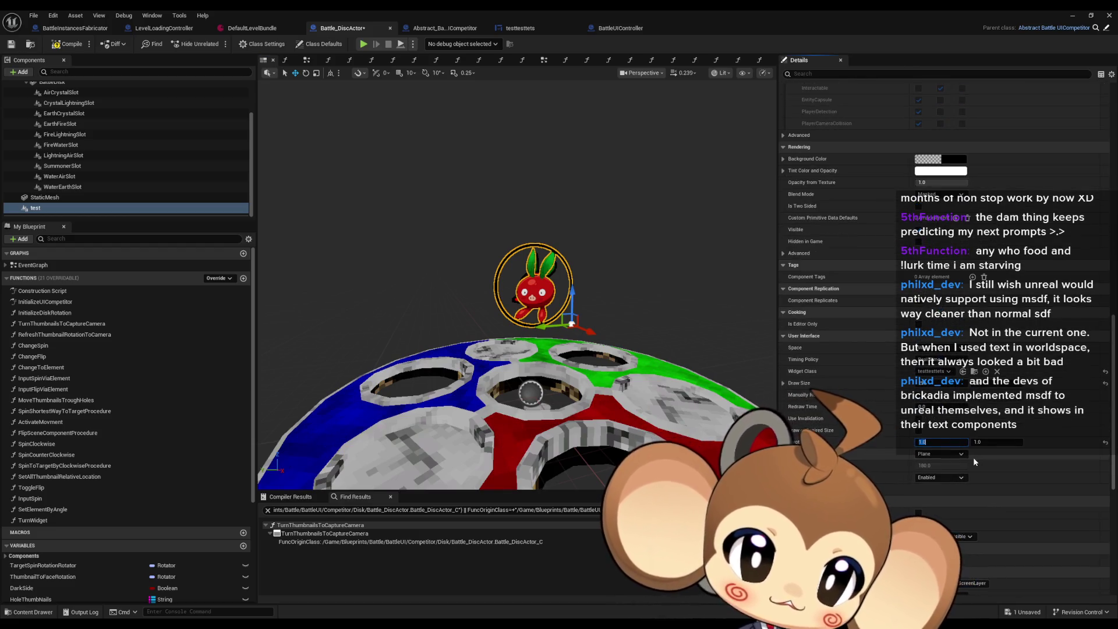
text(0.5)
key(Tab)
text(0.)
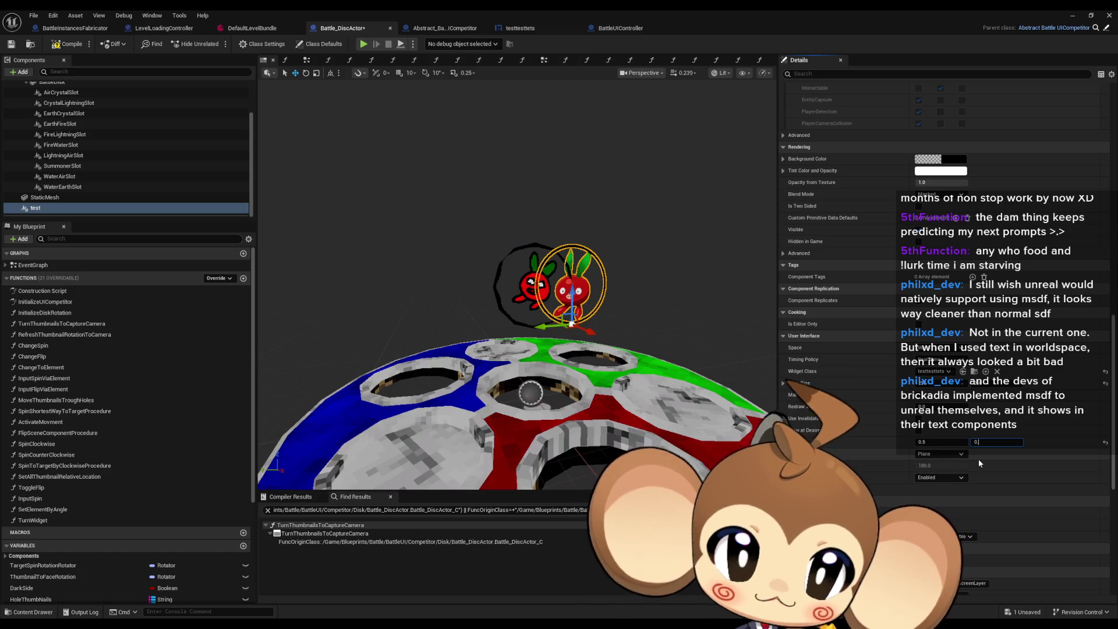
text(5)
key(Return)
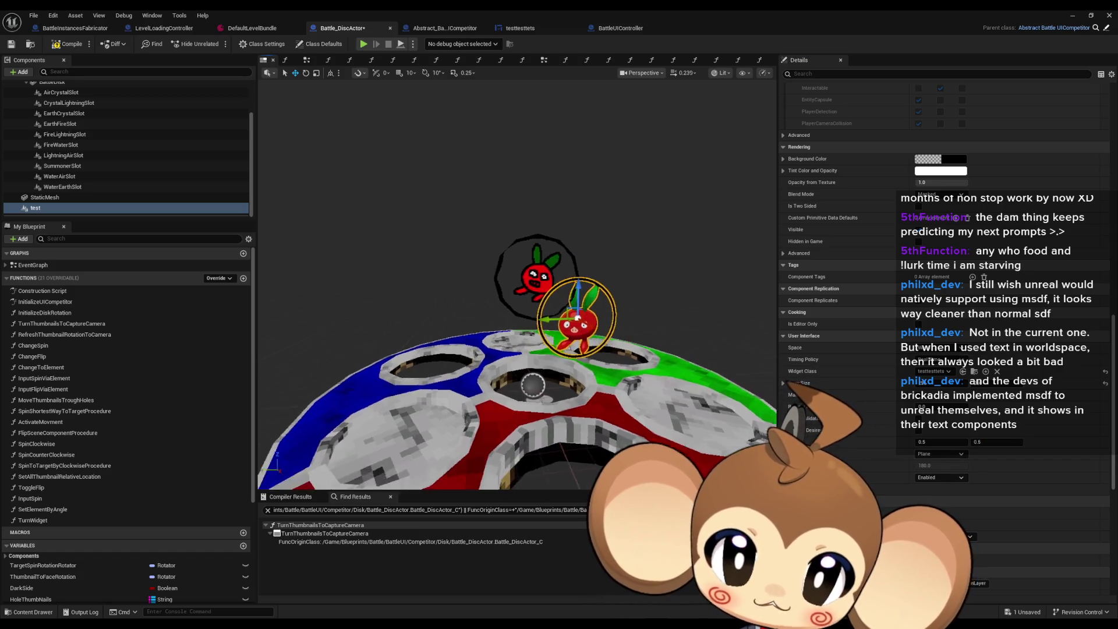
scroll(538, 285, up, 5)
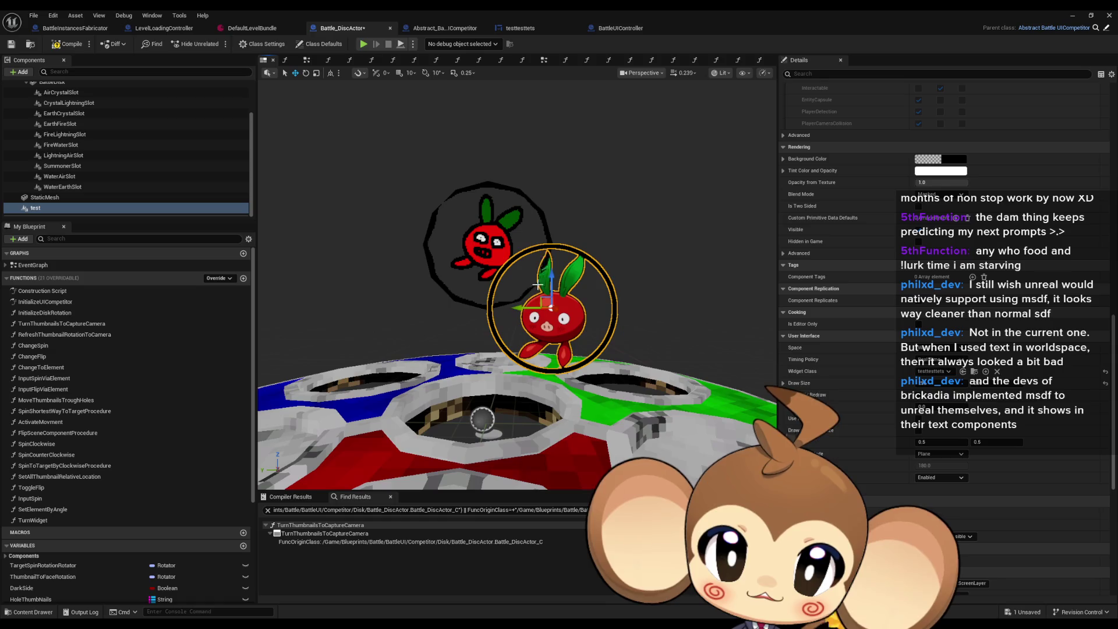
drag(538, 284, 473, 225)
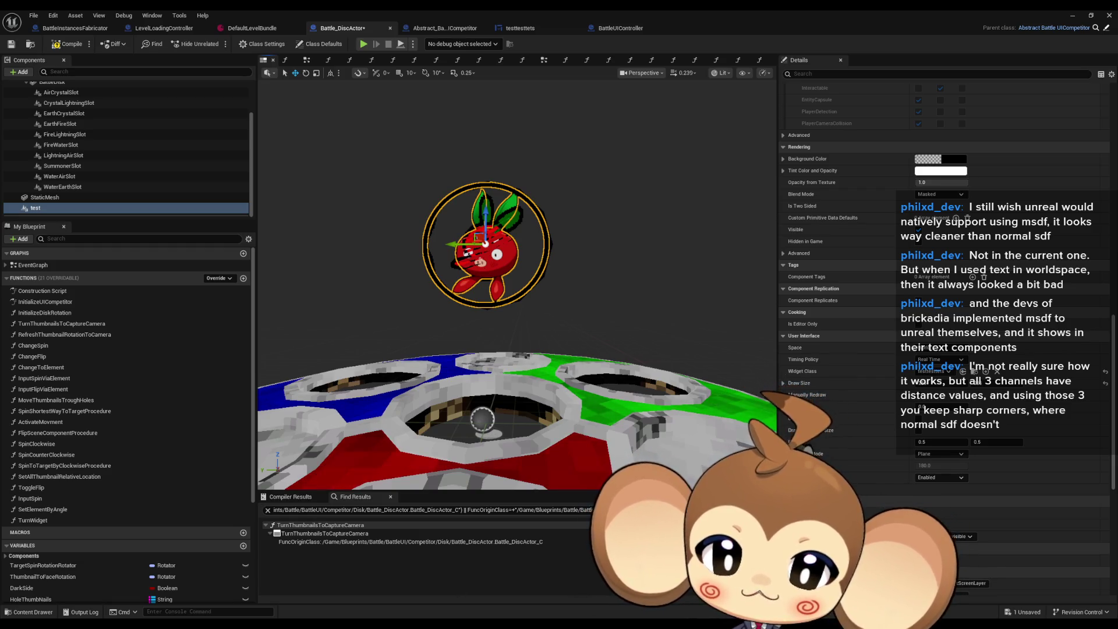
Close the testtesttets widget editor, save all assets, and open Battle_ThumbNail_Widget.
mouse_move(460, 626)
click(539, 26)
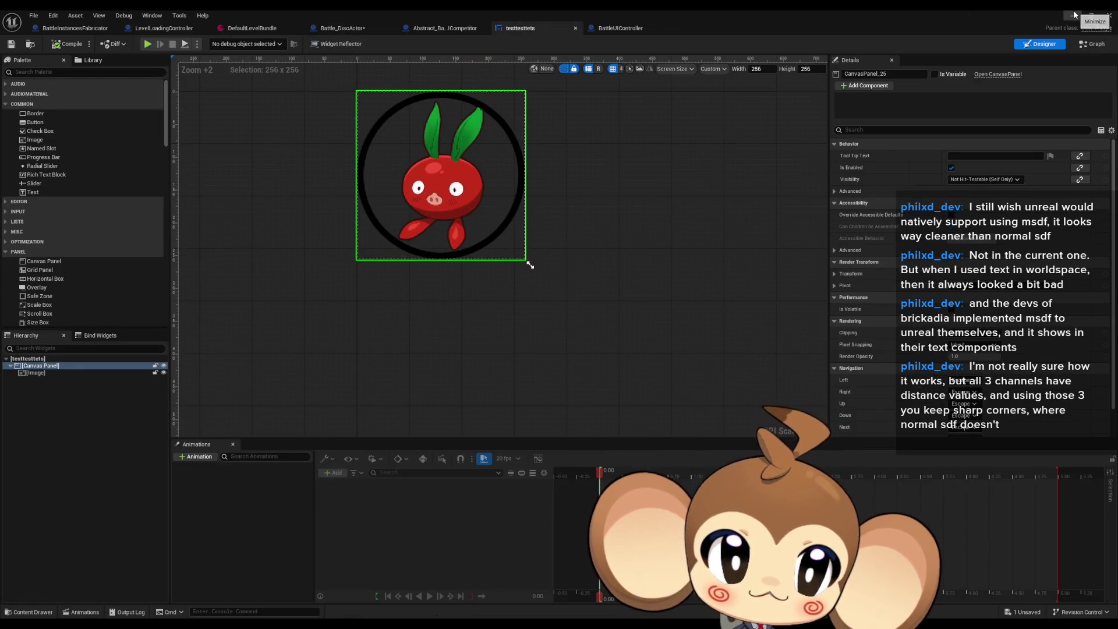
click(1109, 16)
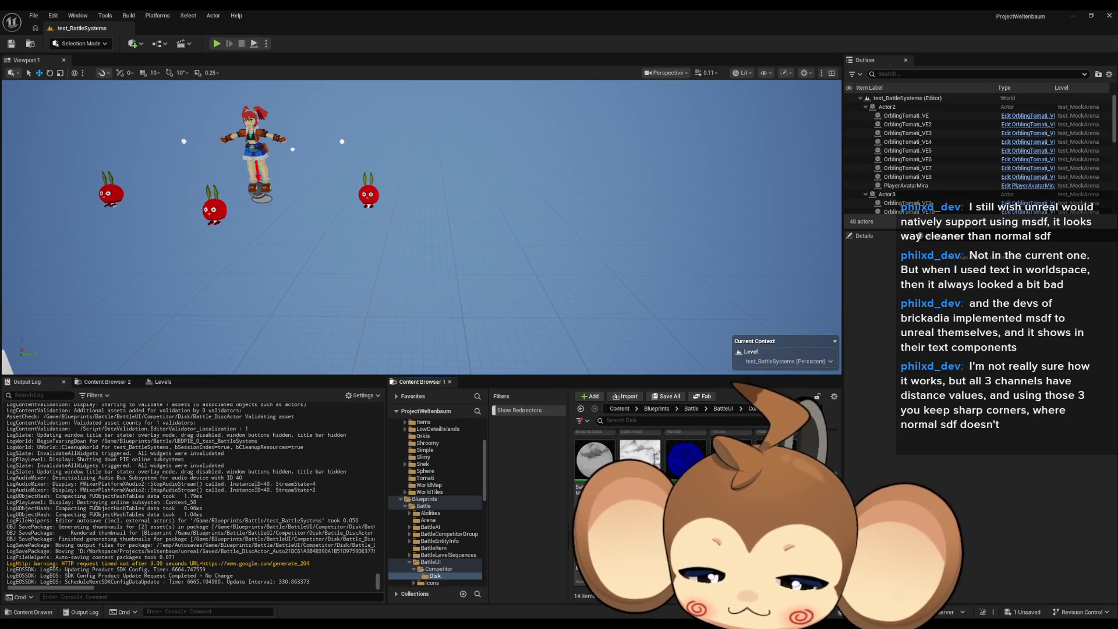
key(ctrl+s)
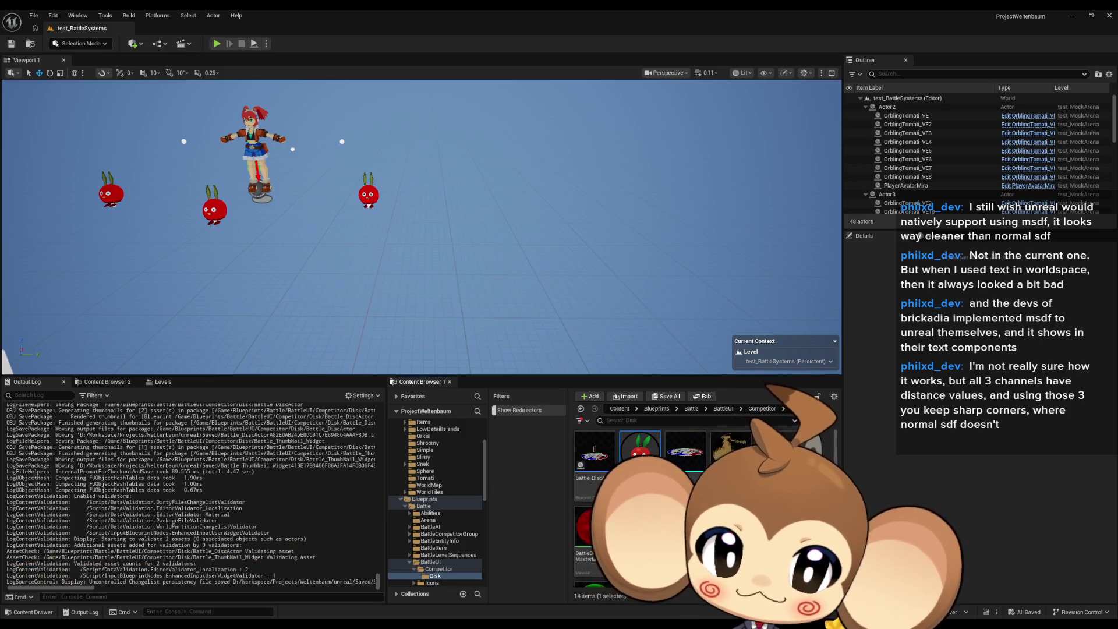
double_click(639, 448)
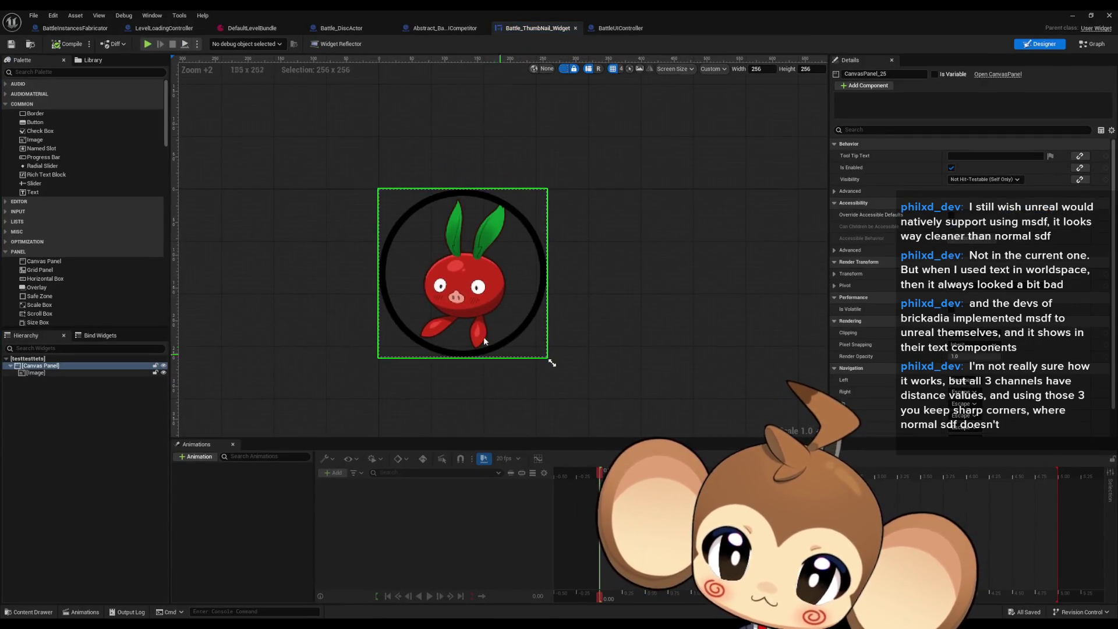
scroll(483, 285, up, 3)
click(500, 291)
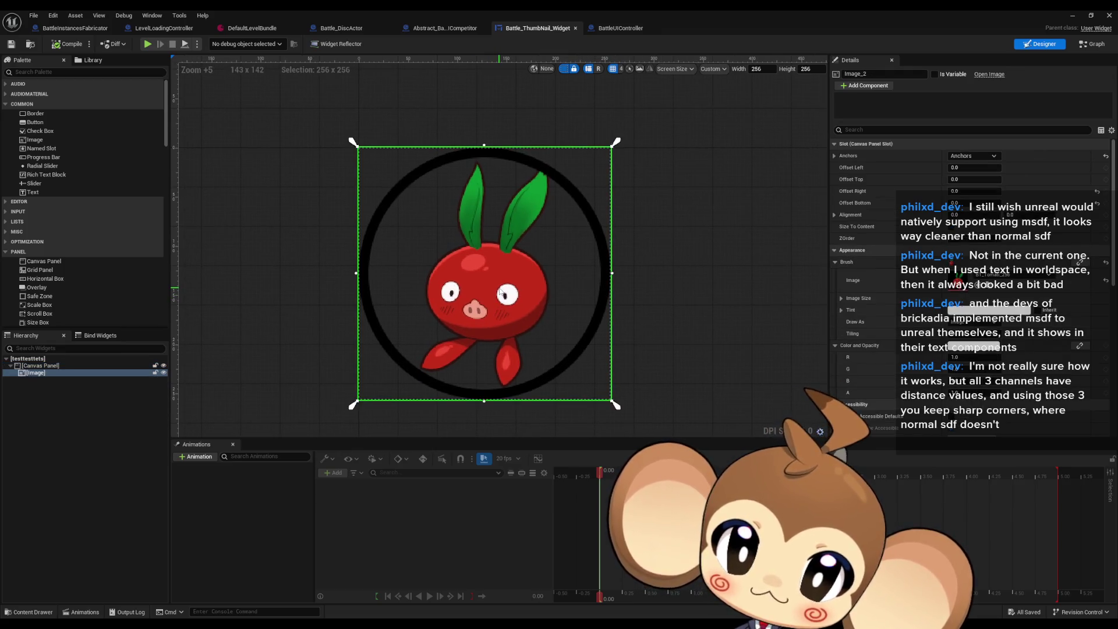
click(42, 366)
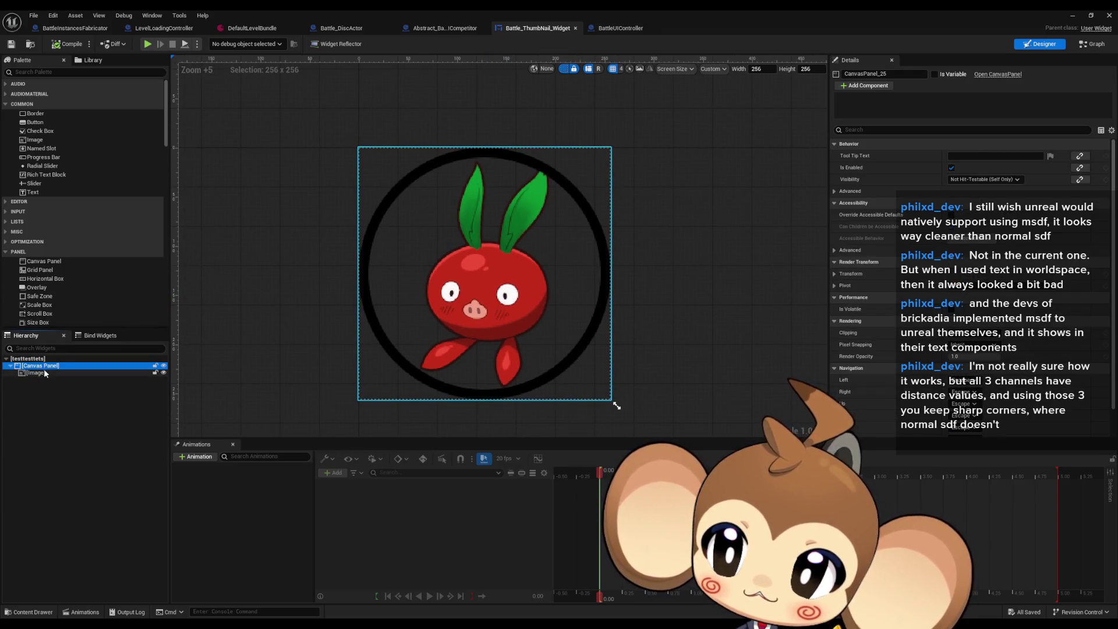
click(36, 373)
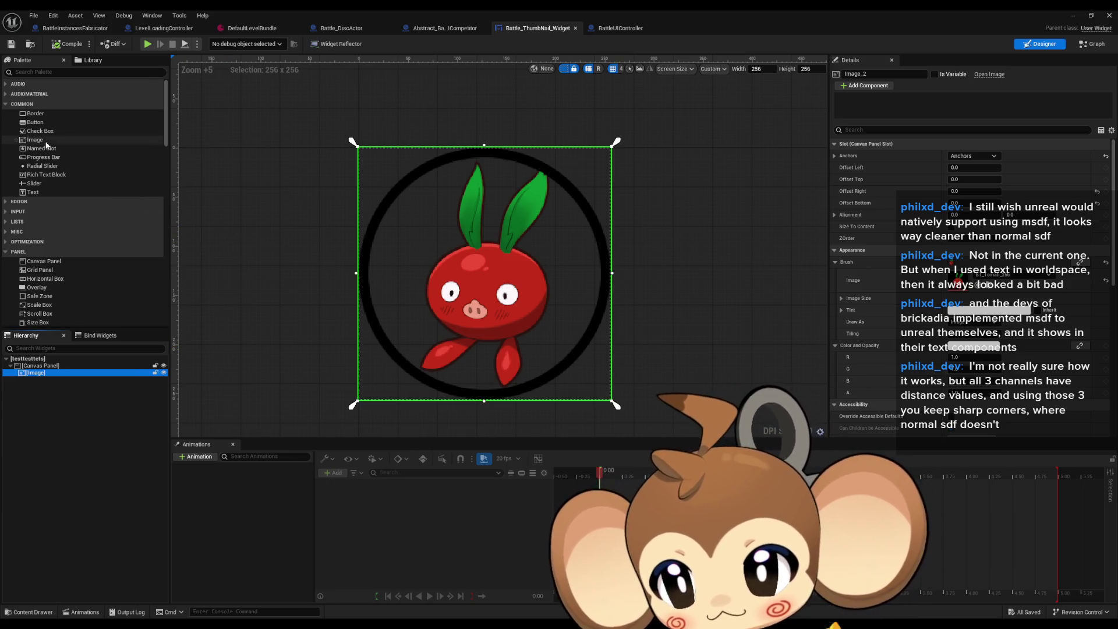
Add a white Image element over the cherry and expand its Render Transform settings.
mouse_move(47, 142)
mouse_down()
mouse_move(373, 224)
mouse_move(382, 202)
mouse_move(385, 226)
mouse_up()
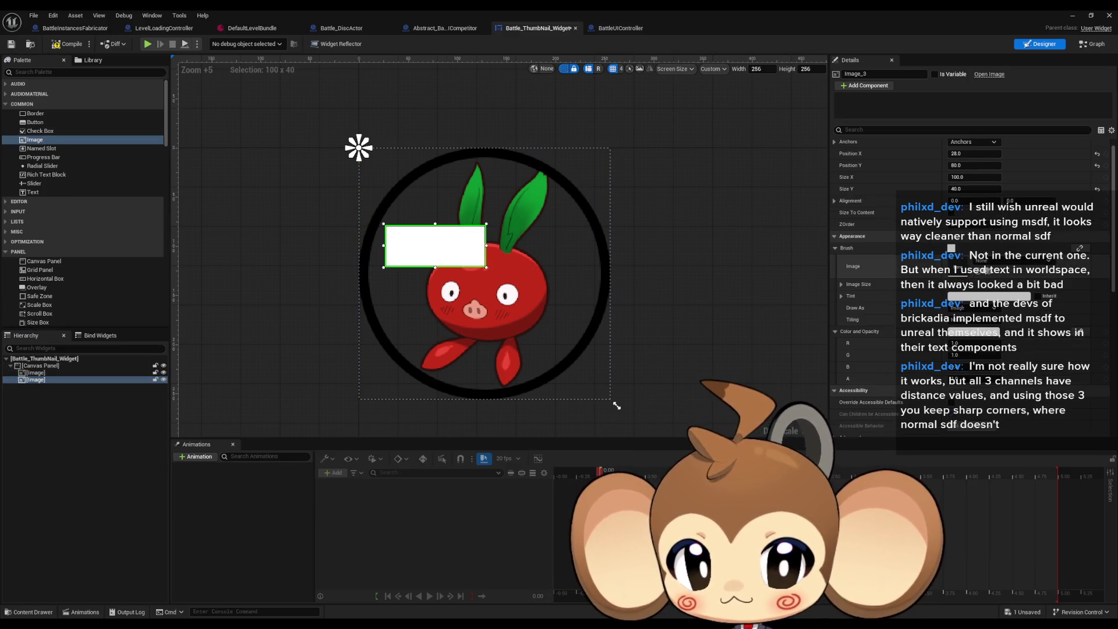
scroll(973, 266, down, 1)
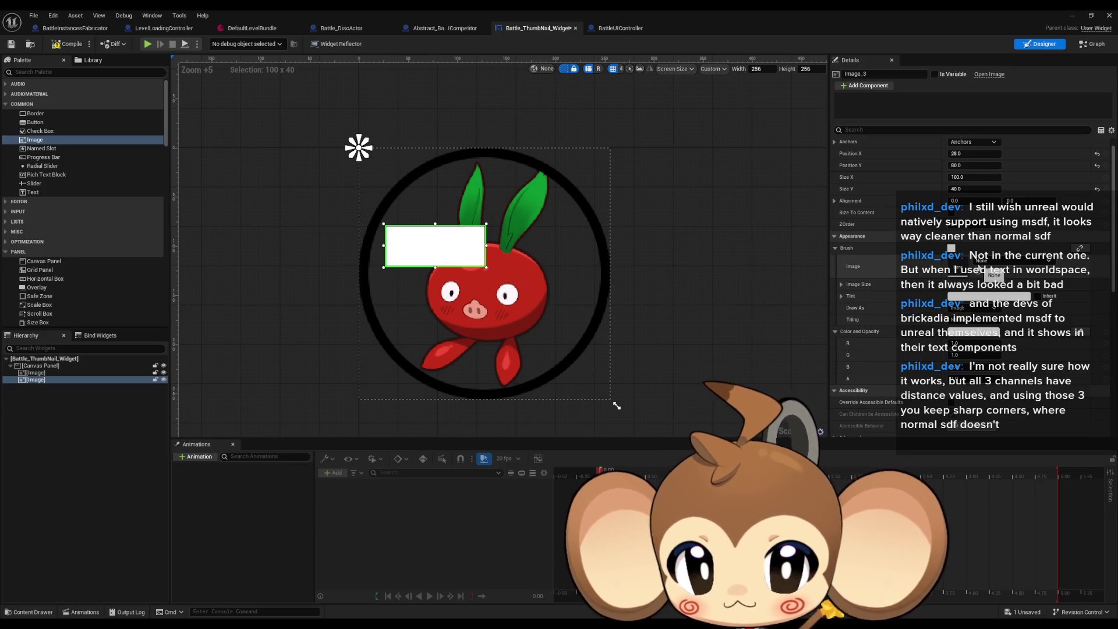
scroll(974, 266, down, 4)
scroll(974, 266, down, 5)
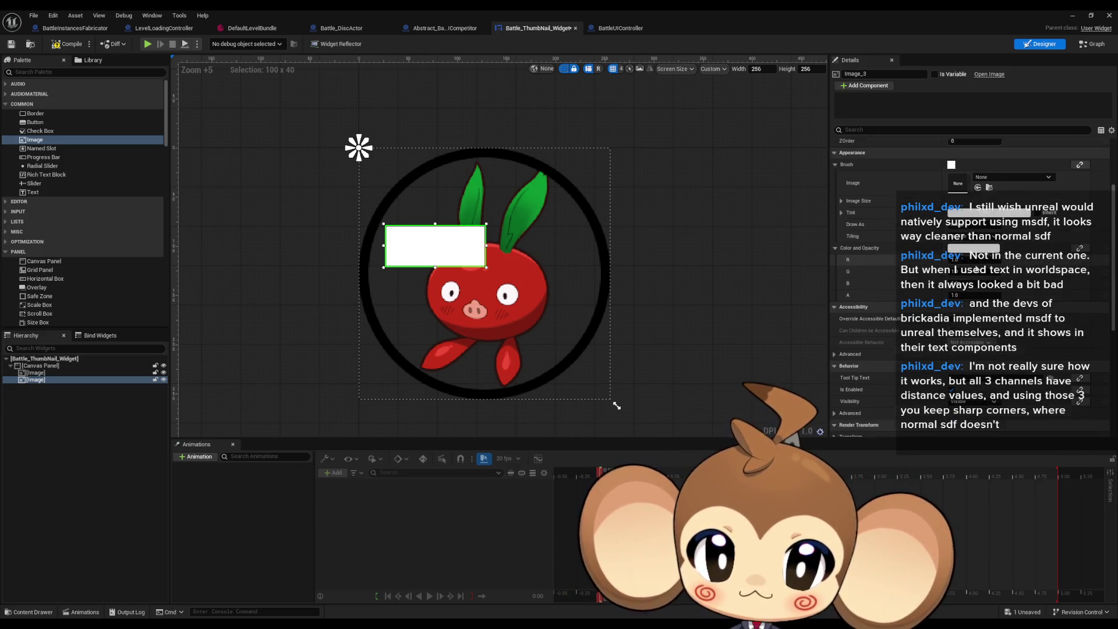
scroll(975, 269, down, 3)
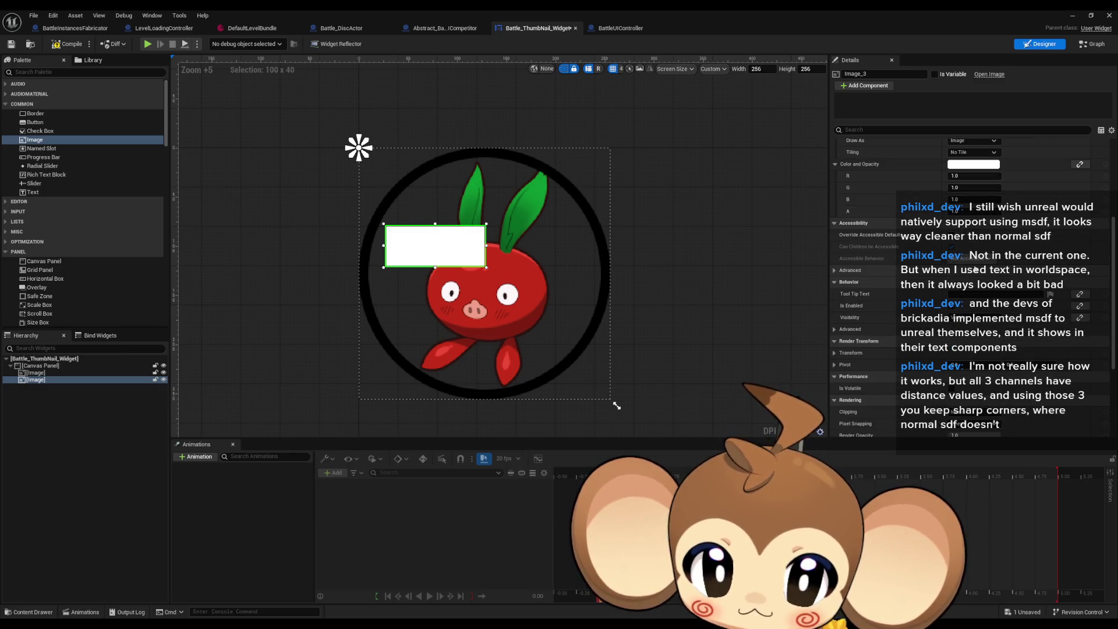
scroll(975, 269, down, 4)
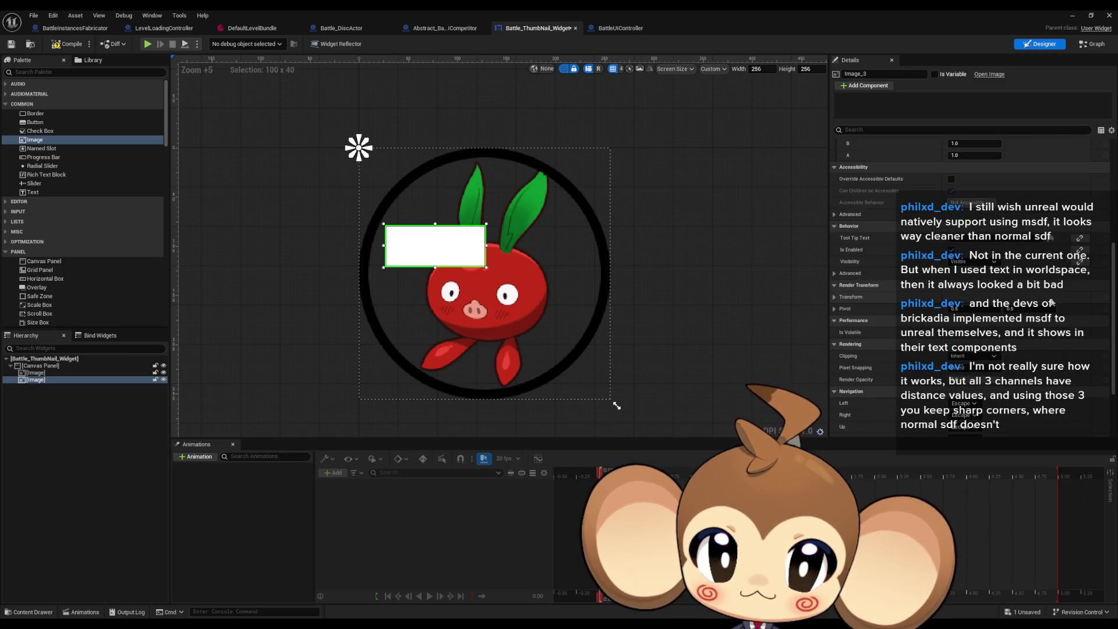
scroll(1050, 302, up, 17)
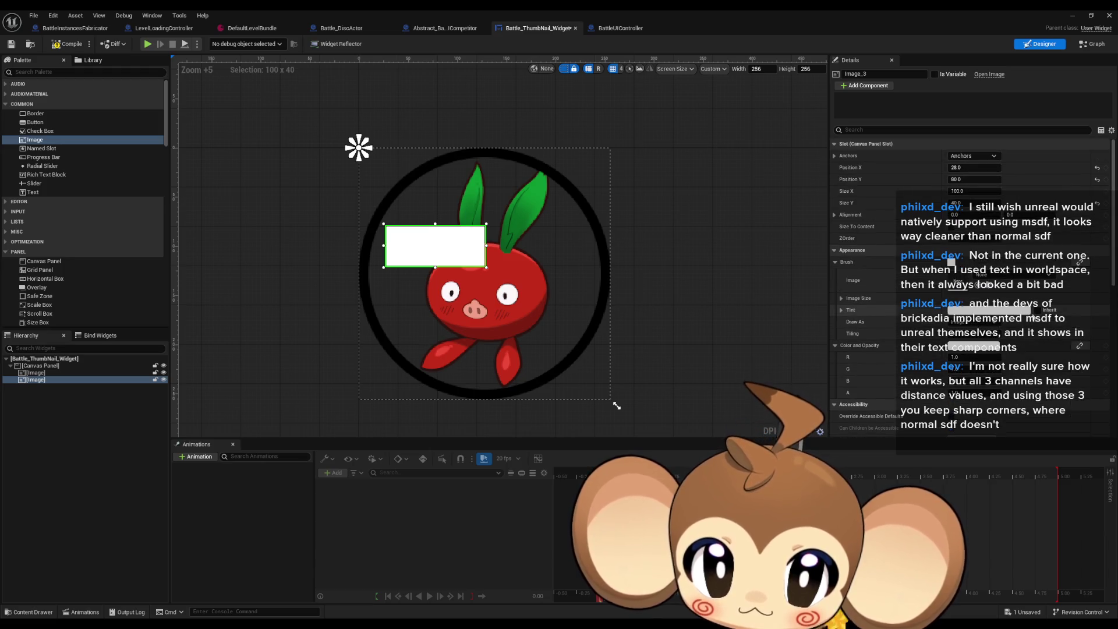
scroll(969, 279, down, 4)
scroll(1031, 318, down, 4)
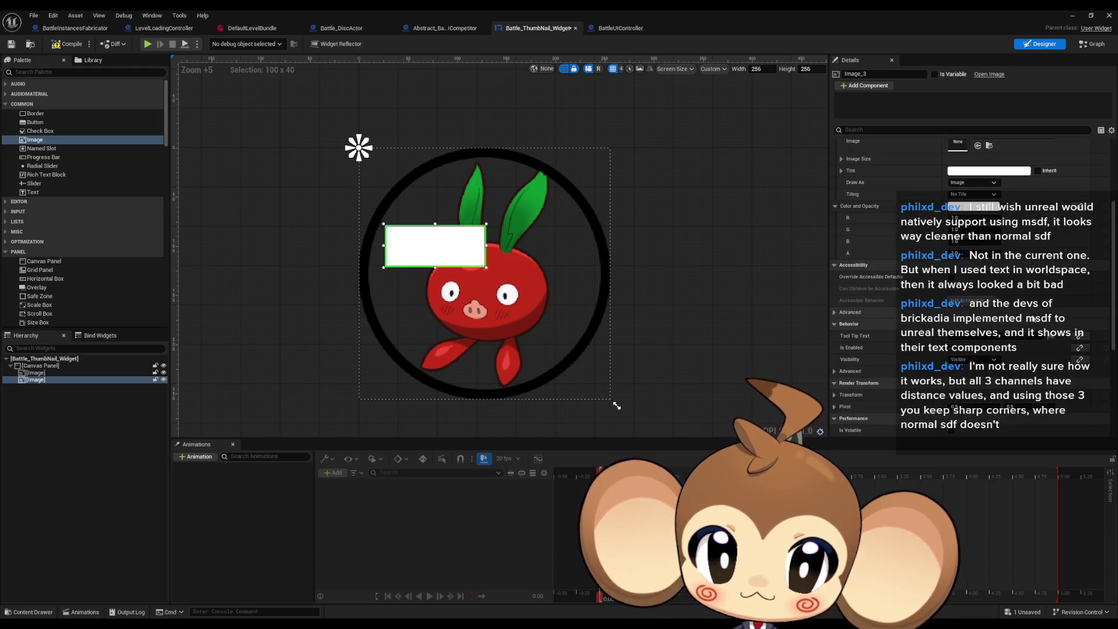
scroll(1030, 318, down, 3)
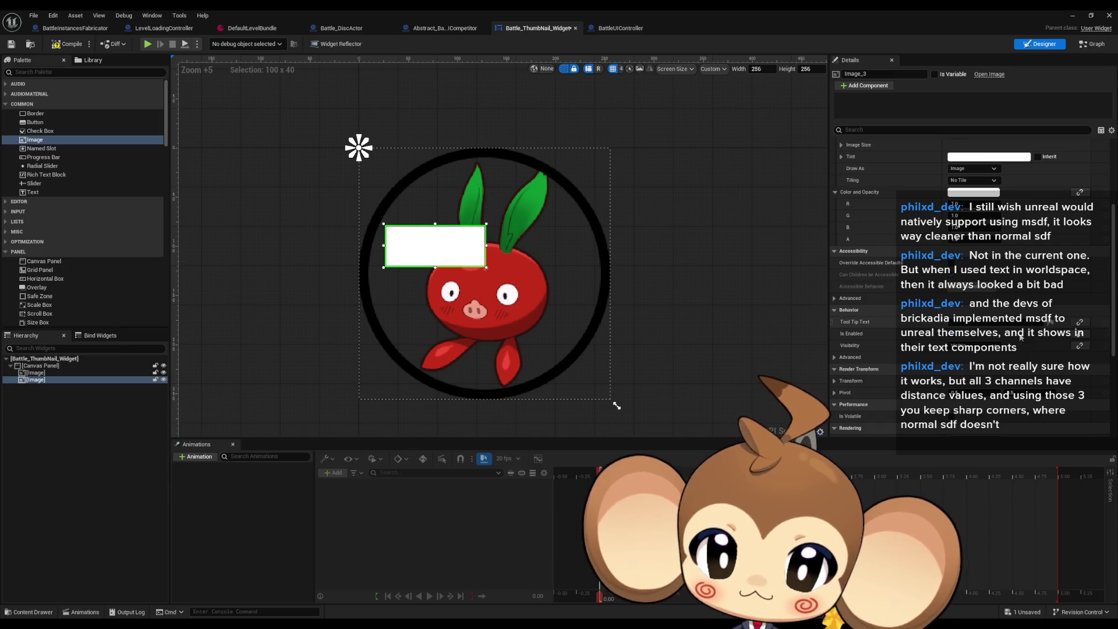
click(835, 382)
Shear the white box into a slanted parallelogram and set its Size Y to about 80.
scroll(971, 368, down, 4)
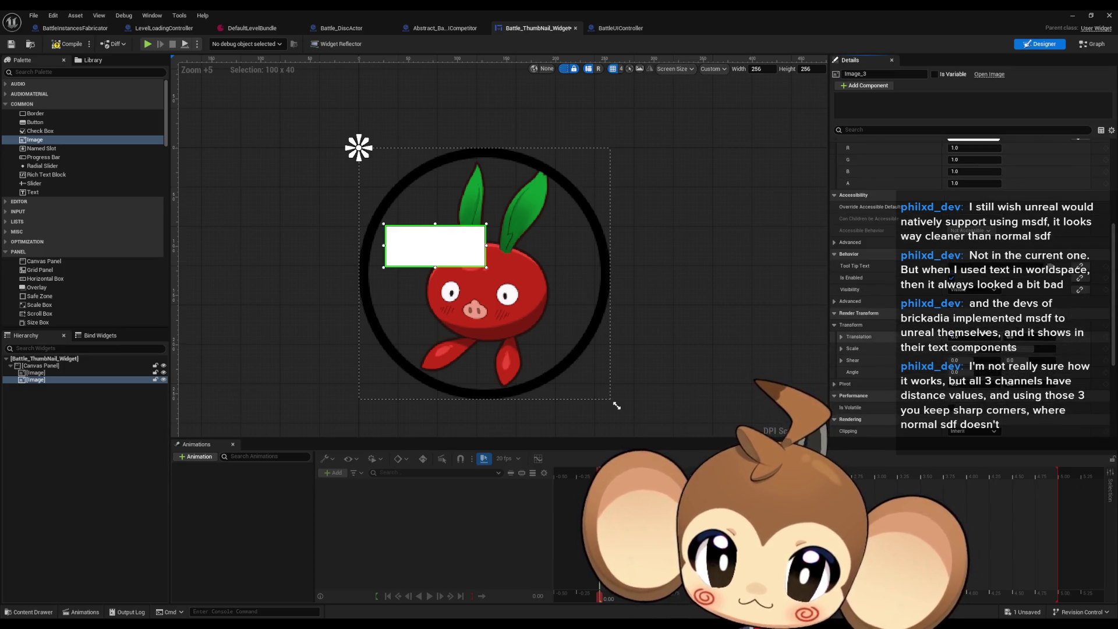
mouse_move(971, 369)
mouse_down()
mouse_move(940, 369)
mouse_move(1023, 359)
mouse_move(997, 359)
mouse_up()
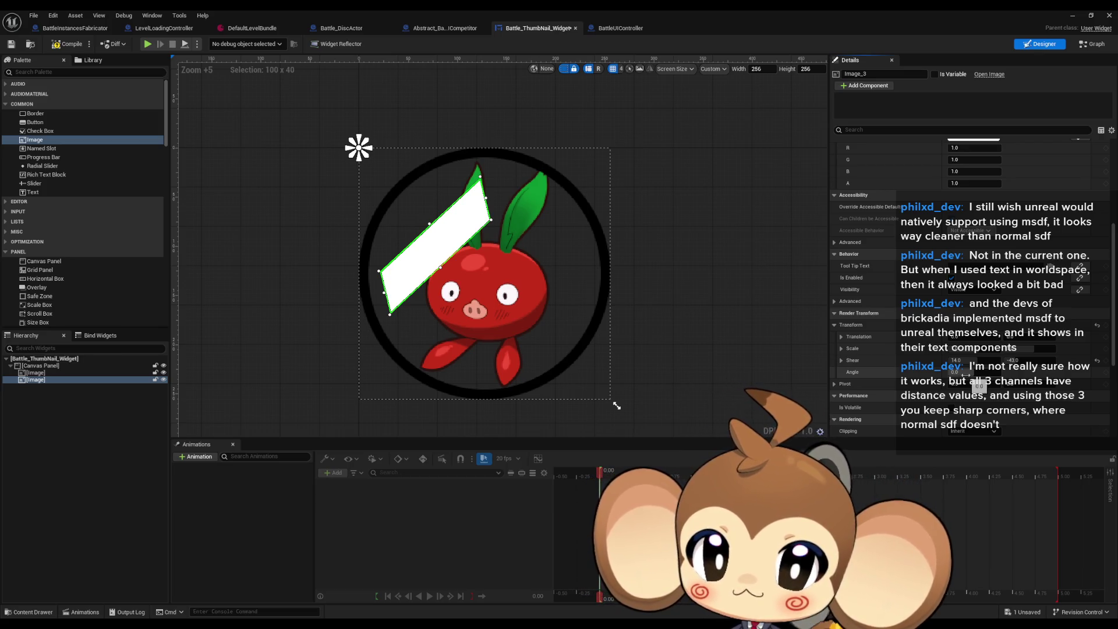
scroll(965, 374, down, 2)
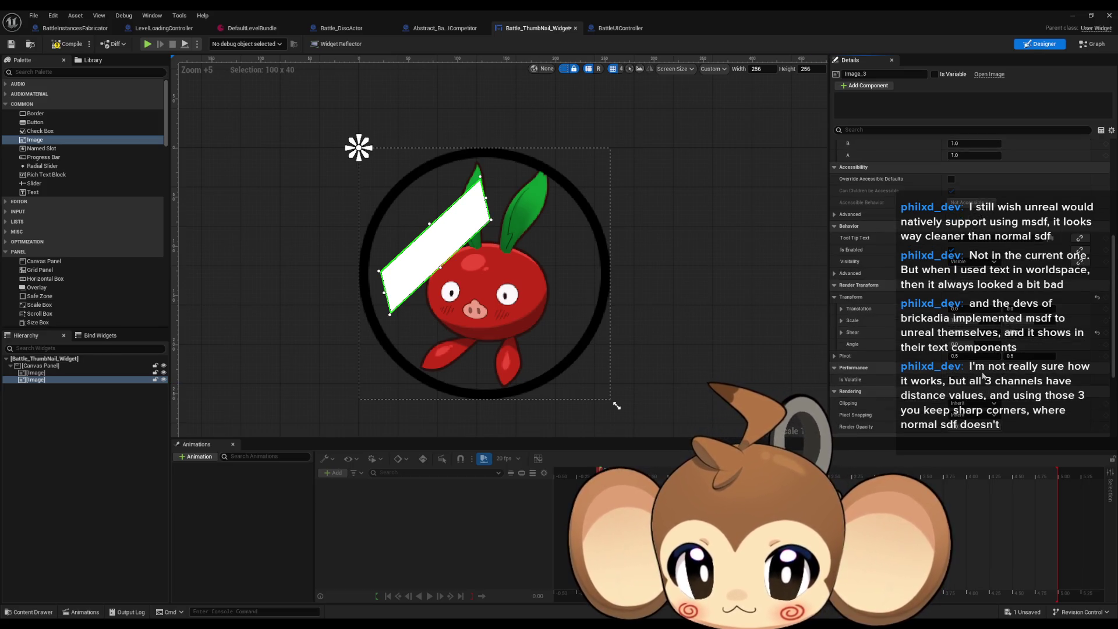
scroll(990, 377, down, 4)
scroll(1012, 380, down, 6)
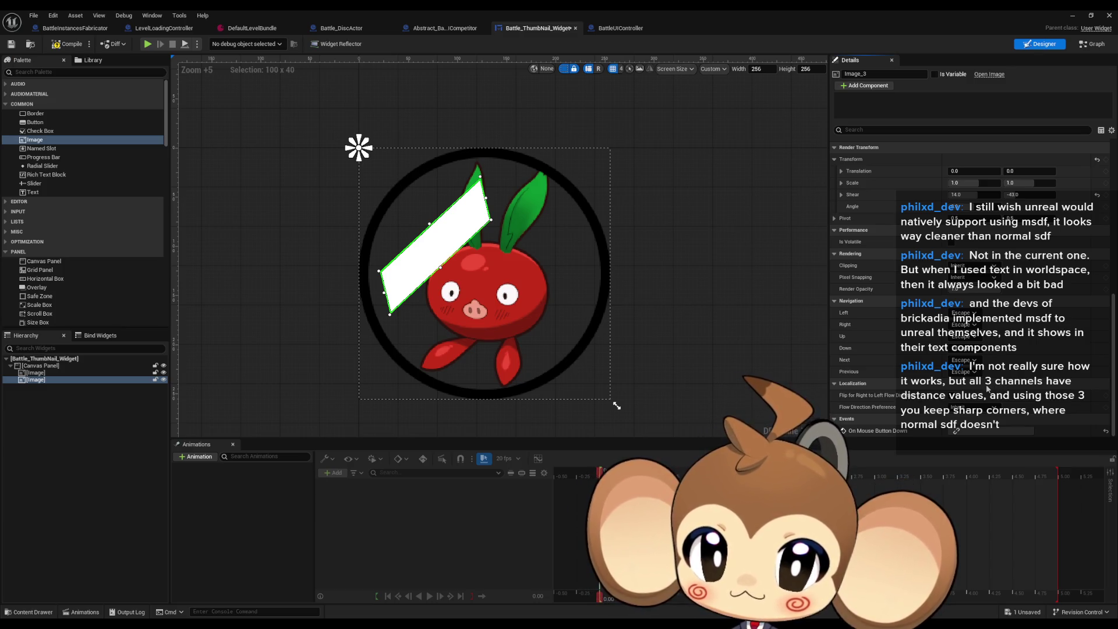
scroll(988, 385, up, 5)
scroll(985, 390, up, 6)
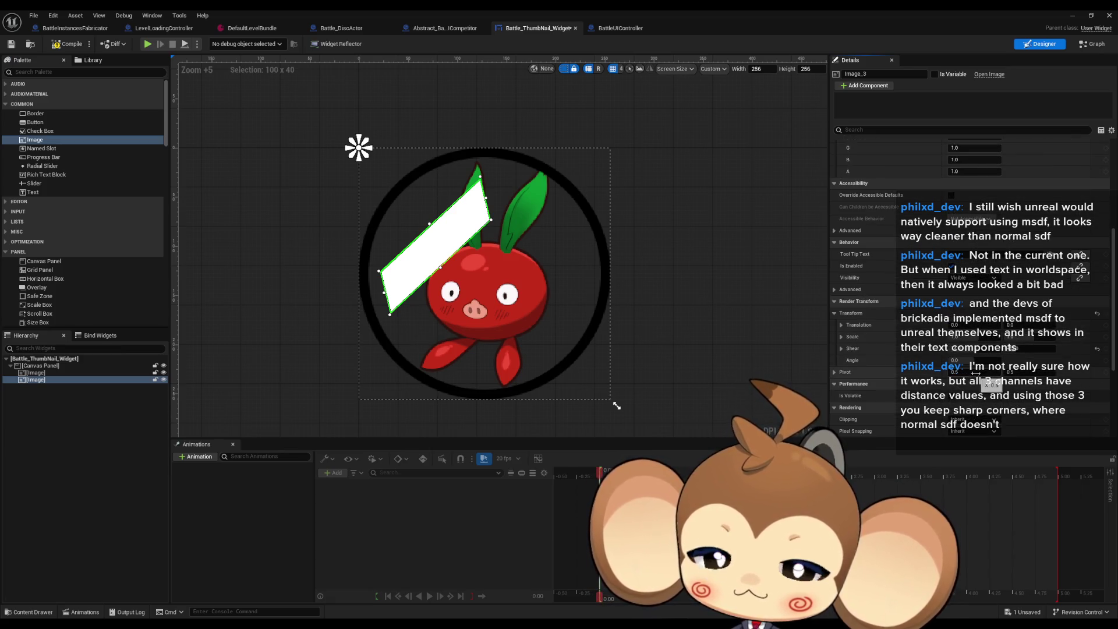
scroll(981, 394, up, 15)
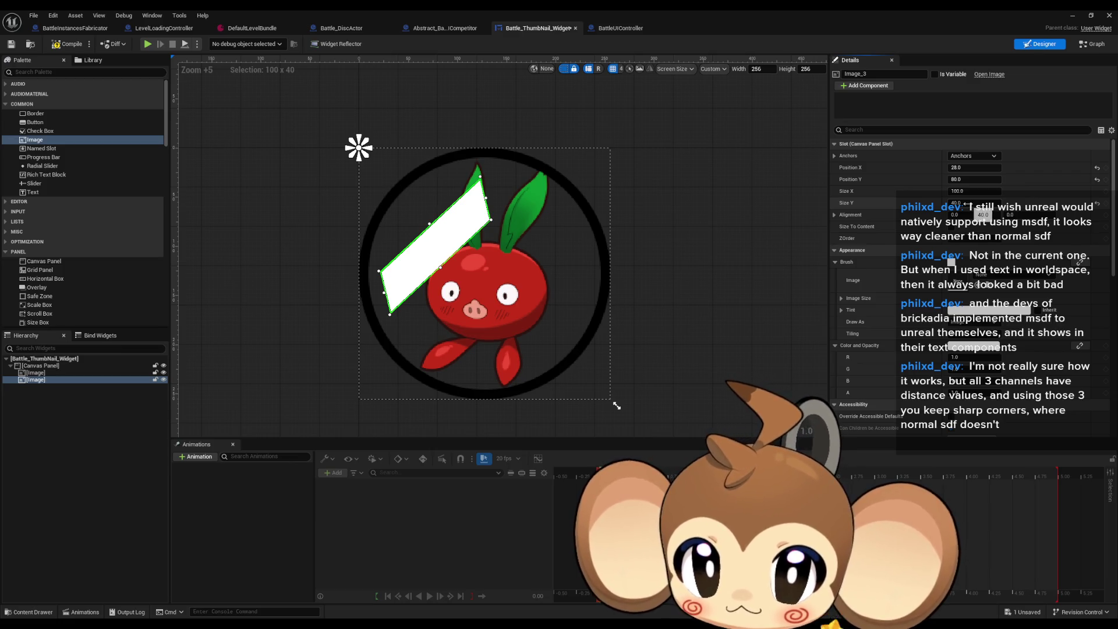
mouse_move(968, 204)
mouse_down()
mouse_move(1036, 204)
mouse_move(1007, 204)
mouse_up()
drag(967, 203, 976, 201)
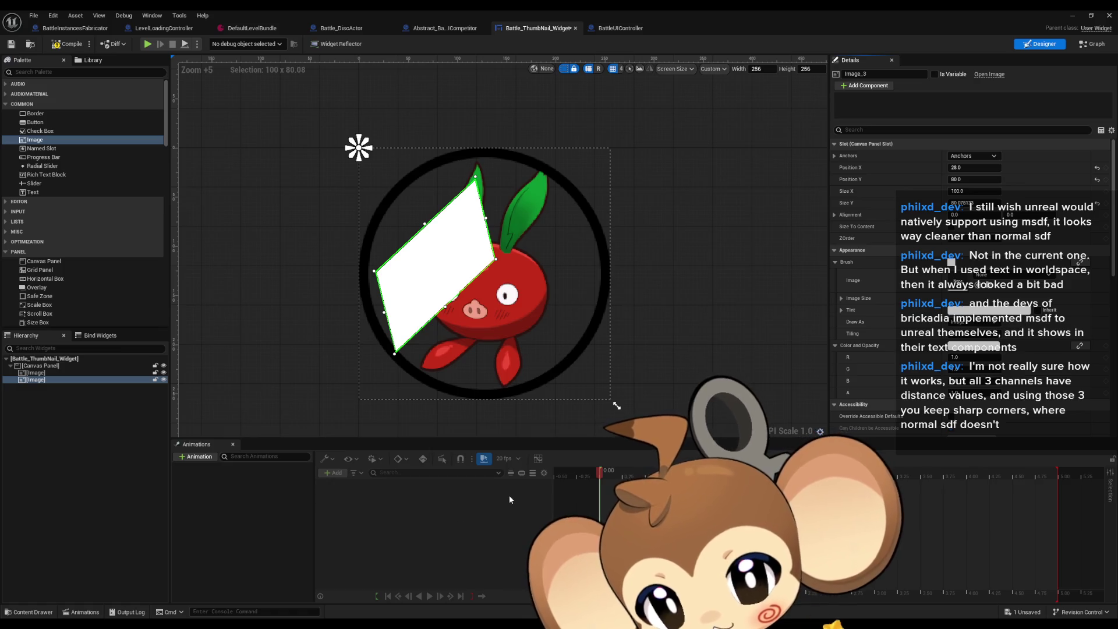
In Paint, sketch a second white arc right of the first and divide it with a cross stroke.
key(alt+Tab)
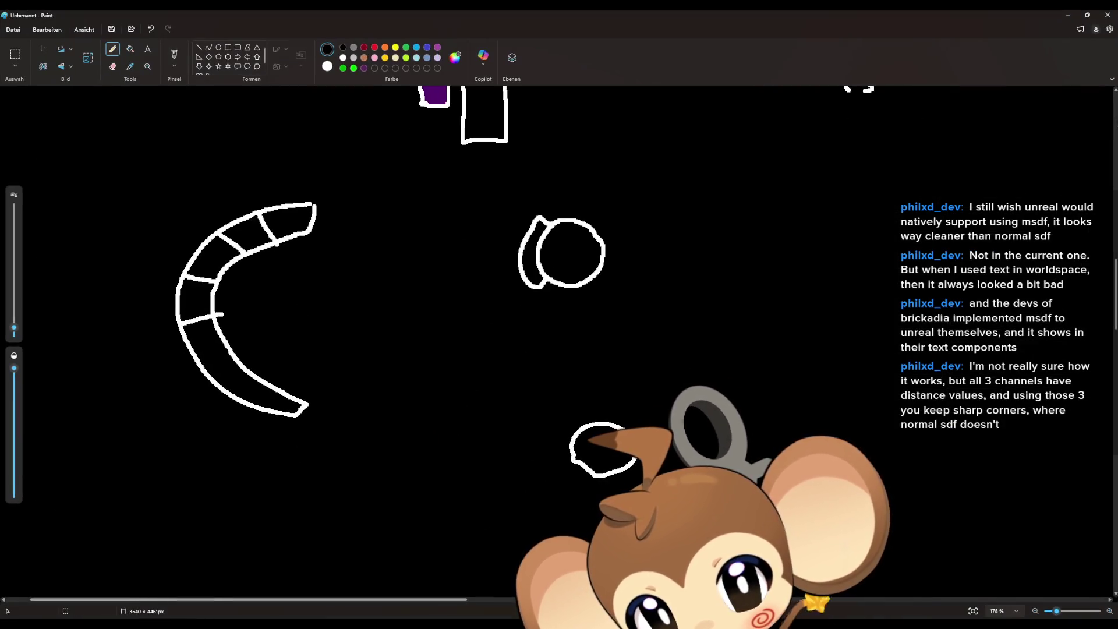
mouse_move(851, 236)
mouse_down()
mouse_move(823, 236)
mouse_move(750, 272)
mouse_move(718, 361)
mouse_move(778, 290)
mouse_move(851, 262)
mouse_move(856, 236)
mouse_up()
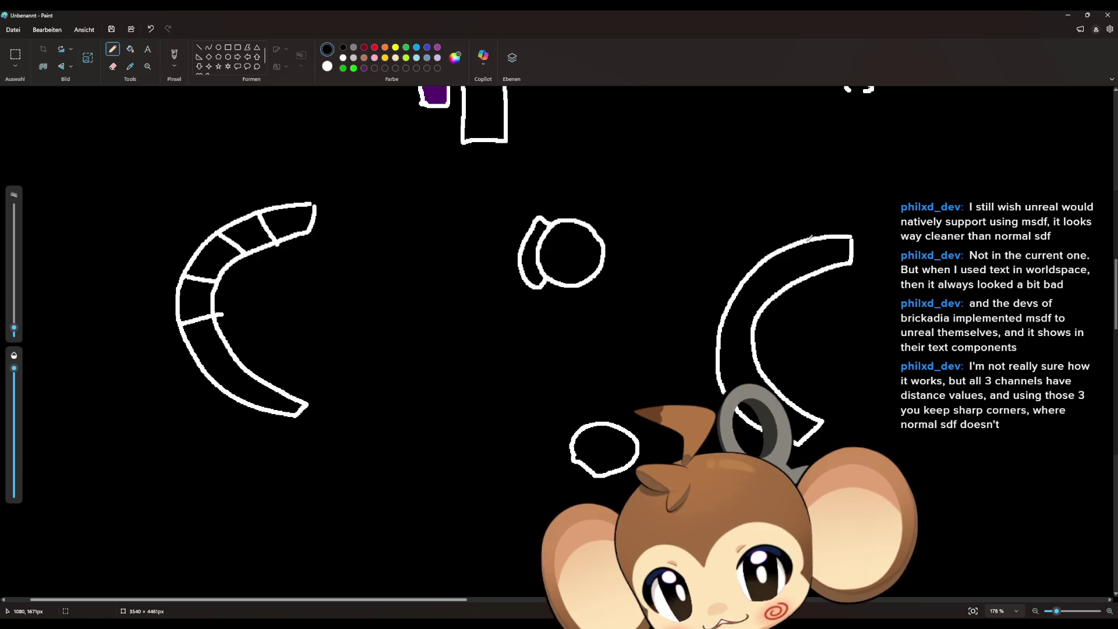
mouse_move(809, 237)
mouse_down()
mouse_move(818, 267)
mouse_move(774, 282)
mouse_move(758, 307)
mouse_up()
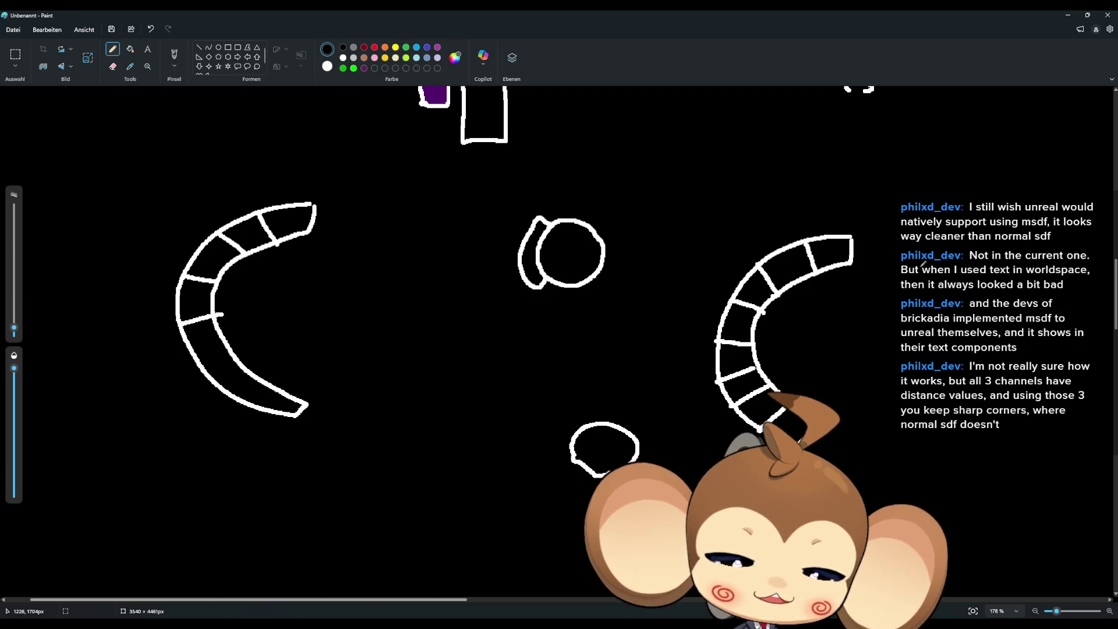
Back in Unreal, reshape the white parallelogram by dragging its top corner.
mouse_move(457, 623)
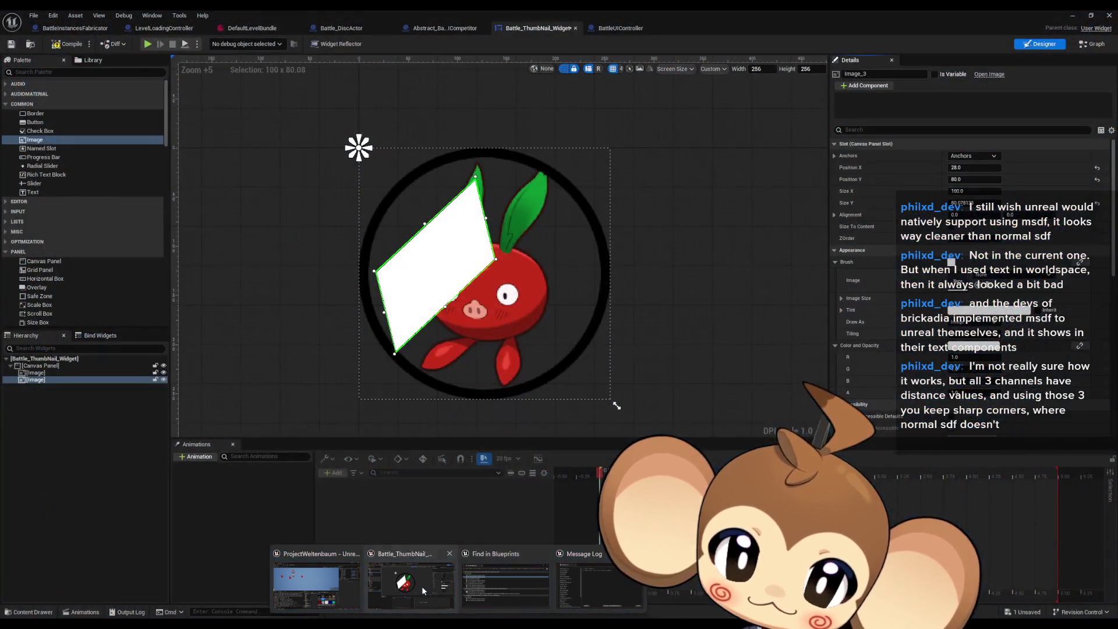
click(421, 585)
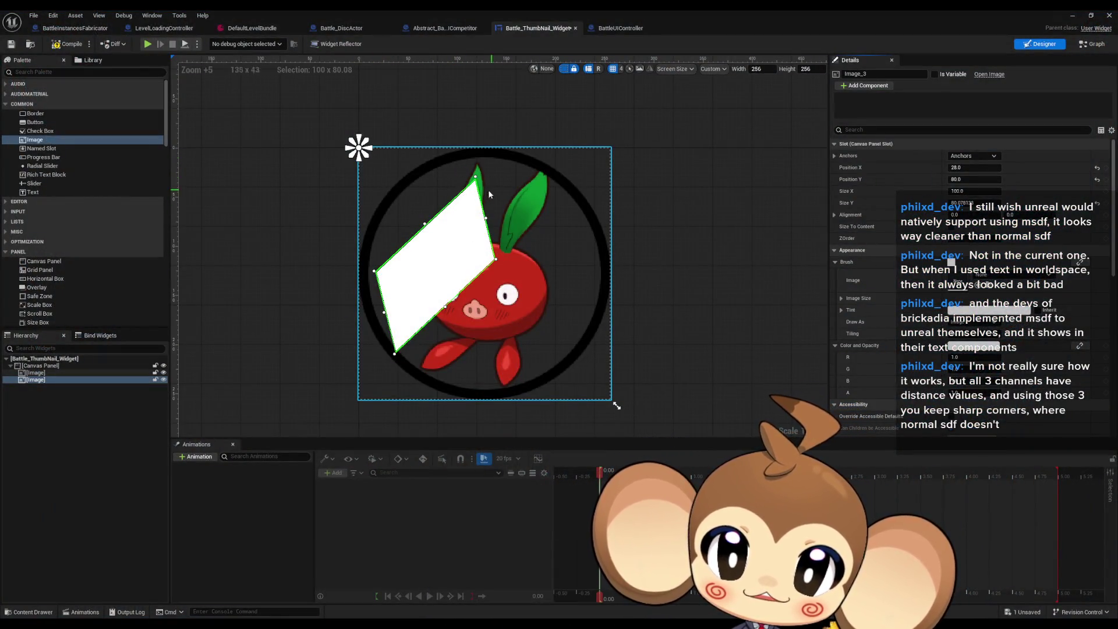
mouse_move(476, 176)
mouse_down()
mouse_move(466, 158)
mouse_move(431, 198)
mouse_move(466, 134)
mouse_up()
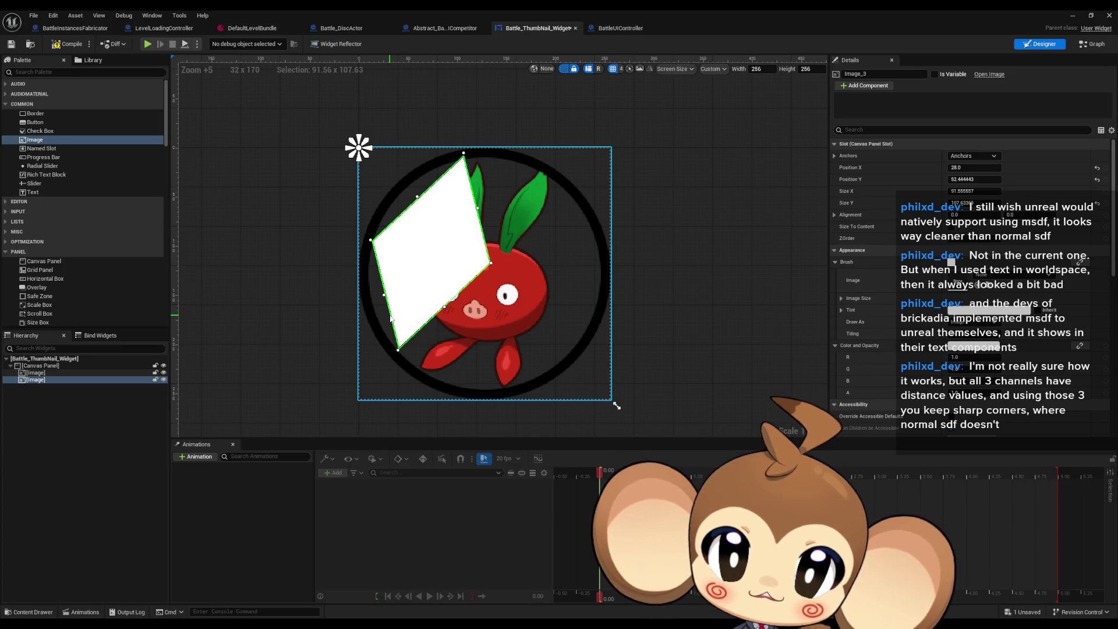
scroll(939, 304, down, 3)
scroll(939, 305, down, 5)
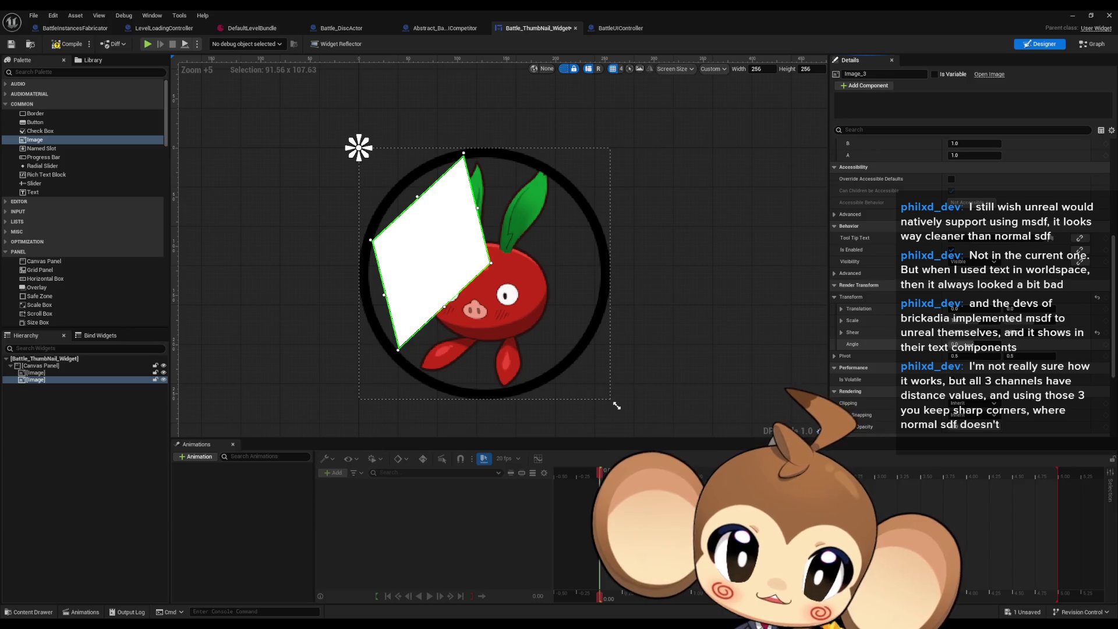
Rotate the white shape using its Angle value, then delete it.
mouse_move(955, 344)
mouse_down()
mouse_move(1008, 344)
mouse_move(990, 344)
mouse_up()
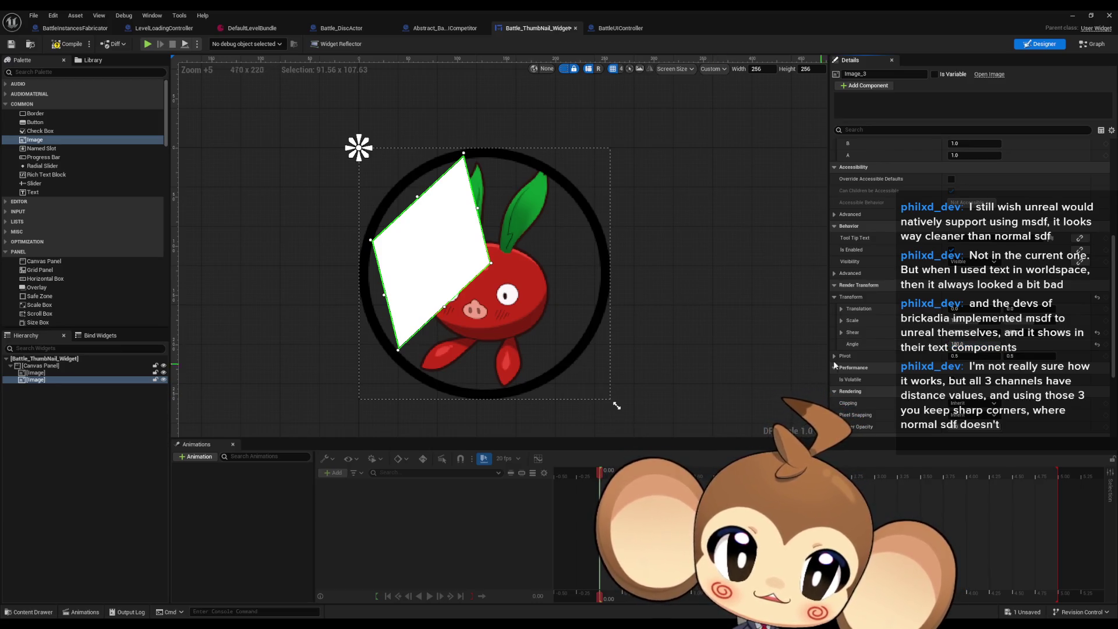
drag(960, 344, 995, 344)
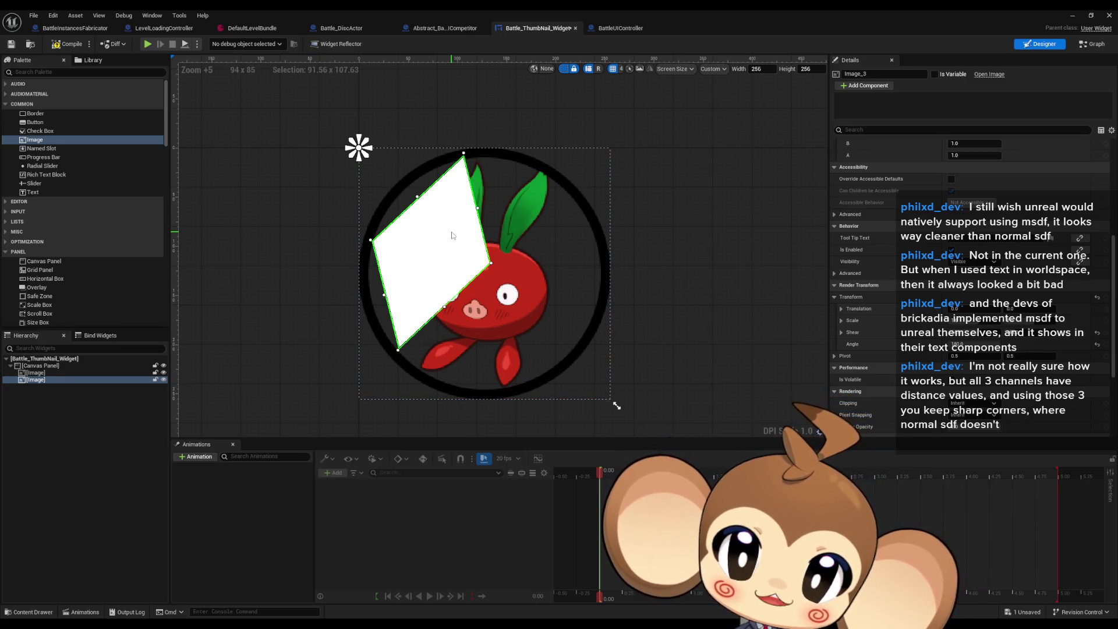
key(Delete)
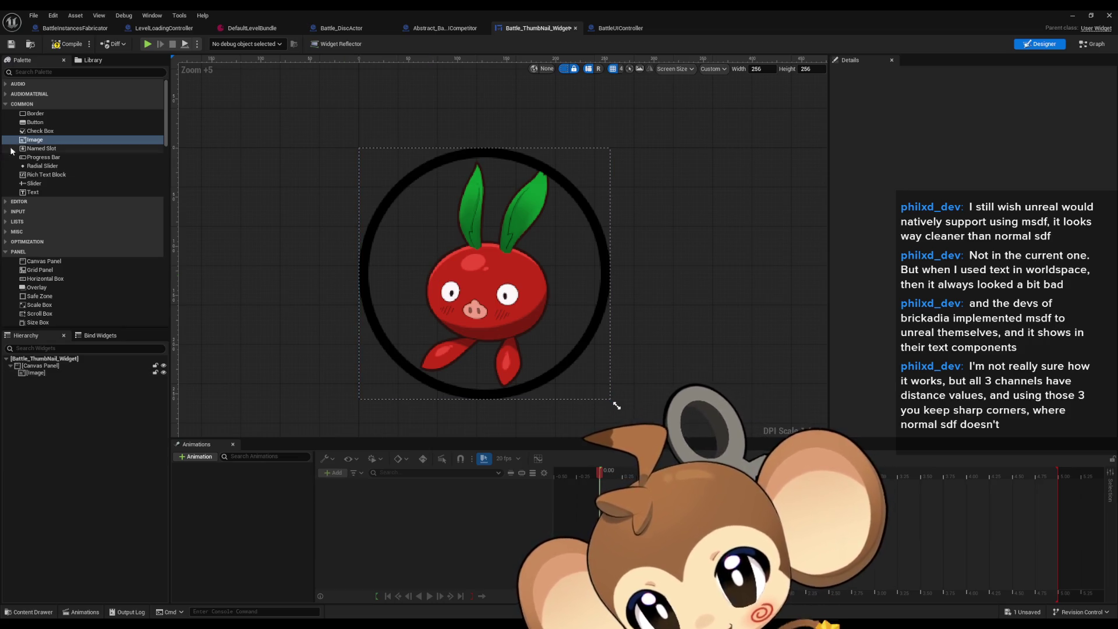
Add another white image element onto the thumbnail canvas.
mouse_move(34, 140)
mouse_down()
mouse_move(423, 215)
mouse_move(400, 237)
mouse_up()
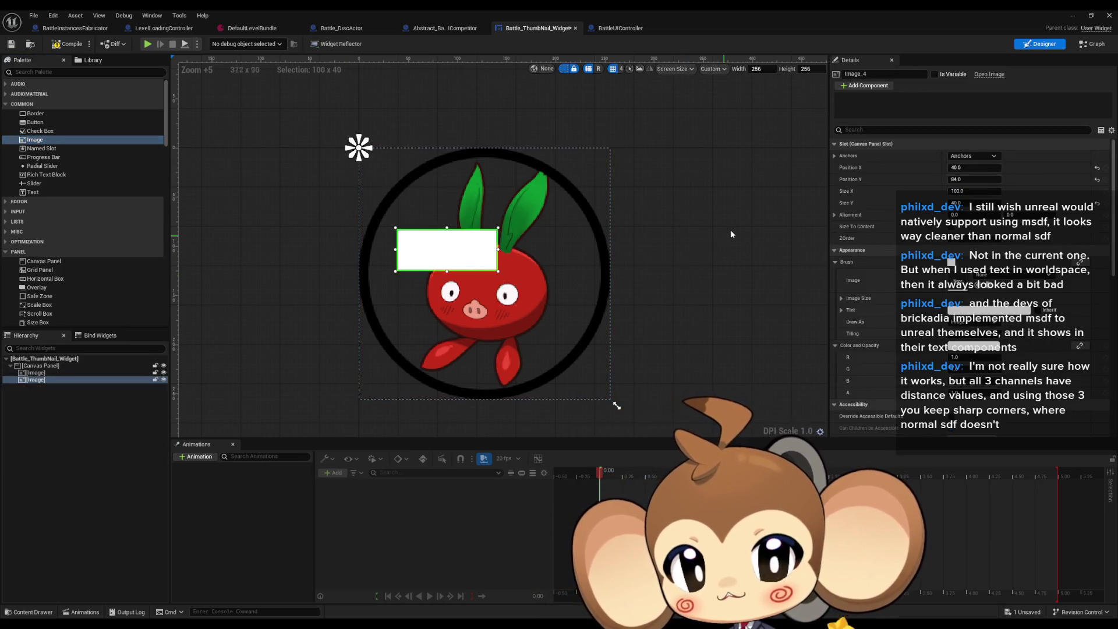
scroll(952, 352, down, 10)
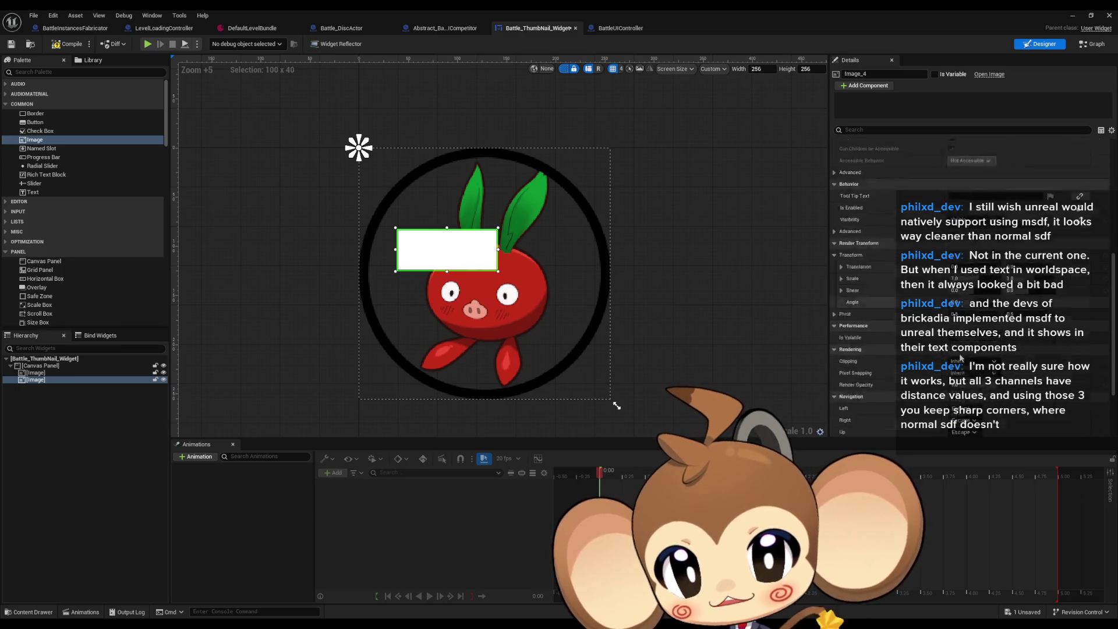
scroll(969, 348, up, 2)
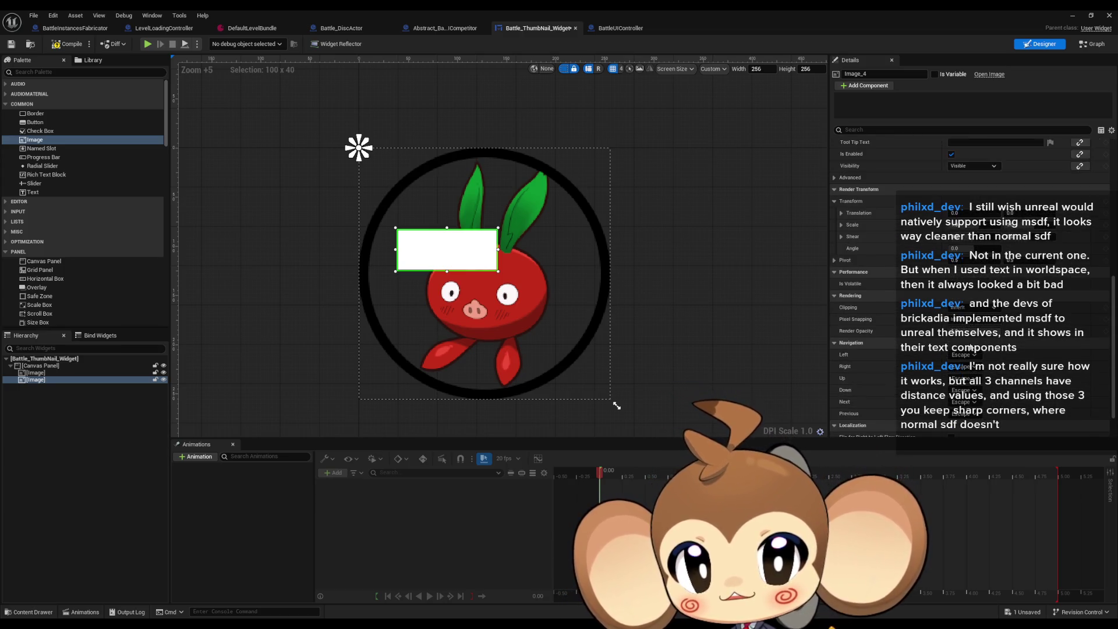
scroll(954, 291, up, 1)
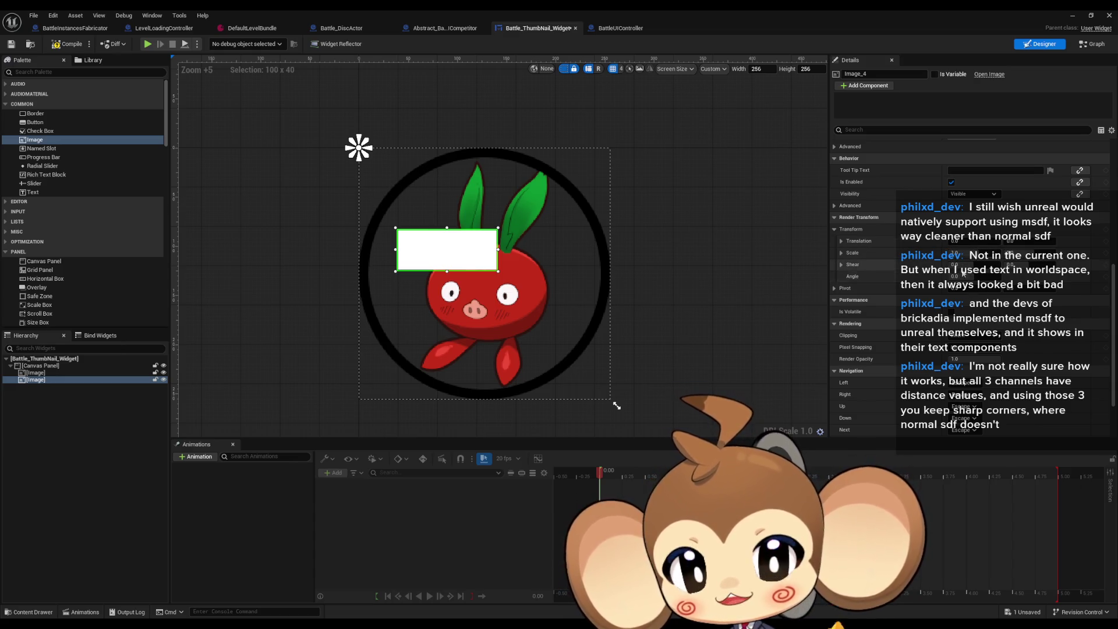
scroll(898, 273, up, 1)
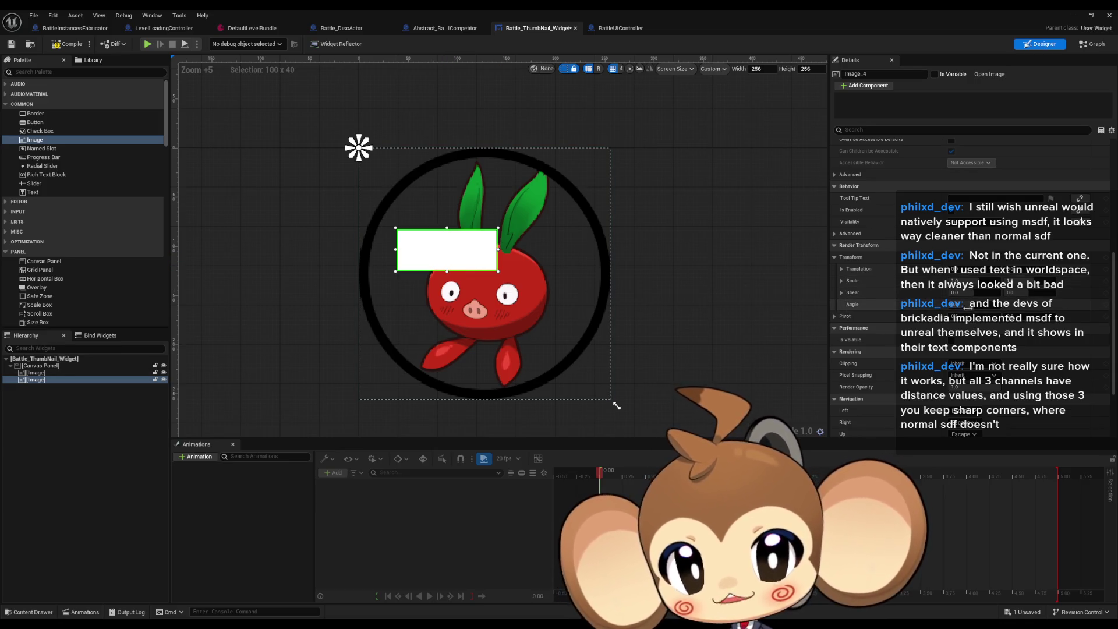
Rotate the white image about 20° clockwise and set its Pivot X to about 0.417.
mouse_move(970, 304)
mouse_down()
mouse_move(990, 304)
mouse_move(976, 304)
mouse_move(990, 319)
mouse_move(1042, 320)
mouse_up()
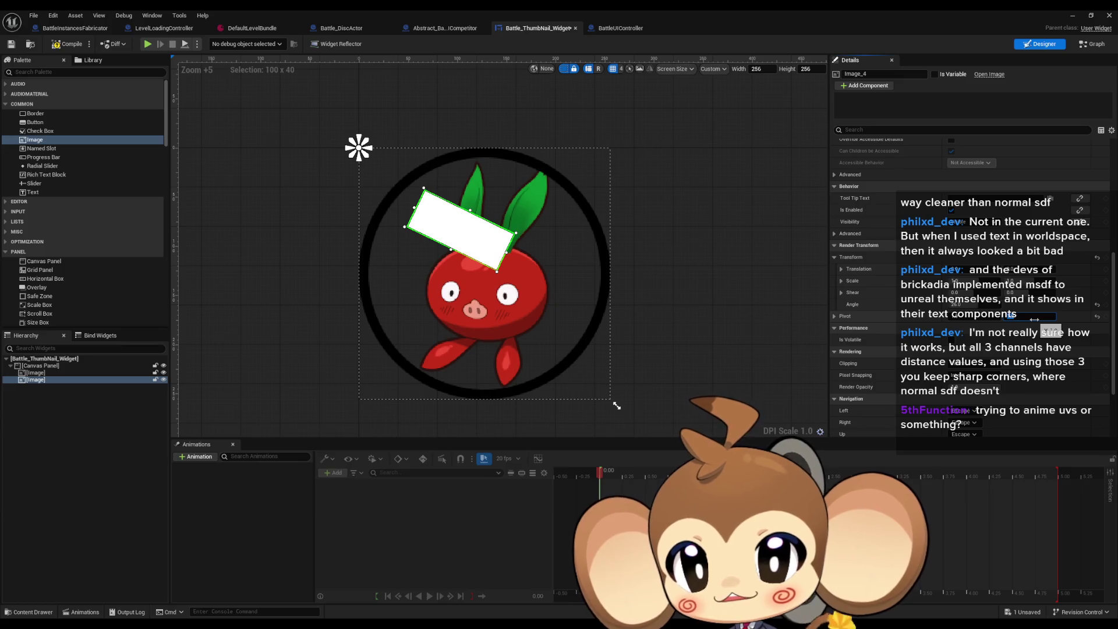
click(966, 304)
mouse_move(967, 304)
mouse_down()
mouse_move(1013, 304)
mouse_move(943, 304)
mouse_move(972, 304)
mouse_up()
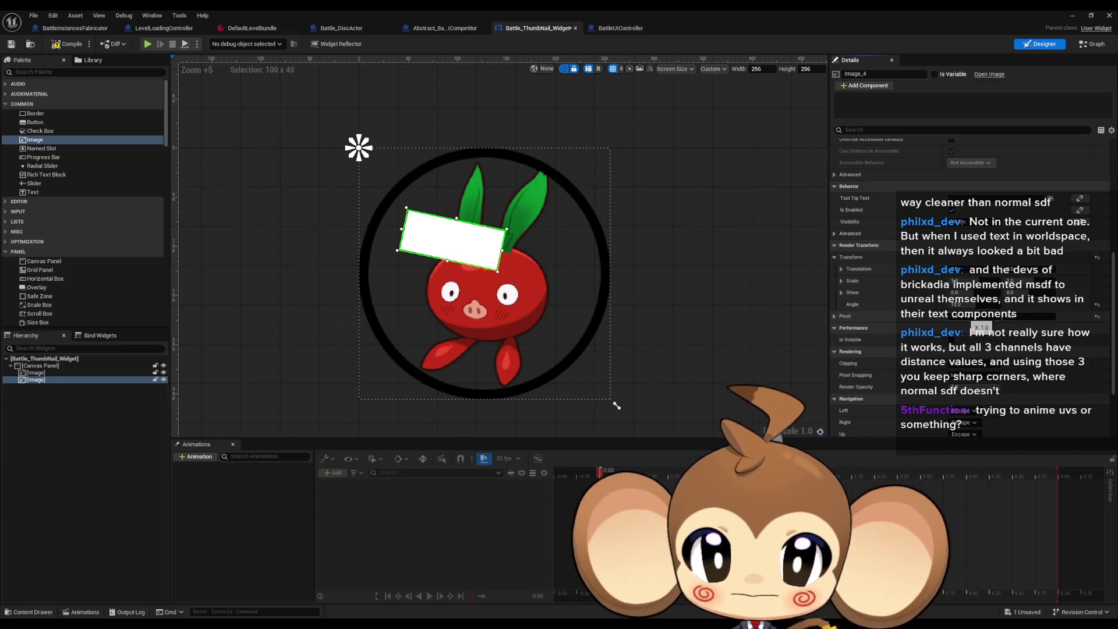
mouse_move(984, 316)
mouse_down()
mouse_move(961, 316)
mouse_move(978, 316)
mouse_up()
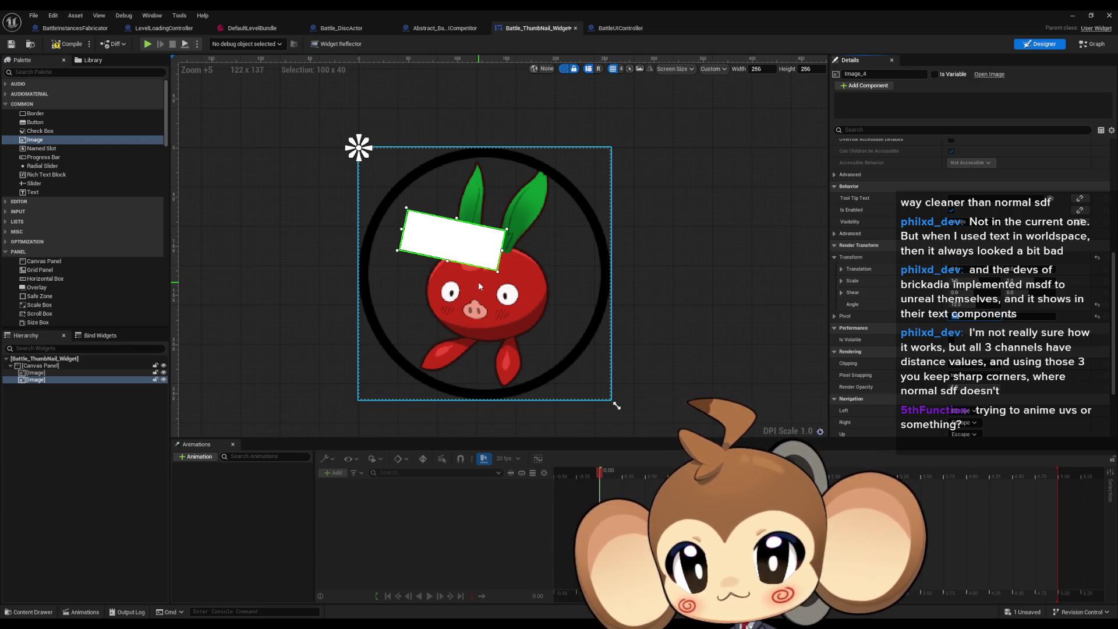
Set the image's Pivot Y to 0.5 and its Size X to 128.
click(1019, 316)
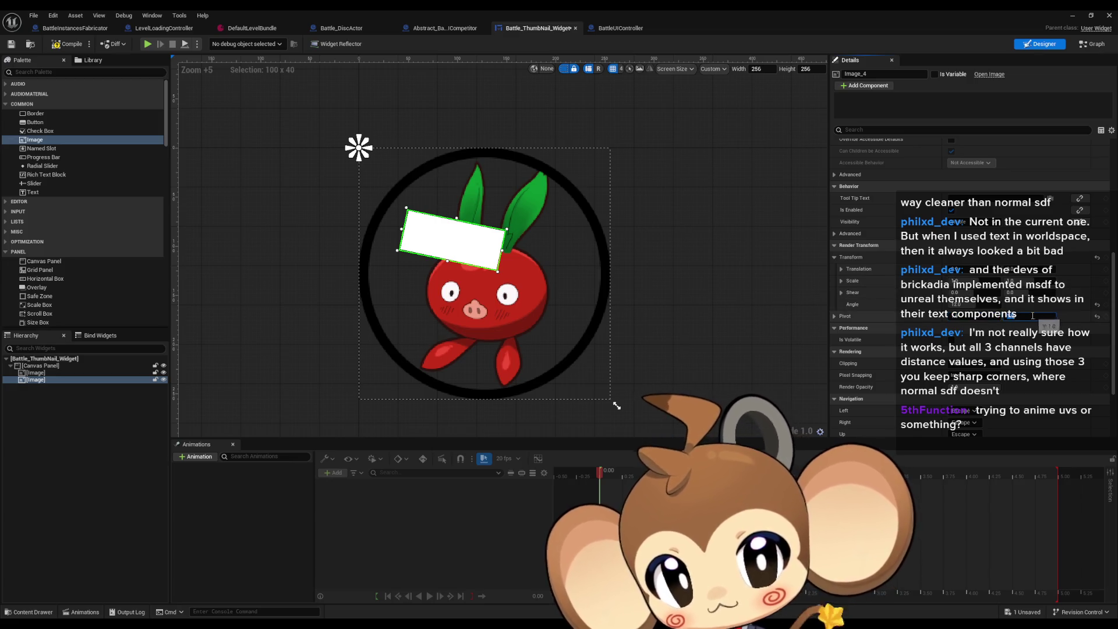
text(0.5)
key(Return)
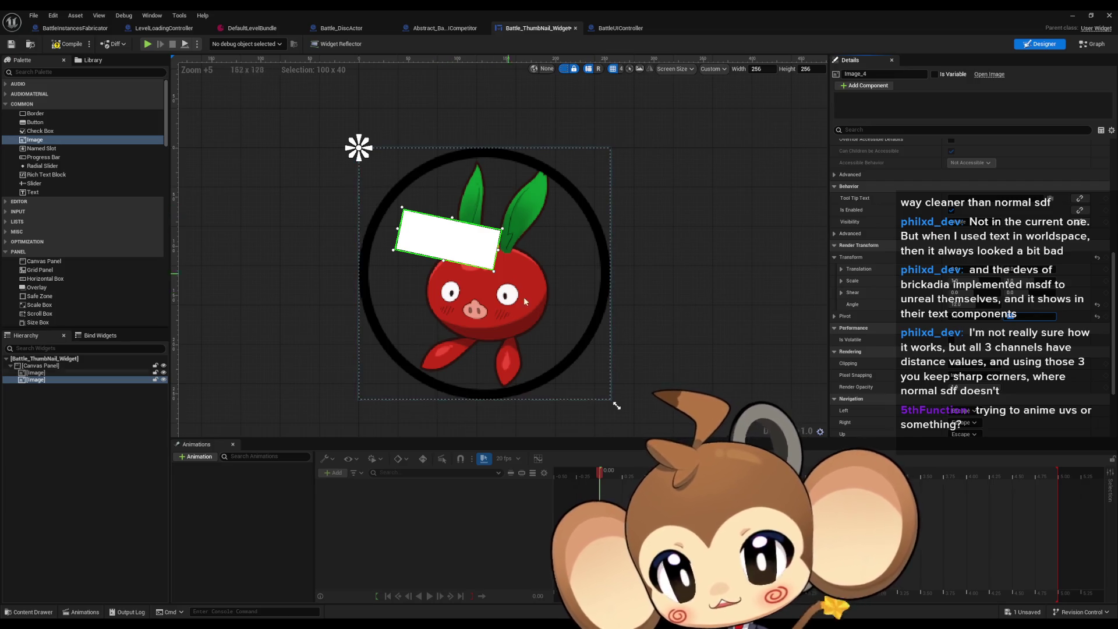
scroll(932, 251, up, 5)
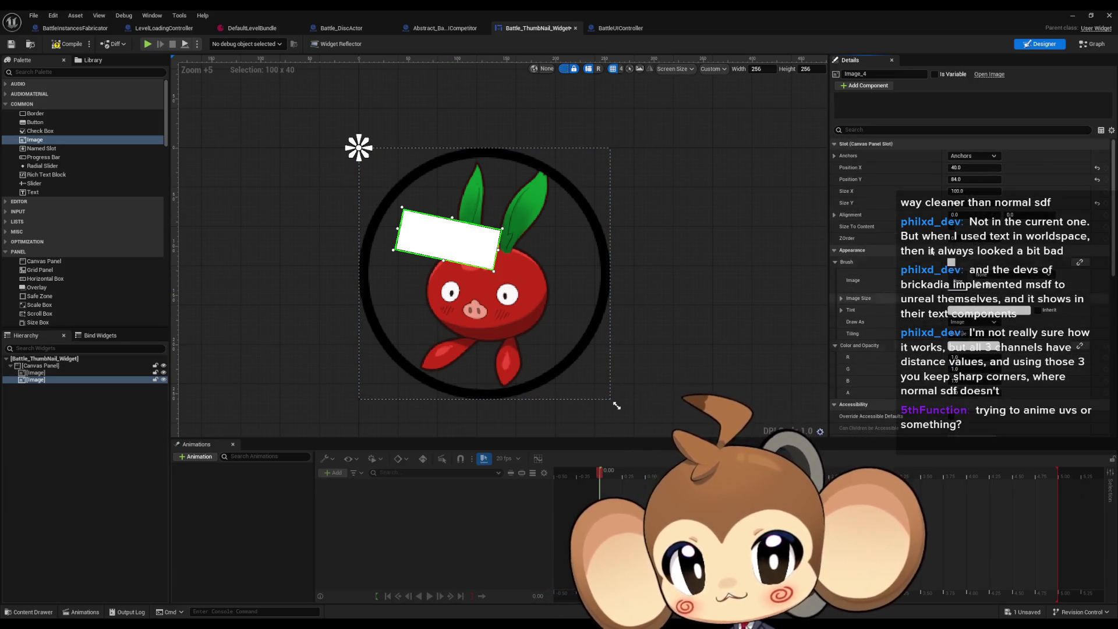
click(962, 192)
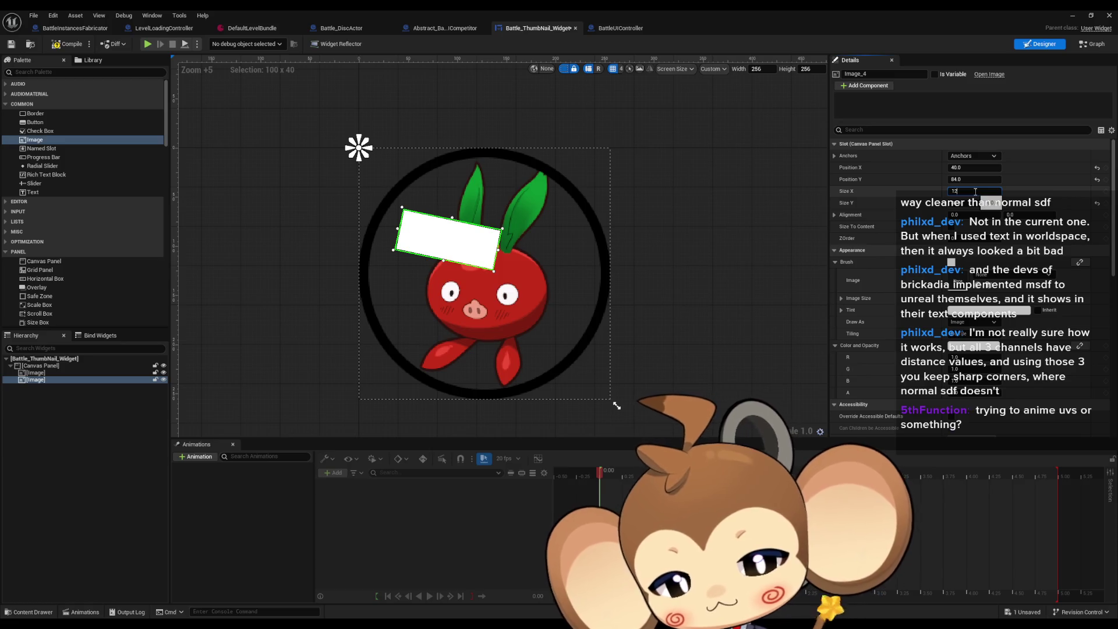
text(8)
key(Return)
key(Return)
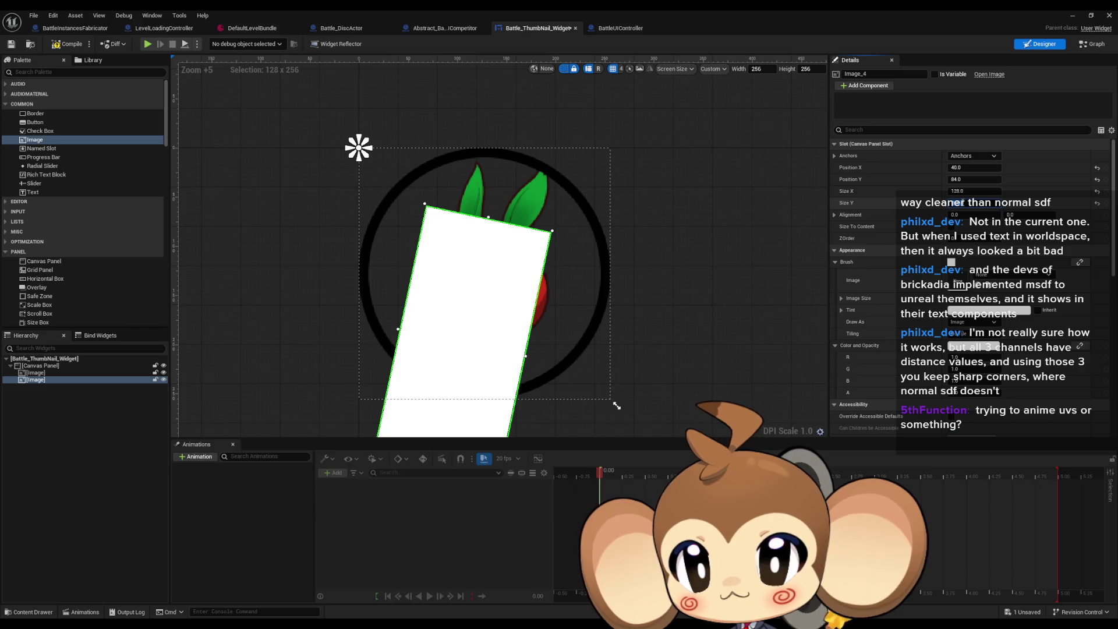
mouse_move(644, 250)
mouse_down()
mouse_move(636, 195)
mouse_move(644, 226)
mouse_up()
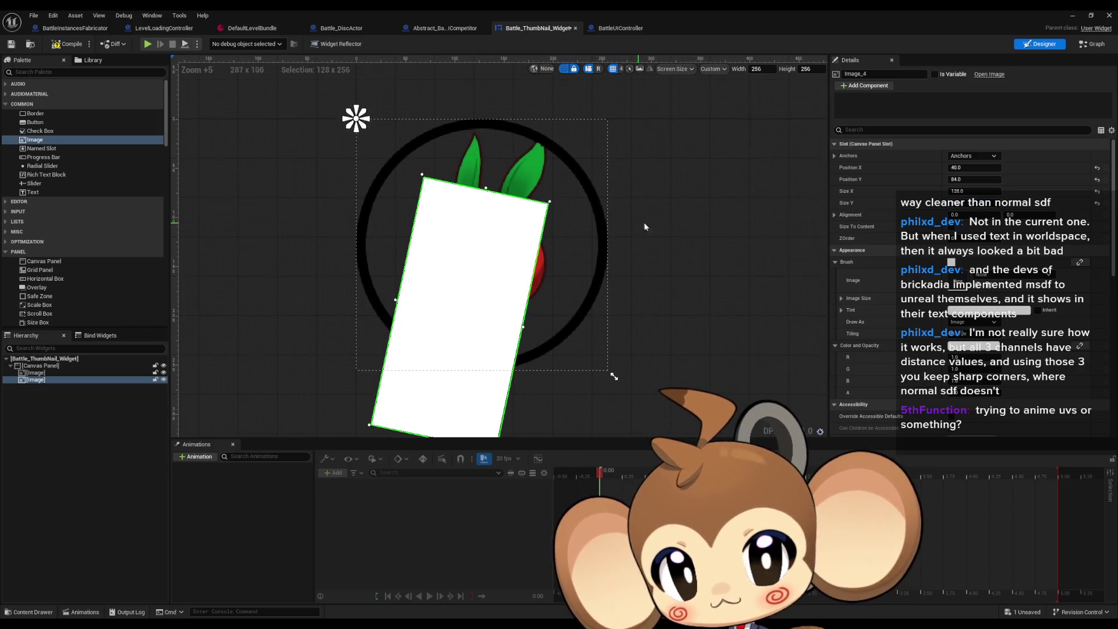
Anchor the image to the widget centre at position 0, 0.
click(971, 156)
click(995, 211)
click(971, 167)
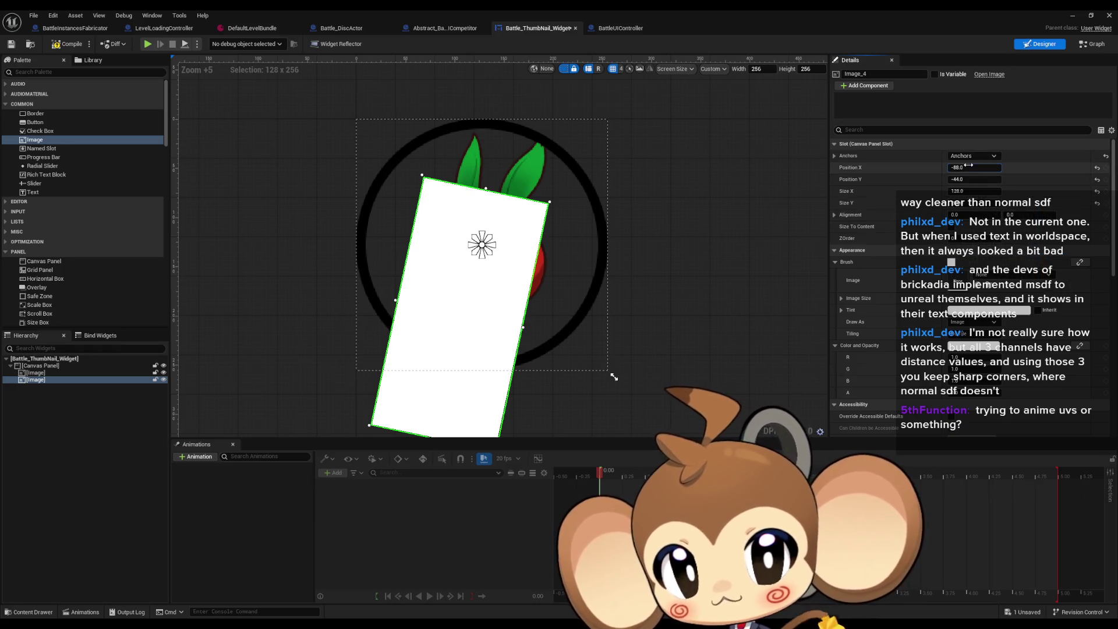
text(0)
key(Tab)
text(0)
key(Return)
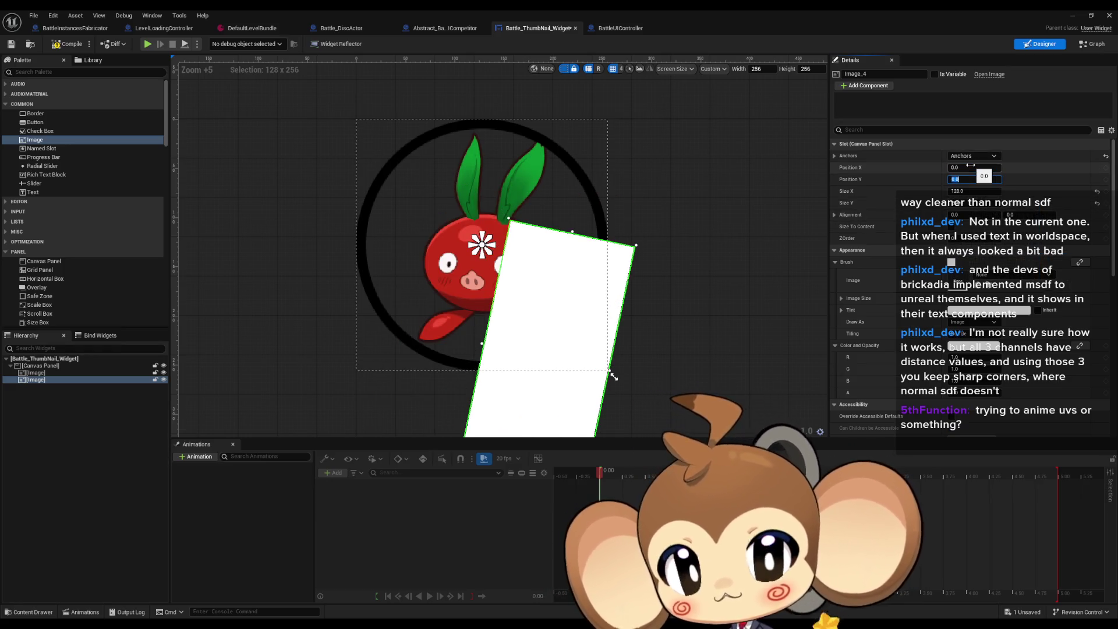
Set the image's alignment to 0.5/0.5, then change Alignment X to 1.0.
click(997, 214)
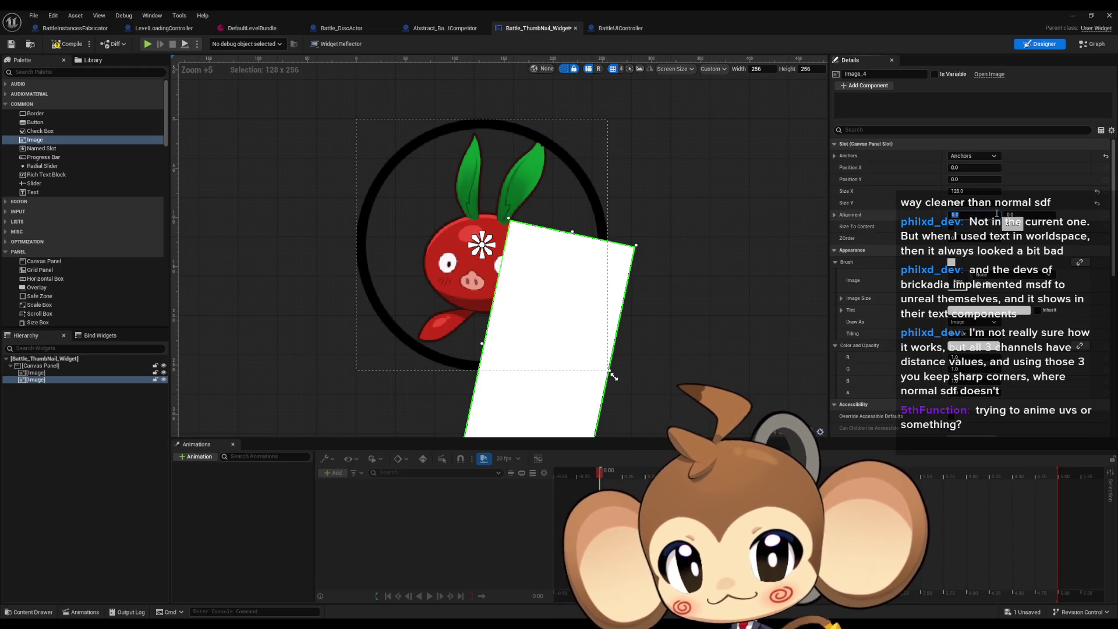
text(0.5)
key(Tab)
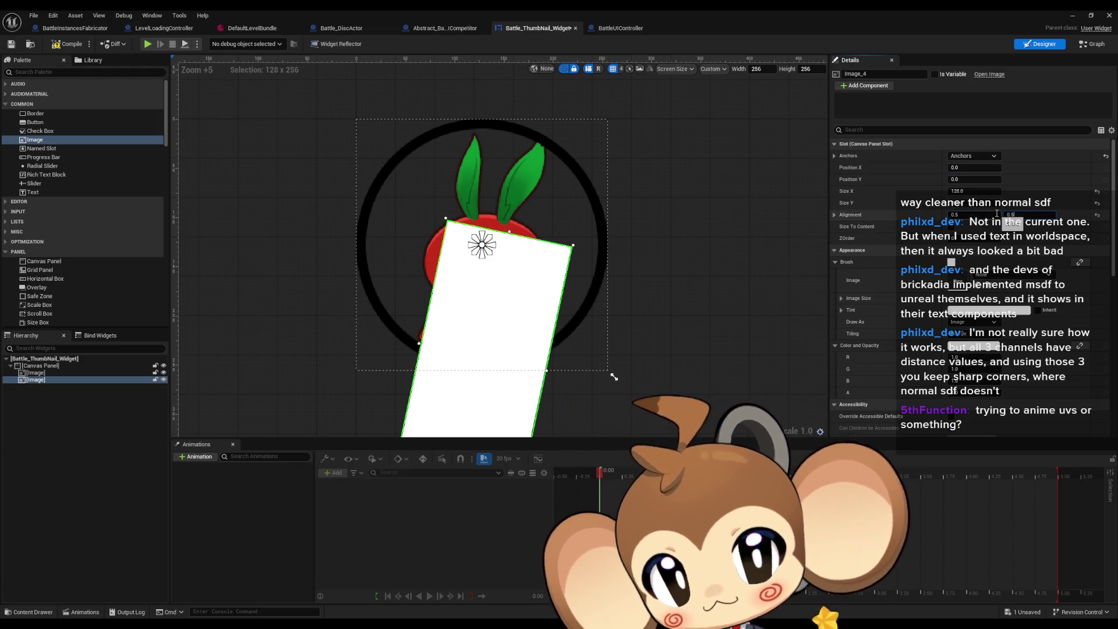
text(0.5)
key(Return)
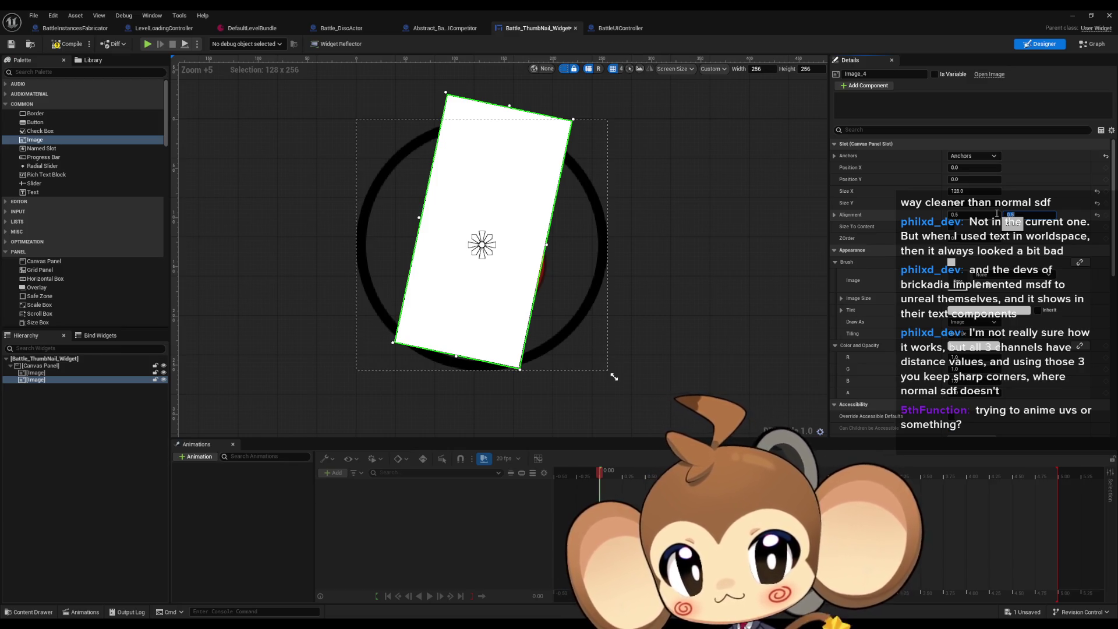
click(975, 213)
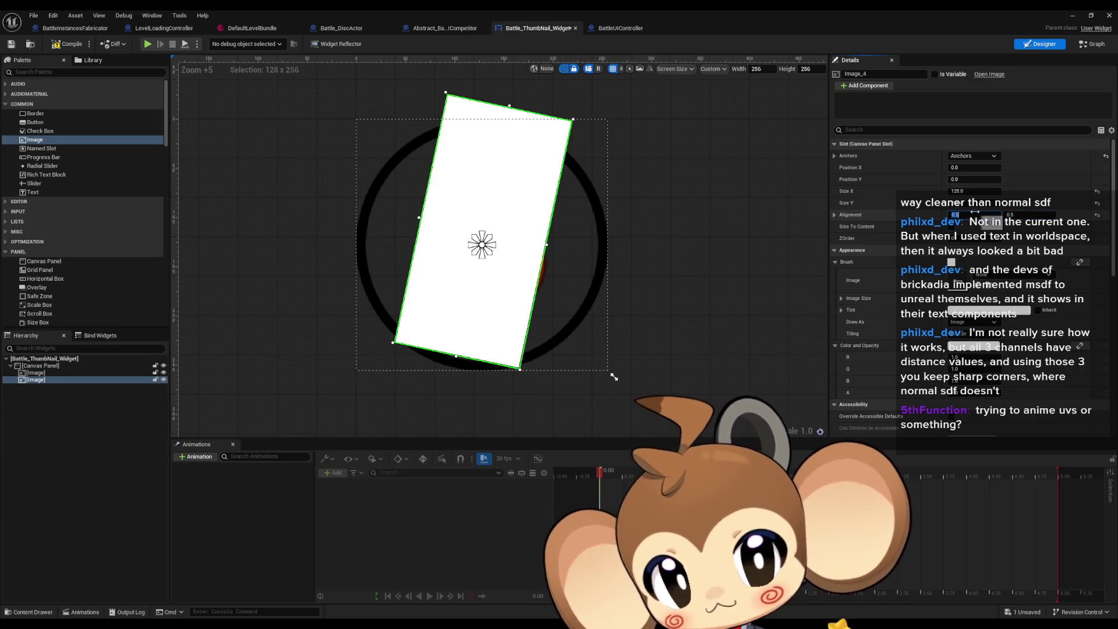
text(1)
key(Return)
Drag the Render Transform Angle so the white image lies on a steep diagonal over the ring's upper-left.
scroll(978, 233, down, 10)
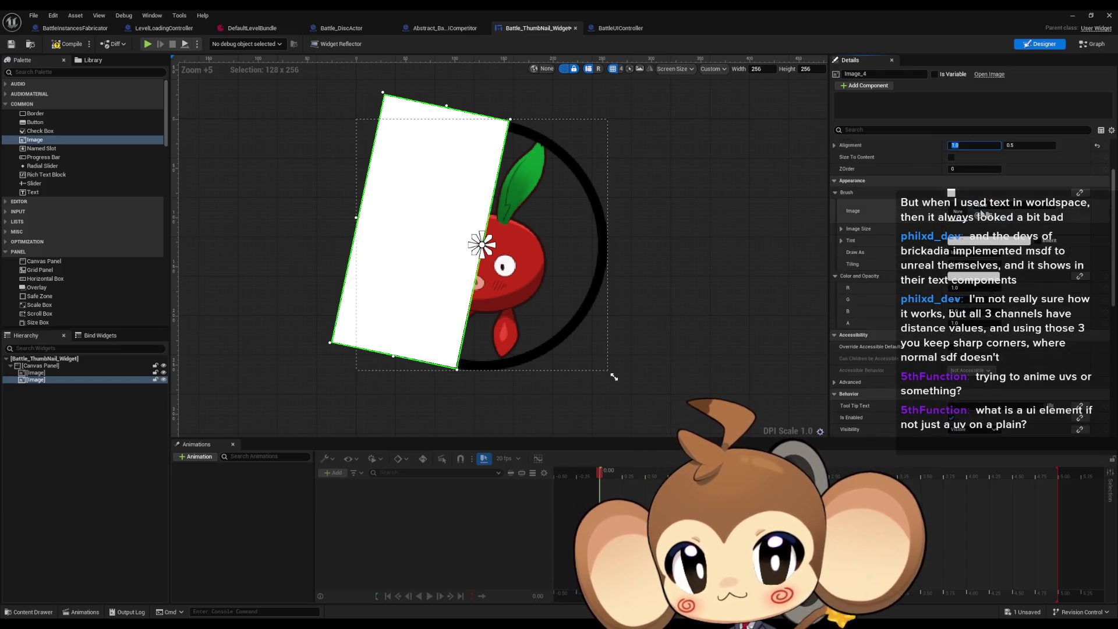
scroll(982, 255, up, 4)
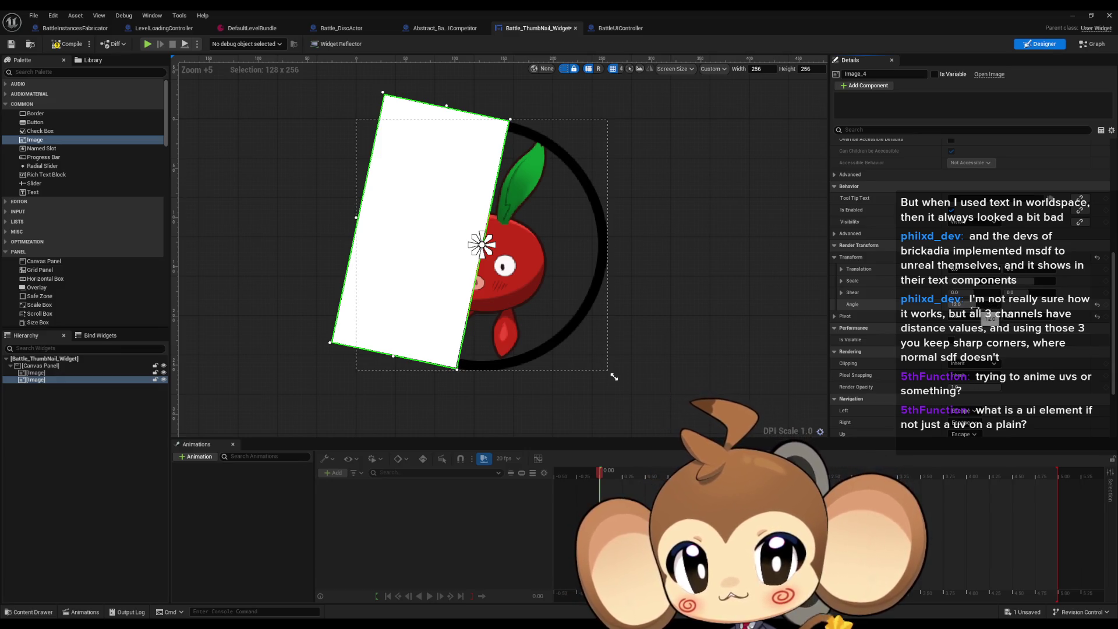
mouse_move(970, 305)
mouse_down()
mouse_move(996, 305)
mouse_move(964, 305)
mouse_up()
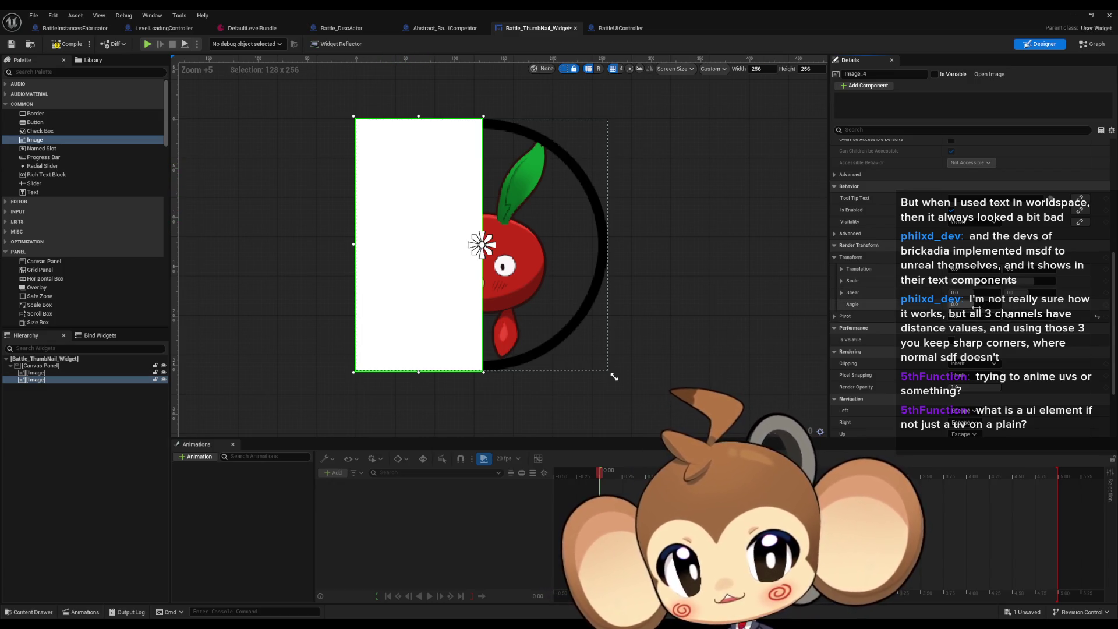
mouse_move(976, 308)
mouse_down()
mouse_move(926, 304)
mouse_move(985, 304)
mouse_move(961, 304)
mouse_move(973, 306)
mouse_up()
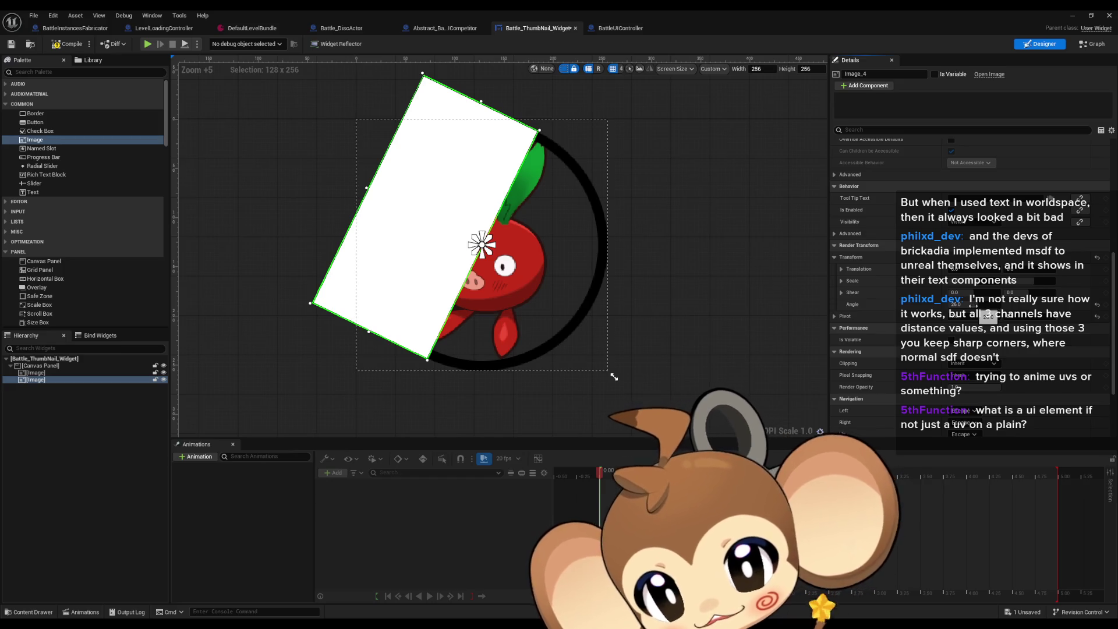
scroll(74, 291, down, 3)
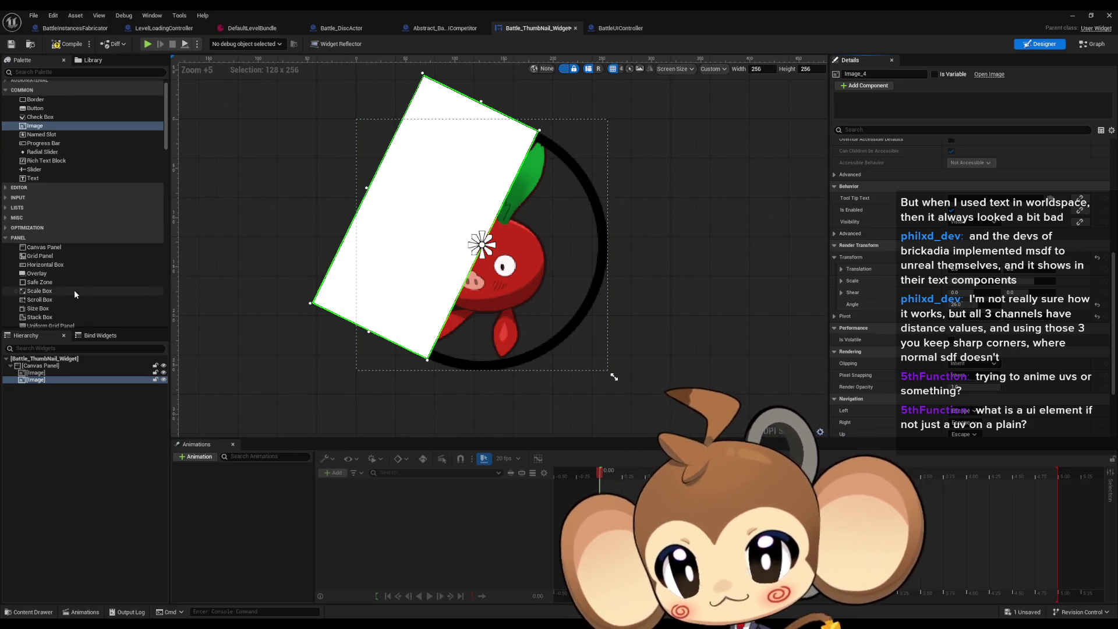
scroll(75, 289, down, 5)
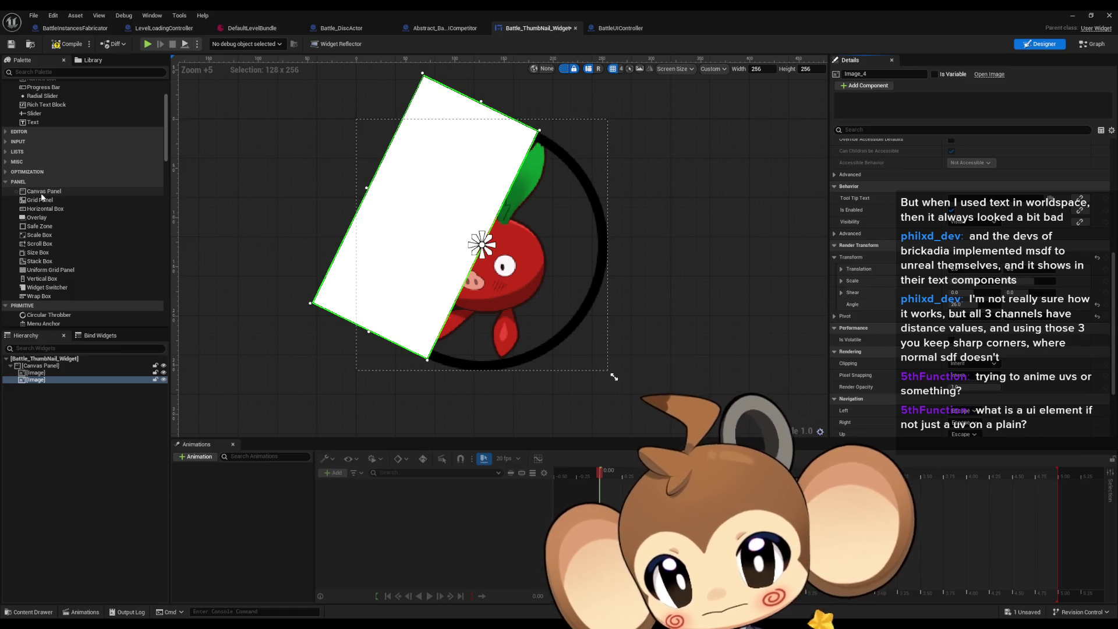
Wrap the white image in a new Canvas Panel and select that panel.
mouse_move(42, 194)
mouse_down()
mouse_move(84, 317)
mouse_move(41, 377)
mouse_move(48, 389)
mouse_up()
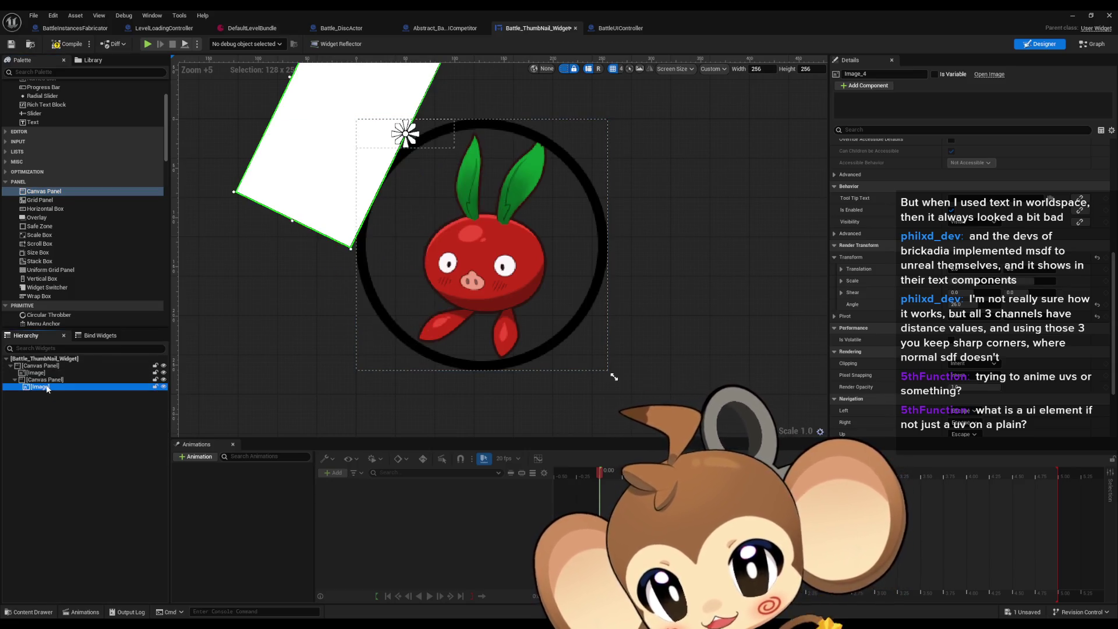
click(42, 379)
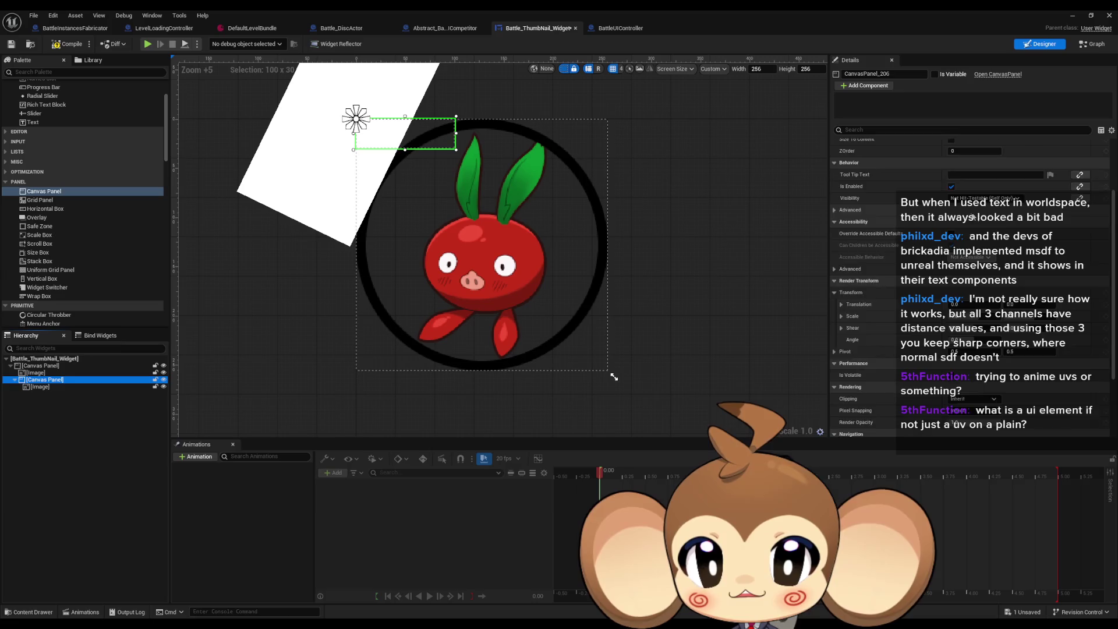
scroll(972, 216, up, 3)
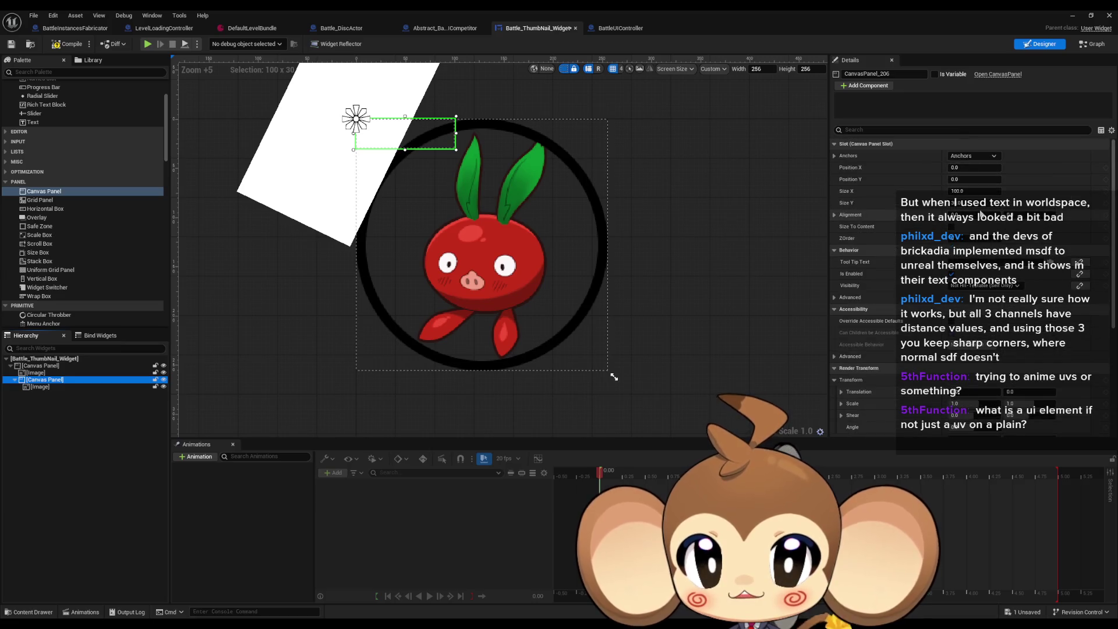
Anchor the inner Canvas Panel with the full-stretch preset across the whole widget.
click(973, 155)
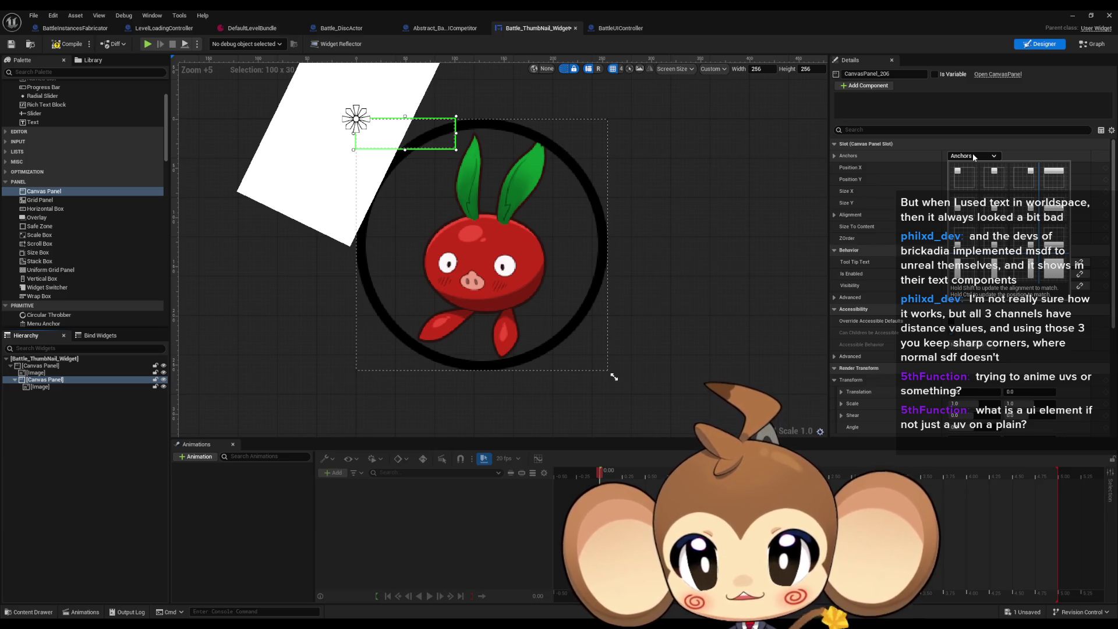
click(972, 153)
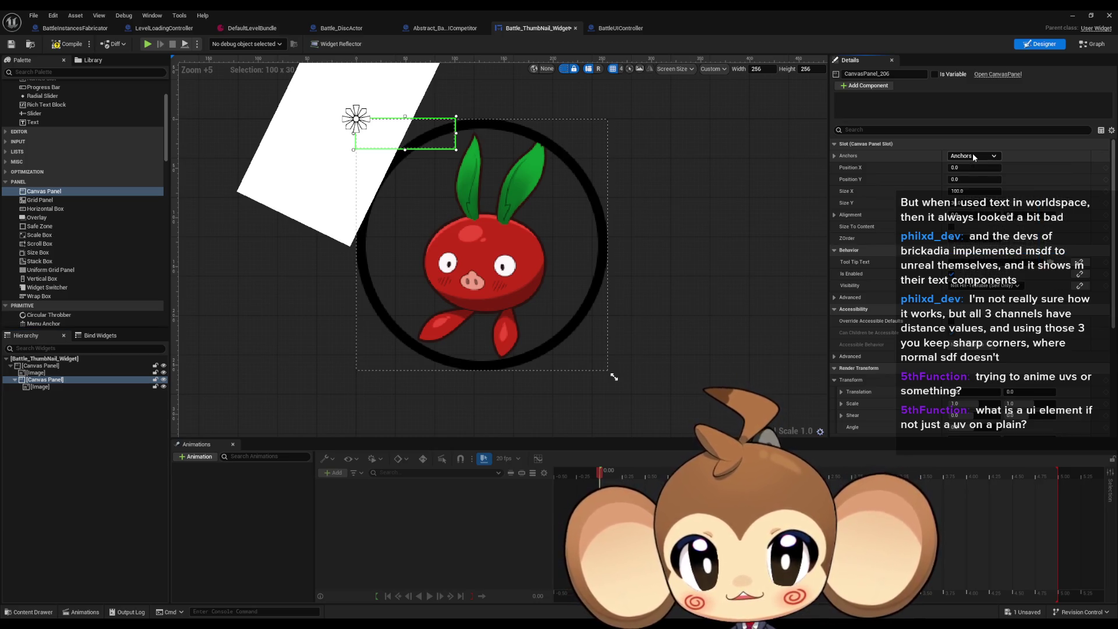
click(972, 153)
click(972, 153)
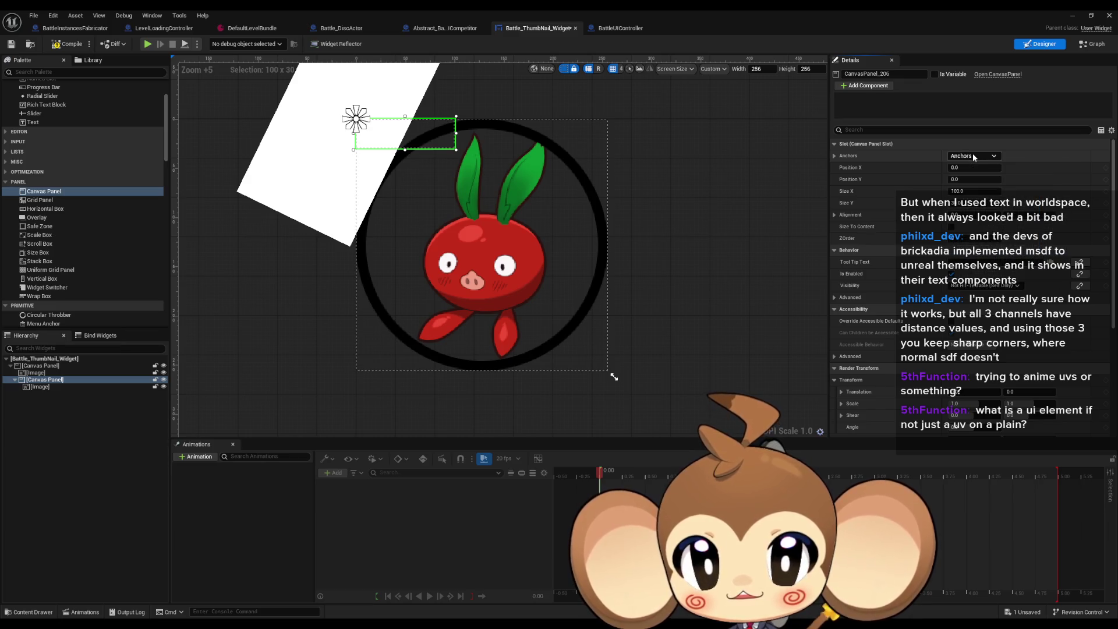
click(973, 152)
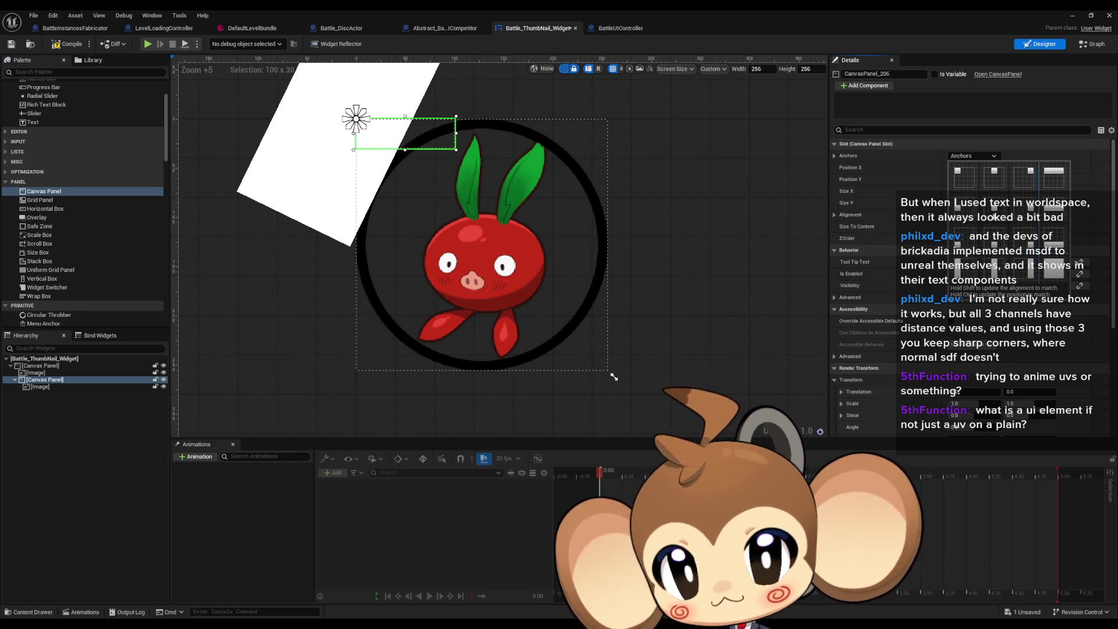
click(1054, 268)
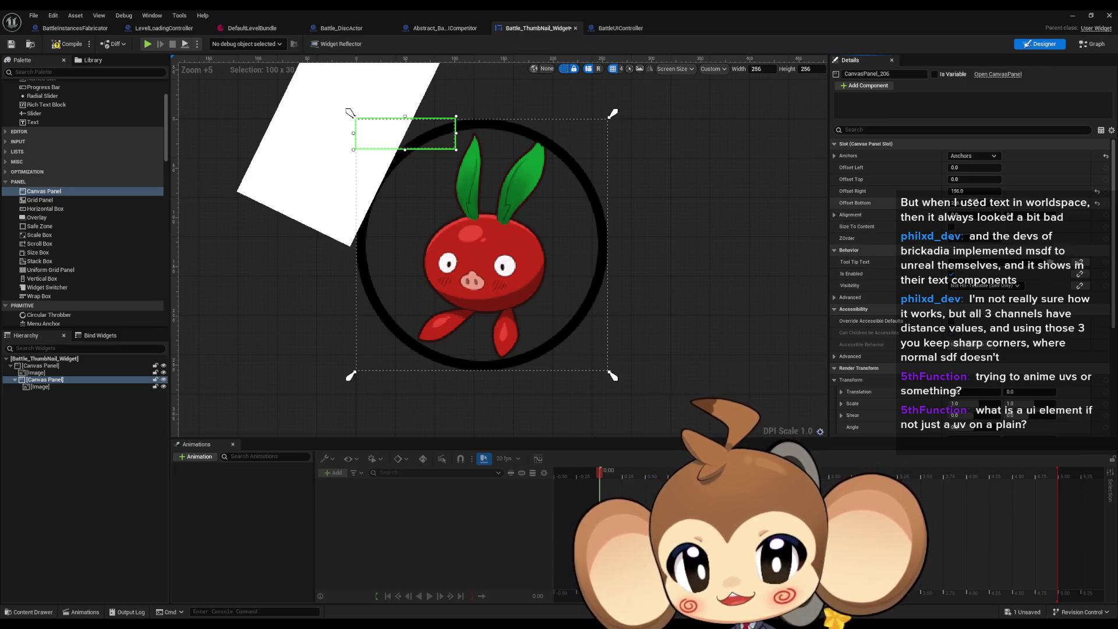
Set the panel's Offset Right and Bottom to 0, then Offset Right to 128 for half width.
click(966, 194)
text(0)
key(Tab)
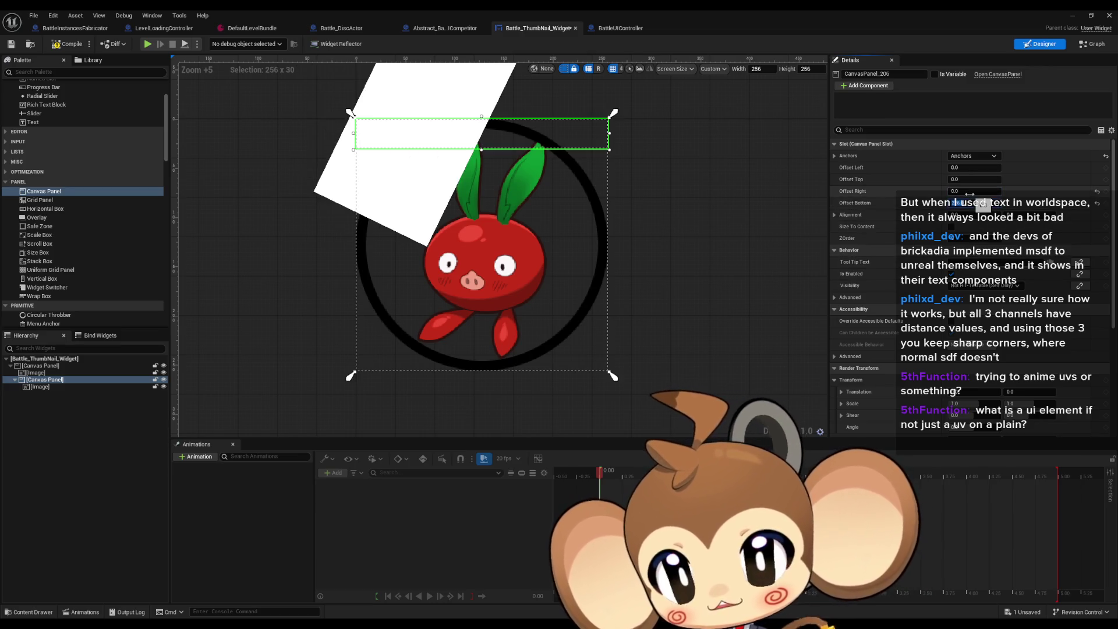
text(0)
key(Return)
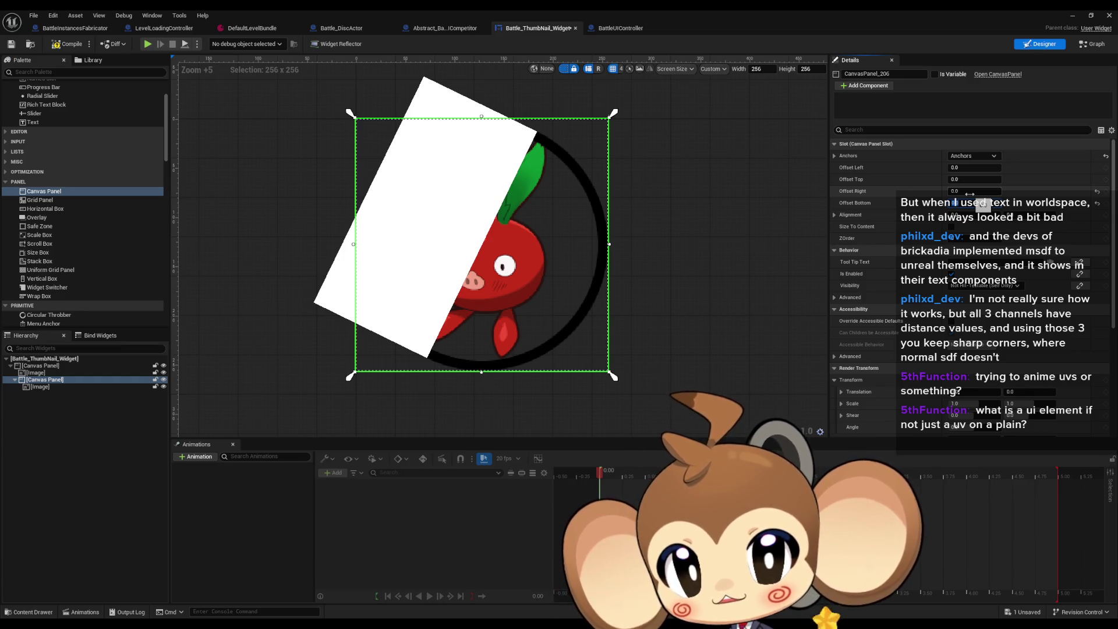
click(970, 194)
text(12)
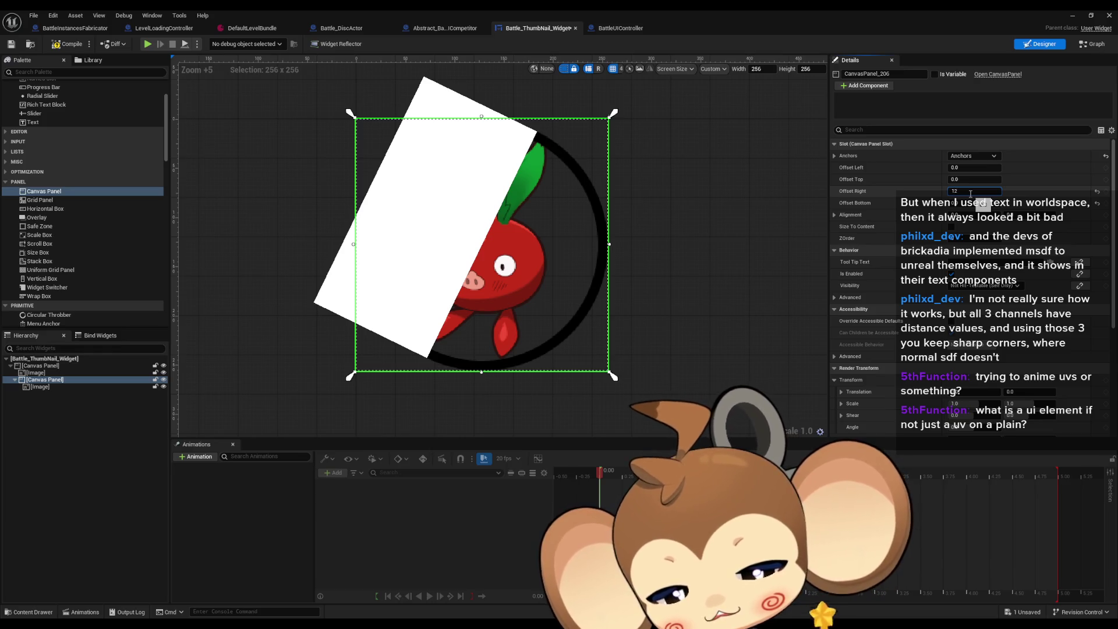
text(8)
key(Return)
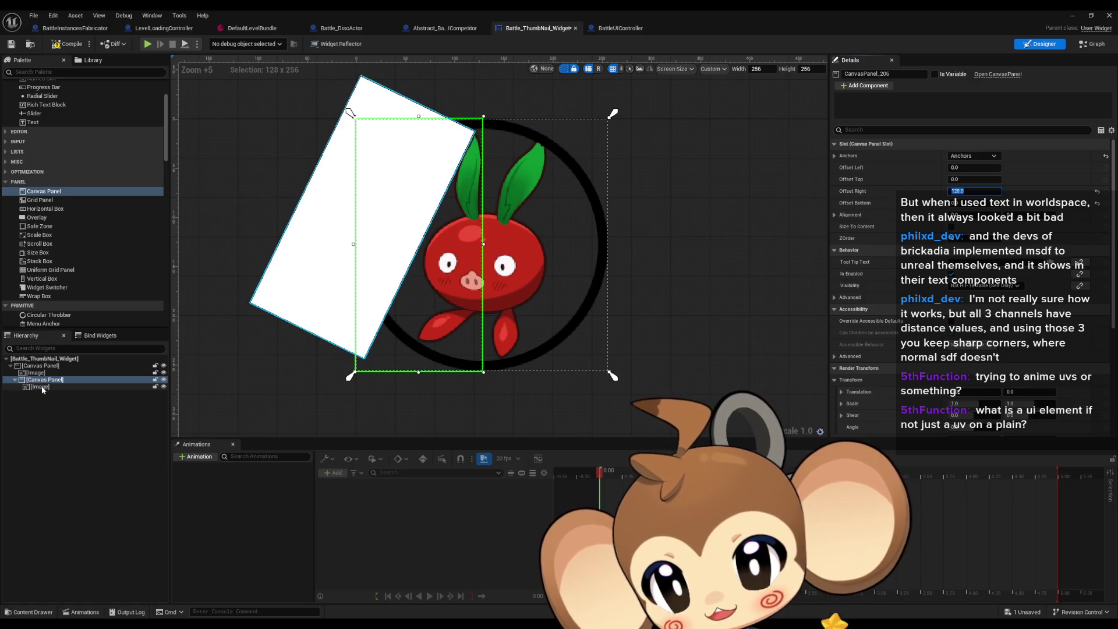
Set the inner panel's Rendering Clipping to Clip to Bounds.
scroll(915, 352, down, 5)
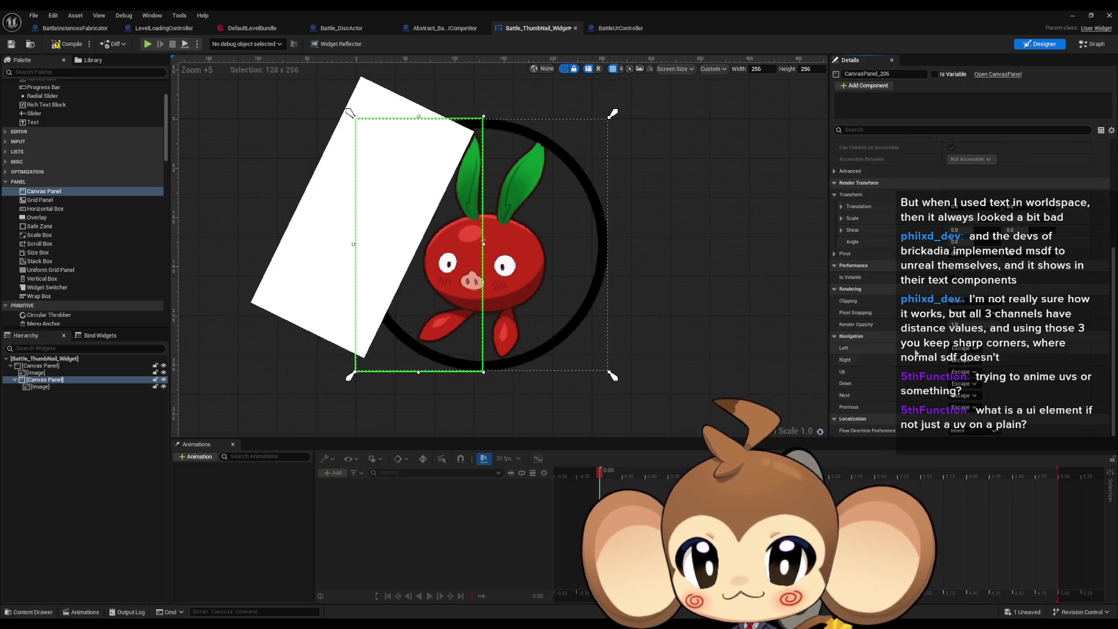
click(966, 301)
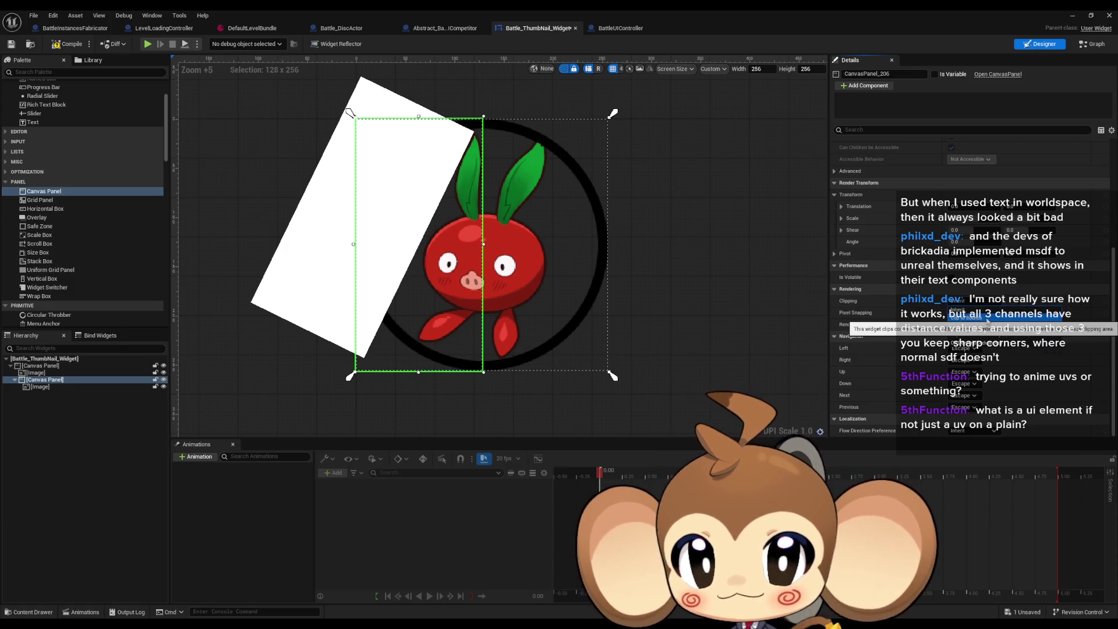
click(988, 320)
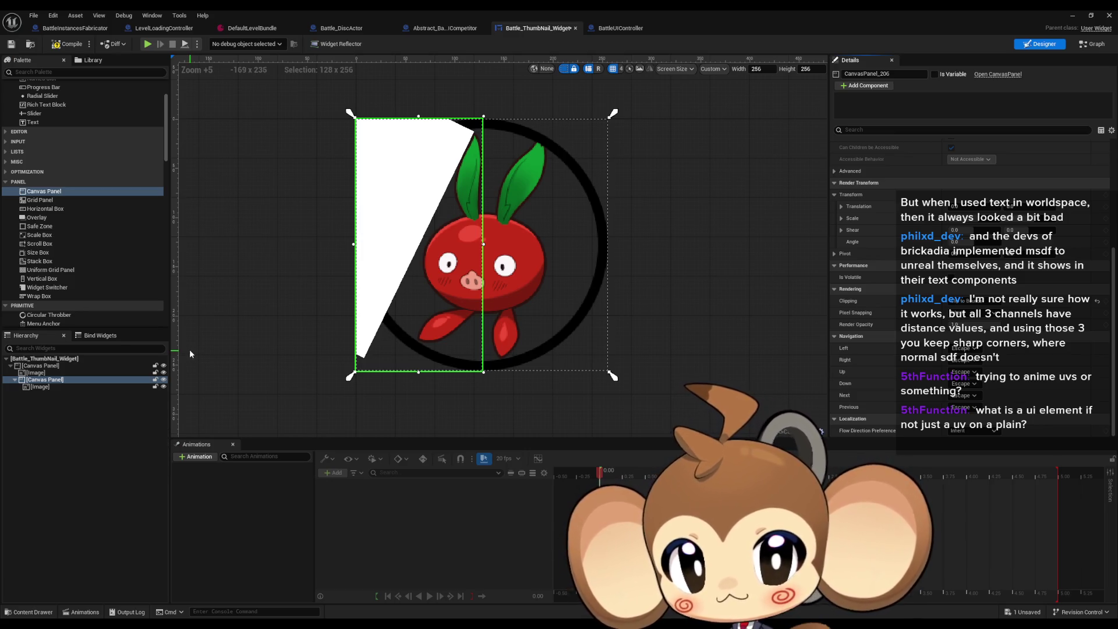
click(968, 300)
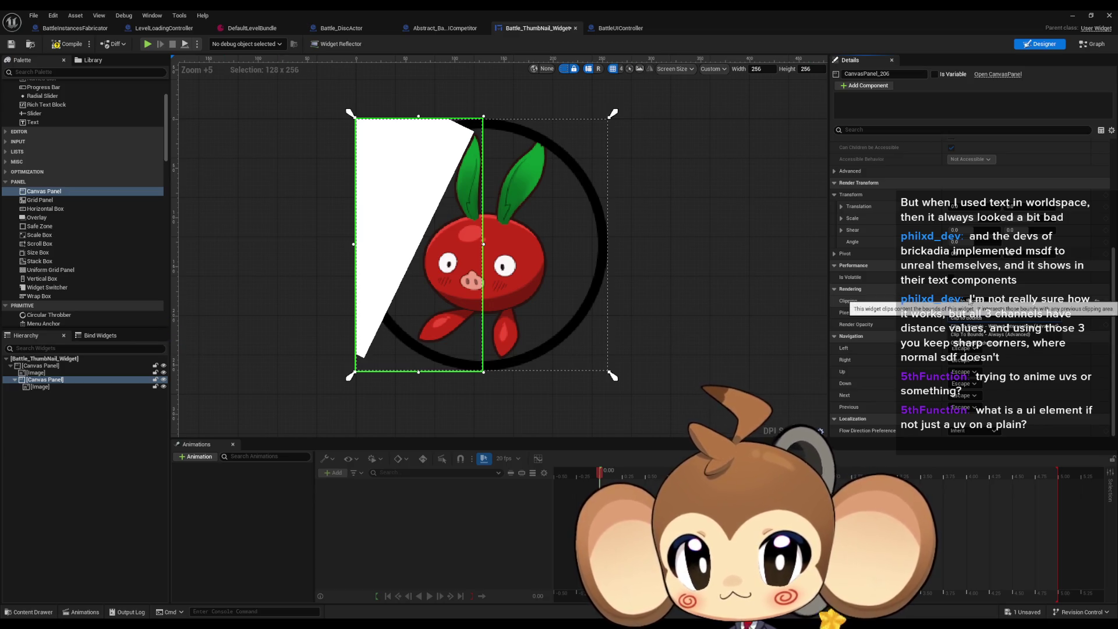
click(967, 317)
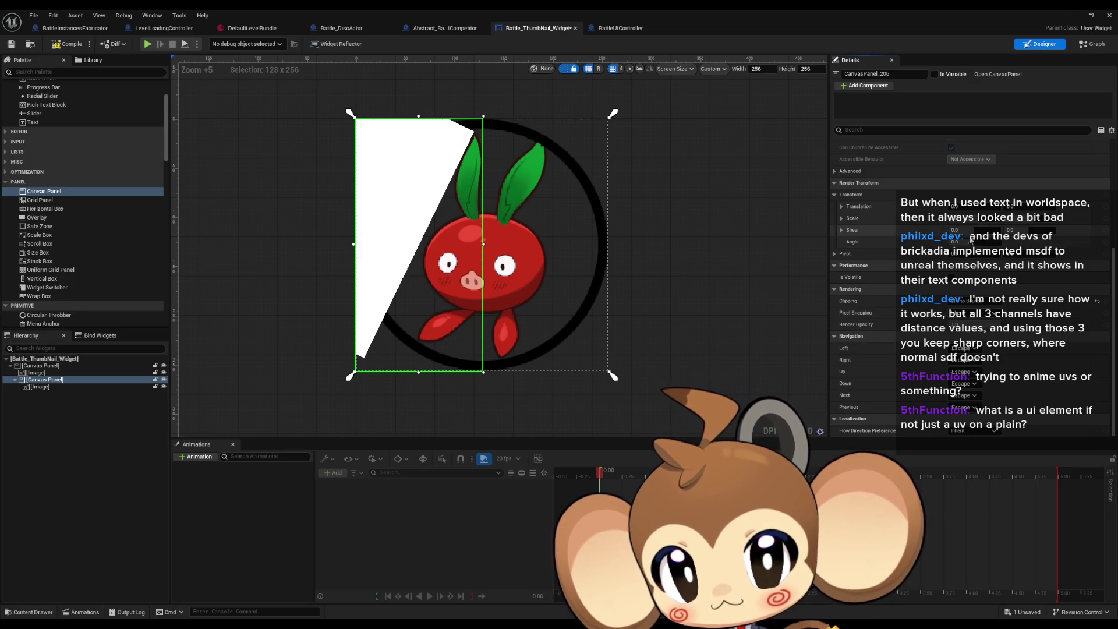
drag(550, 206, 545, 261)
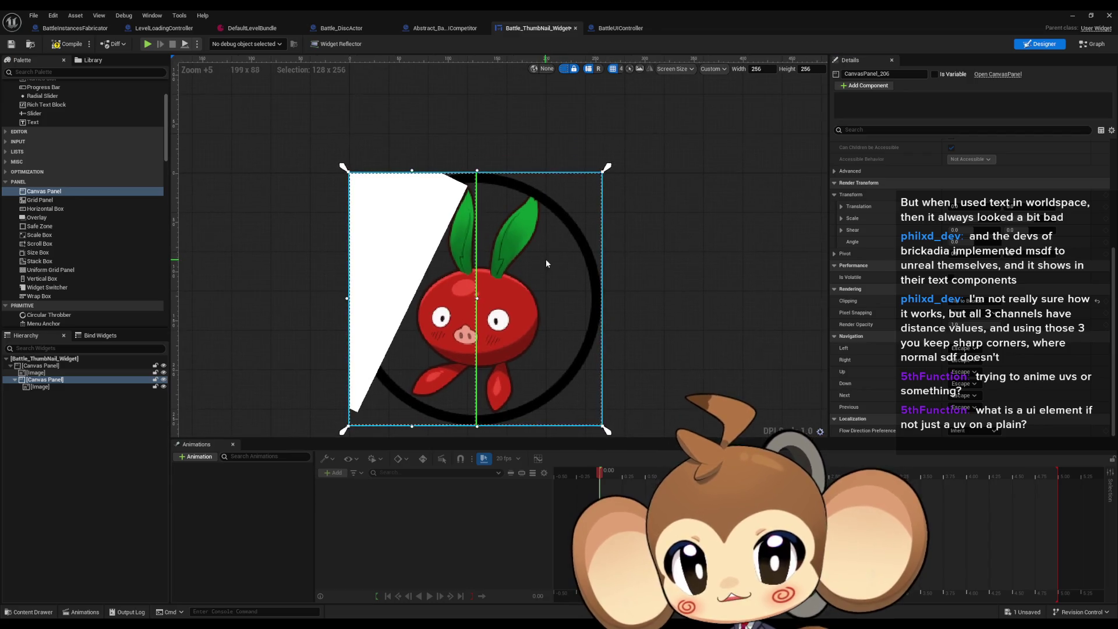
Anchor the white image to the widget centre with Position X 0.
click(39, 387)
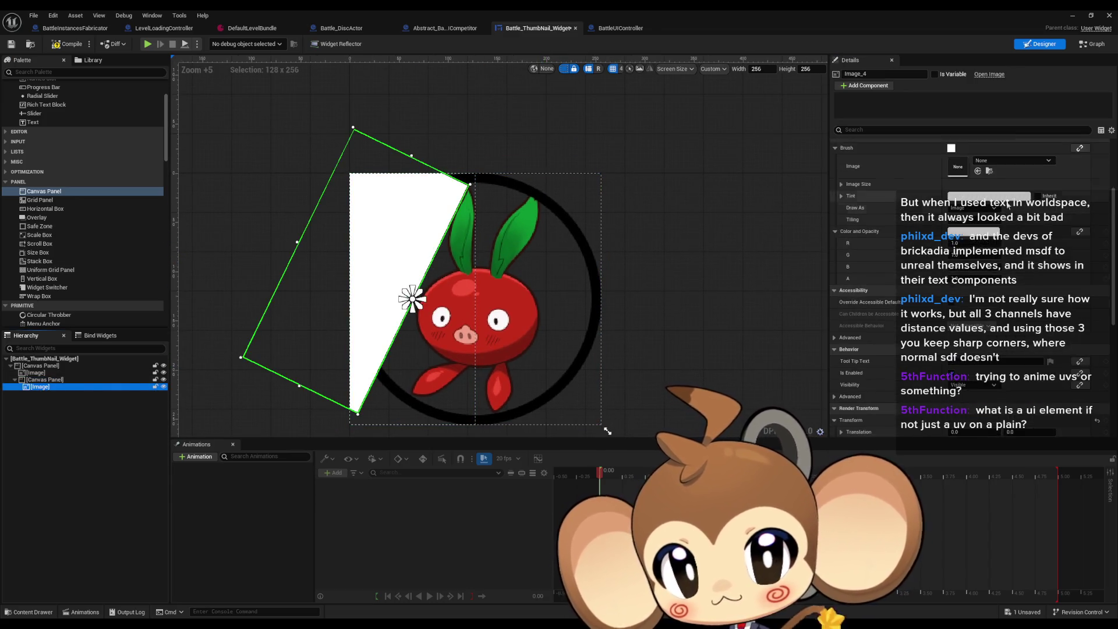
scroll(862, 262, up, 5)
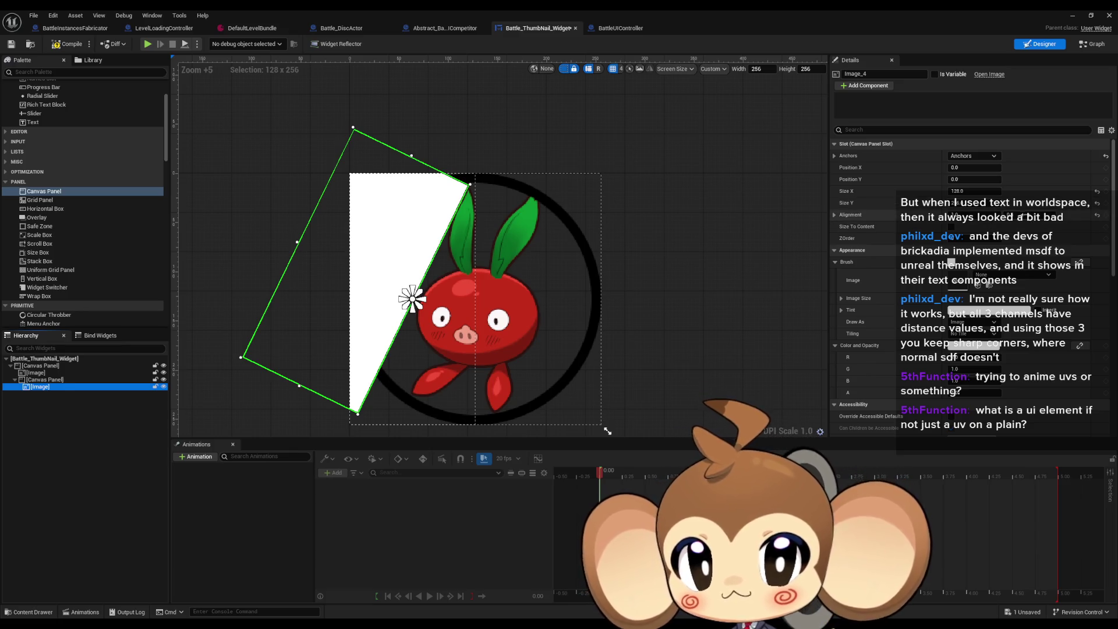
click(873, 225)
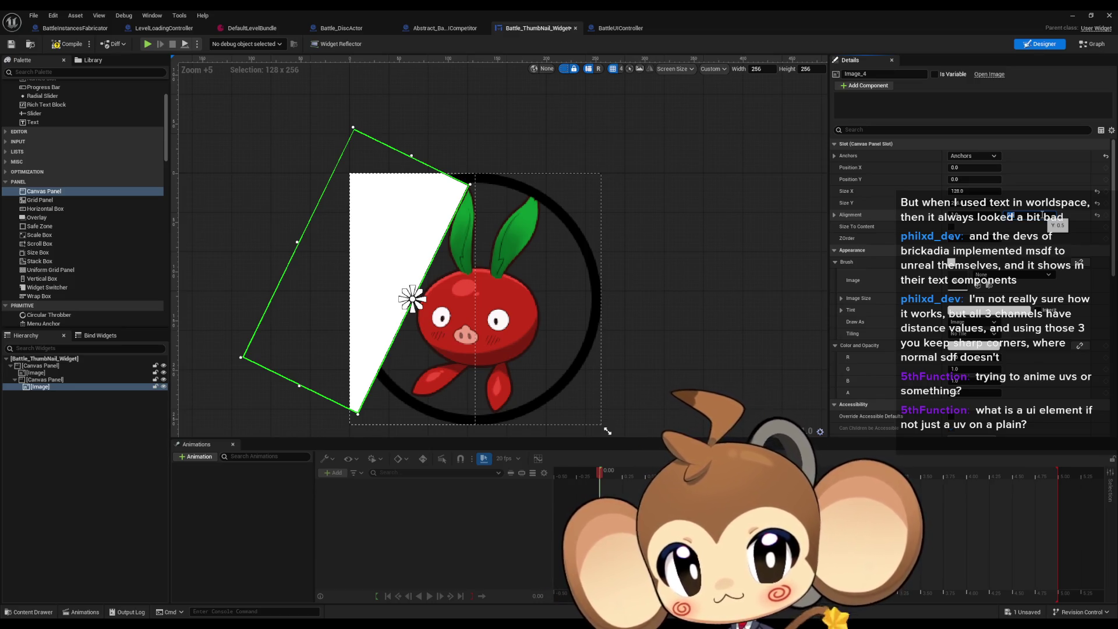
click(973, 155)
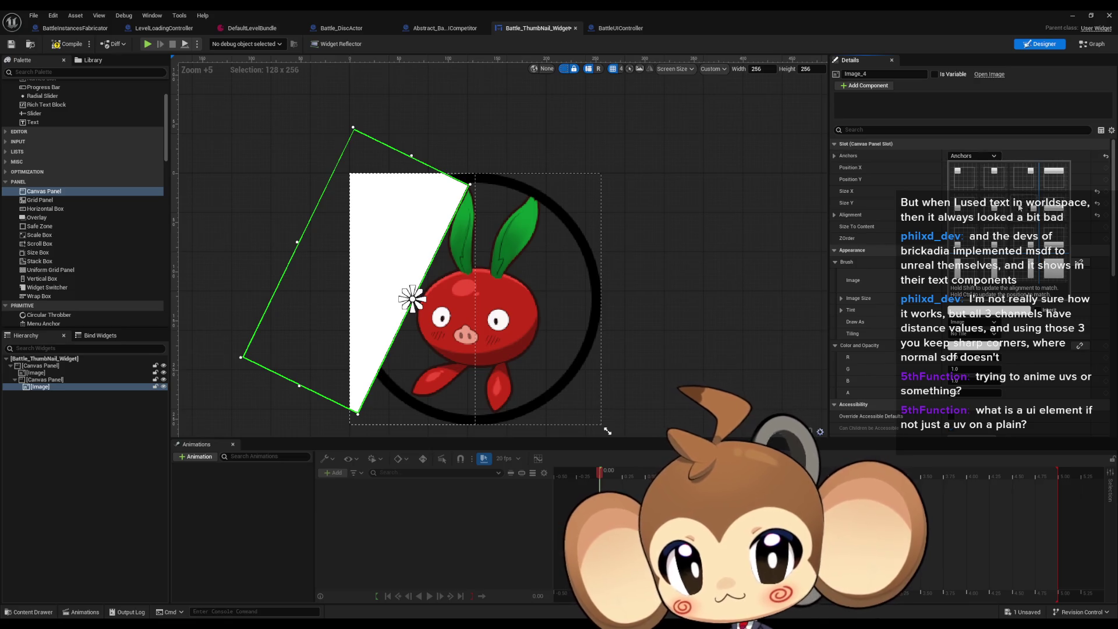
click(1024, 204)
click(972, 167)
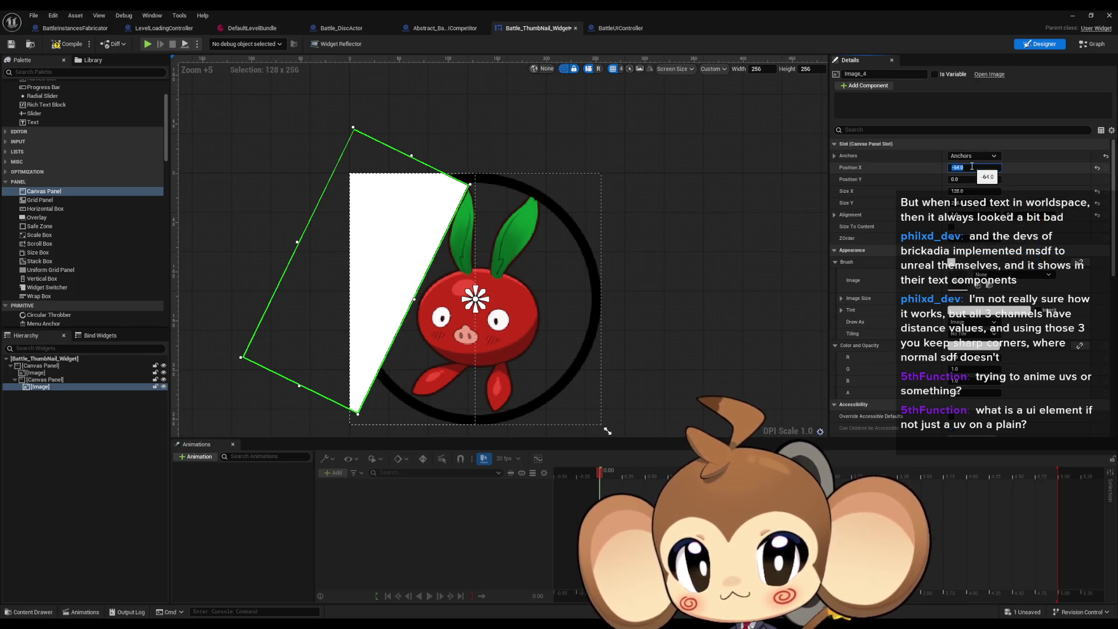
text(0)
key(Tab)
key(Tab)
text(0)
key(Return)
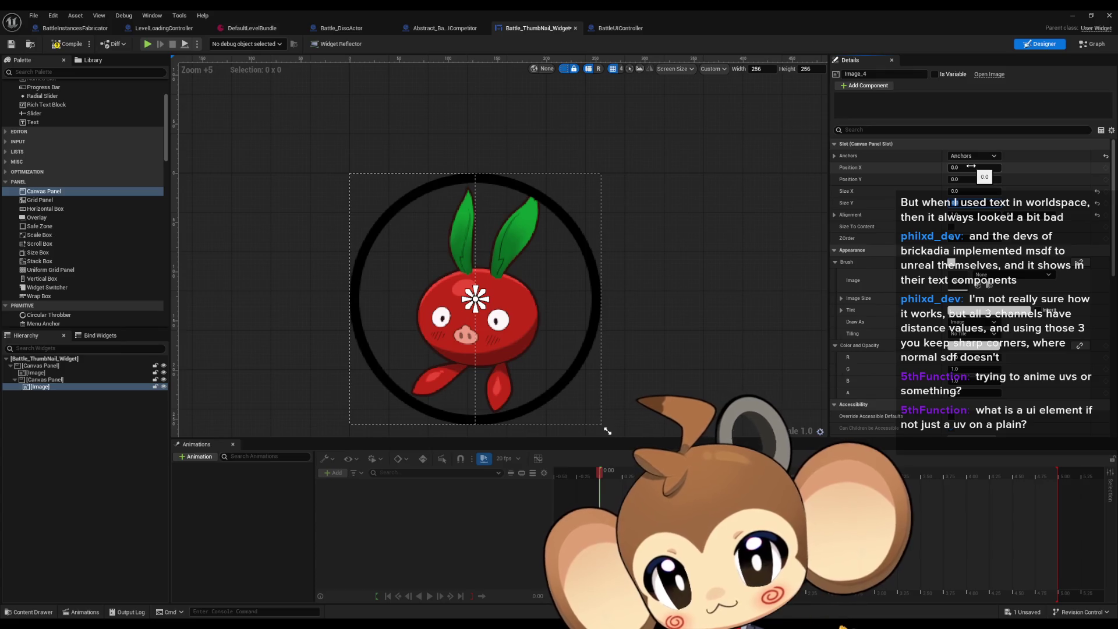
Size the white image to 128 by 256.
click(967, 191)
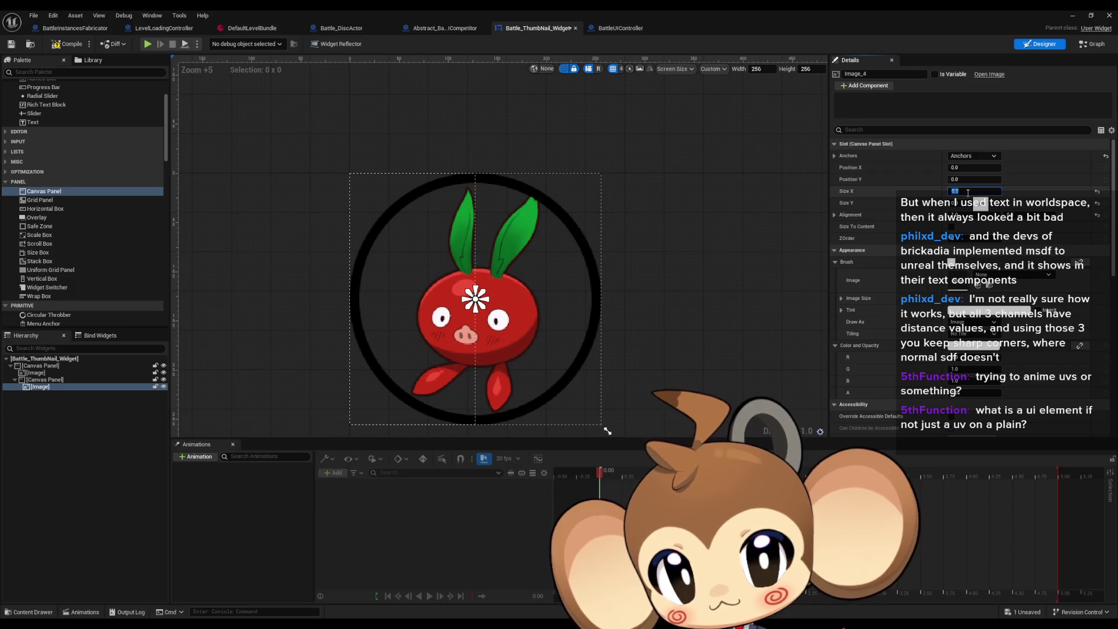
text(128)
key(Return)
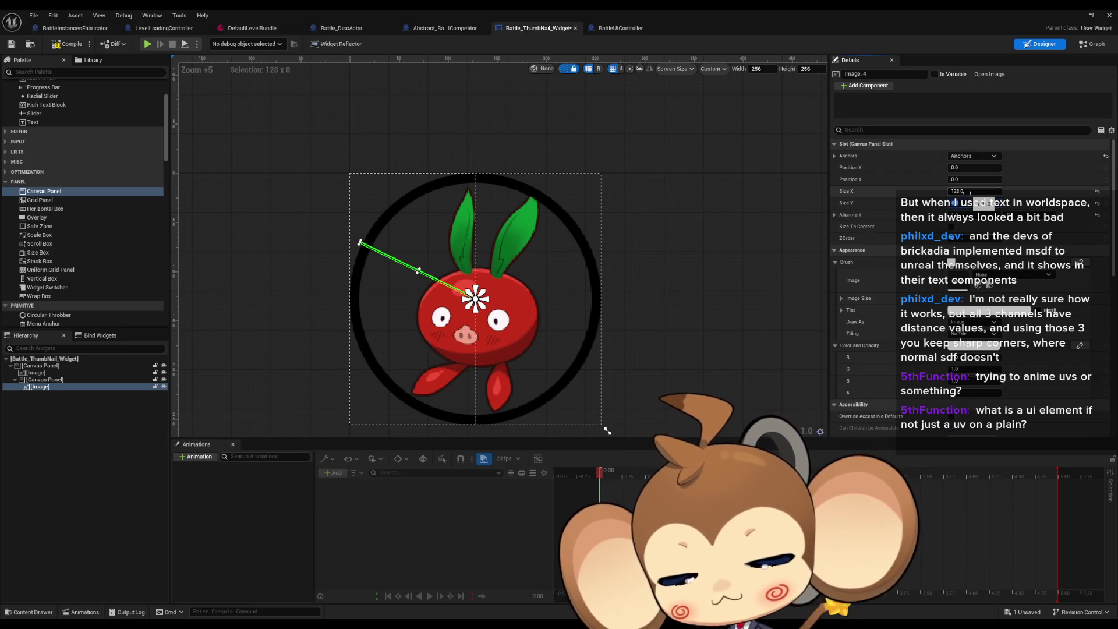
text(256)
key(Return)
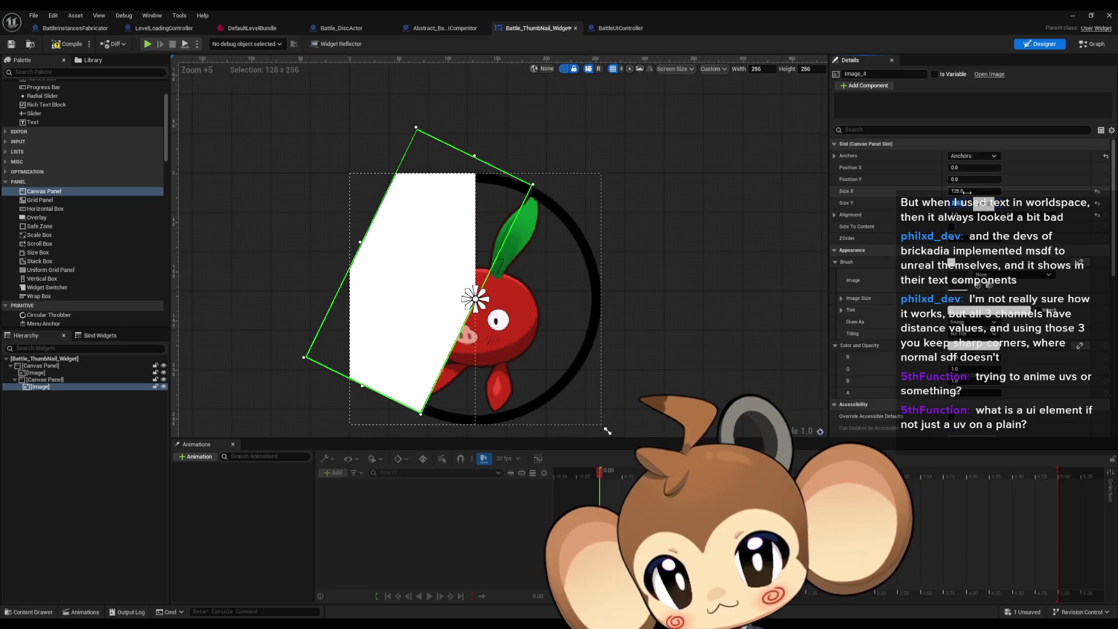
scroll(980, 304, down, 10)
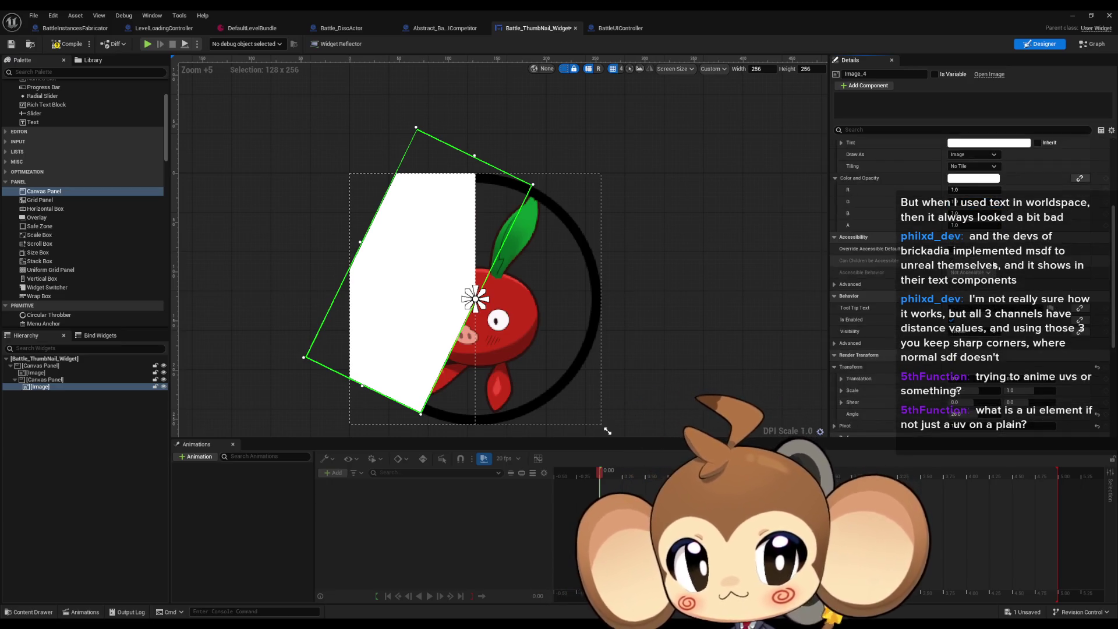
scroll(980, 304, down, 3)
scroll(972, 310, up, 3)
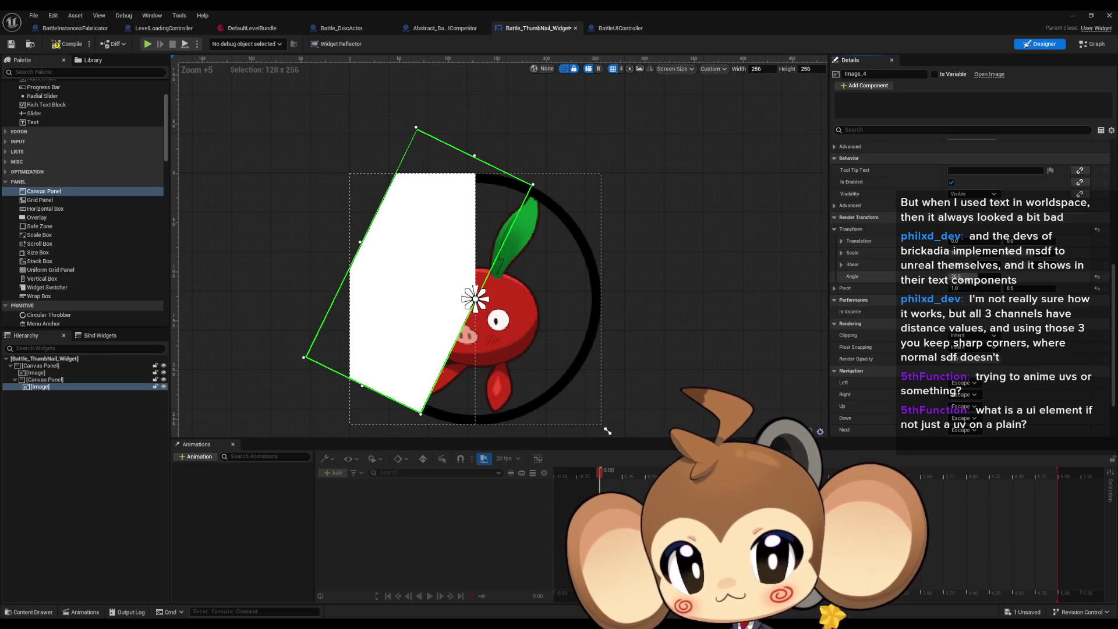
mouse_move(963, 277)
mouse_down()
mouse_move(1042, 277)
mouse_move(978, 278)
mouse_move(1025, 277)
mouse_up()
mouse_move(967, 276)
mouse_down()
mouse_move(949, 276)
mouse_move(1010, 276)
mouse_move(937, 276)
mouse_up()
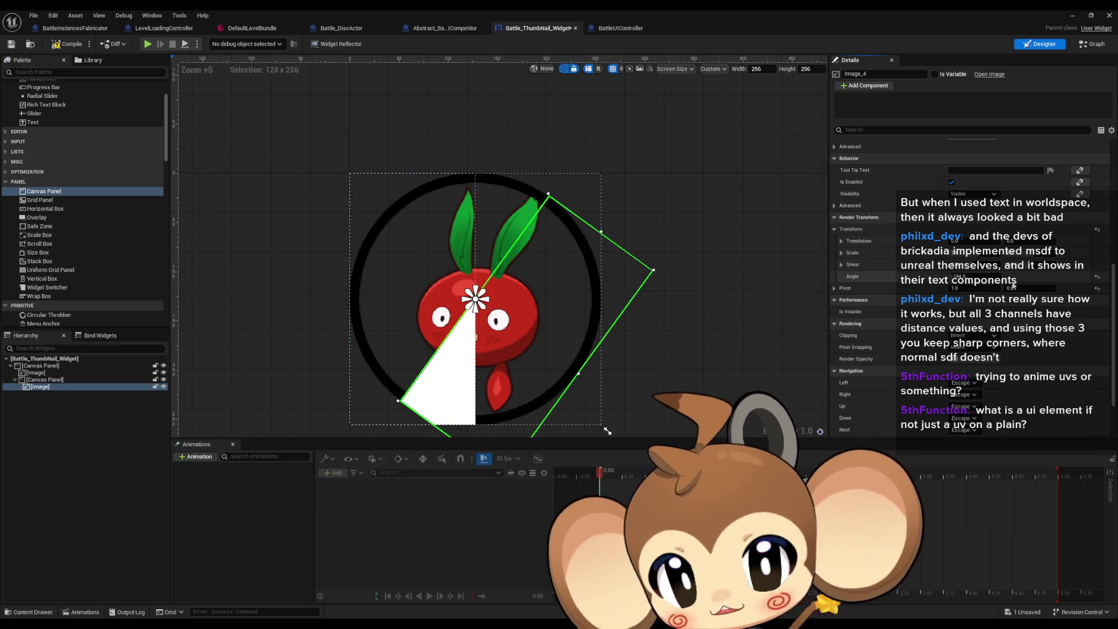
scroll(1013, 286, up, 3)
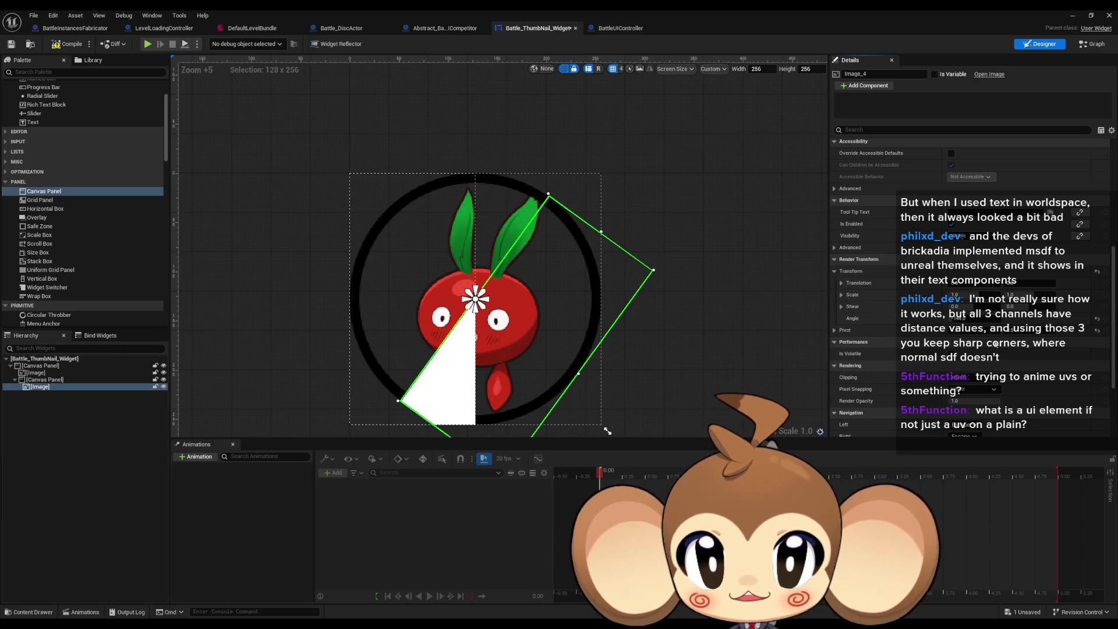
mouse_move(960, 318)
mouse_down()
mouse_move(1035, 318)
mouse_move(997, 318)
mouse_up()
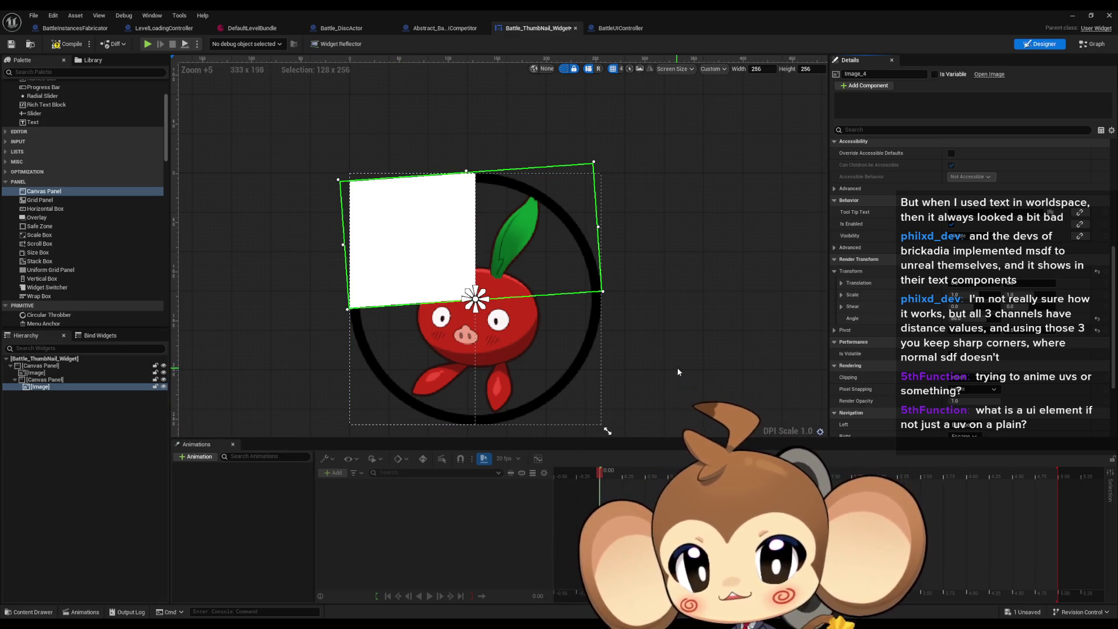
mouse_move(958, 318)
mouse_down()
mouse_move(1071, 318)
mouse_move(1031, 318)
mouse_move(1054, 317)
mouse_move(1041, 318)
mouse_up()
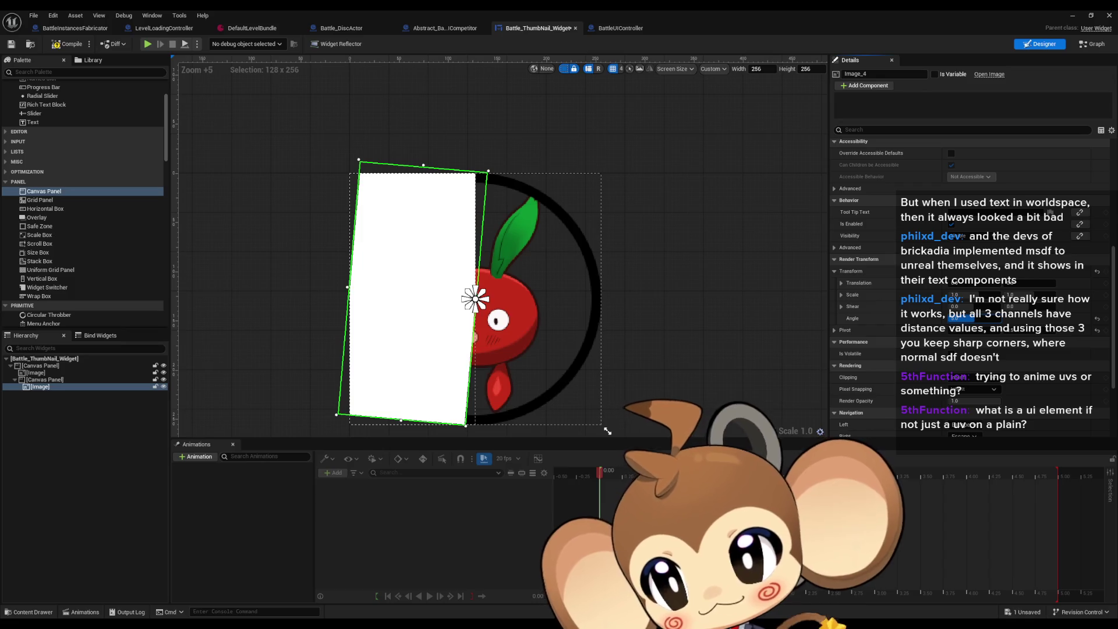
scroll(88, 254, up, 3)
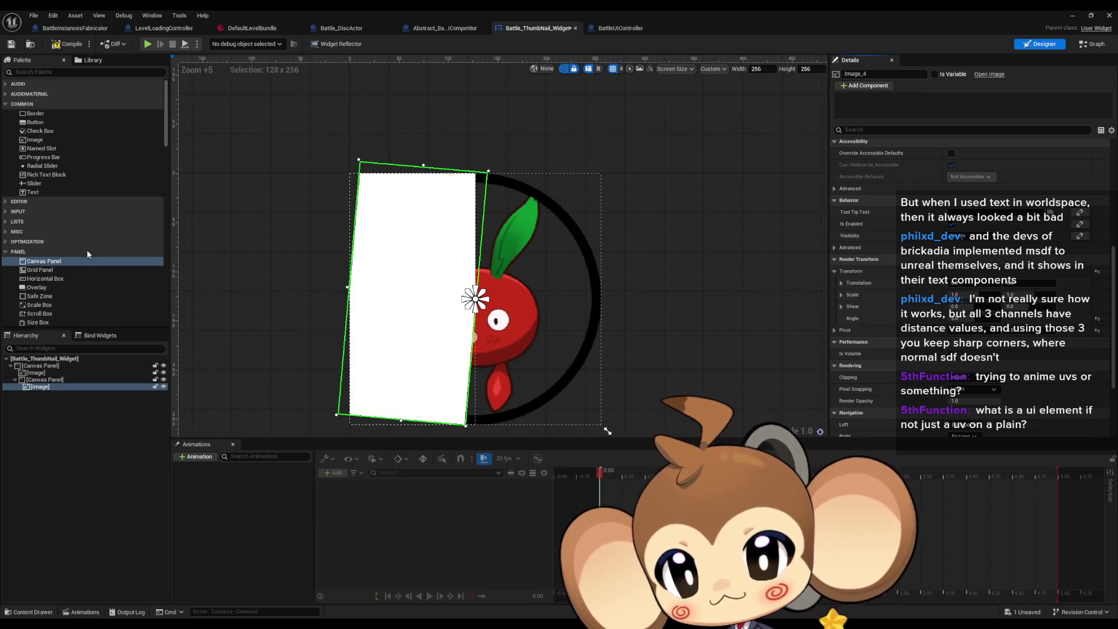
scroll(90, 249, down, 4)
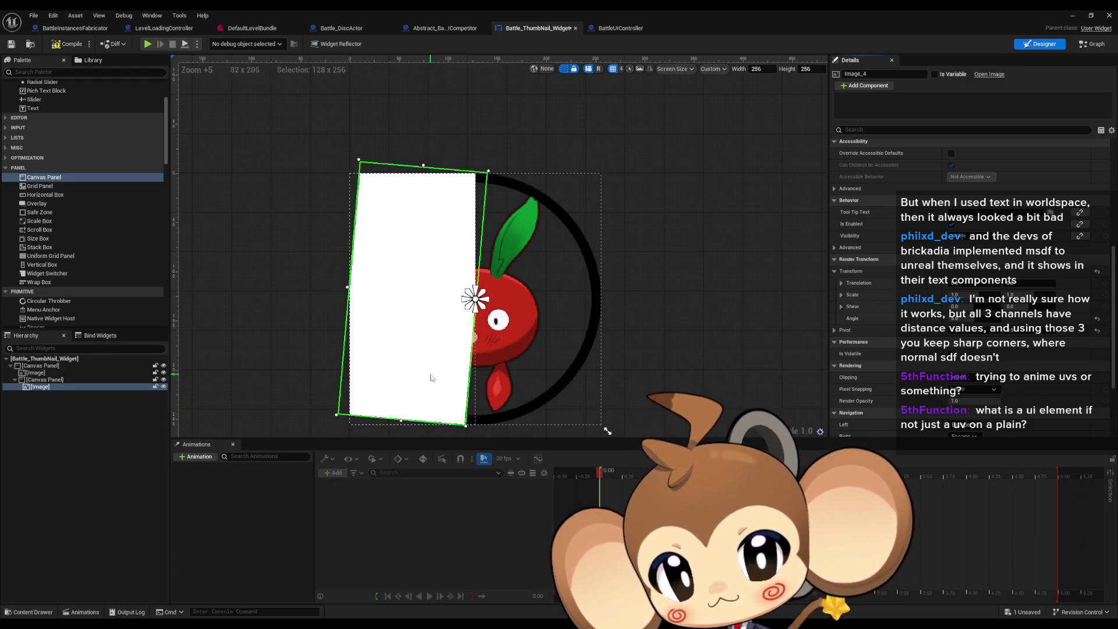
click(46, 380)
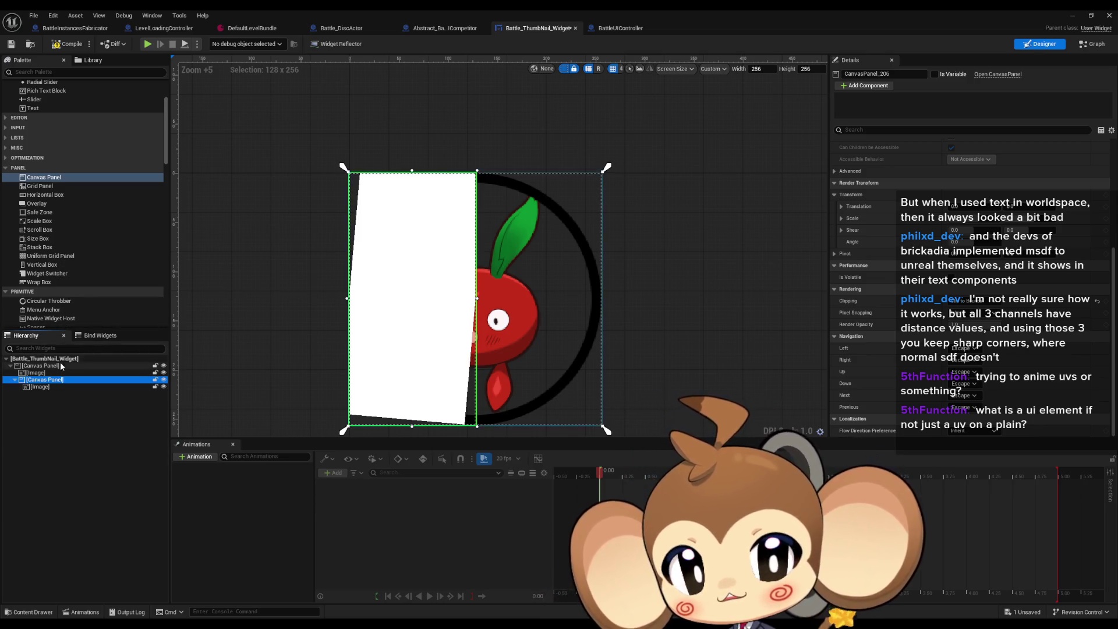
scroll(964, 260, up, 5)
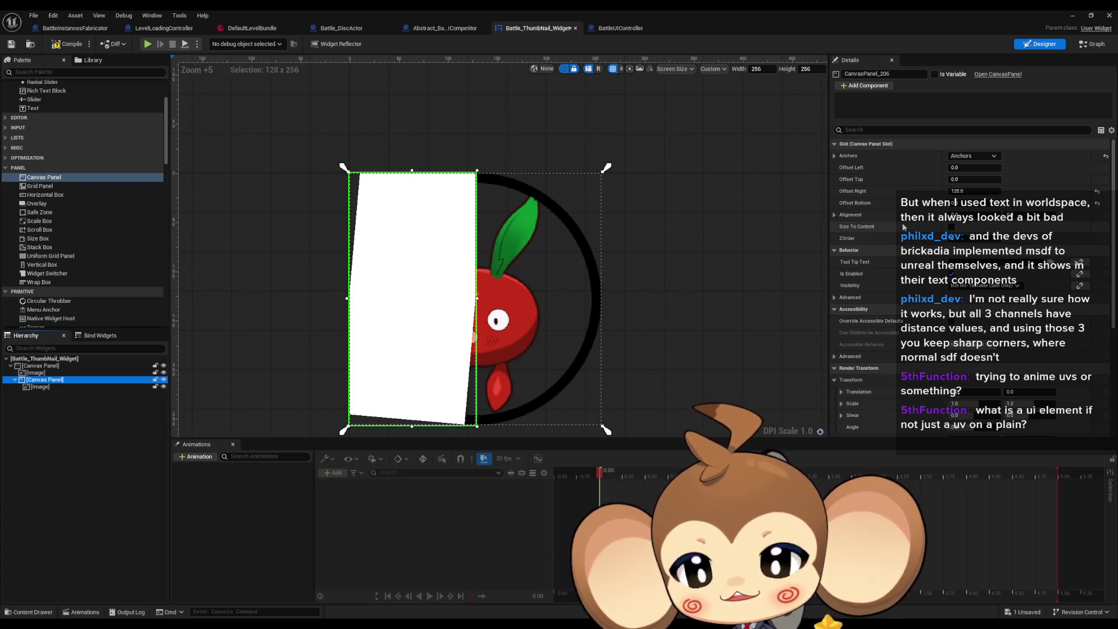
scroll(902, 222, down, 5)
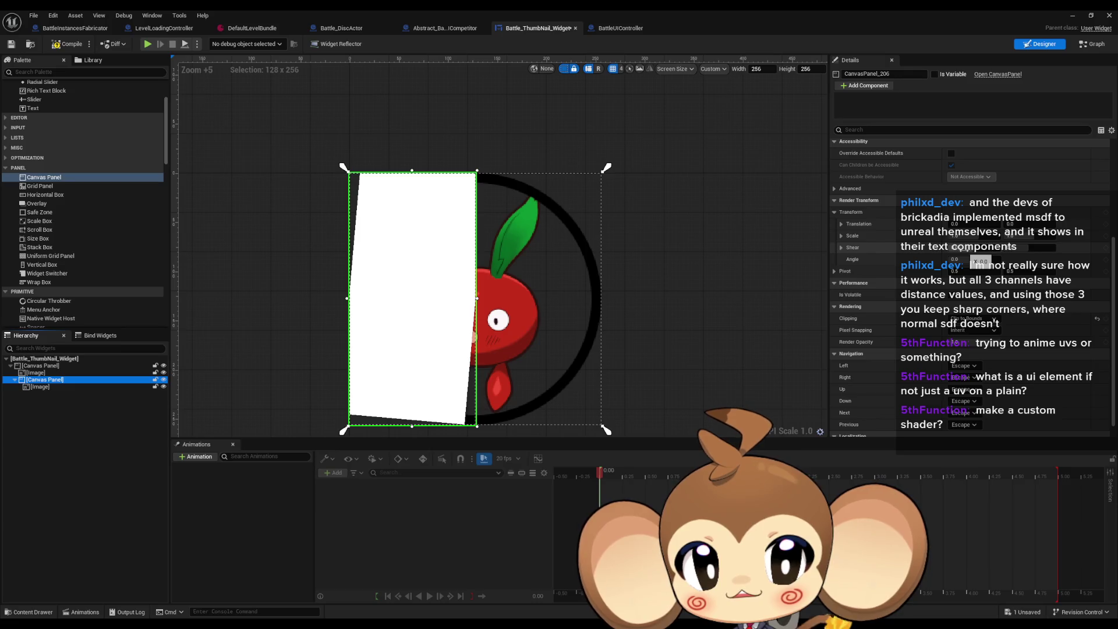
mouse_move(967, 247)
mouse_down()
mouse_move(990, 248)
mouse_move(943, 248)
mouse_move(984, 247)
mouse_move(955, 248)
mouse_move(984, 247)
mouse_move(954, 247)
mouse_move(968, 249)
mouse_up()
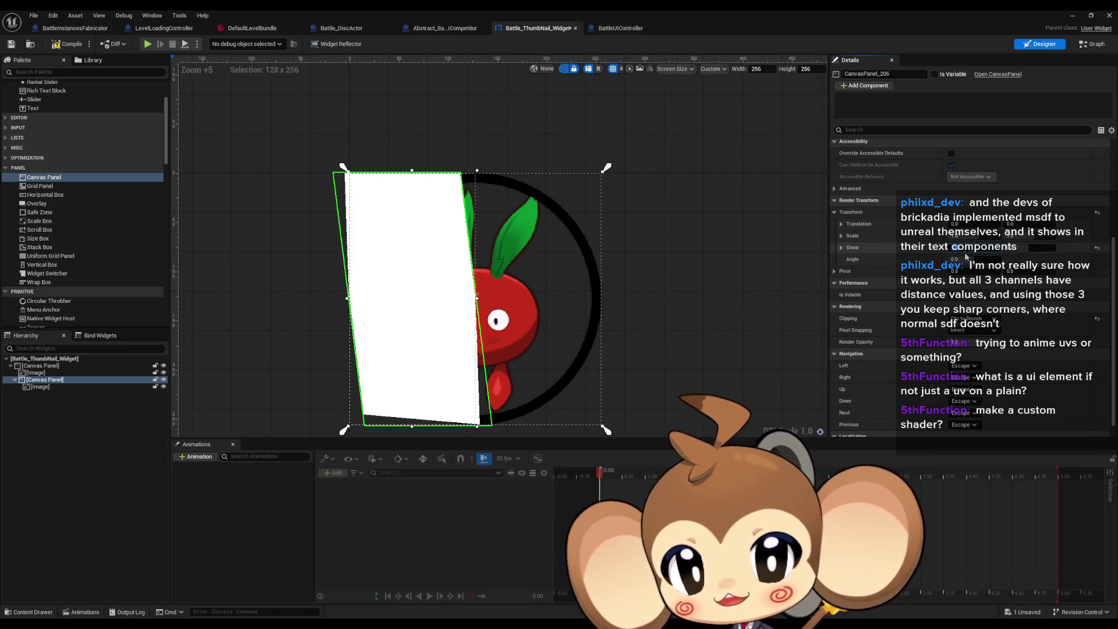
key(ctrl+z)
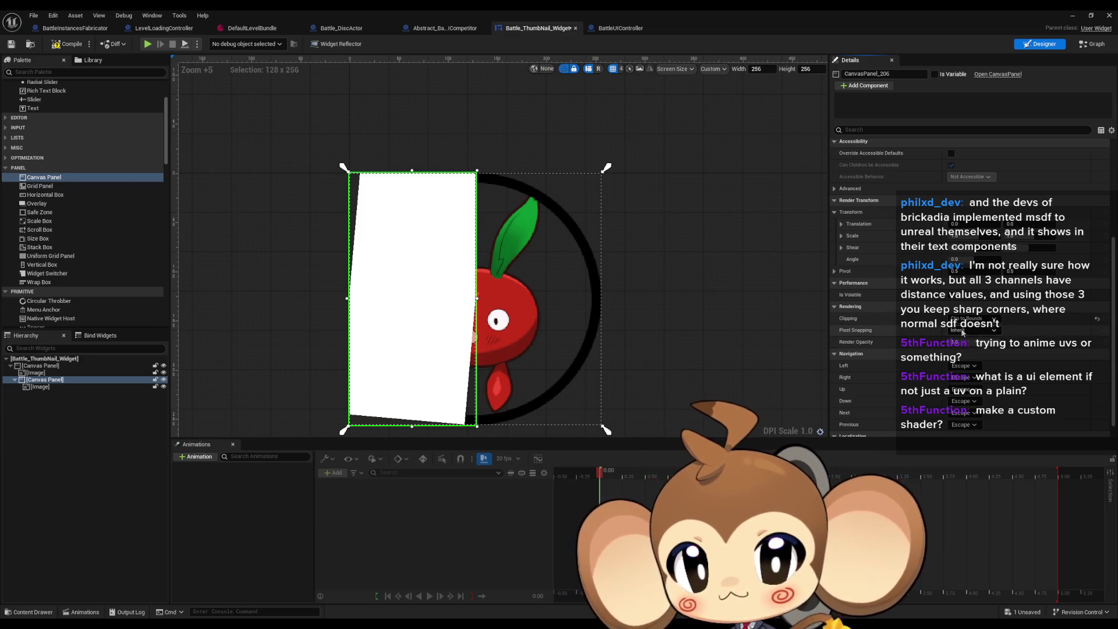
Open the Rendering Clipping dropdown for the inner canvas panel.
click(966, 318)
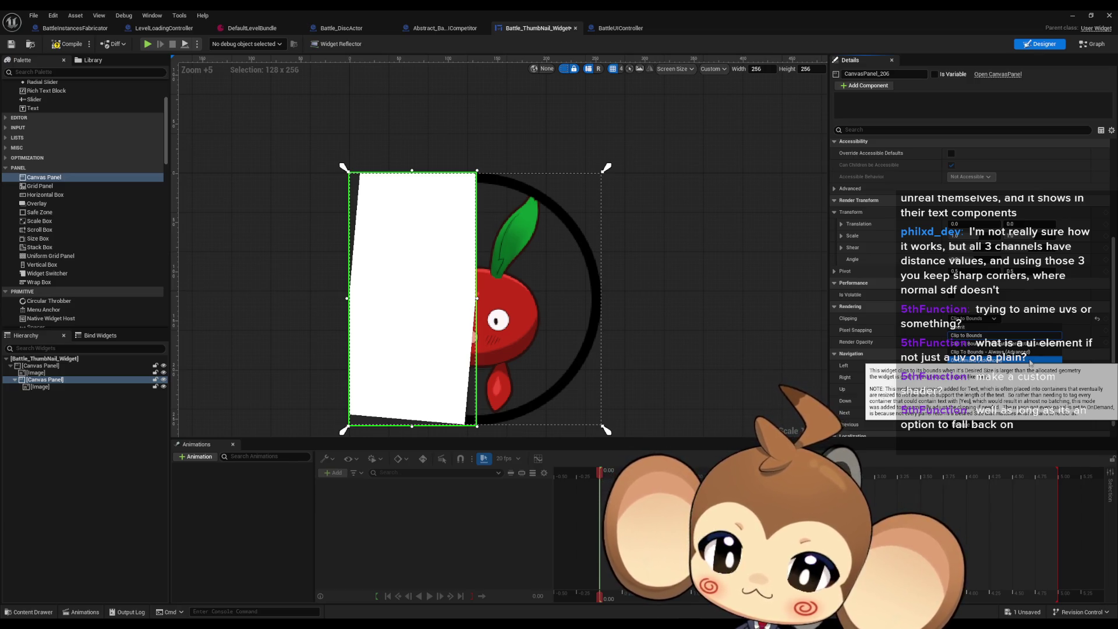
Pick a Clipping mode for the inner panel, then select the Image widget in the Hierarchy.
click(1023, 346)
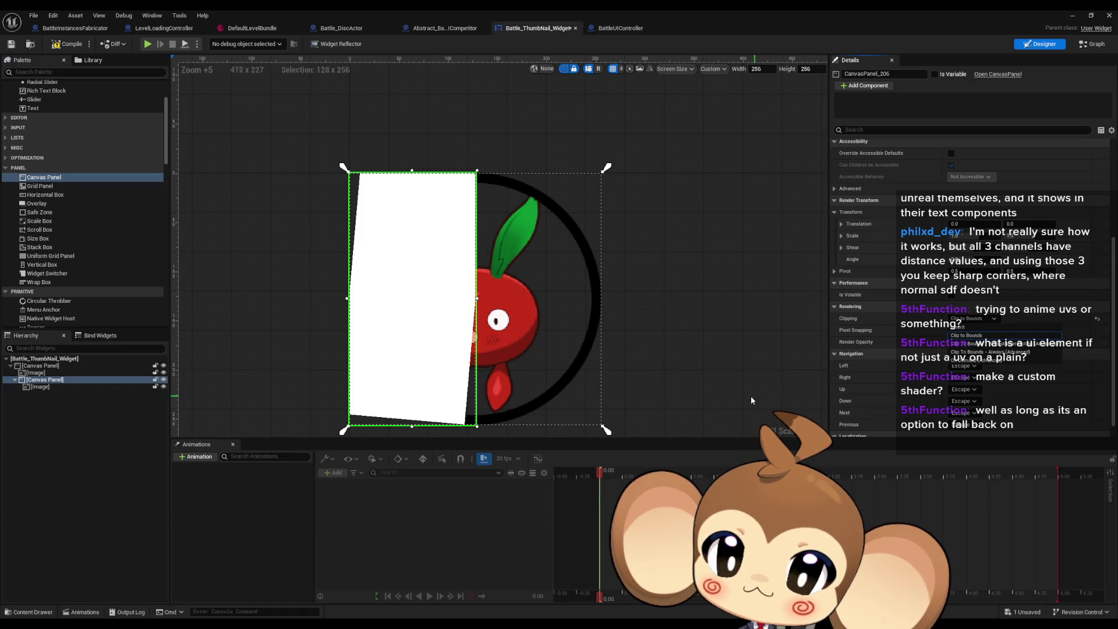
click(753, 371)
click(755, 376)
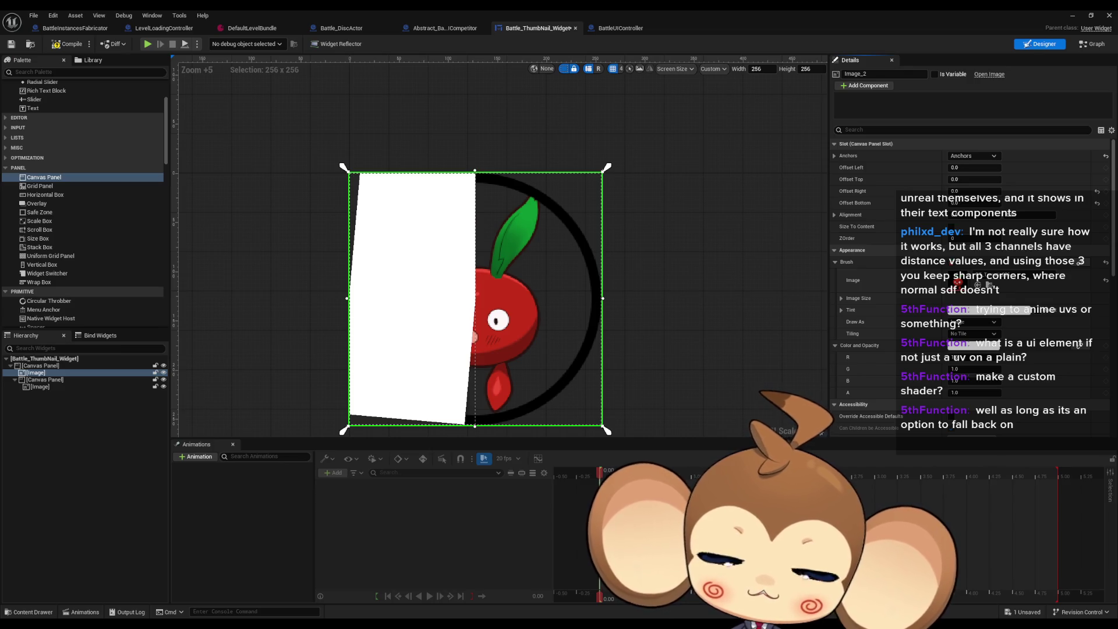
In BattleThumbnails.xcf, hide the fish layer and make the ring's Layer copy active.
key(alt+Tab)
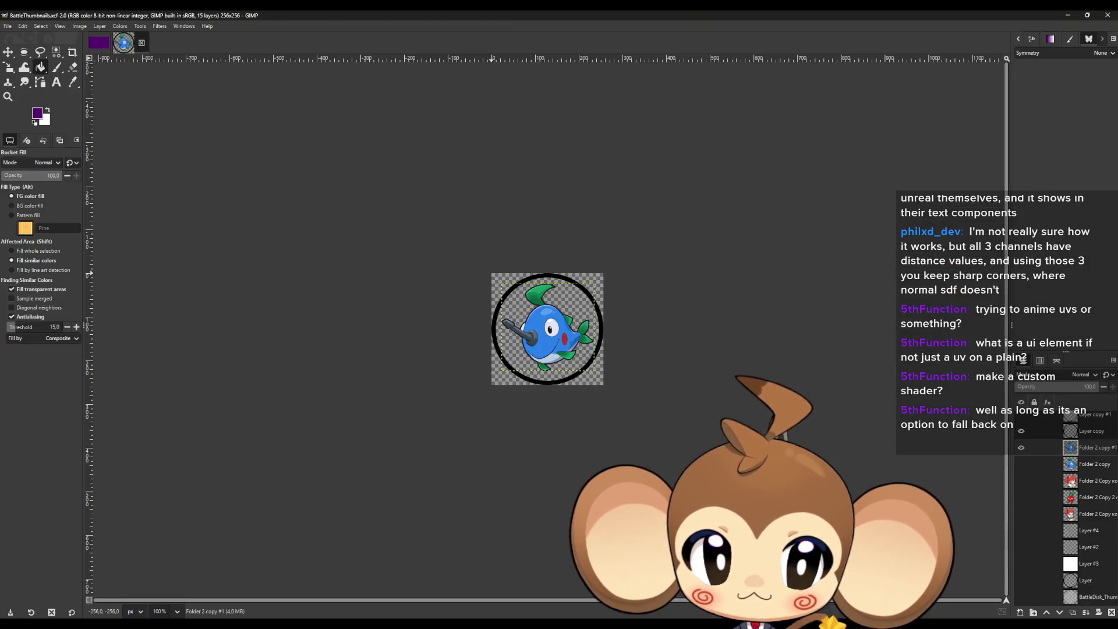
click(1021, 448)
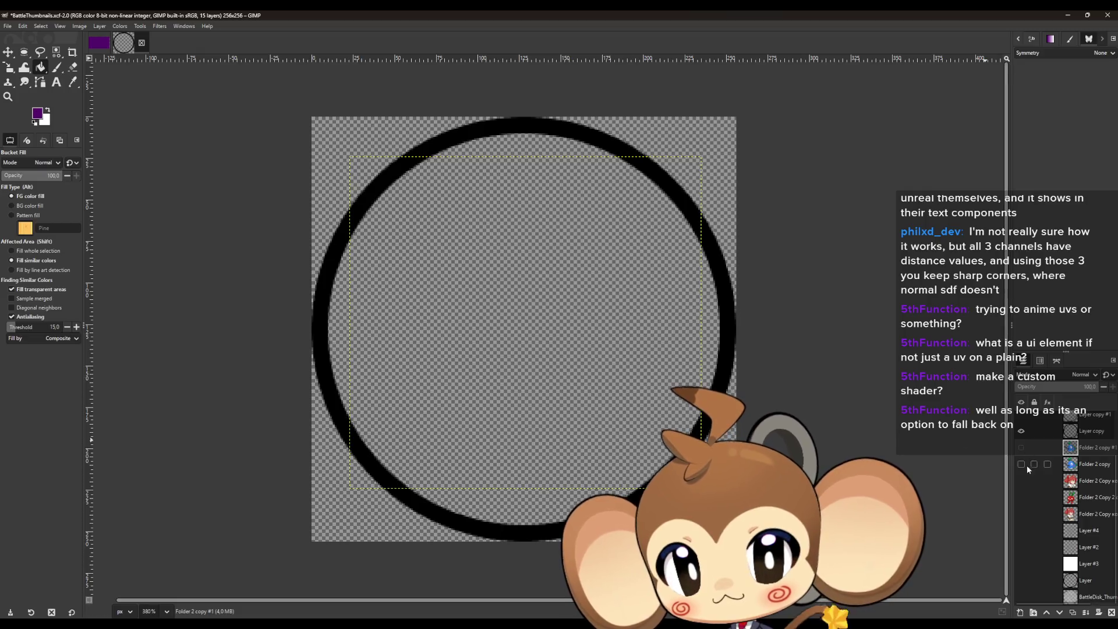
scroll(1032, 450, up, 1)
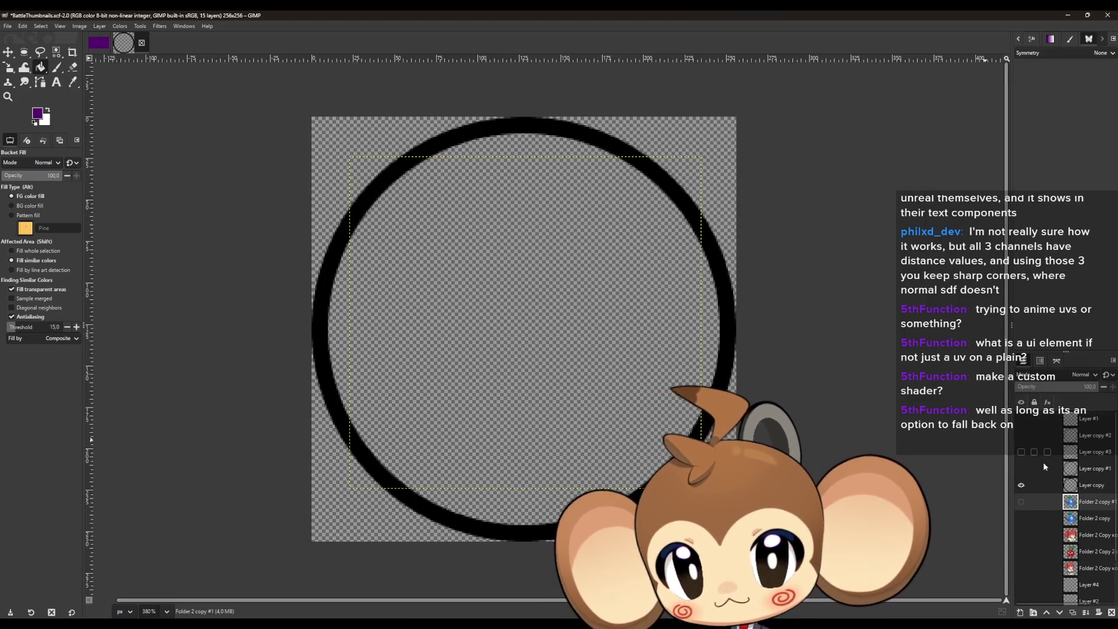
click(1077, 488)
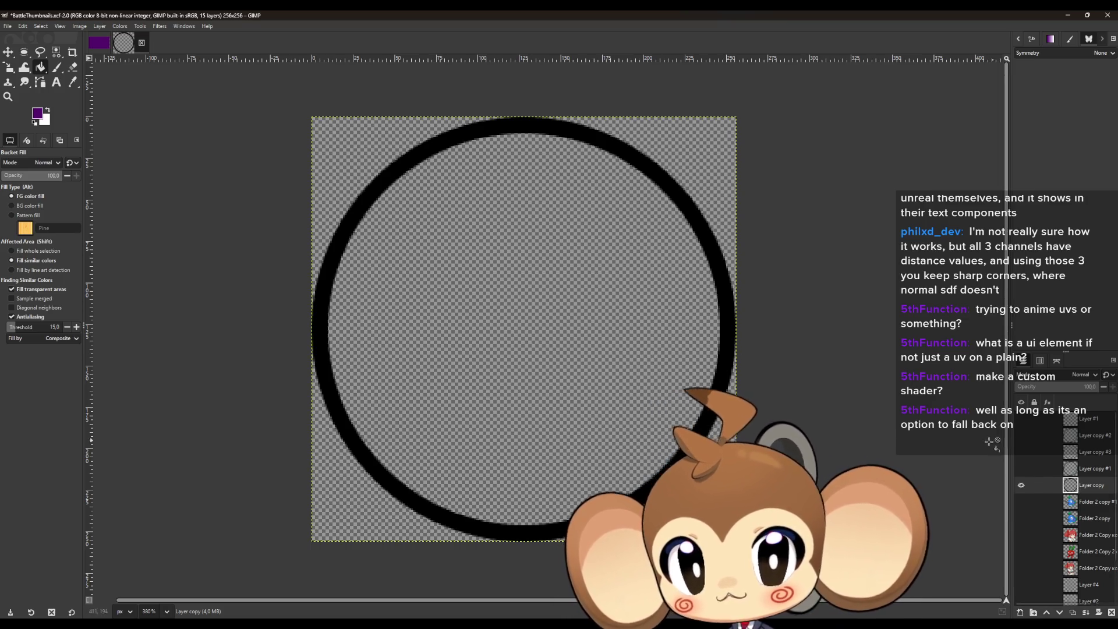
scroll(425, 369, up, 9)
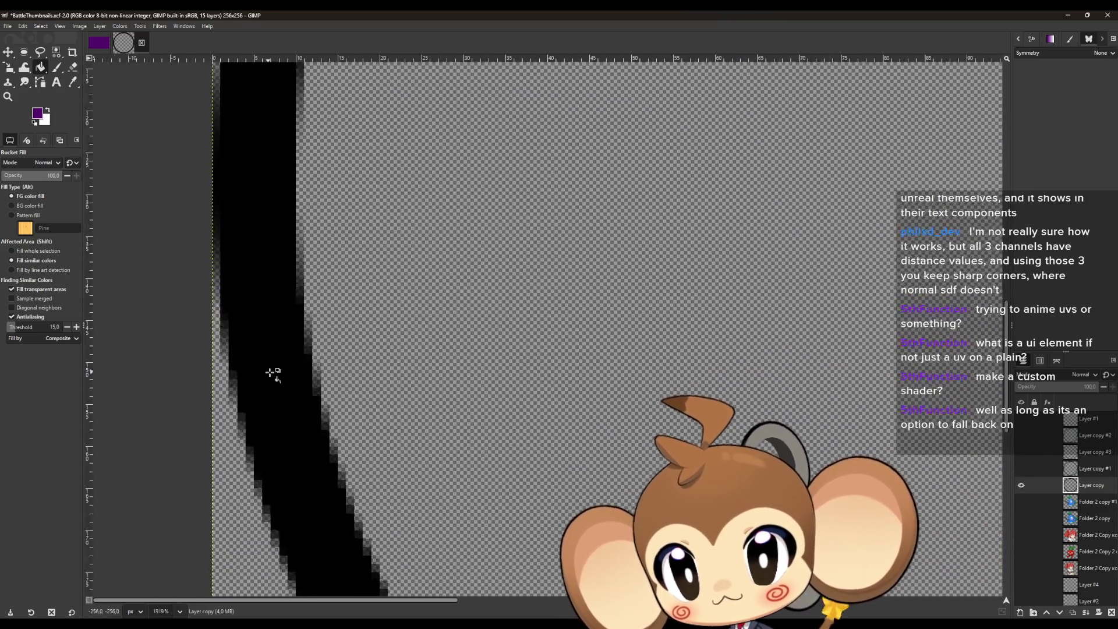
scroll(271, 372, down, 9)
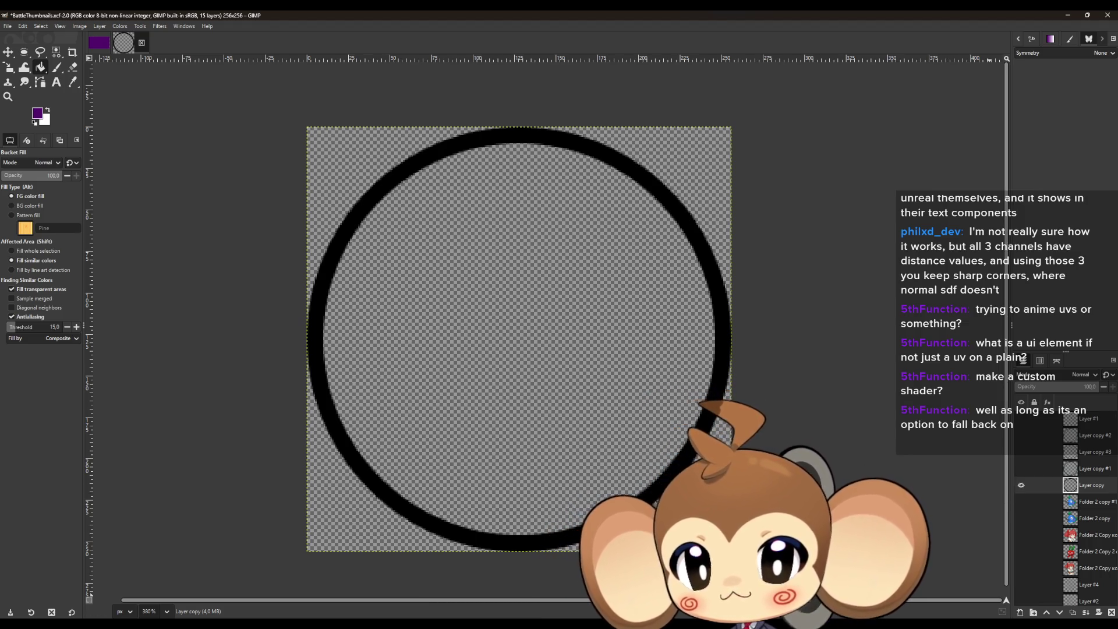
Add a new transparent layer, Layer #5, above the ring layer.
click(1020, 614)
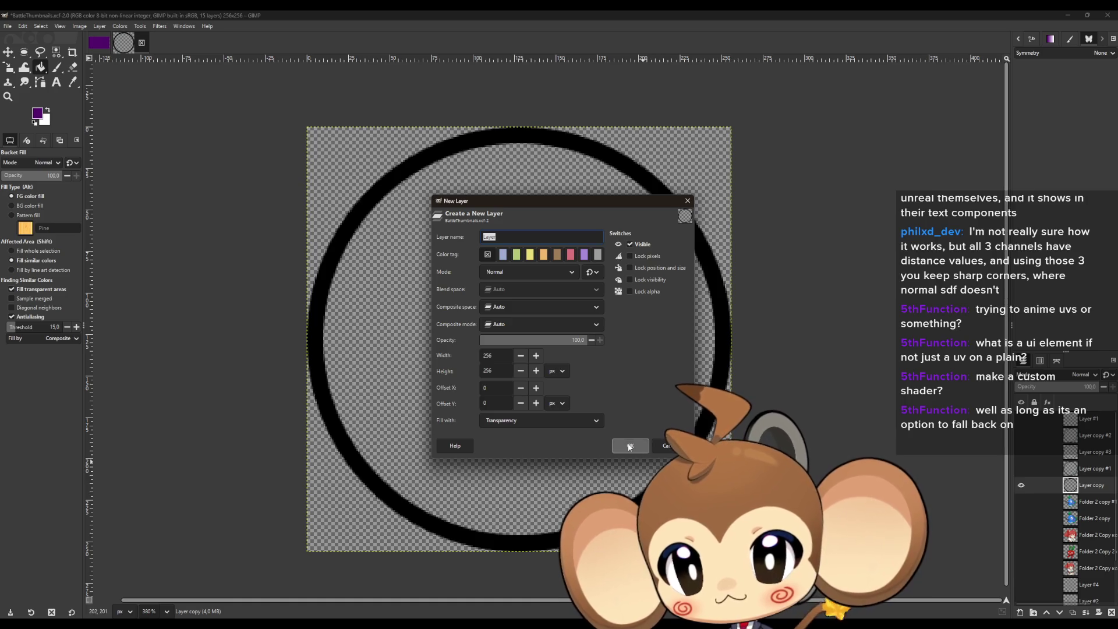
click(630, 444)
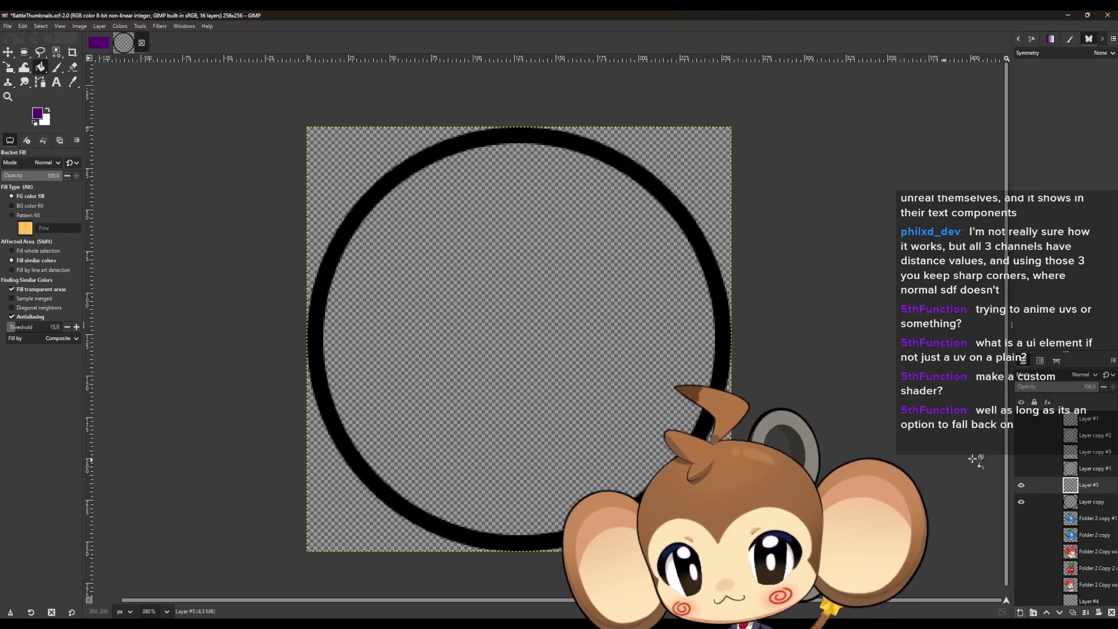
Reselect Layer copy and draw a rectangle selection around the ring's left arc.
click(1090, 502)
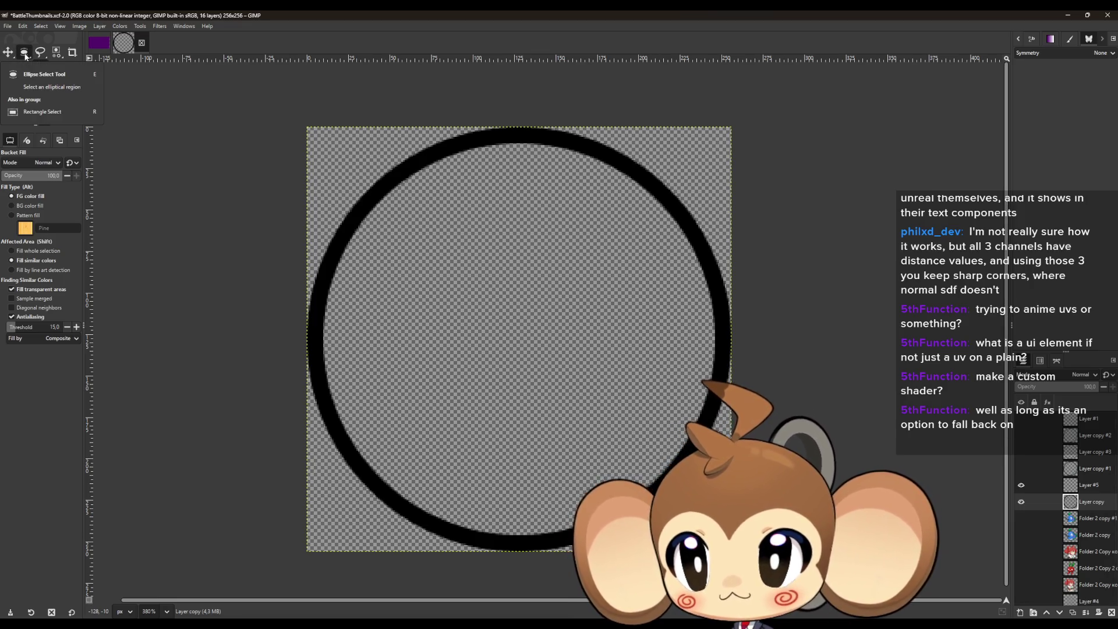
click(25, 56)
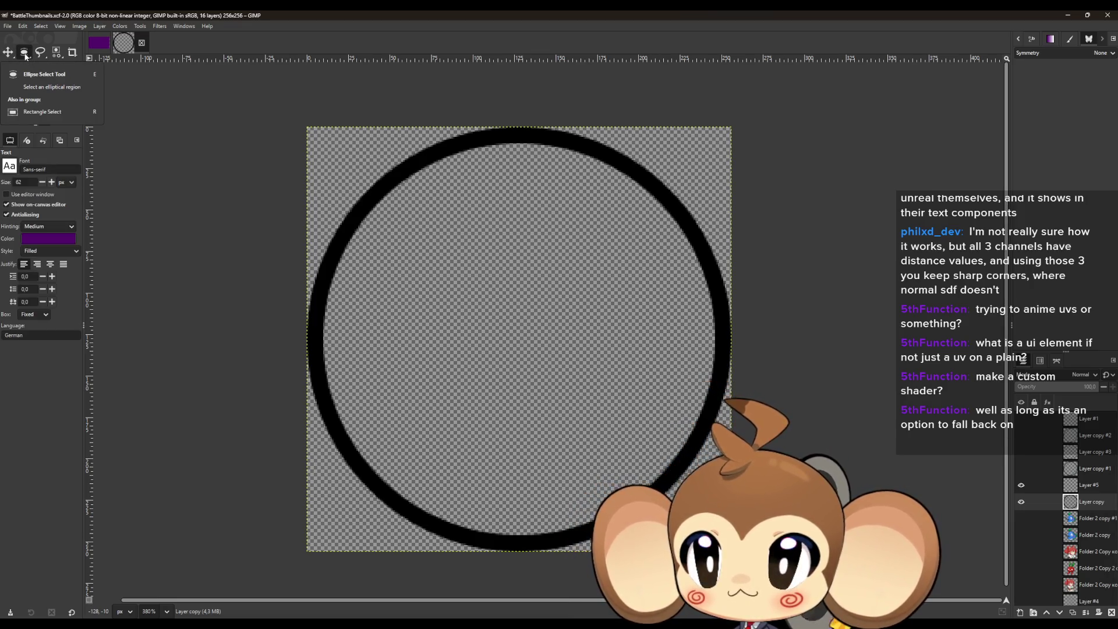
key(r)
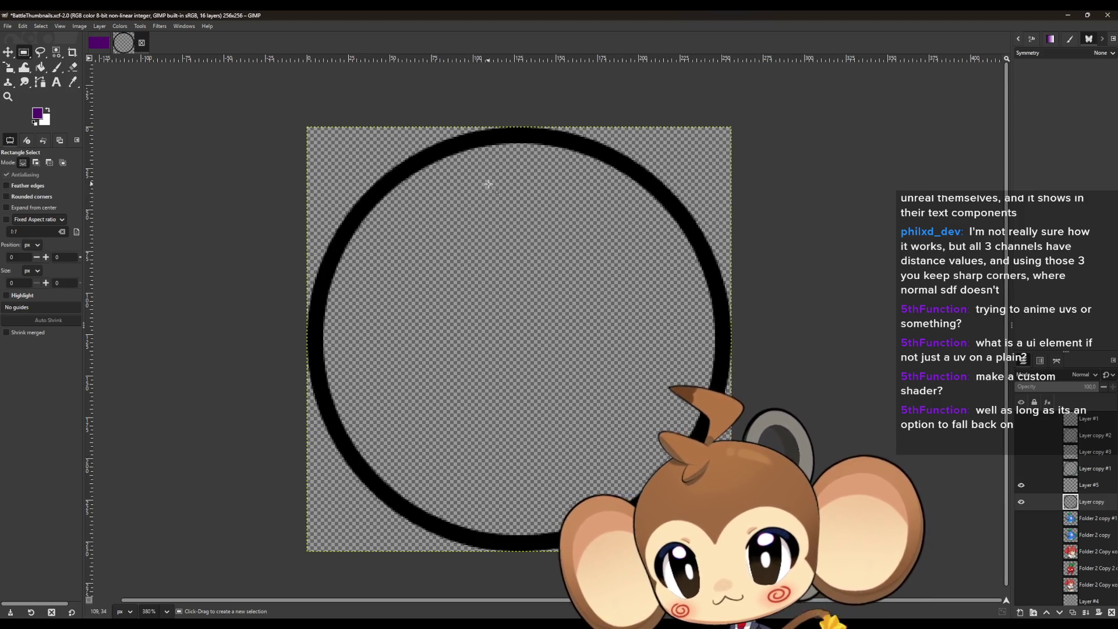
mouse_move(492, 185)
mouse_down()
mouse_move(372, 190)
mouse_move(263, 379)
mouse_move(255, 504)
mouse_up()
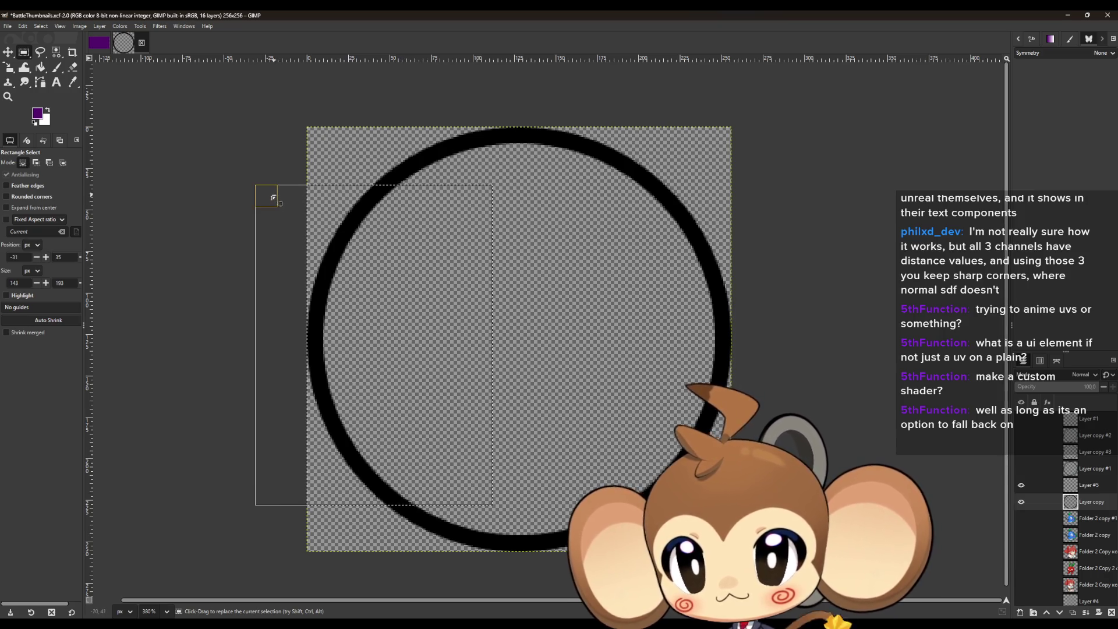
Adjust the selection to 128×156 px over the ring's left part and copy it.
drag(267, 194, 267, 139)
drag(307, 498, 345, 545)
drag(287, 412, 317, 332)
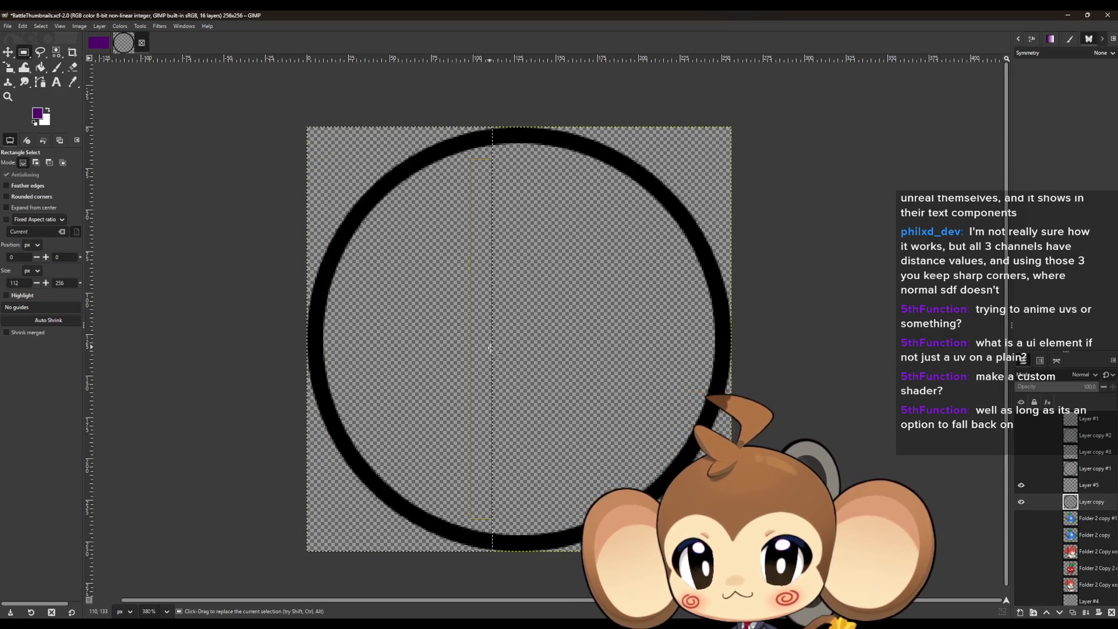
drag(482, 353, 510, 350)
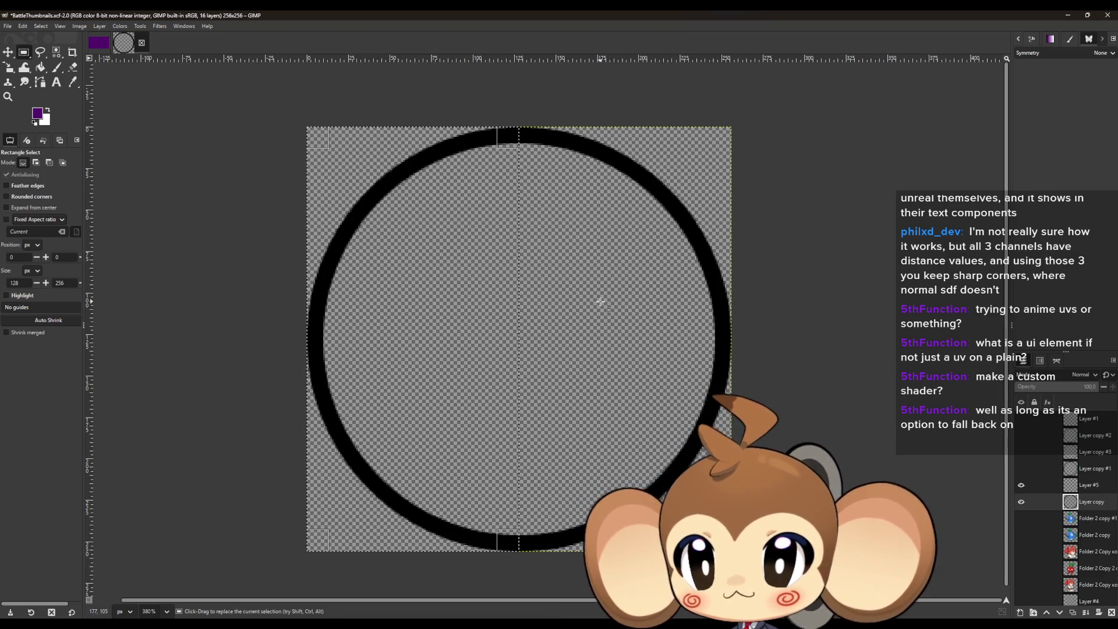
drag(389, 542, 394, 459)
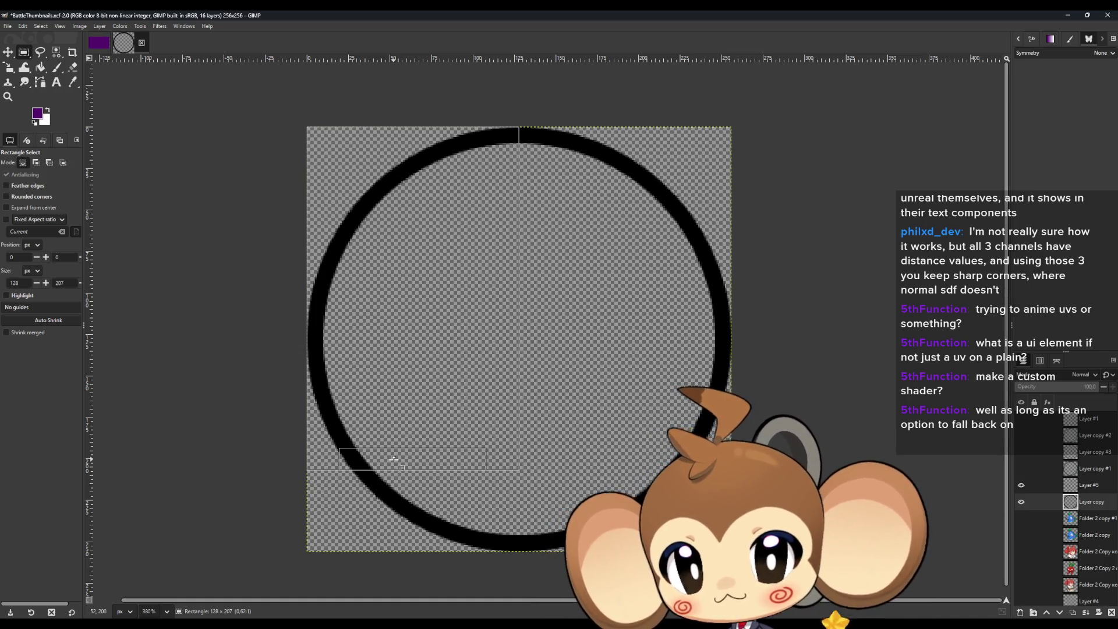
mouse_move(394, 460)
mouse_down()
mouse_move(400, 434)
mouse_move(397, 455)
mouse_up()
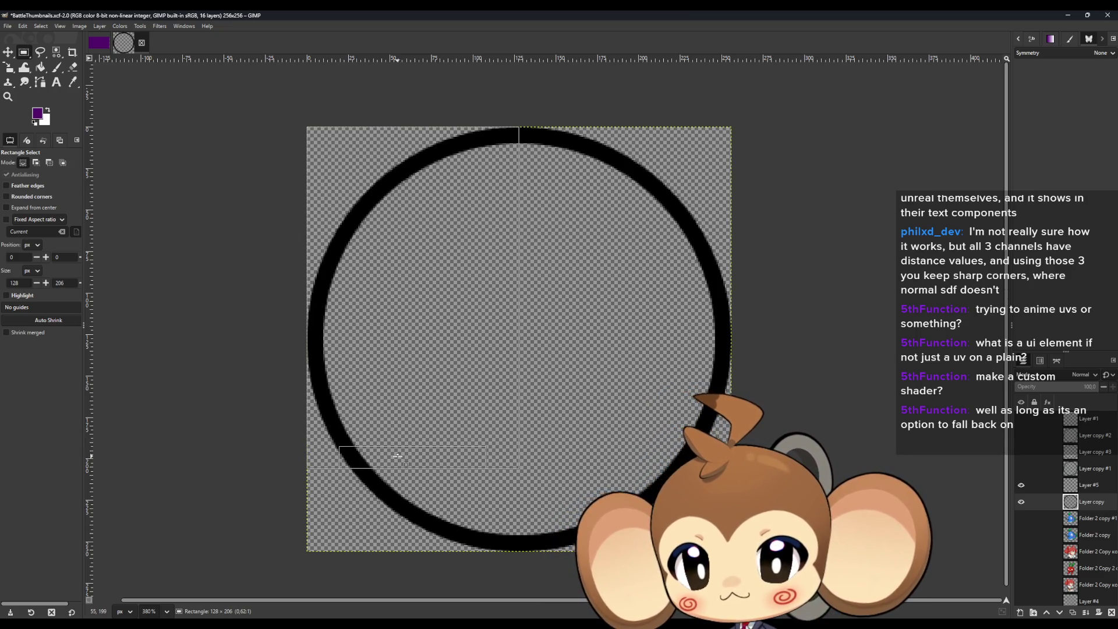
mouse_move(398, 455)
mouse_down()
mouse_move(387, 532)
mouse_move(395, 457)
mouse_up()
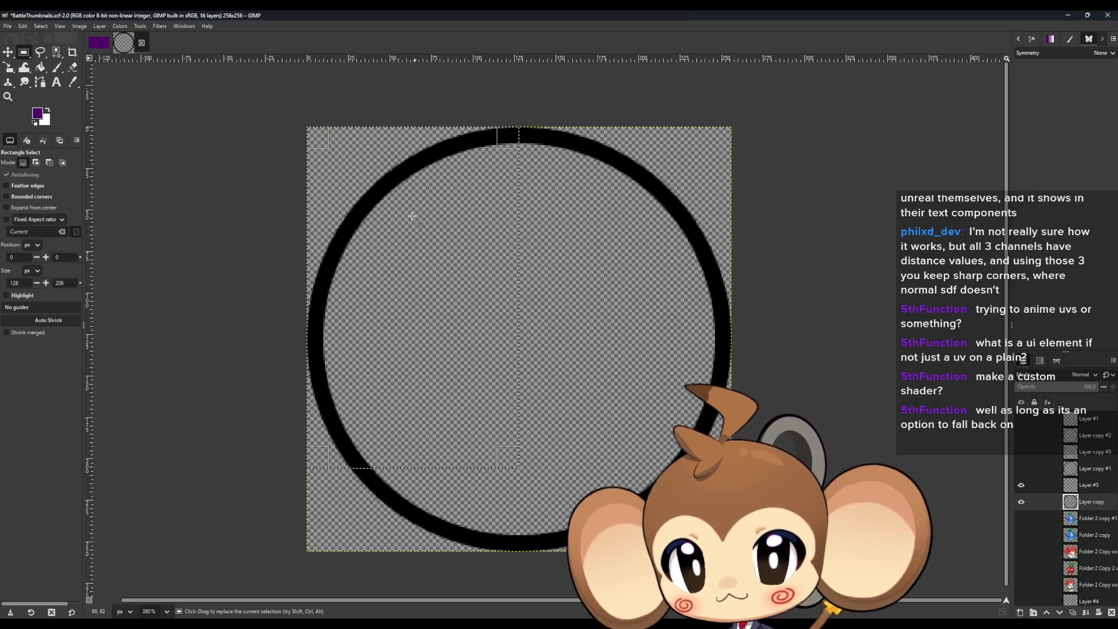
drag(389, 146, 385, 268)
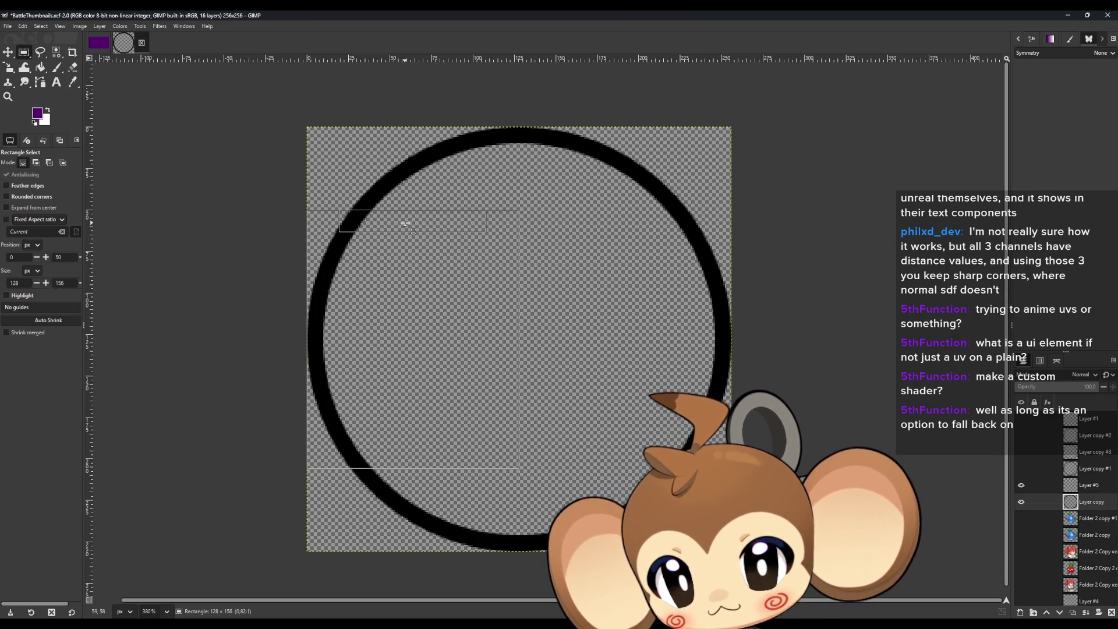
drag(405, 224, 406, 224)
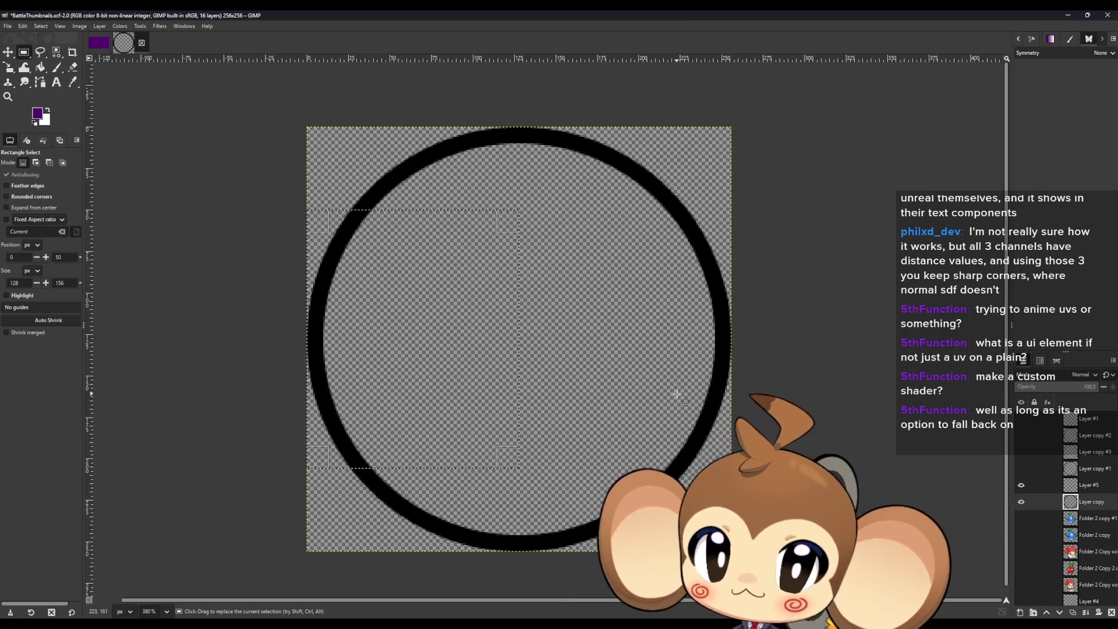
key(ctrl)
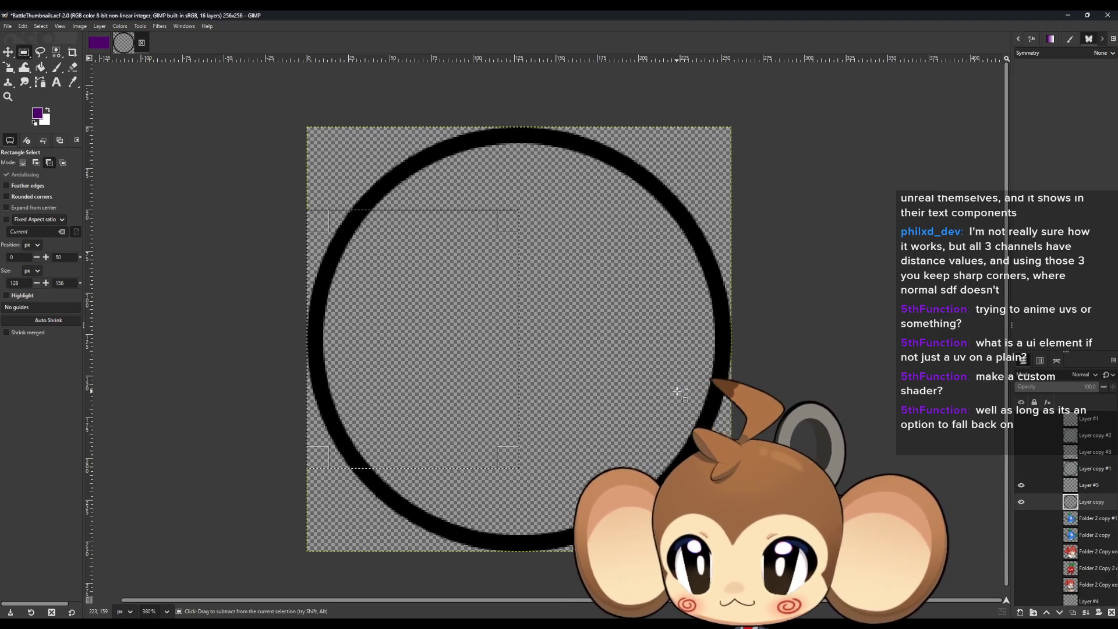
Paste the left arc as a new layer, hide Layer copy, and duplicate the arc layer.
key(shift+ctrl+d)
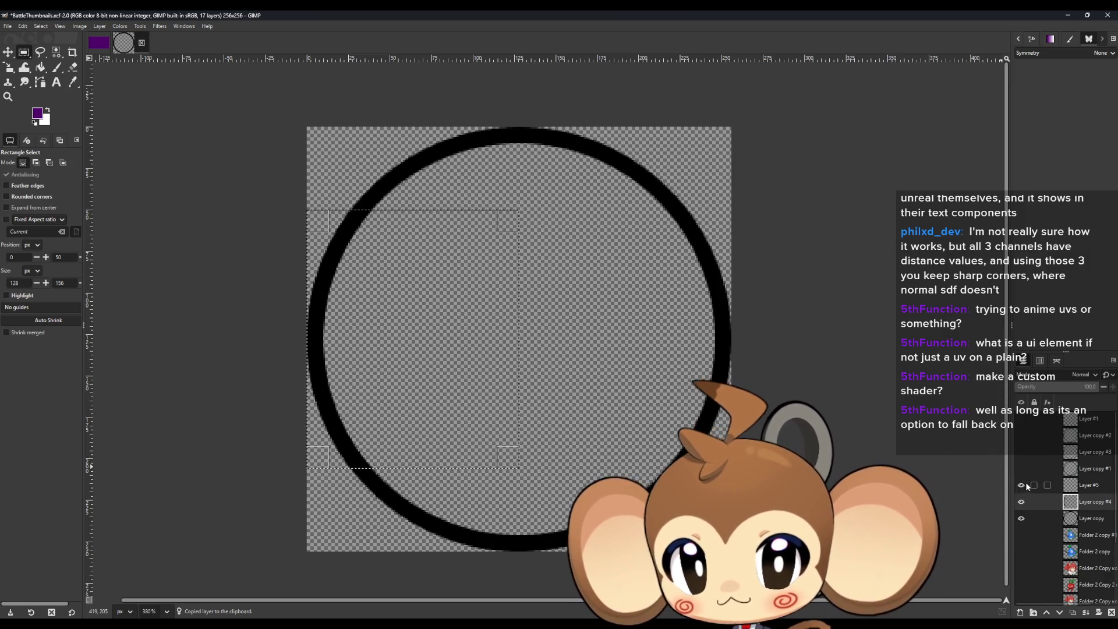
click(1021, 518)
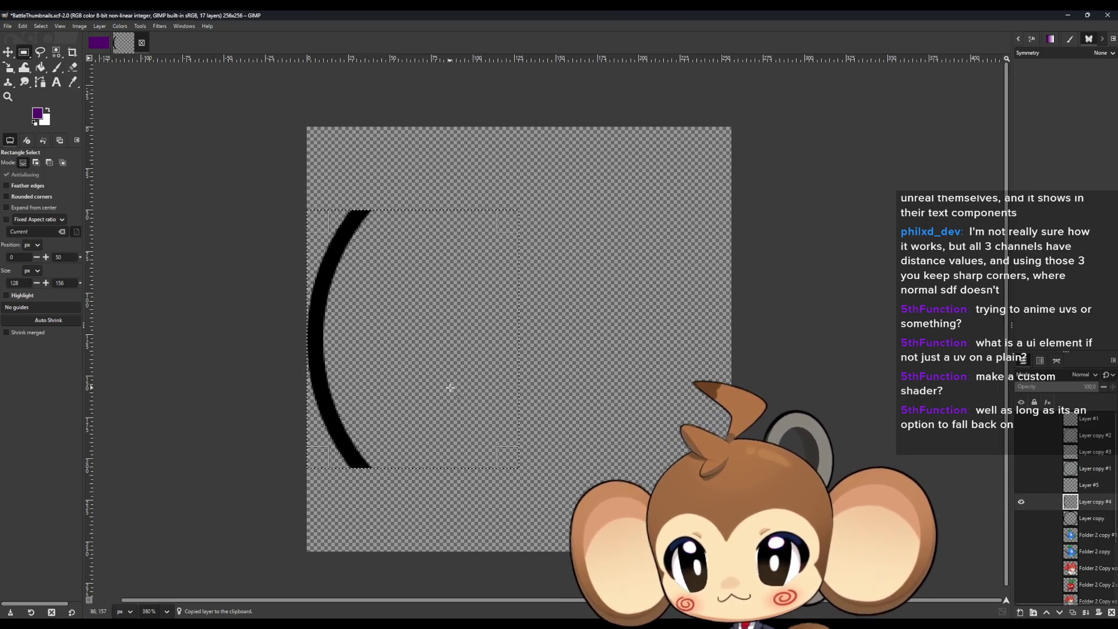
key(shift+ctrl+d)
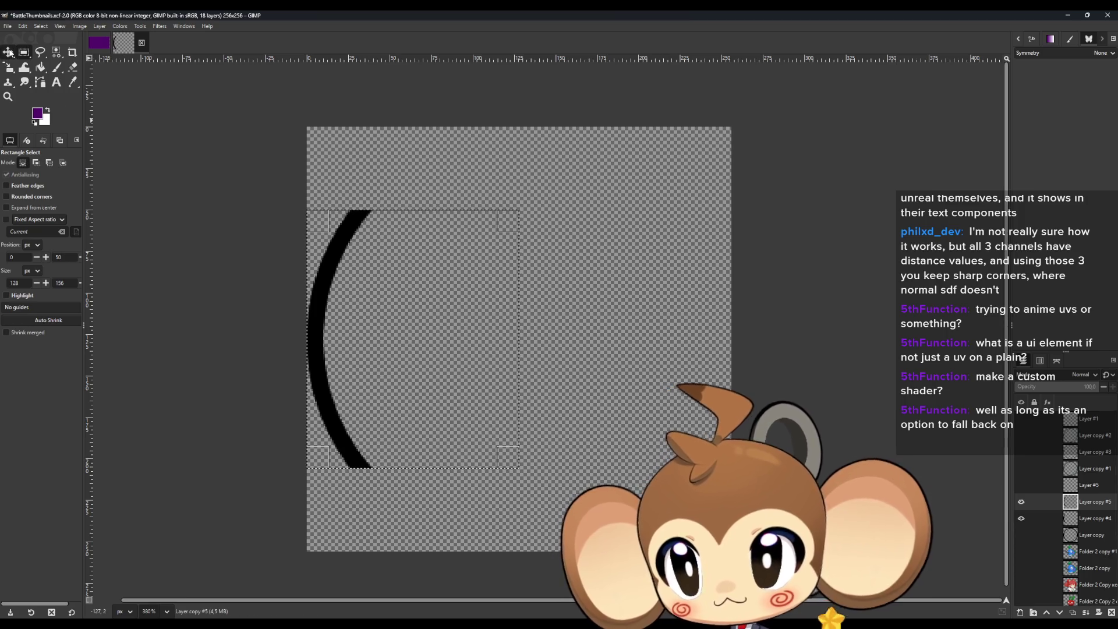
Move the duplicated arc layer about 26 px right of the original, level with it.
click(8, 52)
mouse_move(385, 349)
mouse_down()
mouse_move(506, 349)
mouse_move(428, 349)
mouse_move(441, 347)
mouse_up()
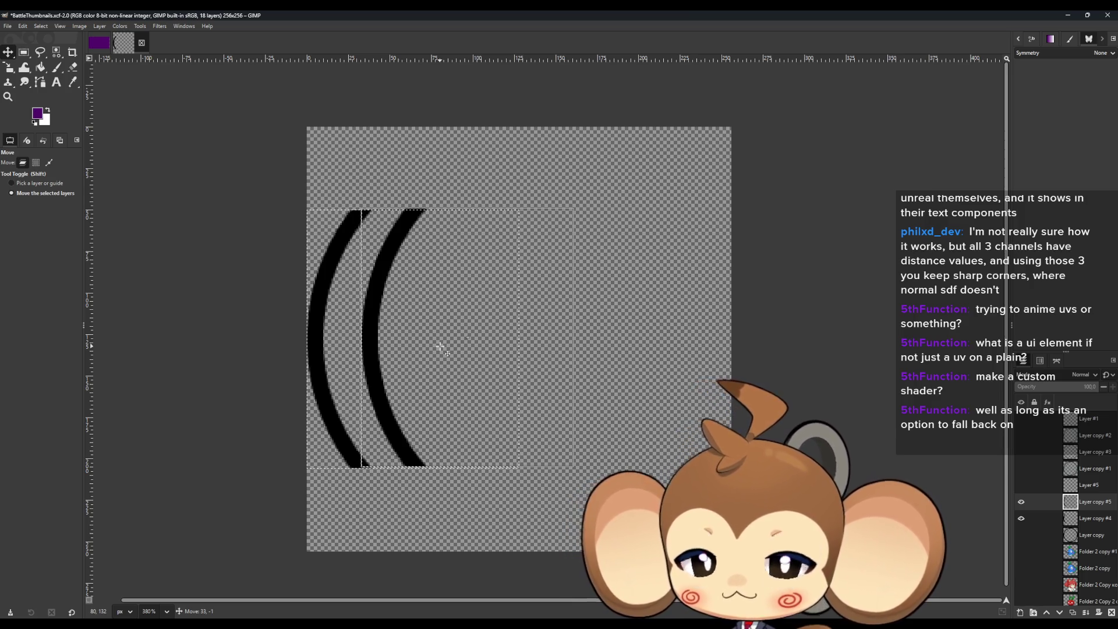
drag(440, 347, 429, 348)
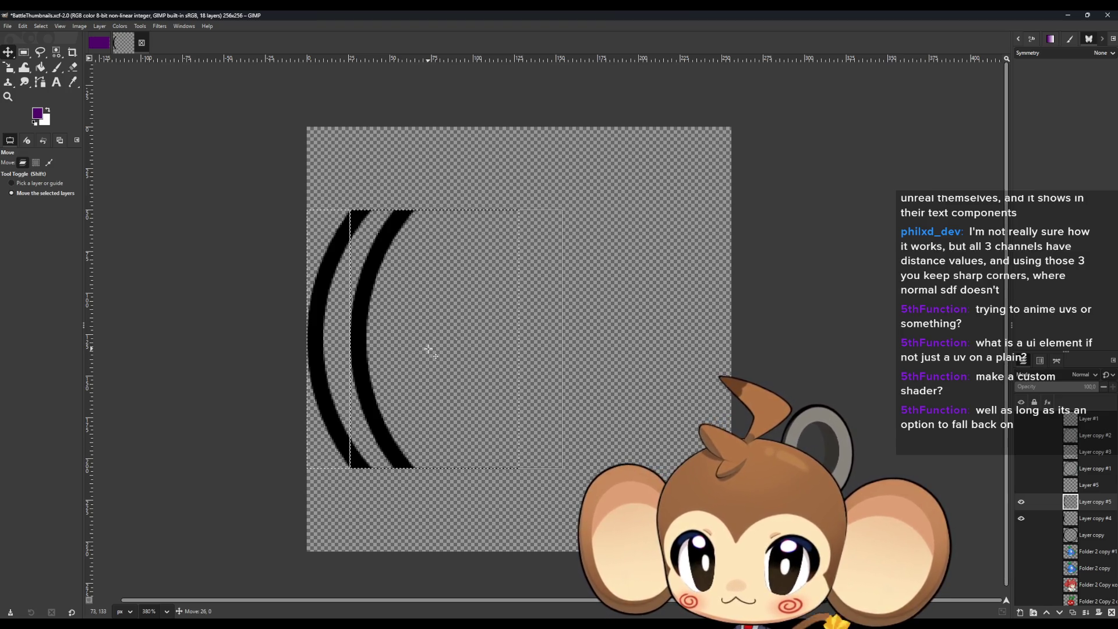
drag(429, 348, 428, 348)
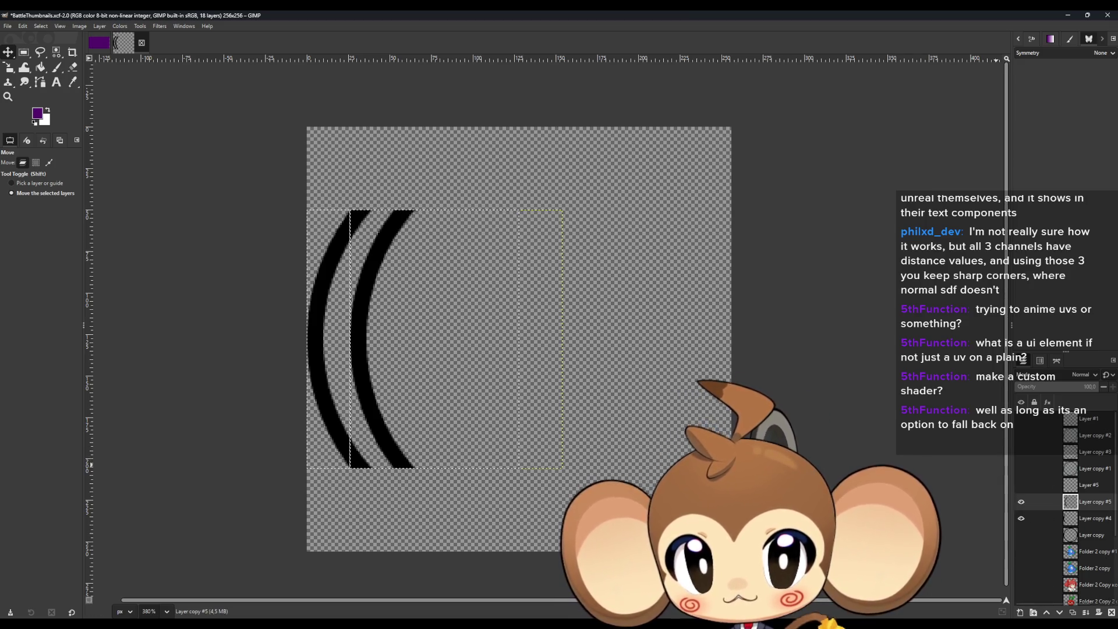
Delete the shifted arc copy, duplicate Layer copy #4 again, make Layer copy #4 active and zoom in.
click(1111, 613)
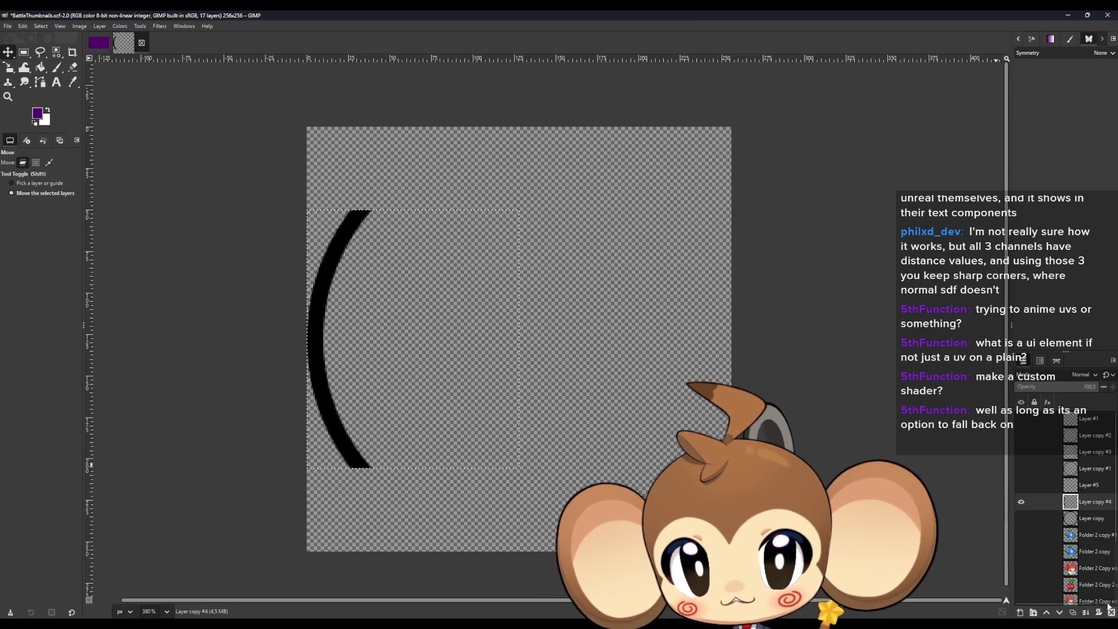
click(1073, 612)
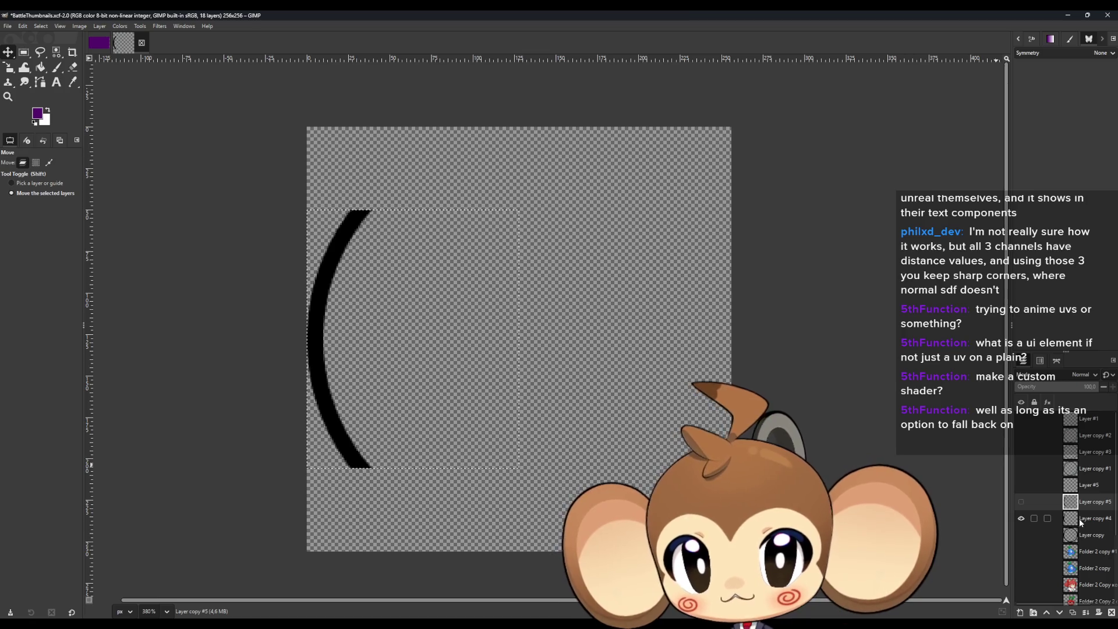
click(1042, 518)
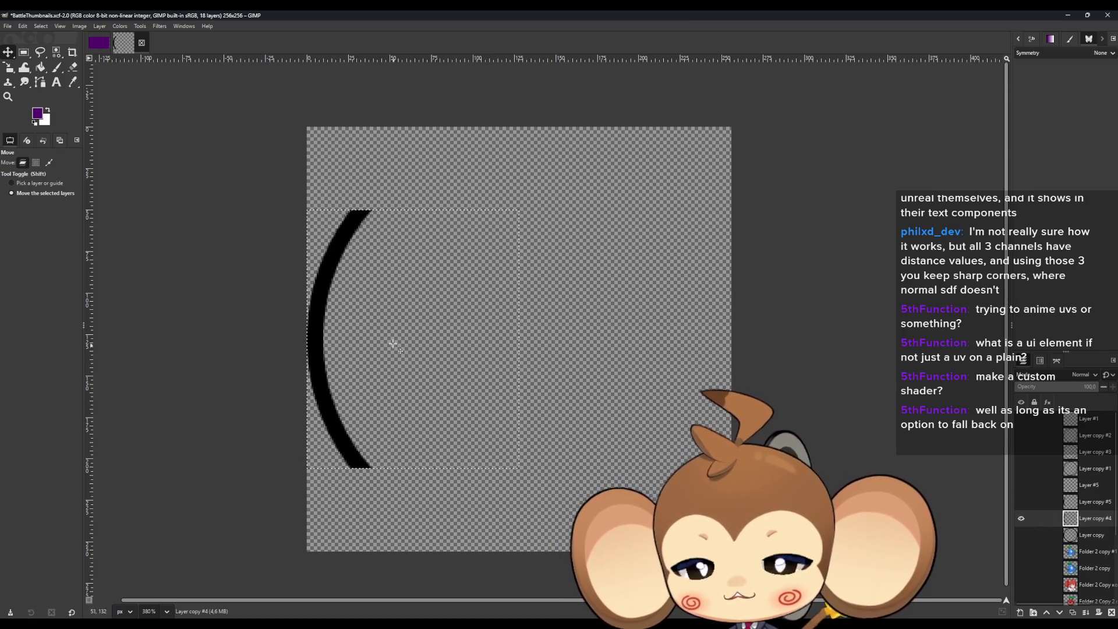
scroll(295, 237, up, 5)
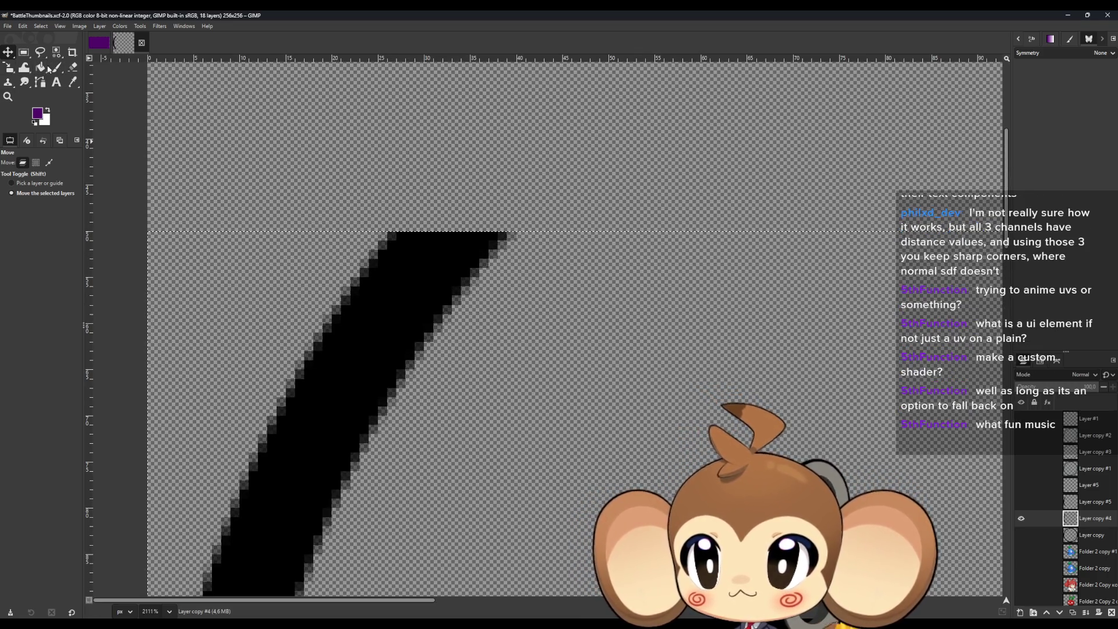
Erase the stray pixels at the arc's top outer corner, undoing one stroke, then zoom out.
click(72, 68)
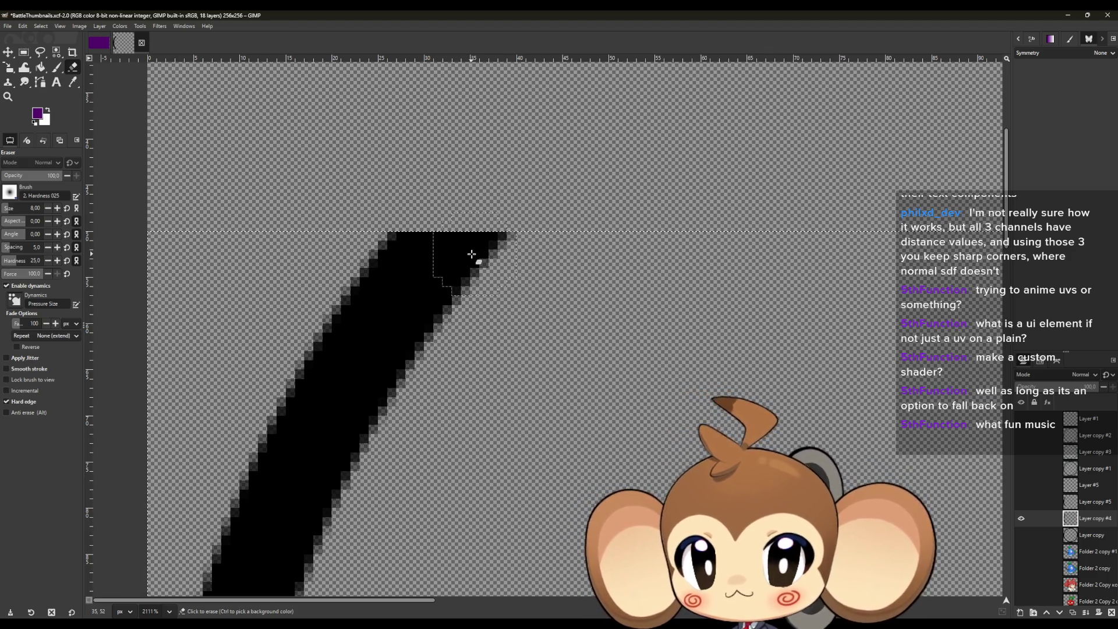
click(471, 254)
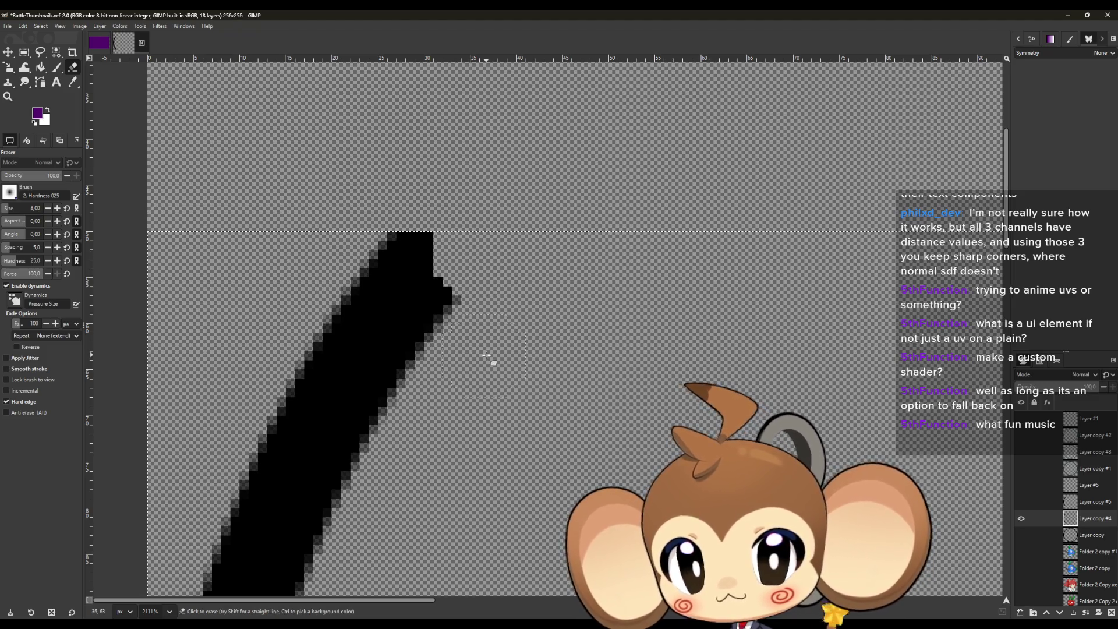
scroll(435, 352, down, 2)
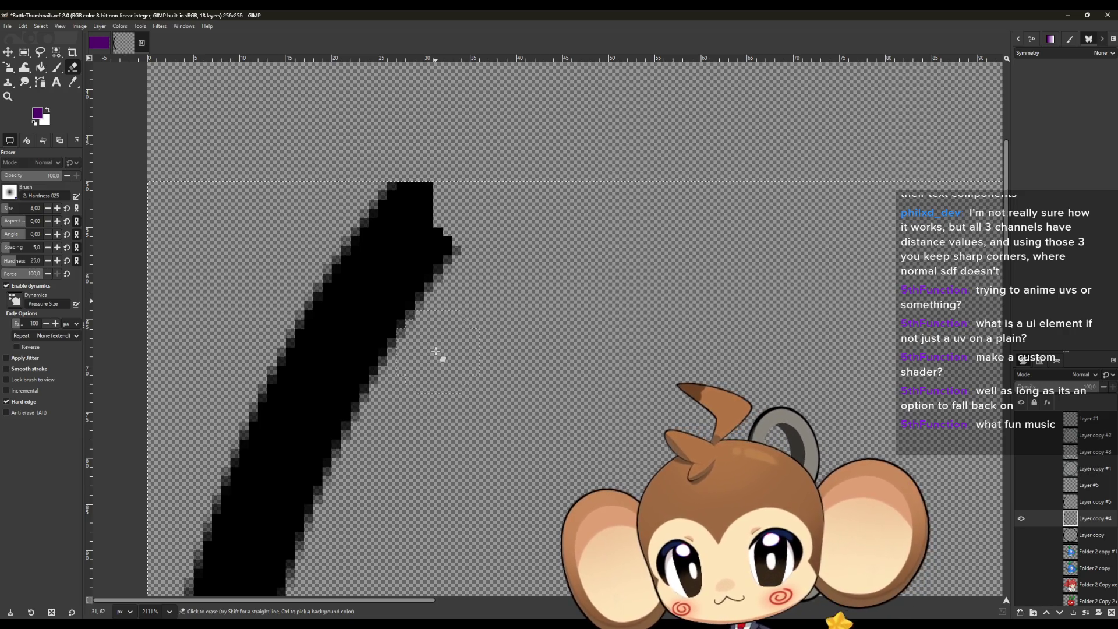
click(466, 215)
click(464, 225)
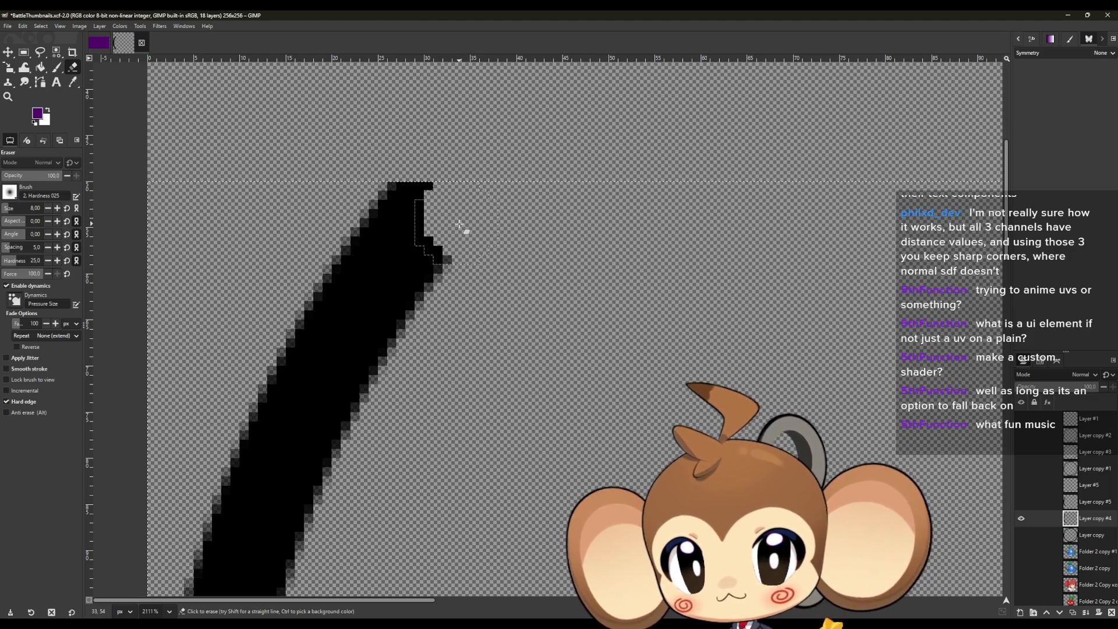
key(ctrl+z)
key(ctrl+z)
ctrl+scroll(457, 369, down, 3)
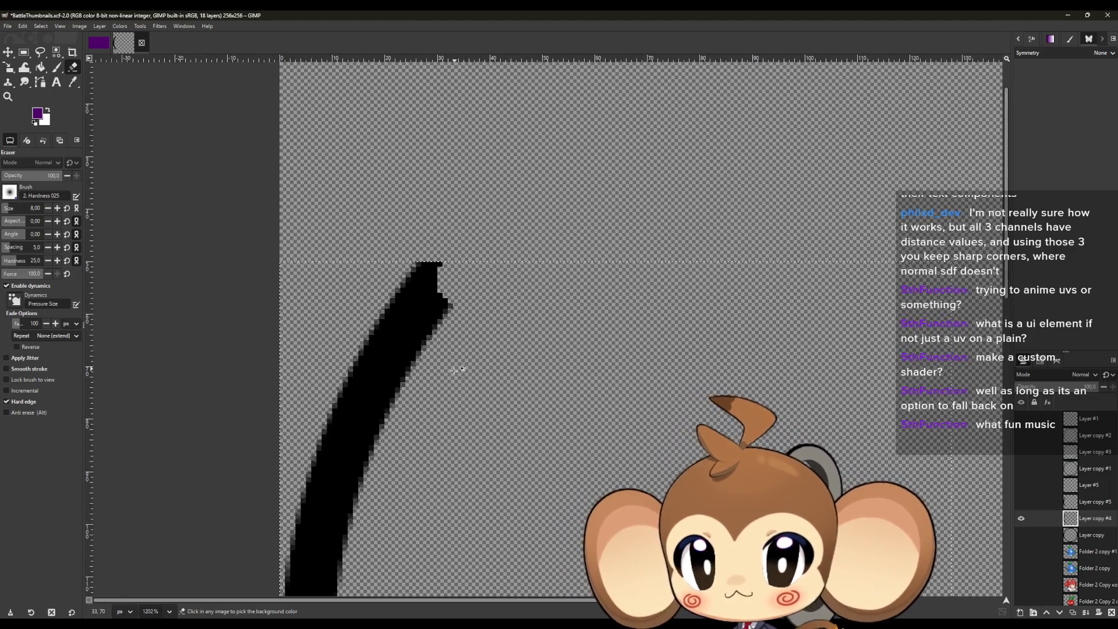
ctrl+scroll(457, 369, down, 3)
scroll(457, 373, down, 2)
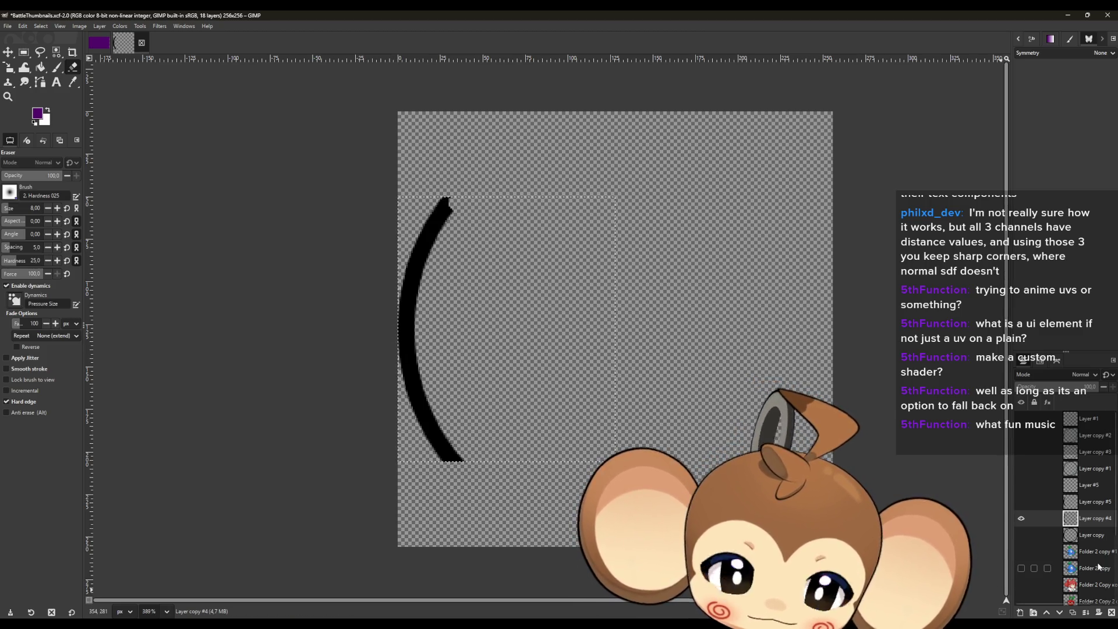
Delete the cleaned arc layer, then make Layer #5 active and visible.
click(1110, 613)
click(1065, 488)
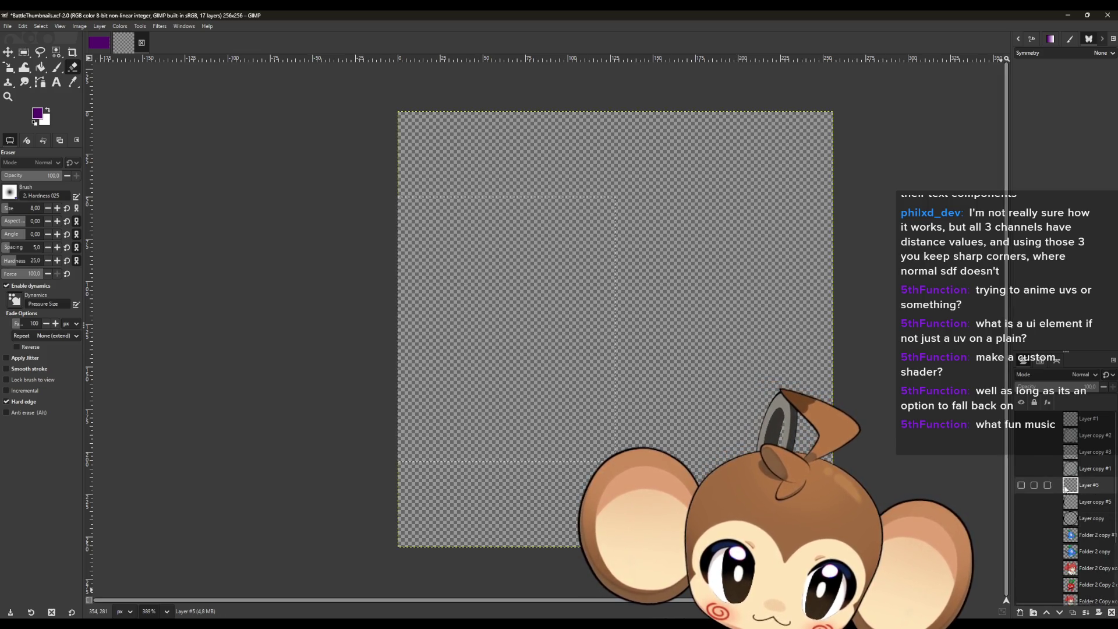
click(1020, 485)
Clear the old selection and draw a 256×256 circular selection spanning the whole canvas.
click(24, 52)
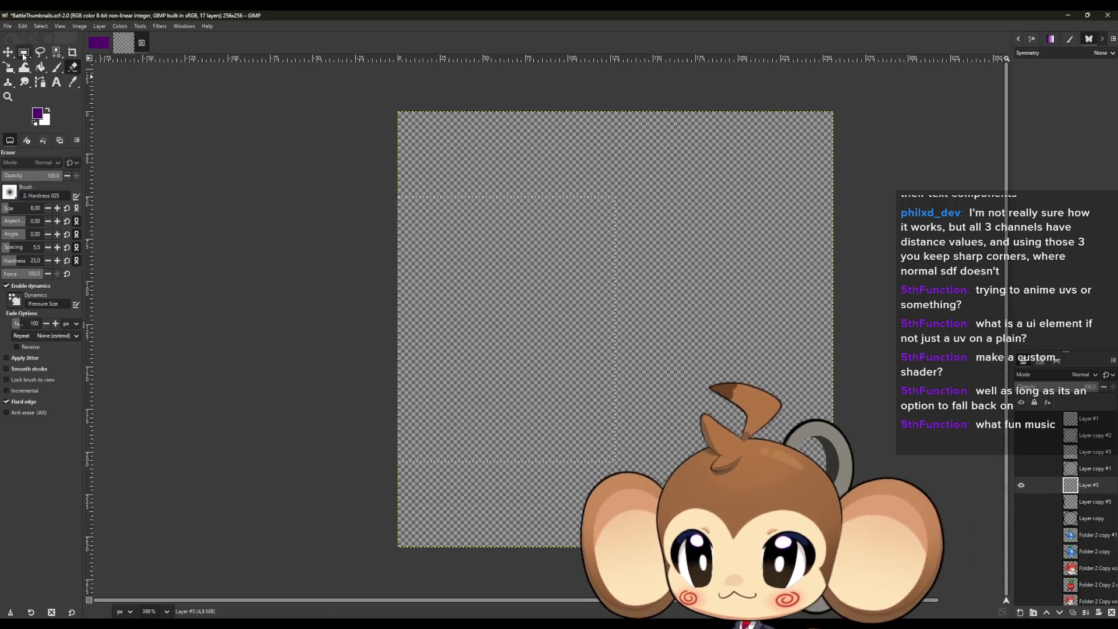
click(571, 174)
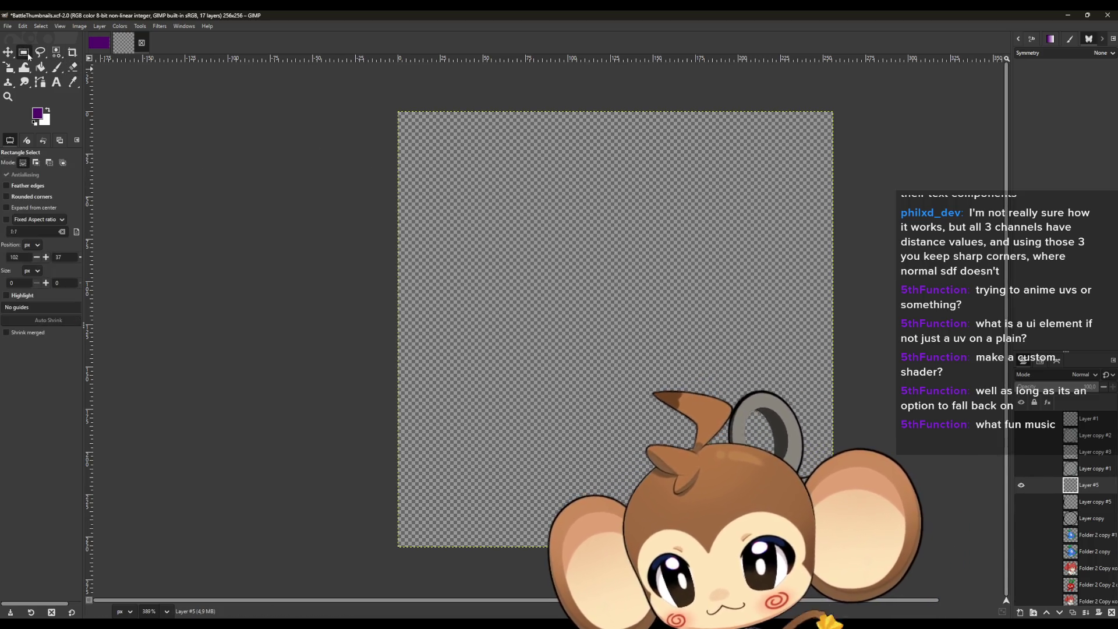
key(e)
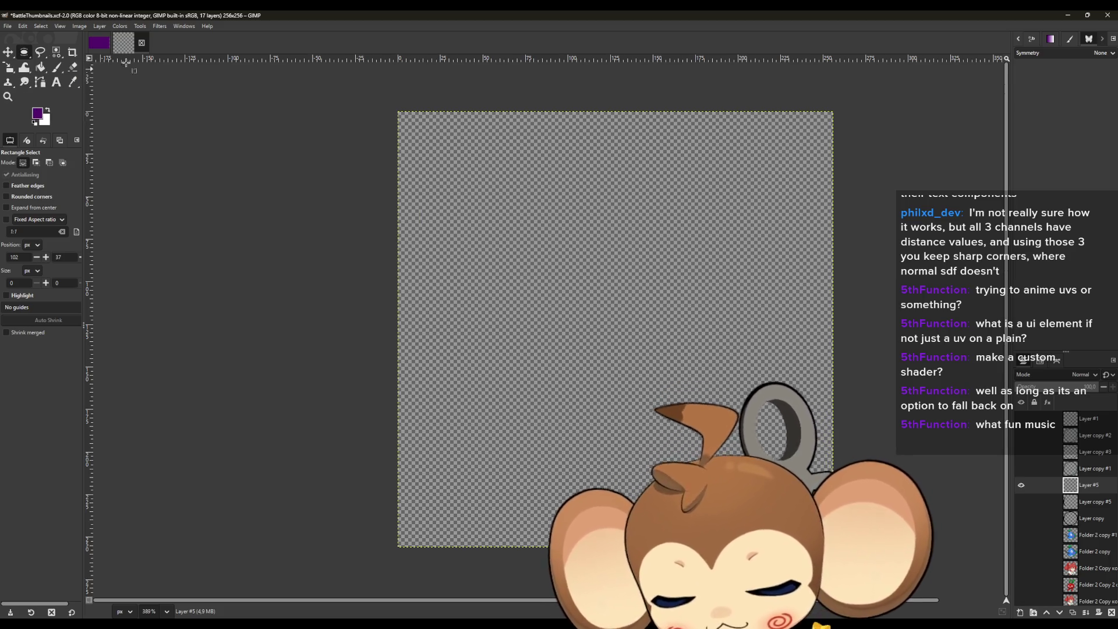
mouse_move(397, 112)
mouse_down()
mouse_move(466, 164)
mouse_move(833, 546)
mouse_up()
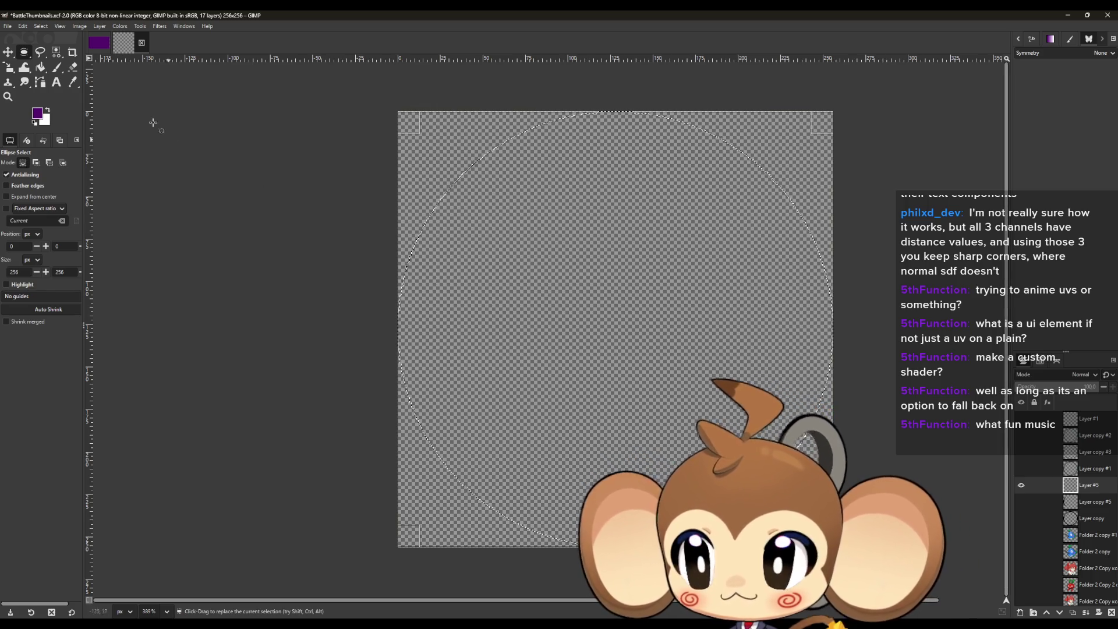
Set the foreground colour to black (000000) and bucket-fill the circular selection on Layer #5.
click(37, 113)
drag(525, 334, 461, 436)
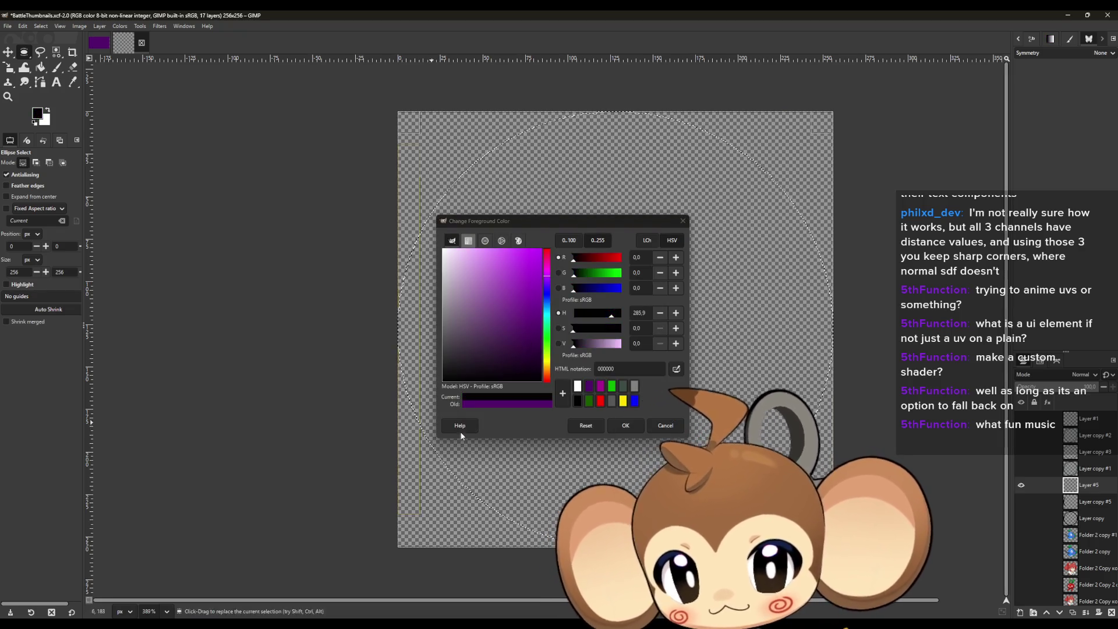
click(625, 425)
key(shift+b)
click(642, 304)
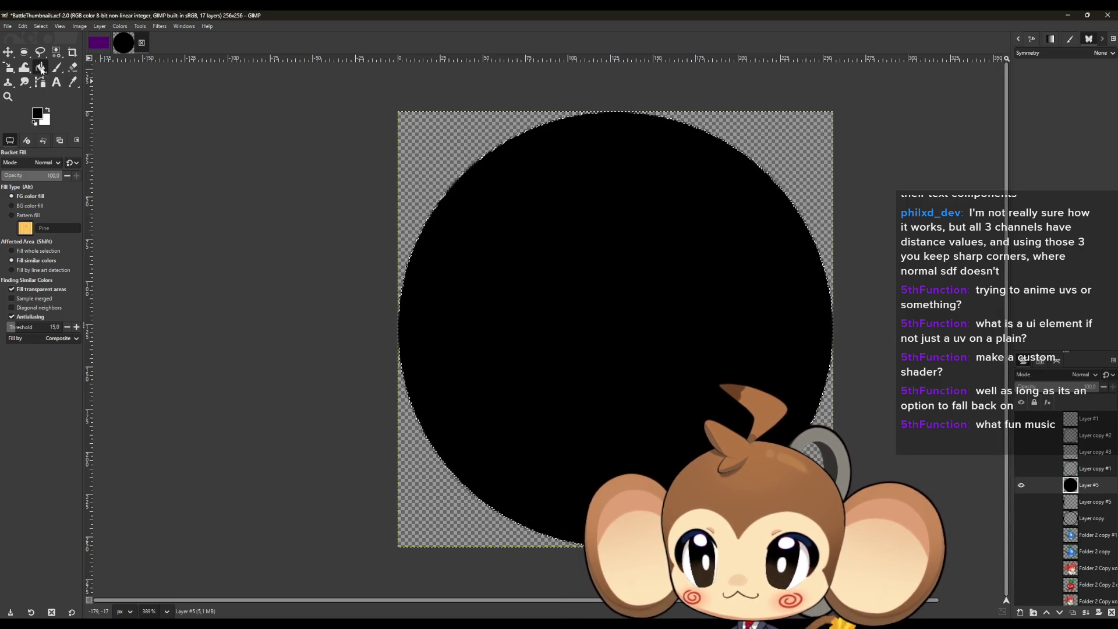
click(23, 52)
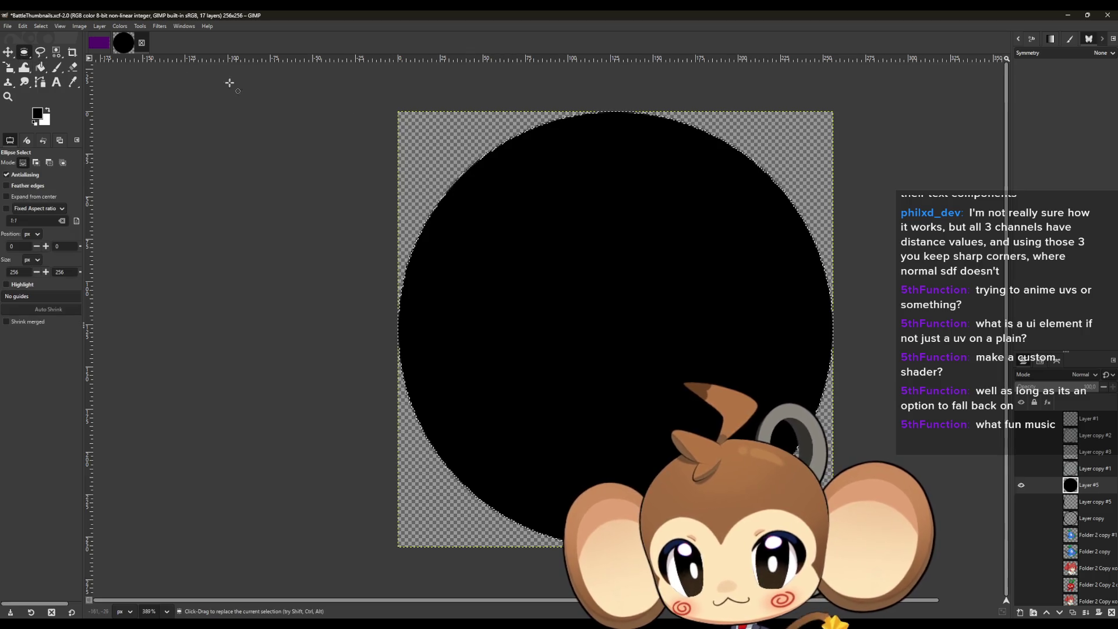
Draw a 246×246 ellipse selection centred inside the black disc.
click(405, 115)
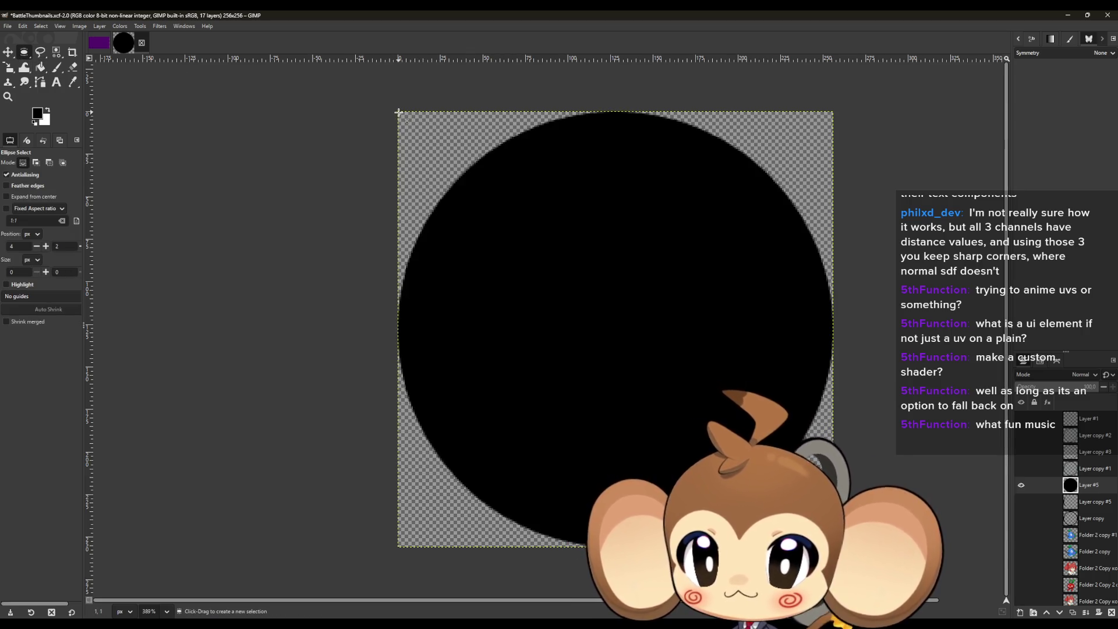
drag(399, 113, 447, 164)
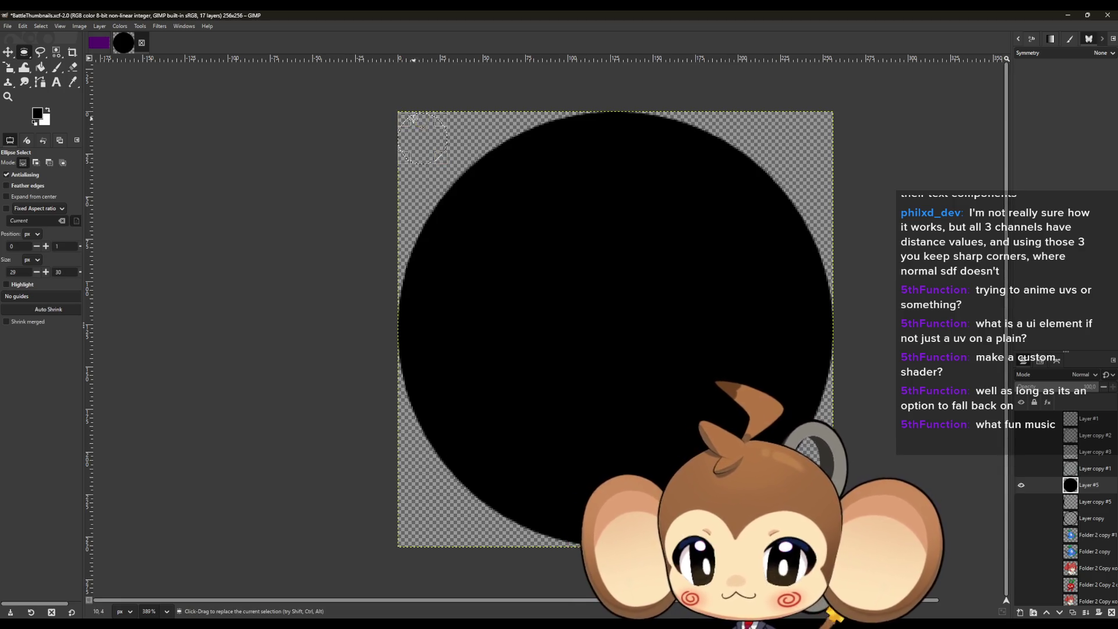
scroll(412, 117, up, 3)
drag(423, 122, 423, 118)
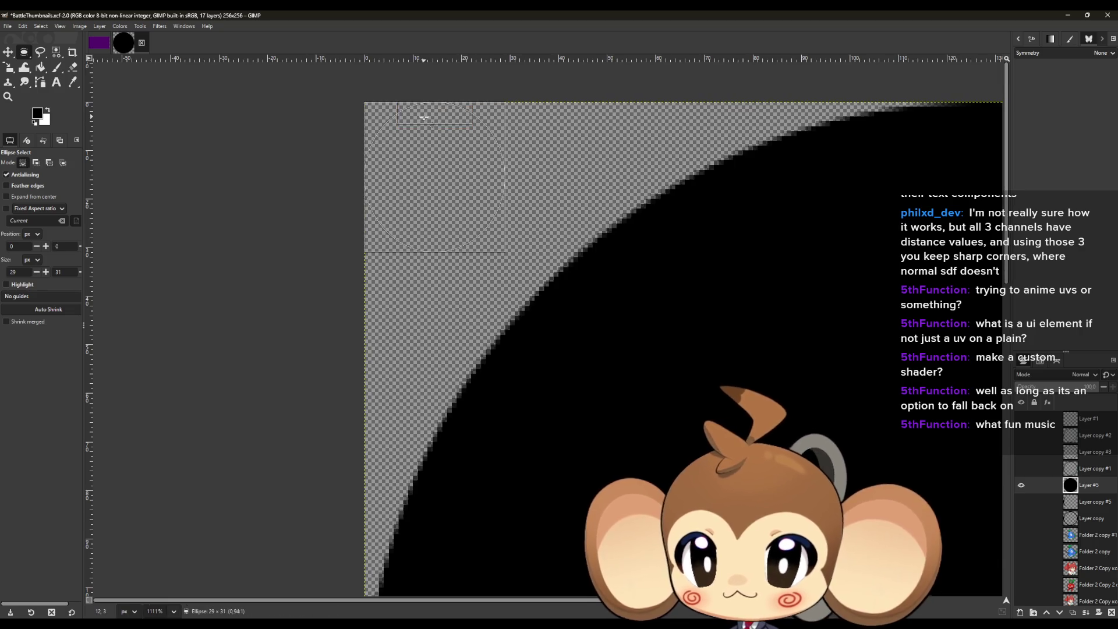
scroll(423, 118, down, 4)
drag(471, 233, 788, 548)
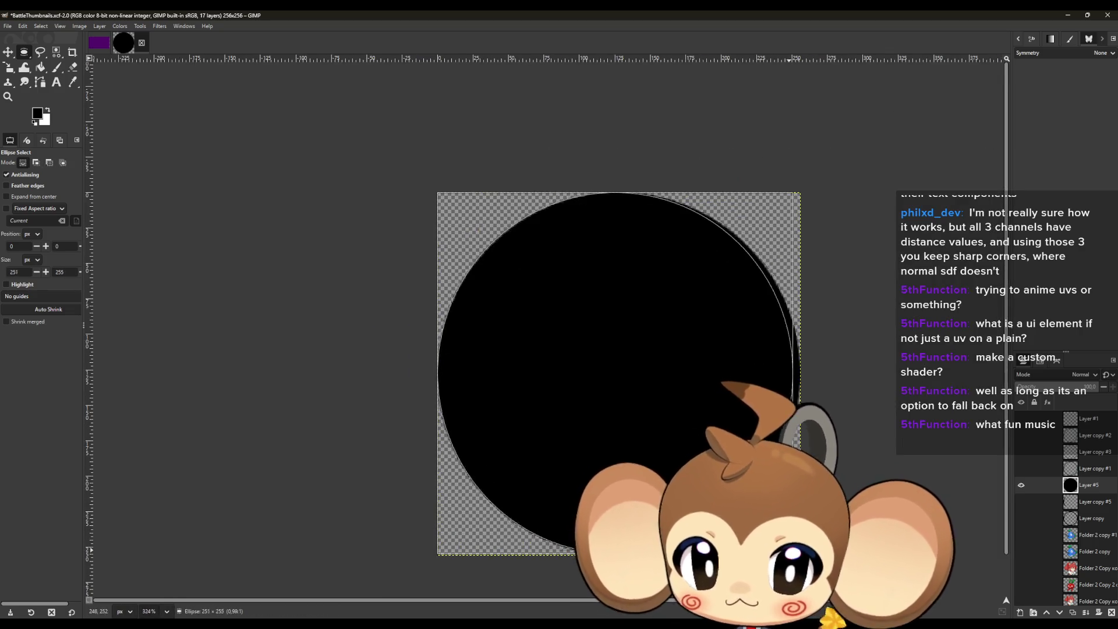
scroll(788, 549, up, 10)
mouse_move(623, 477)
mouse_down()
mouse_move(637, 488)
mouse_move(574, 425)
mouse_up()
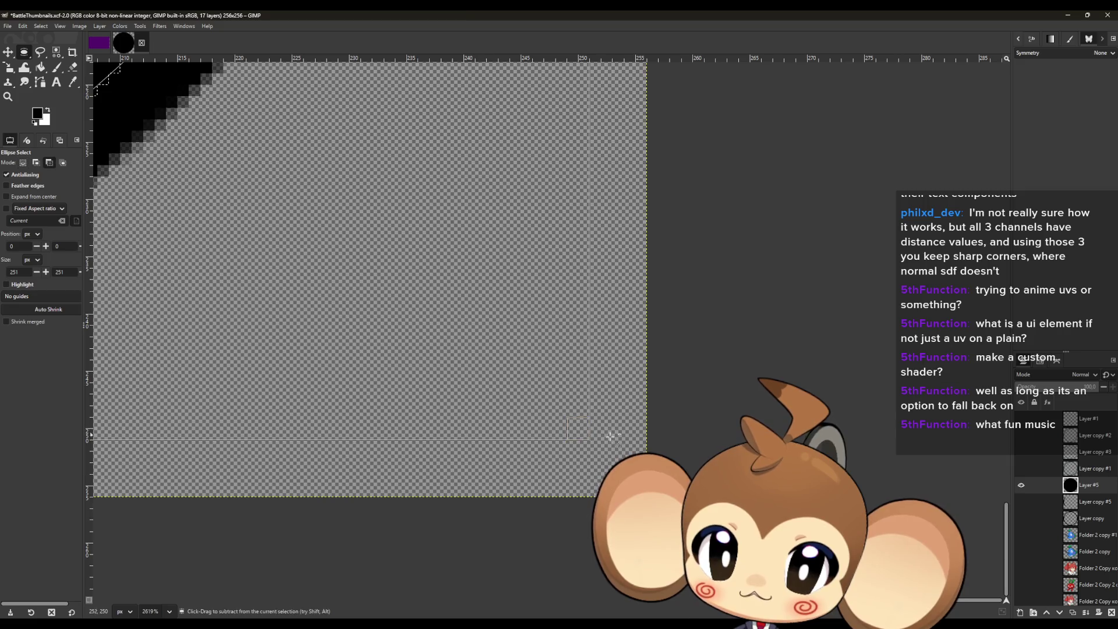
scroll(606, 442, down, 14)
scroll(436, 297, up, 18)
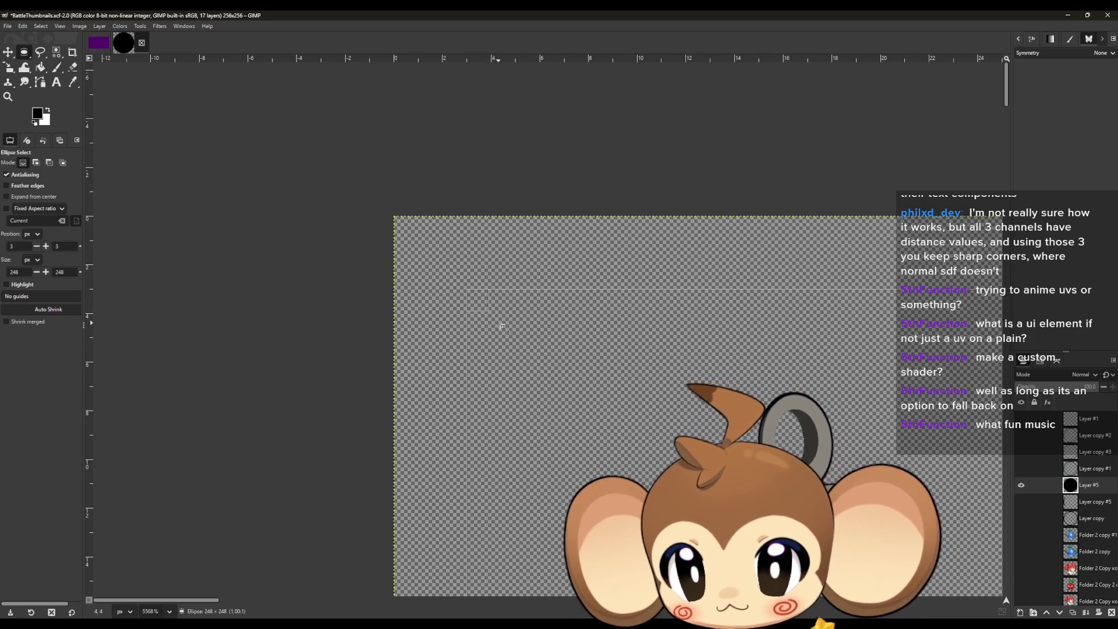
scroll(538, 354, down, 4)
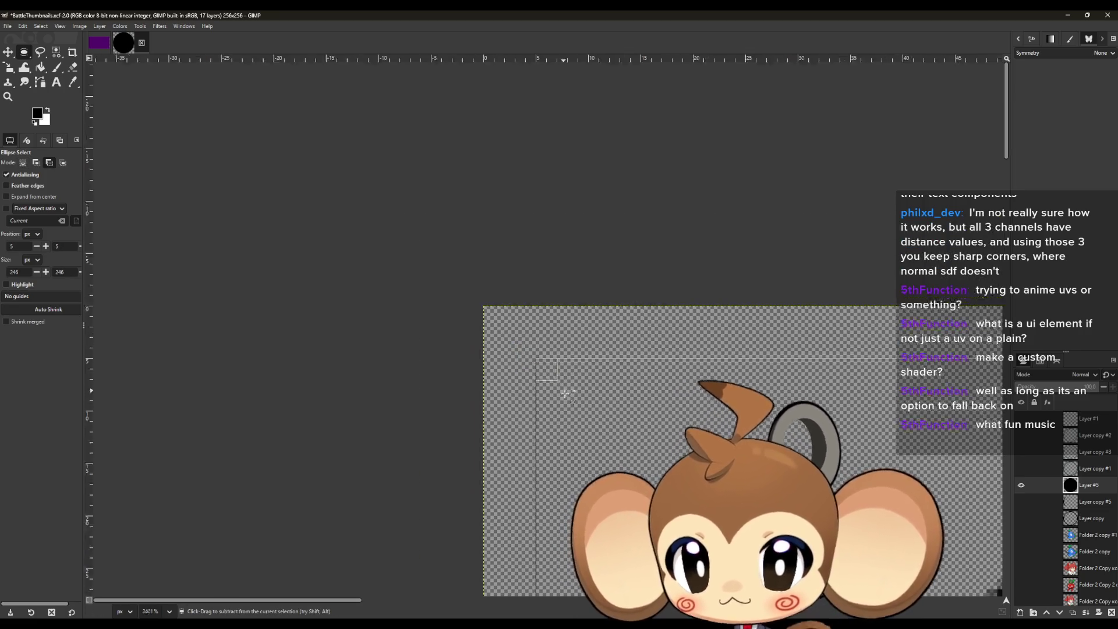
scroll(551, 355, down, 3)
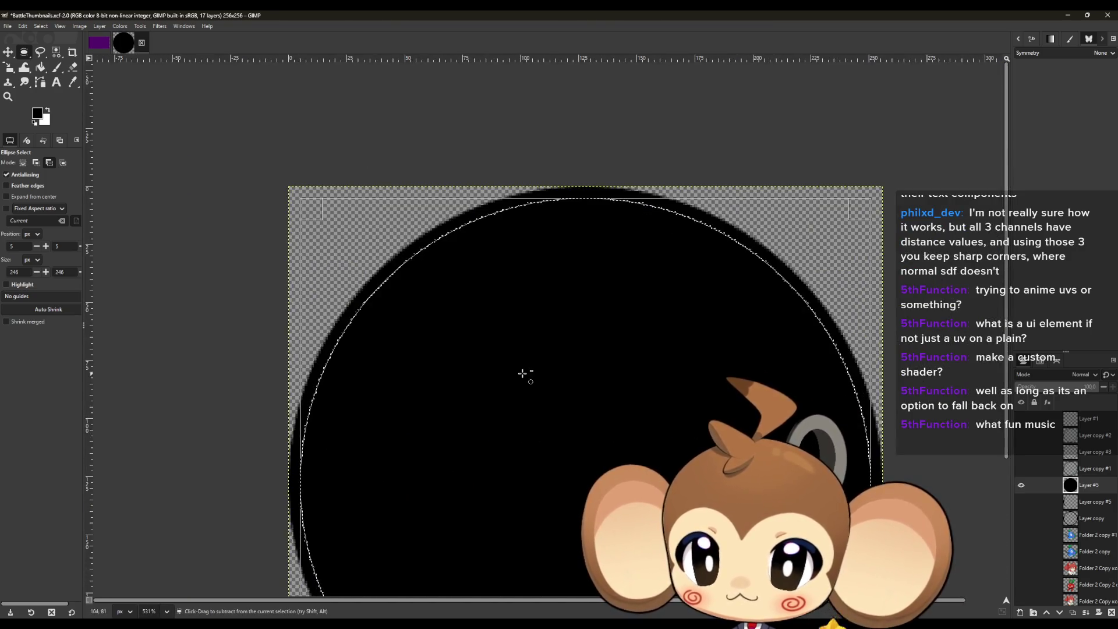
Clear the disc's interior to leave a thin ring, briefly toggling the Layer copy ring for comparison.
key(Delete)
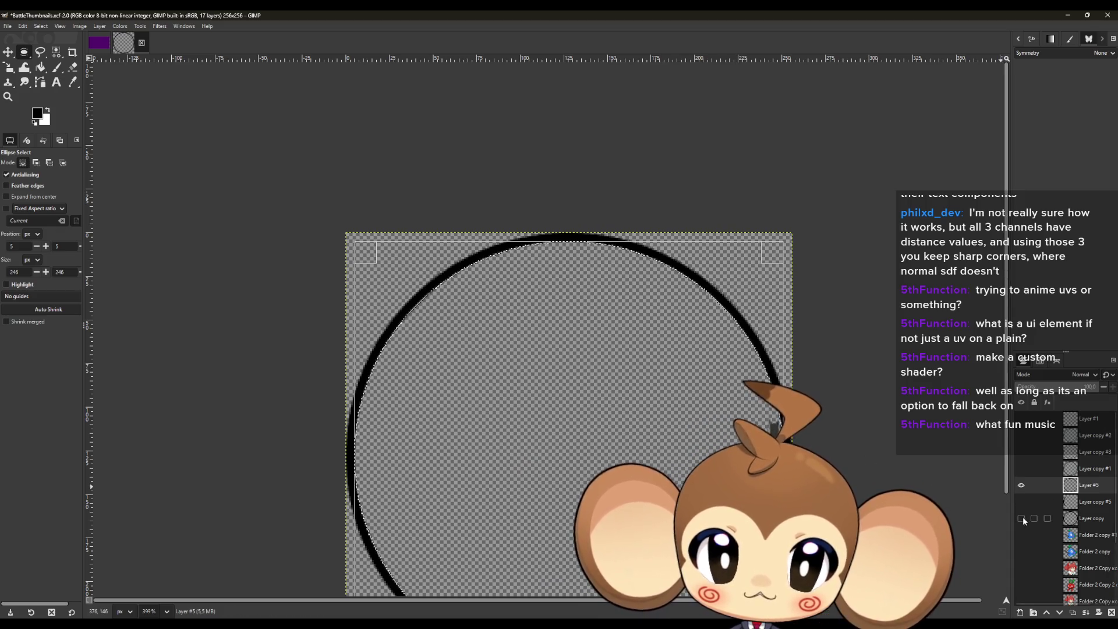
click(1020, 518)
click(1020, 519)
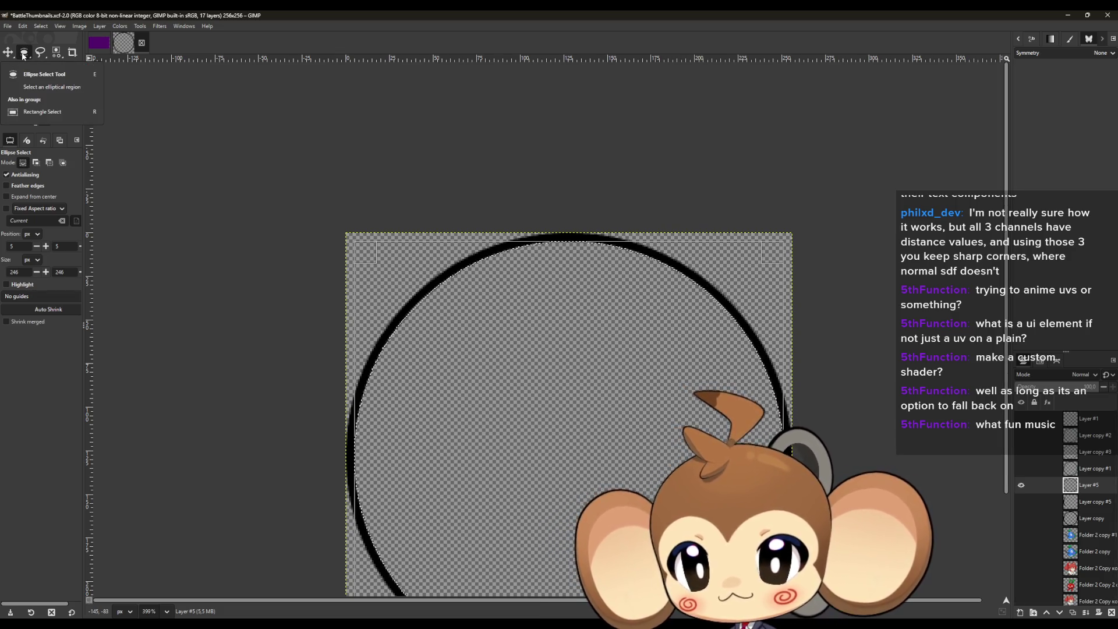
Frame the ring's left arc with a 128×156 rectangle selection 50 px down and copy it.
key(r)
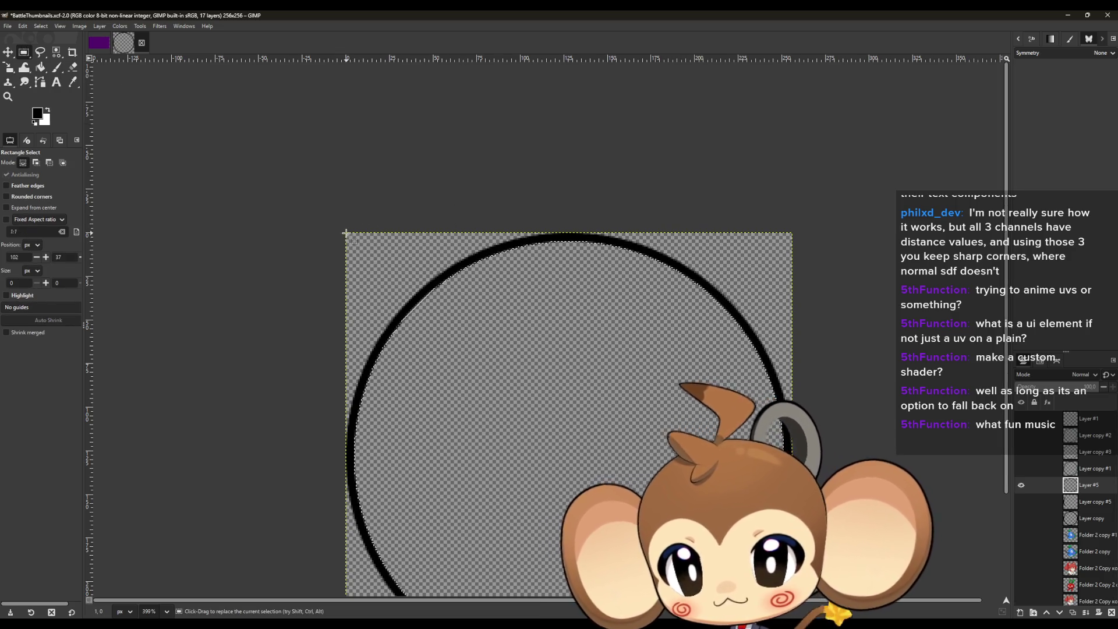
drag(346, 233, 350, 235)
mouse_move(499, 336)
mouse_down()
mouse_move(789, 600)
mouse_move(792, 552)
mouse_up()
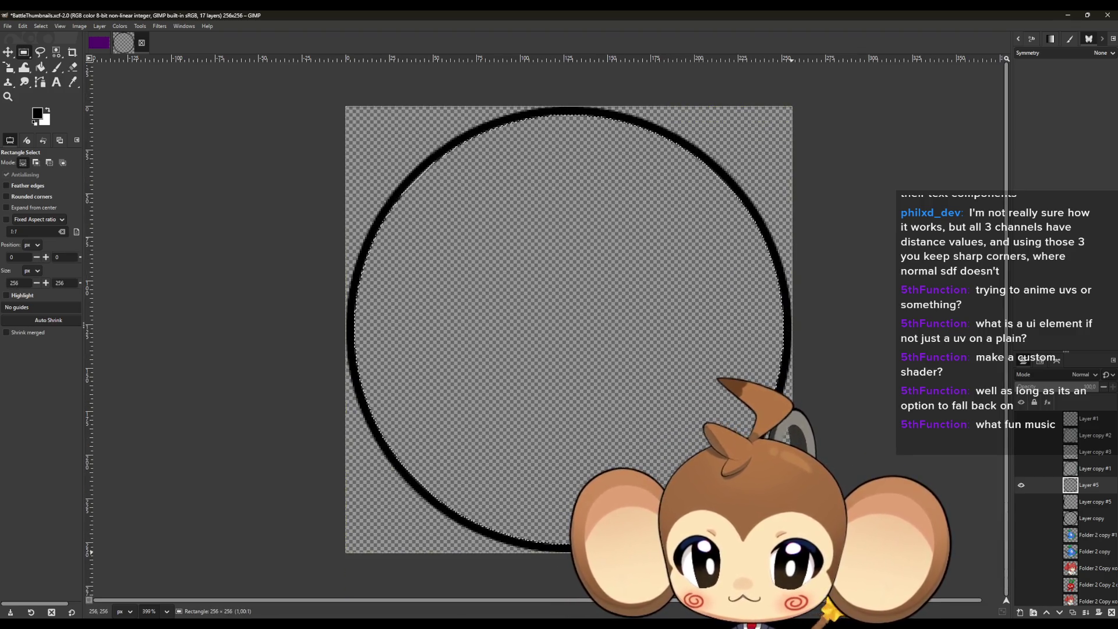
drag(779, 331, 555, 354)
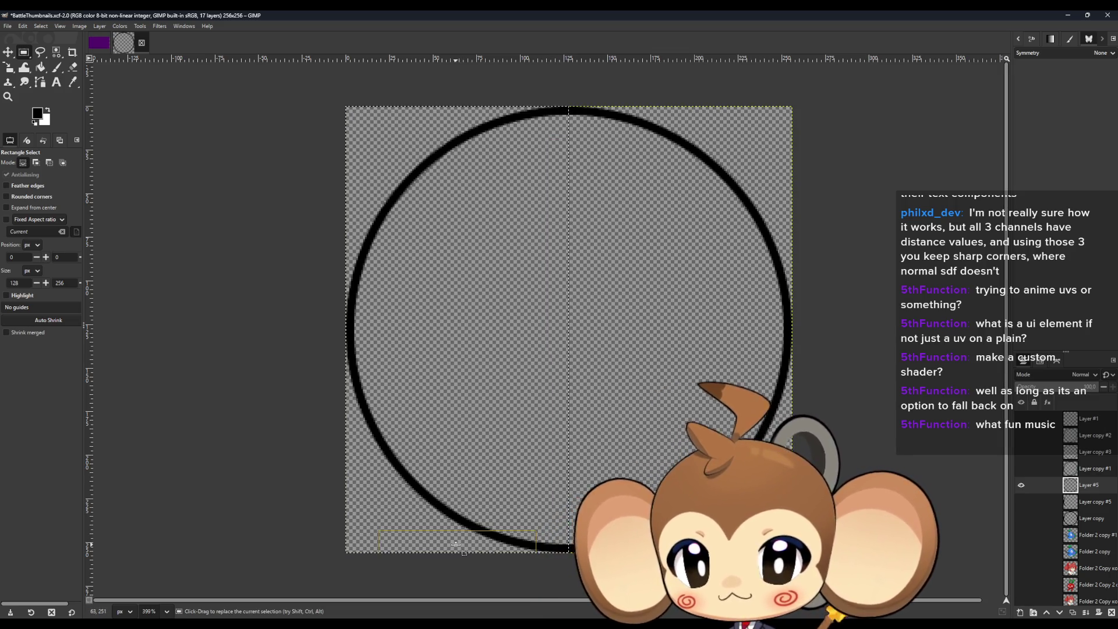
mouse_move(462, 547)
mouse_down()
mouse_move(469, 440)
mouse_move(472, 456)
mouse_up()
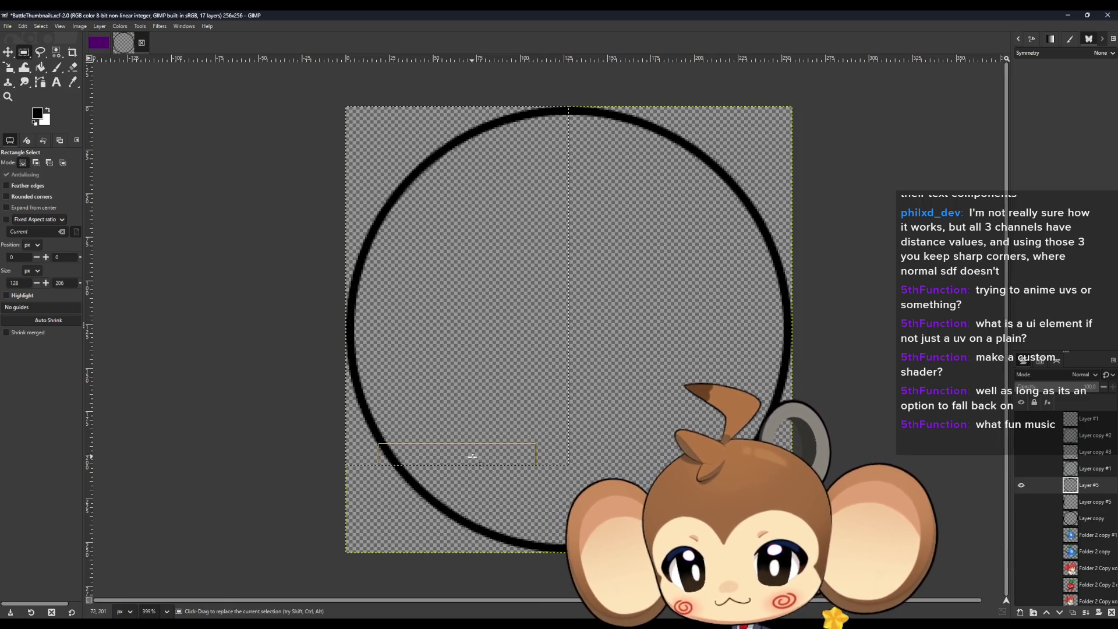
drag(429, 114, 436, 207)
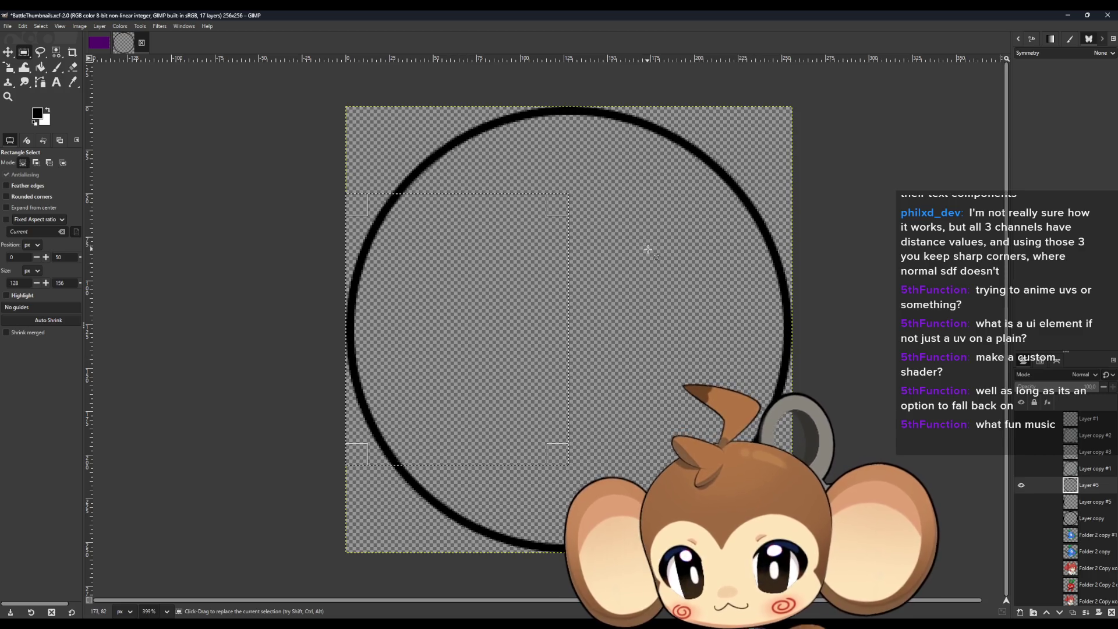
key(ctrl+c)
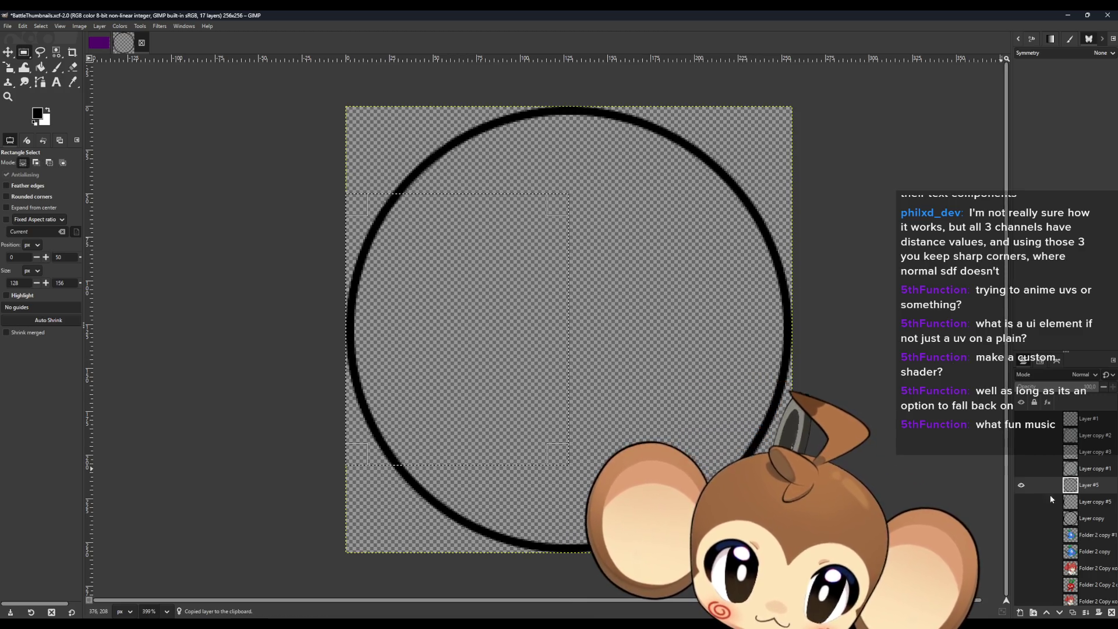
Hide full-ring Layer #5, paste the left arc as a new layer, add another layer and hide Layer #6.
click(1021, 486)
key(ctrl+alt+v)
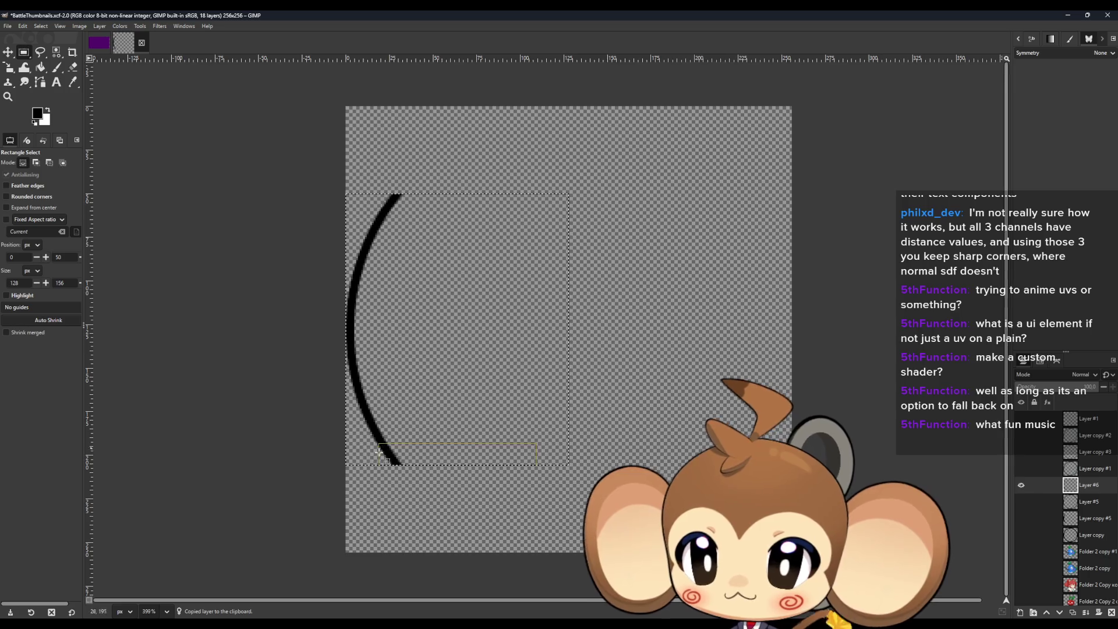
scroll(381, 450, up, 2)
scroll(380, 450, up, 2)
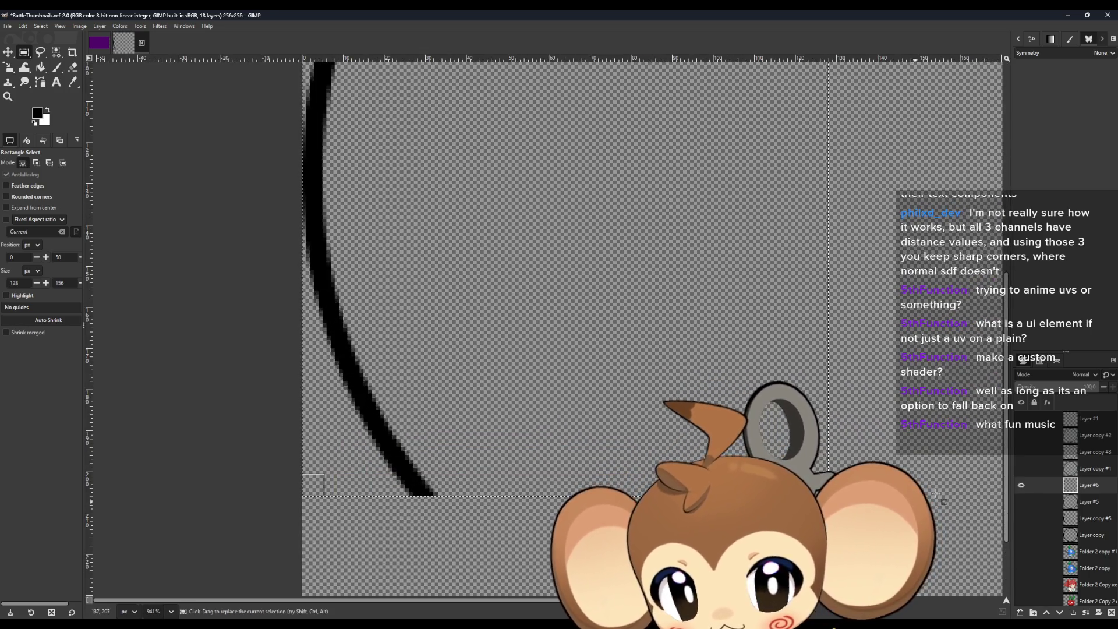
key(shift+ctrl+n)
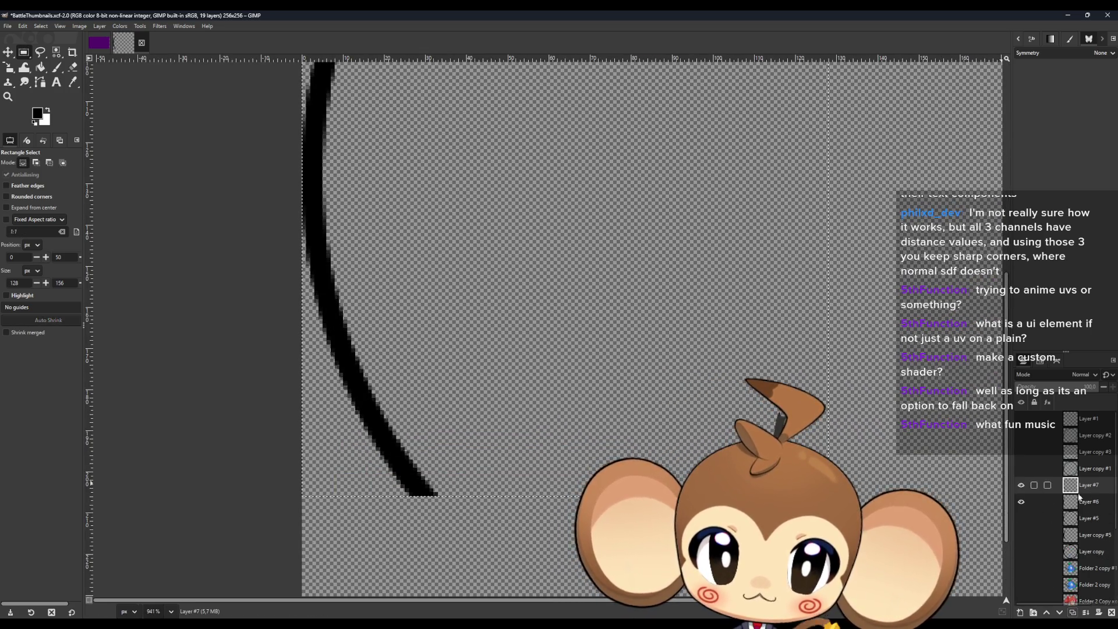
click(1021, 501)
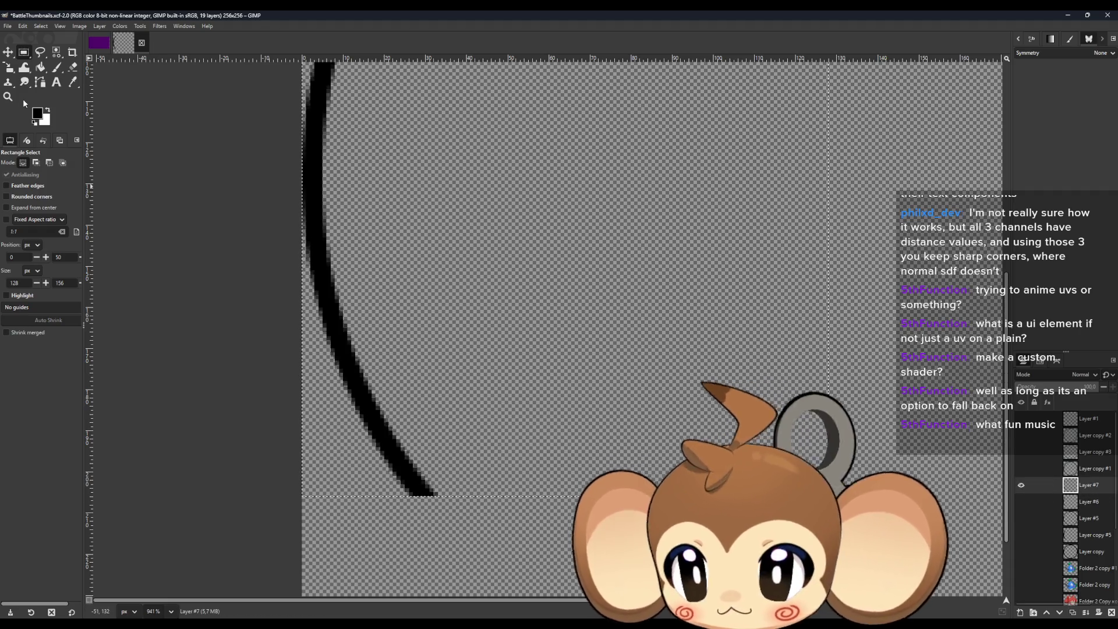
click(72, 67)
scroll(433, 463, up, 6)
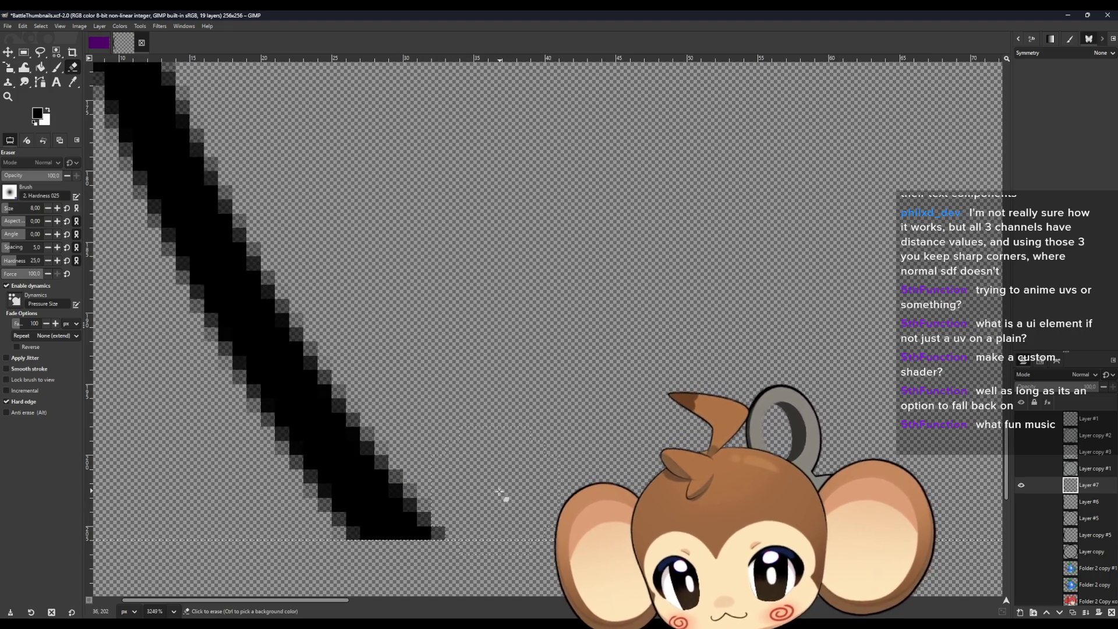
Shrink the eraser to 1 px and erase grey pixels at the arc's lower end and edge.
double_click(49, 208)
text(2)
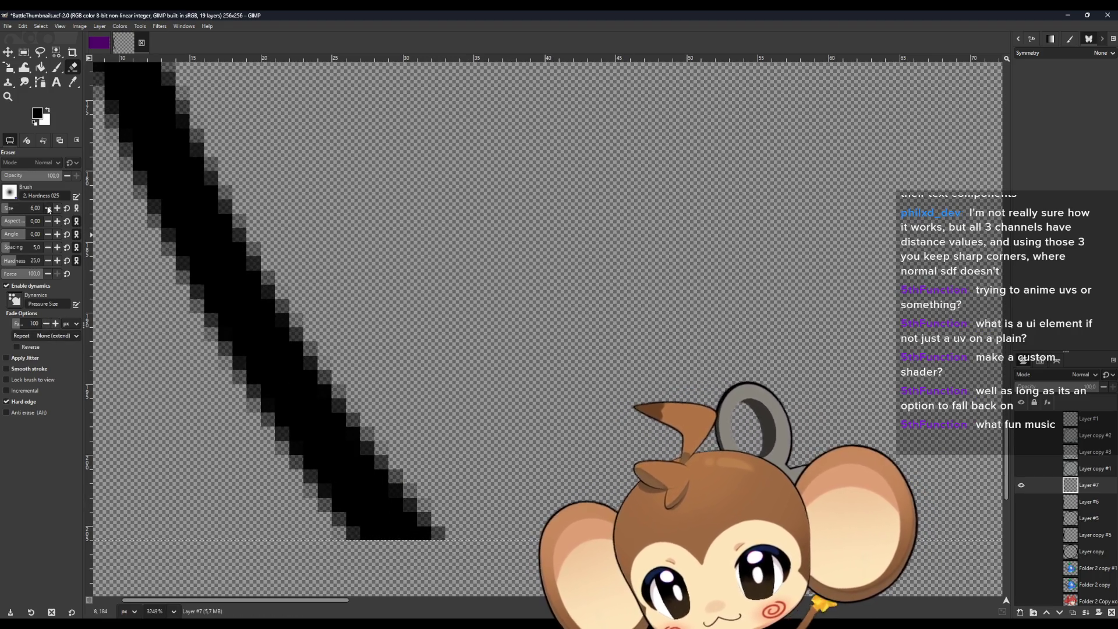
click(455, 520)
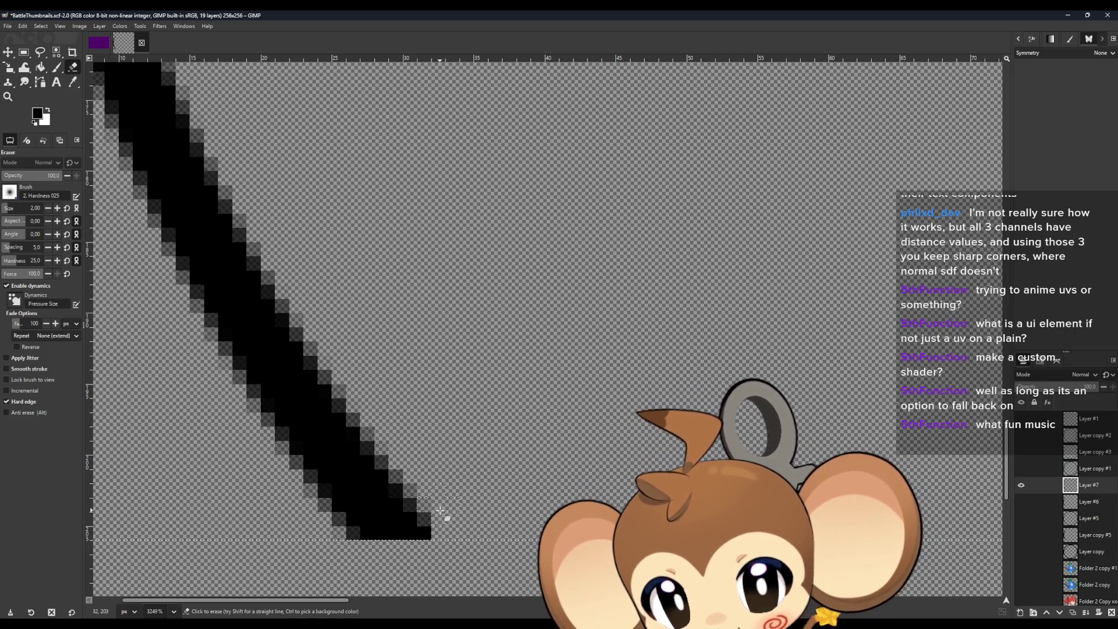
click(48, 208)
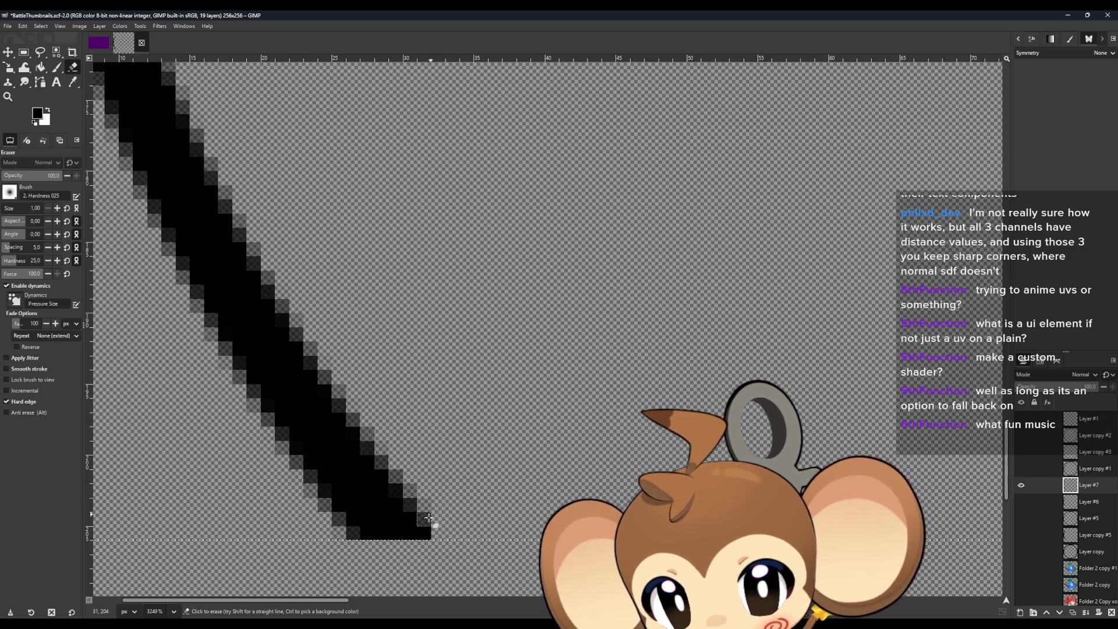
mouse_move(412, 494)
mouse_down()
mouse_move(399, 452)
mouse_move(355, 418)
mouse_move(336, 384)
mouse_up()
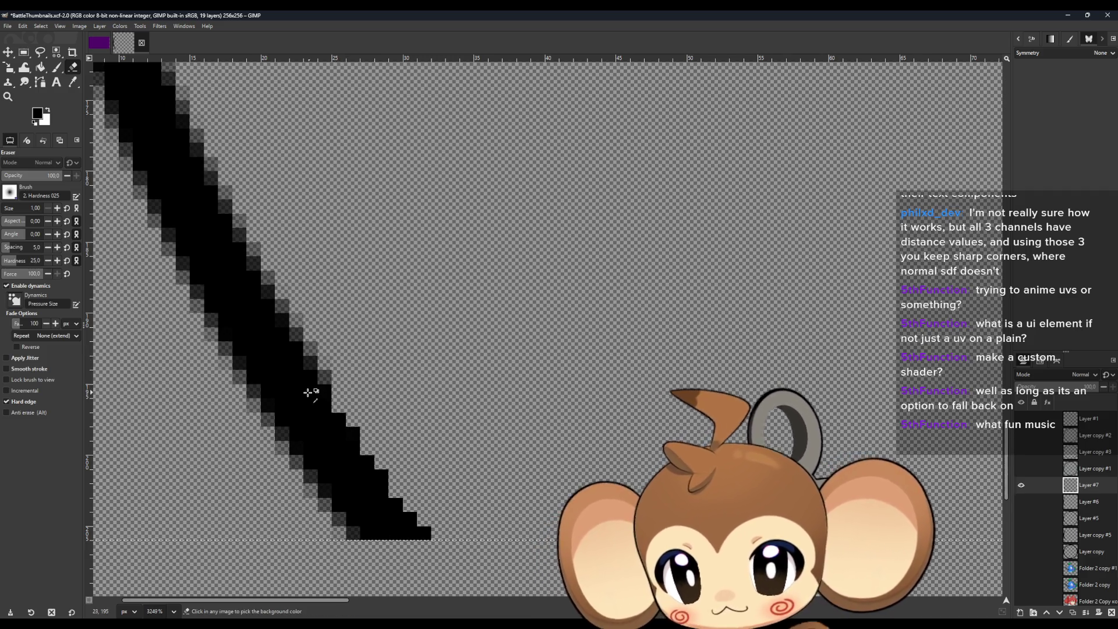
Erase the grey edge pixels further up both sides of the lower stroke.
scroll(308, 393, up, 1)
scroll(295, 391, left, 2)
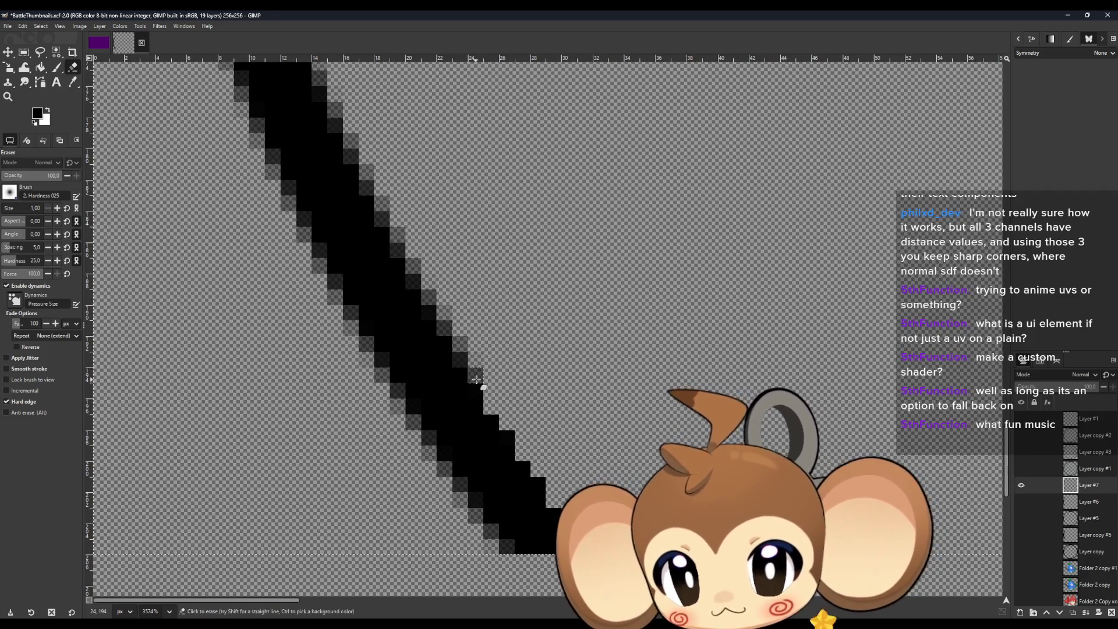
scroll(429, 361, up, 2)
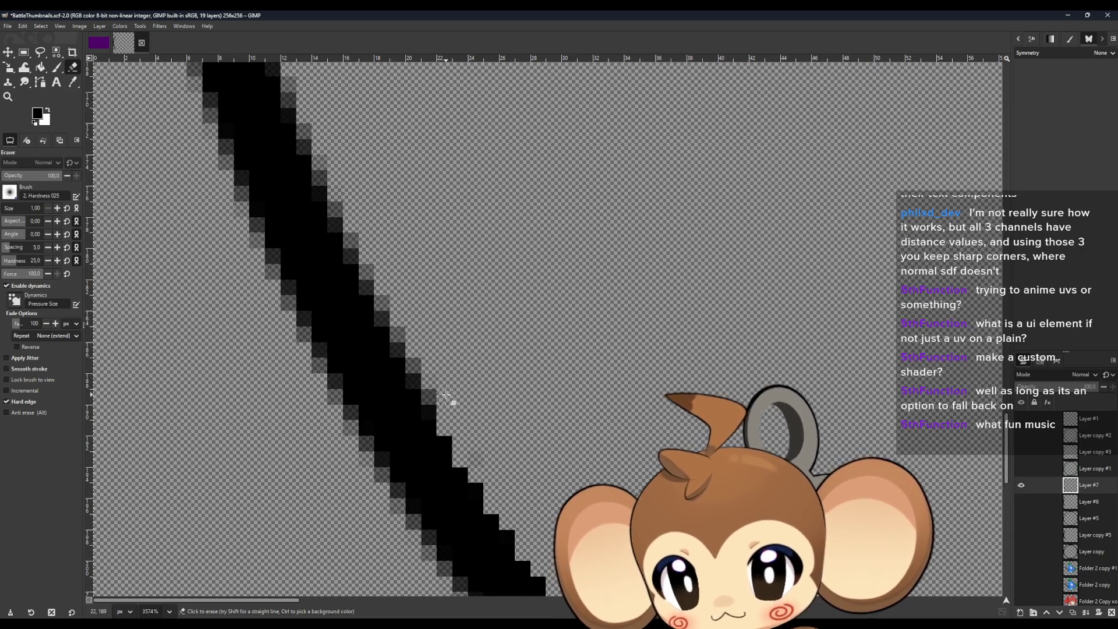
mouse_move(446, 396)
mouse_down()
mouse_move(414, 379)
mouse_move(387, 323)
mouse_move(355, 330)
mouse_up()
scroll(377, 315, up, 2)
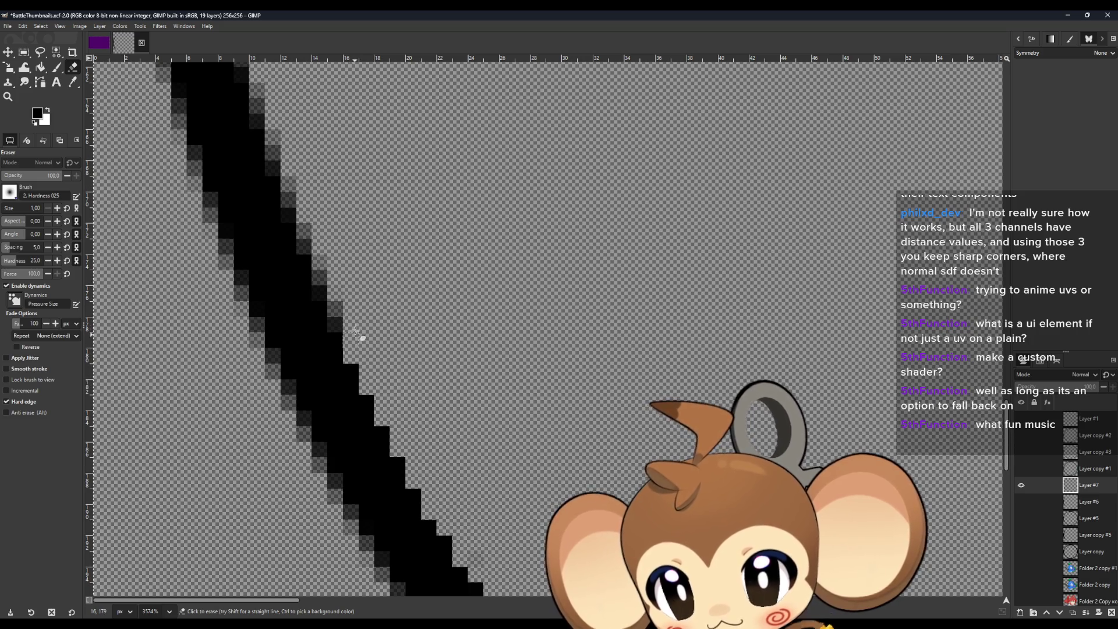
scroll(316, 344, up, 5)
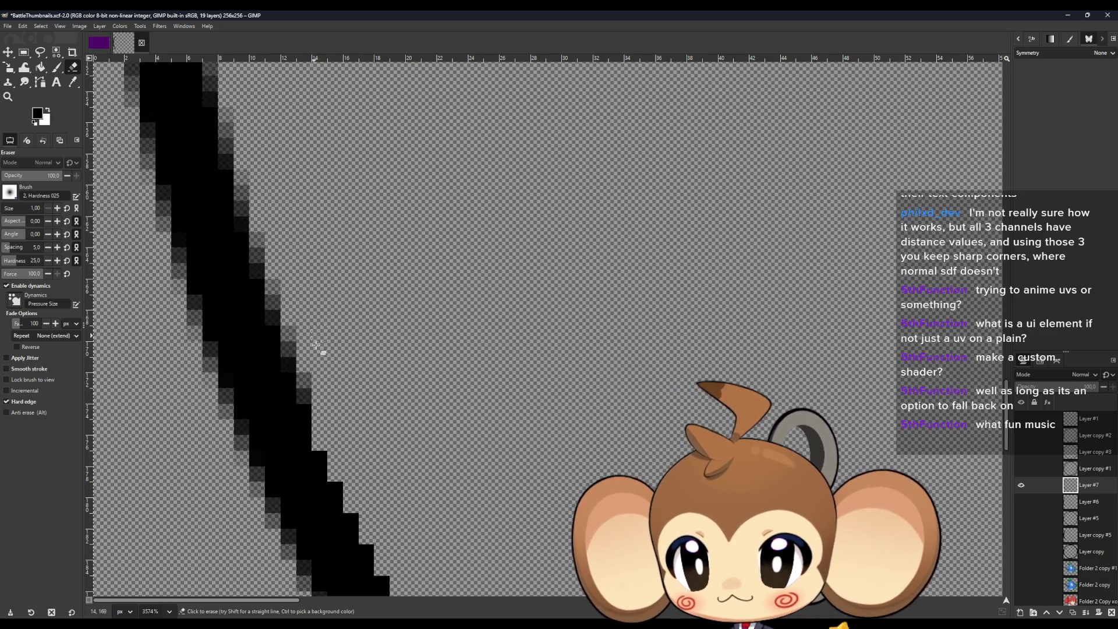
scroll(288, 378, up, 3)
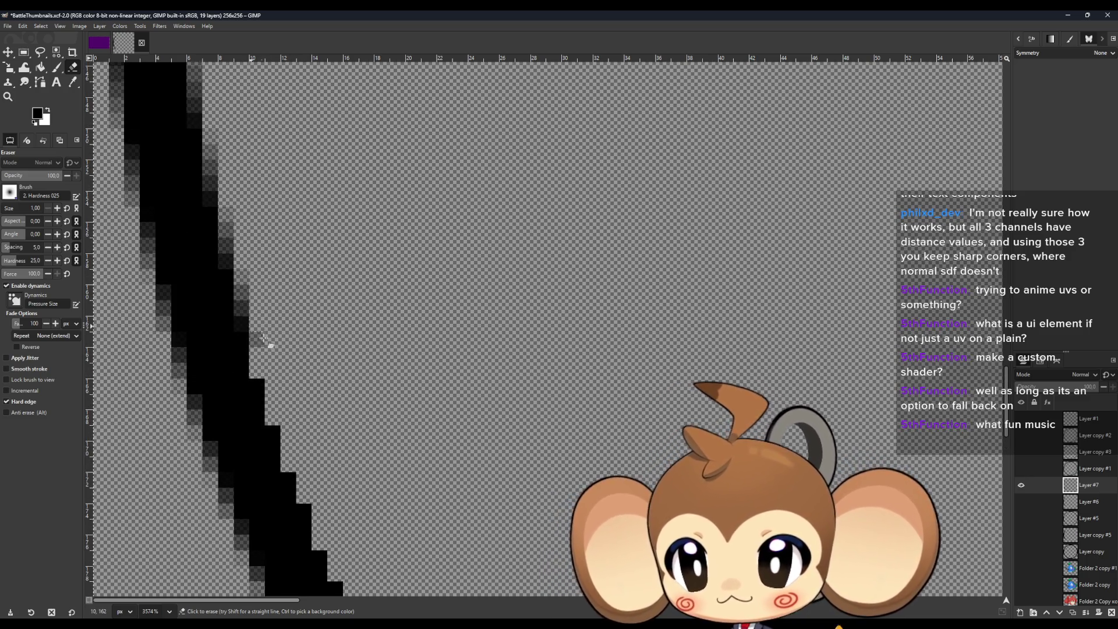
scroll(239, 357, up, 5)
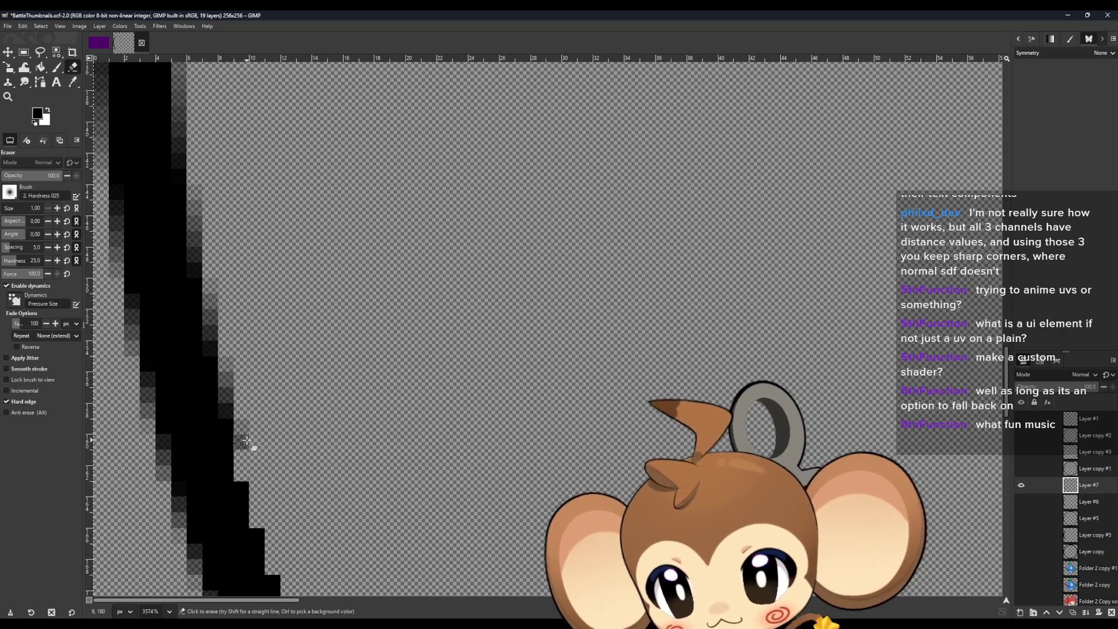
drag(227, 408, 209, 337)
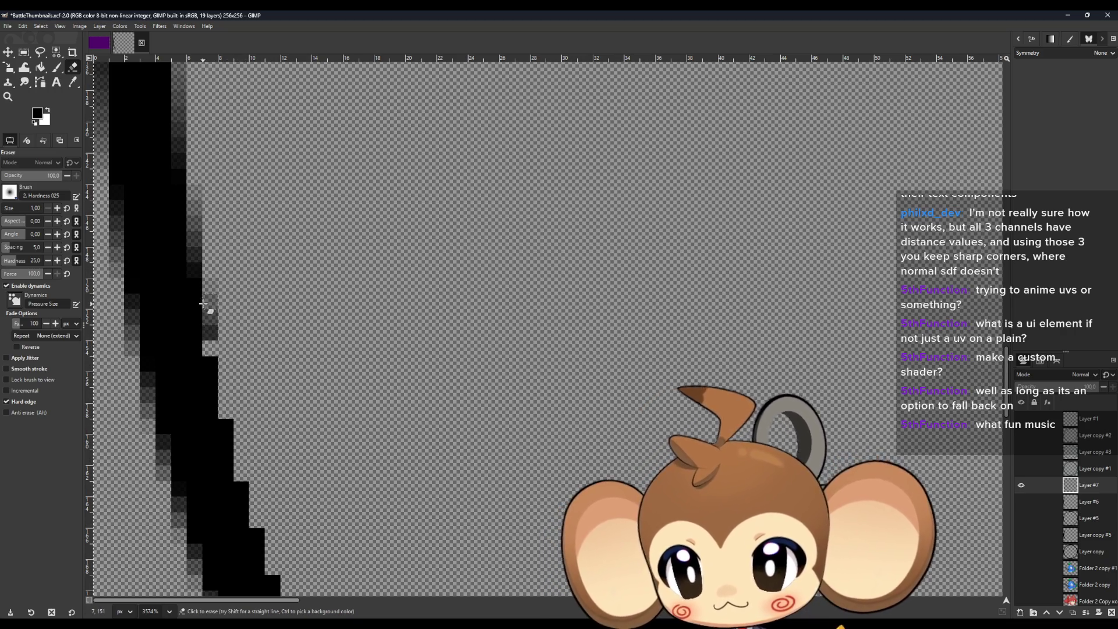
scroll(207, 330, up, 5)
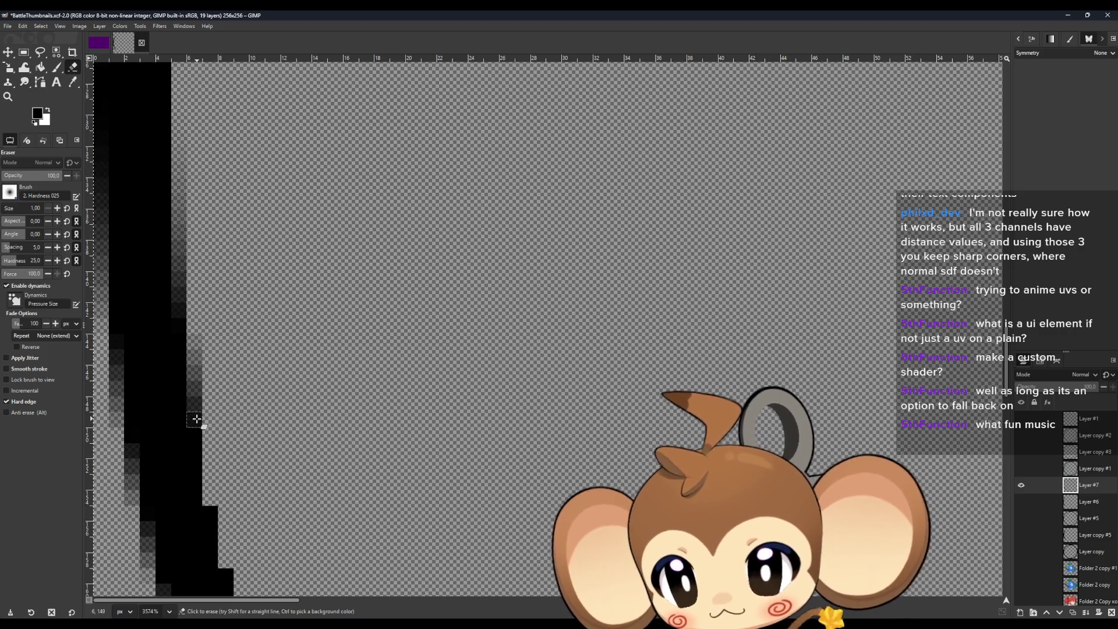
shift+click(198, 215)
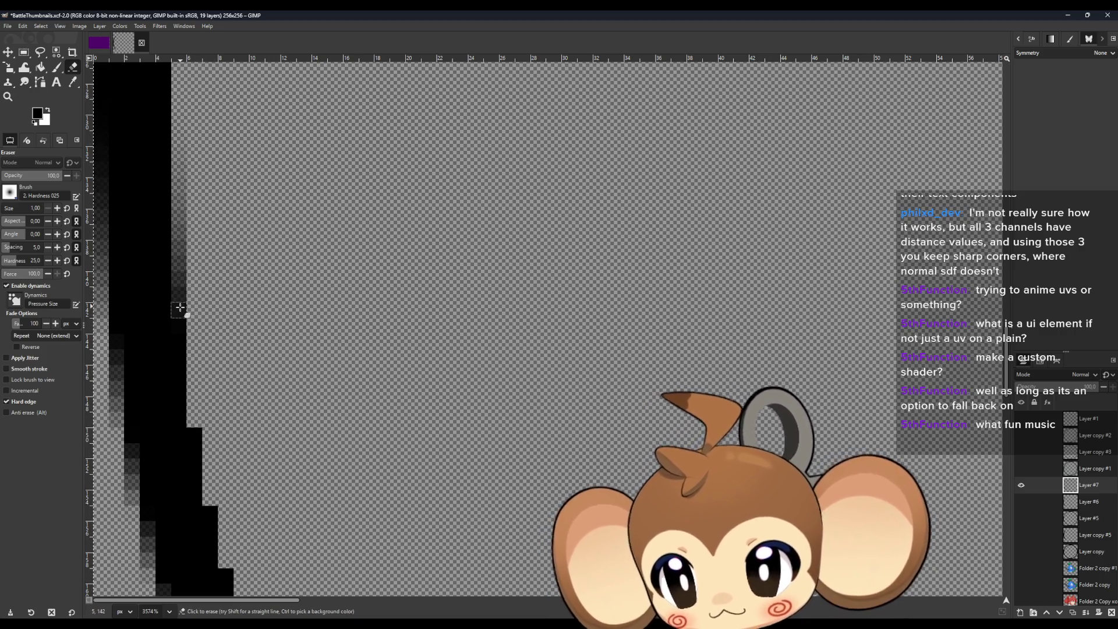
Erase straight runs of grey pixels along the lower diagonal edge of the stroke.
scroll(194, 315, up, 5)
shift+click(194, 239)
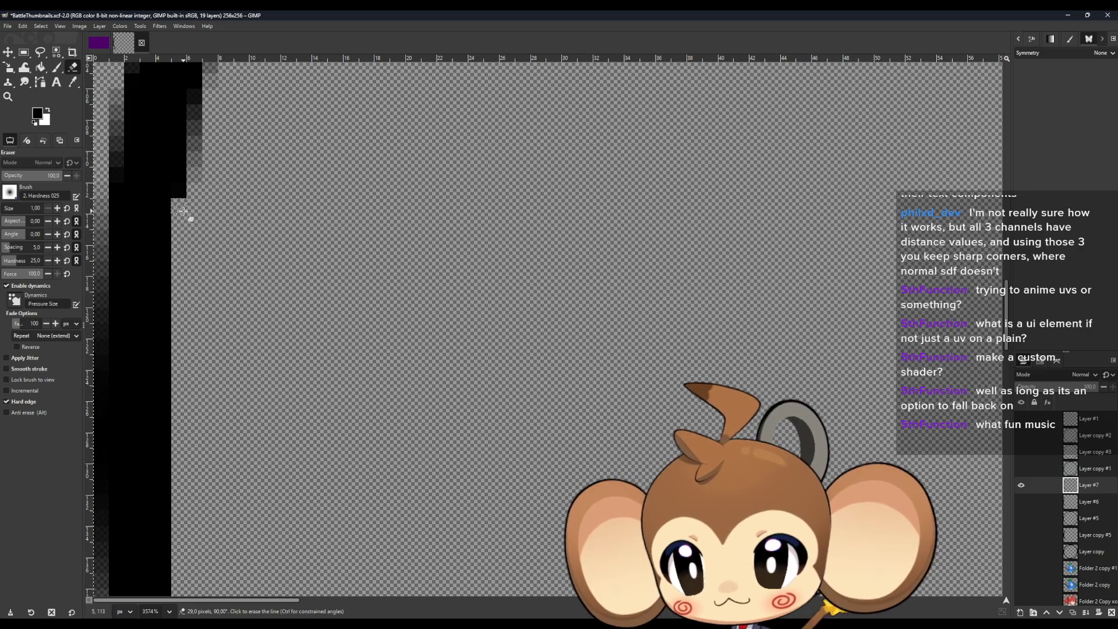
scroll(217, 335, up, 6)
shift+click(207, 411)
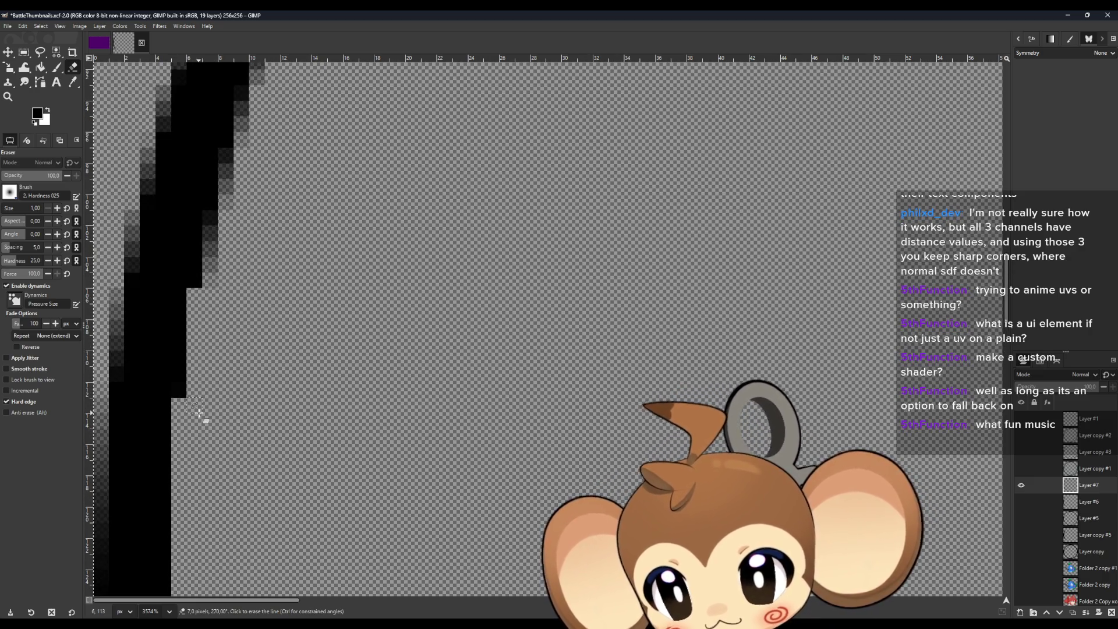
scroll(220, 402, up, 6)
shift+click(210, 431)
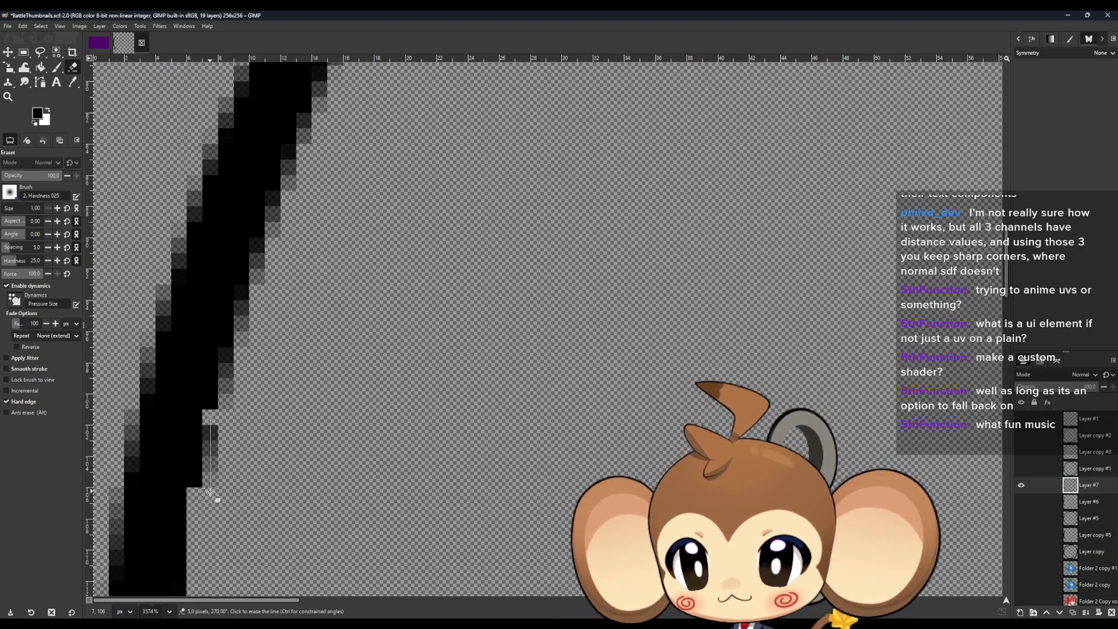
shift+click(212, 489)
shift+click(227, 370)
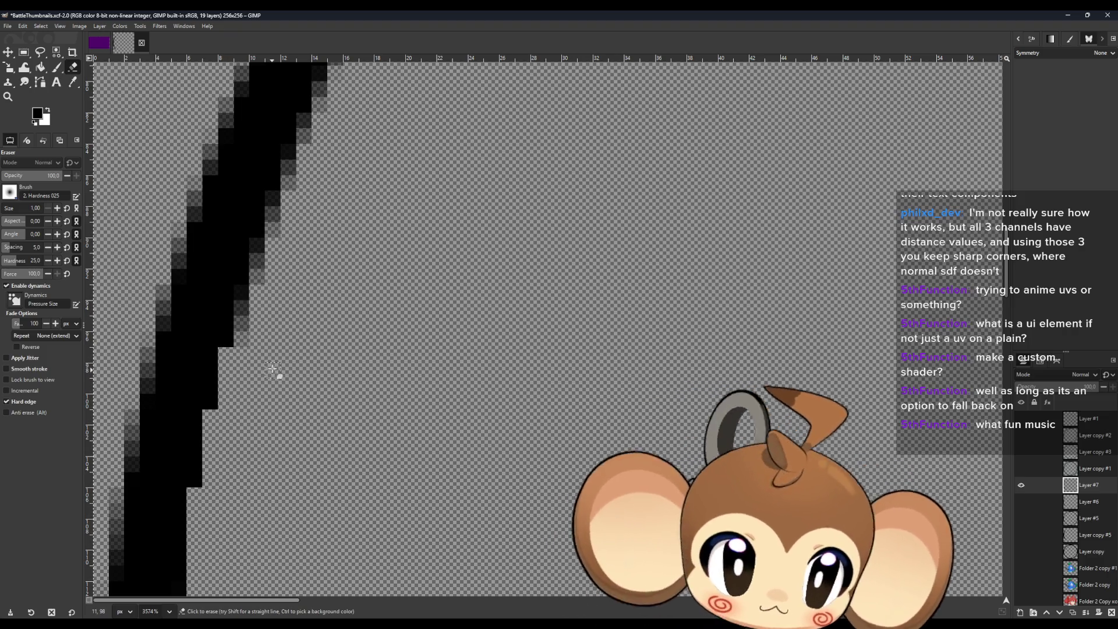
scroll(280, 387, up, 6)
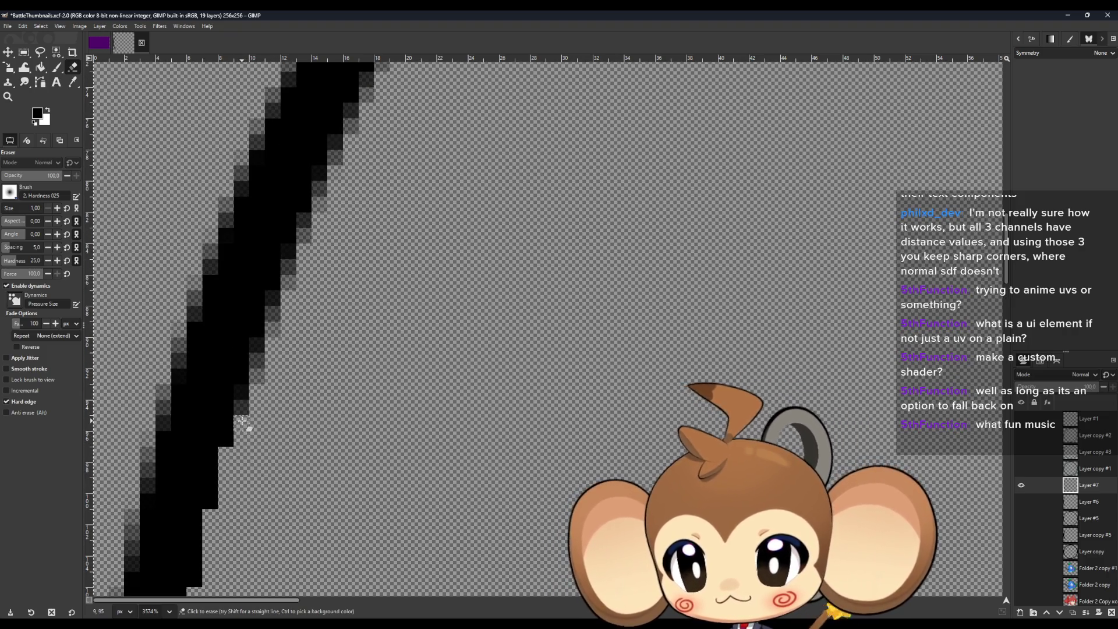
click(244, 396)
click(255, 376)
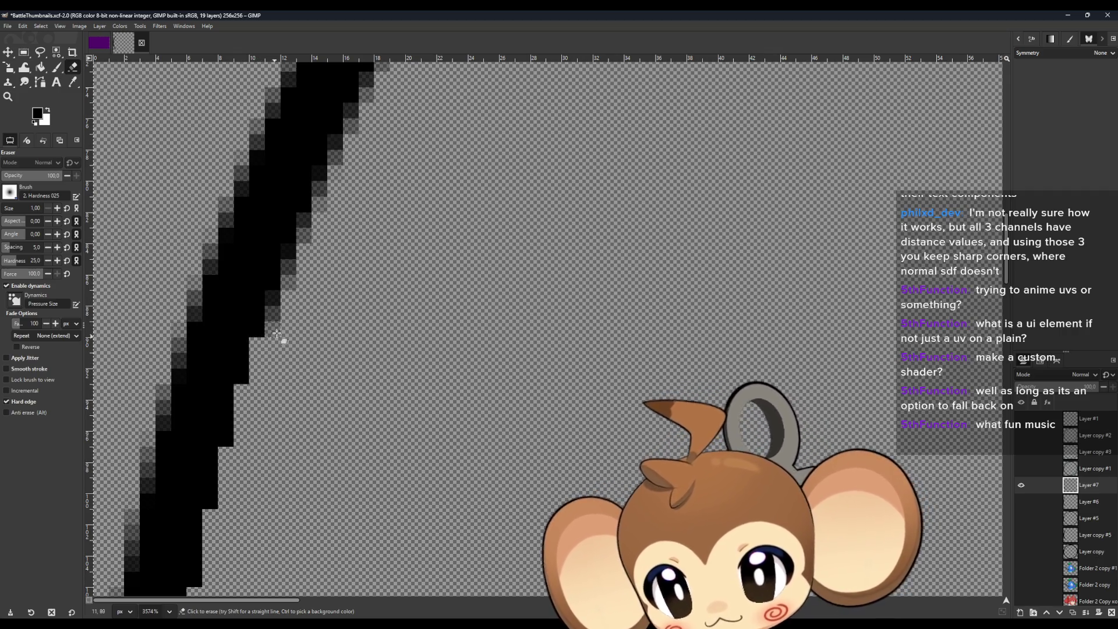
Clear the semi-transparent pixels along the stroke's right edge midway up the diagonal.
scroll(294, 348, up, 5)
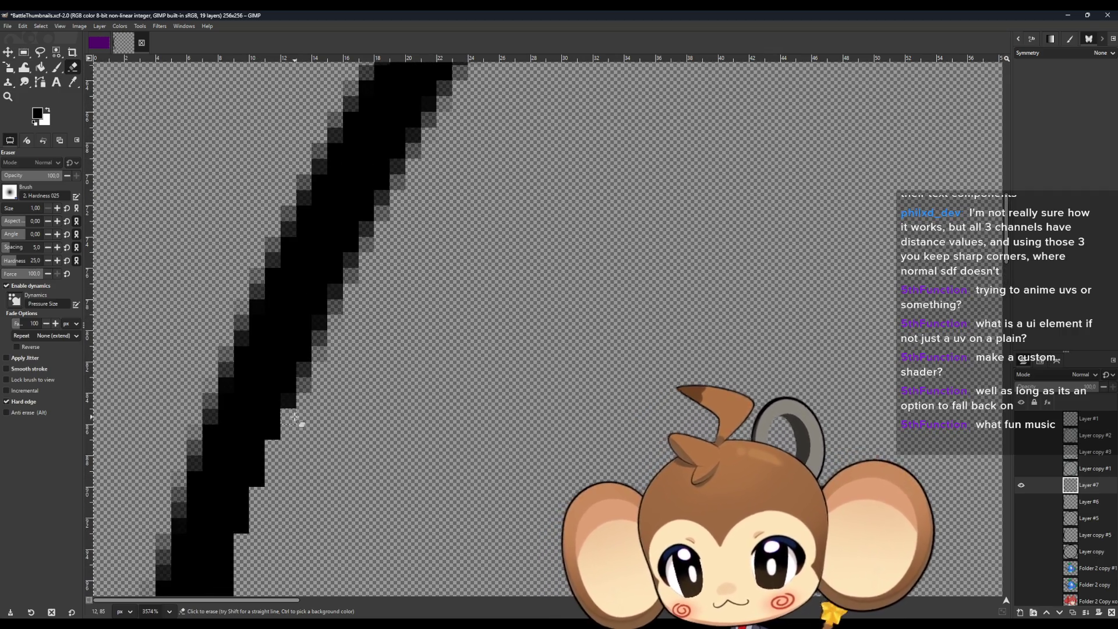
click(308, 374)
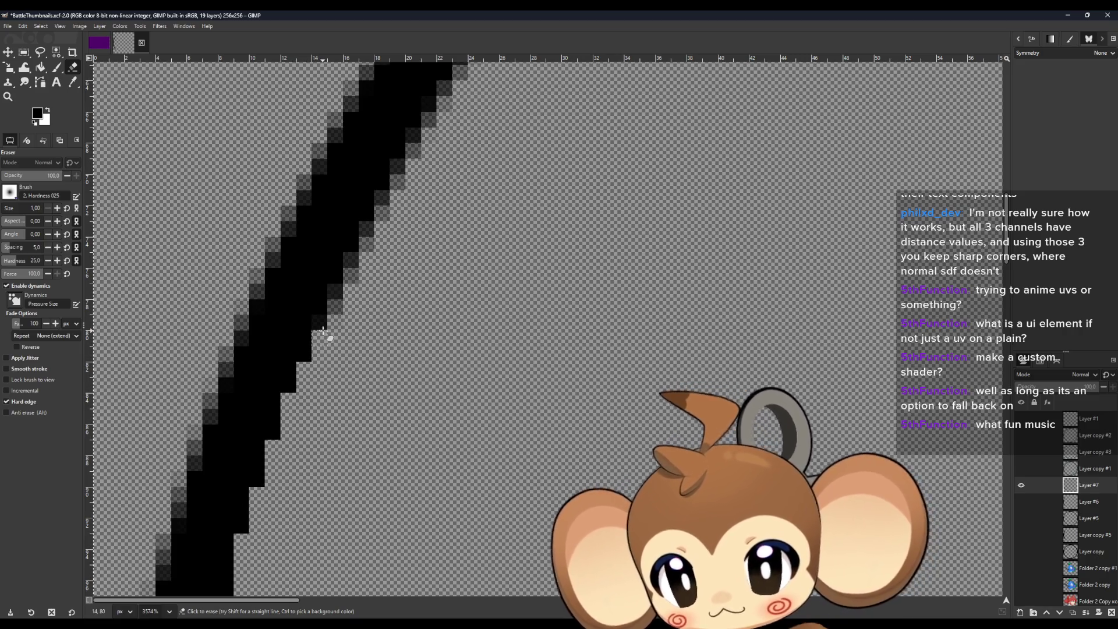
scroll(361, 355, up, 3)
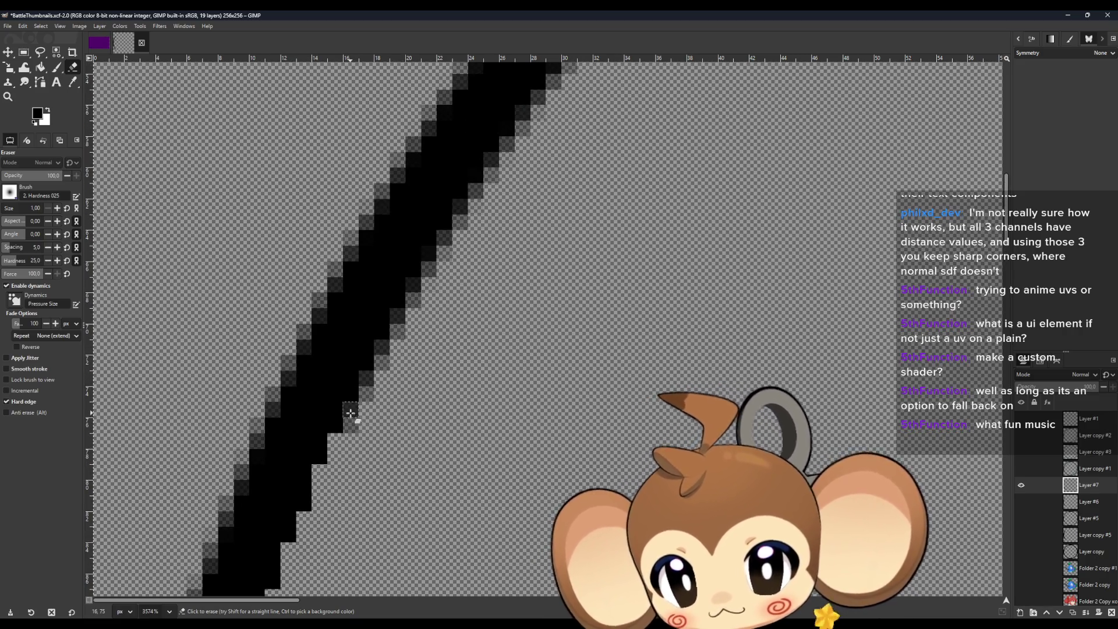
click(366, 379)
click(366, 394)
click(381, 347)
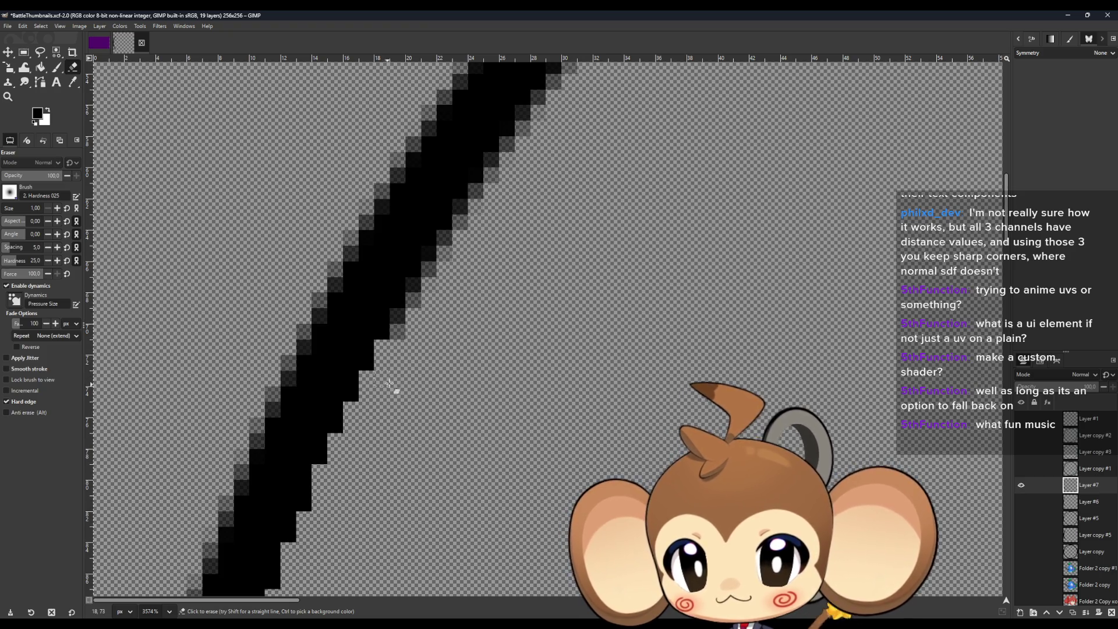
click(401, 320)
click(414, 287)
scroll(421, 320, up, 3)
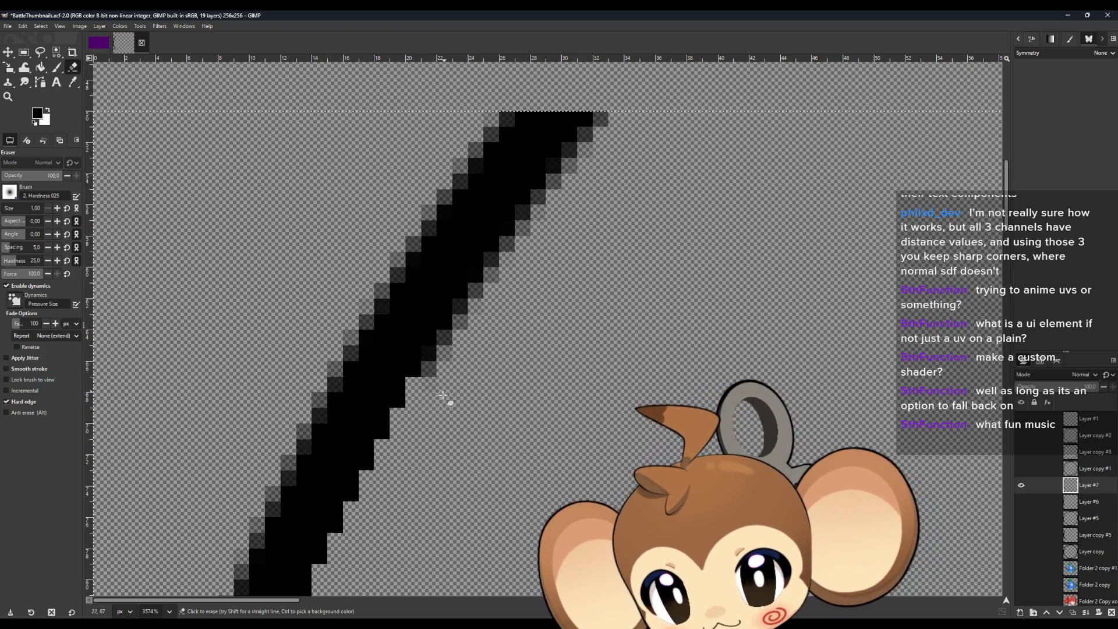
click(427, 357)
Erase the remaining grey fringe up to the stroke's upper-right tip, then zoom out.
drag(466, 311, 541, 196)
scroll(547, 245, up, 3)
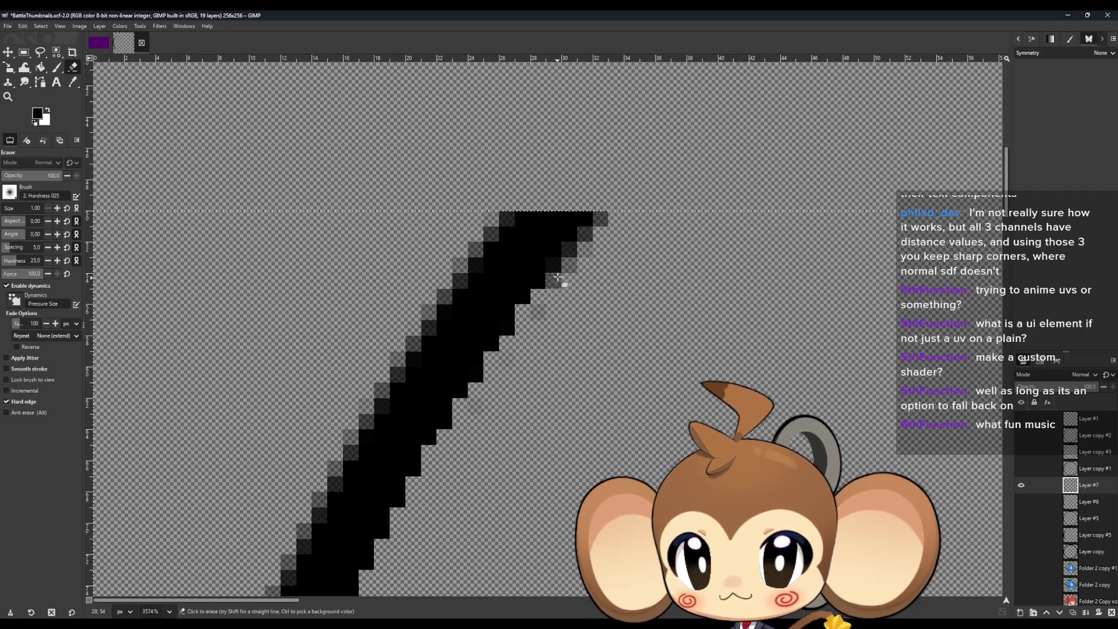
click(554, 266)
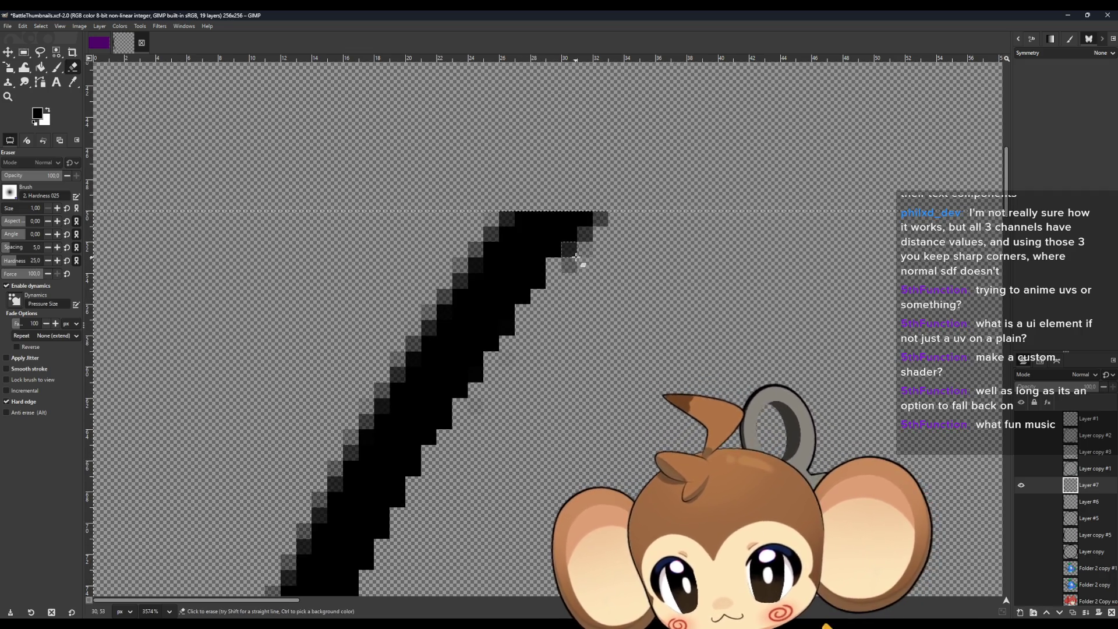
mouse_move(576, 257)
mouse_down()
mouse_move(606, 252)
mouse_move(606, 277)
mouse_up()
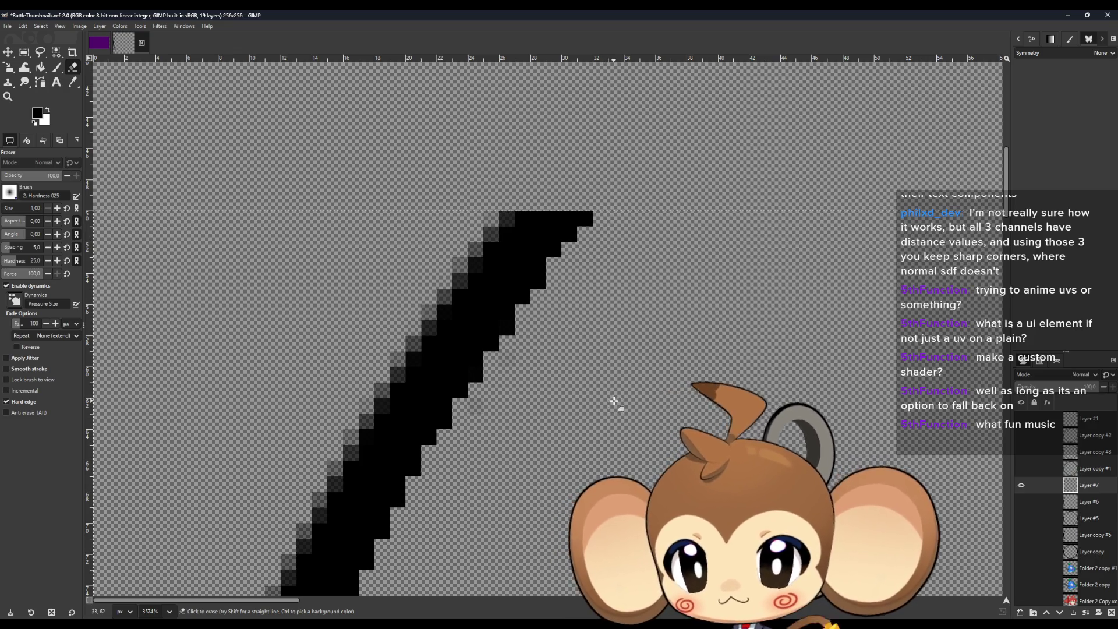
scroll(614, 402, down, 4)
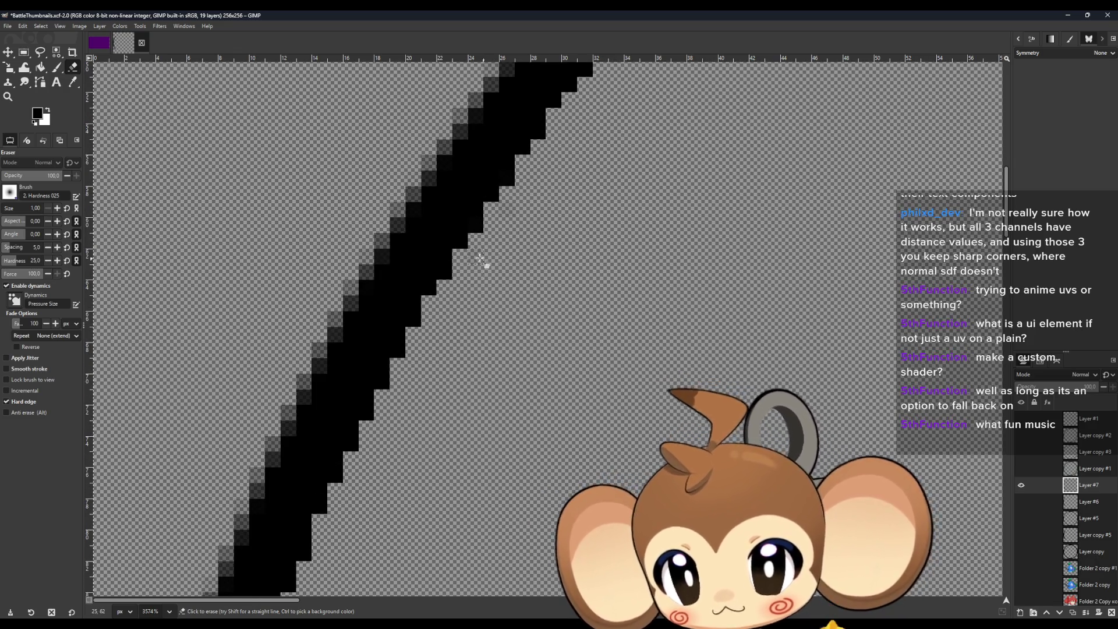
scroll(618, 361, down, 6)
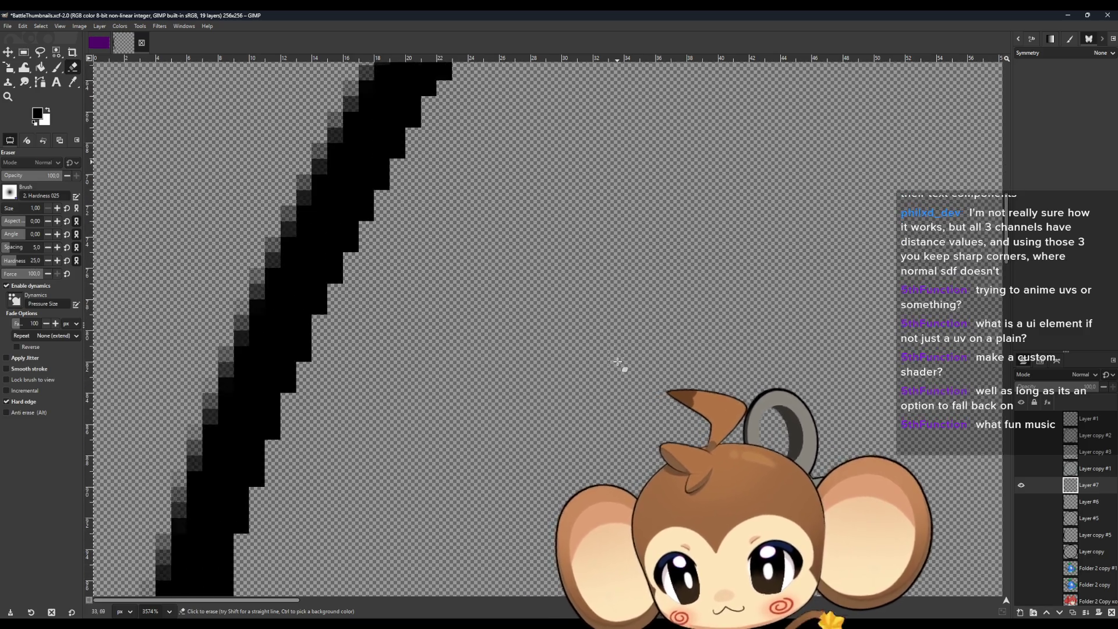
scroll(617, 361, down, 3)
scroll(617, 362, down, 6)
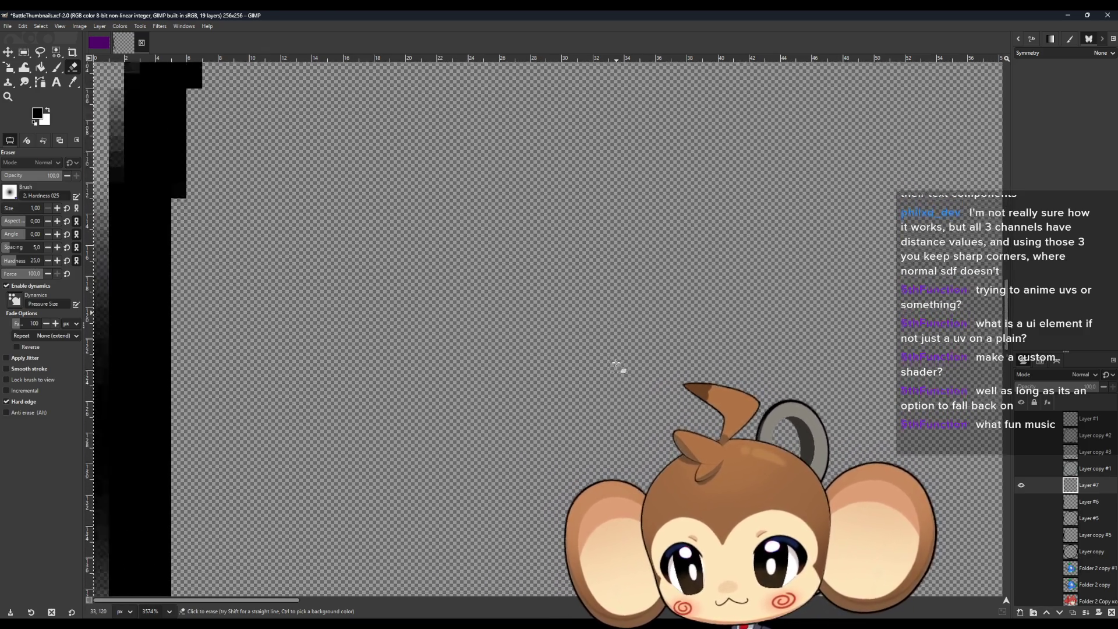
Zoom out to 584% on the cleaned left arc and add empty Layer #8 above Layer #7.
scroll(616, 363, up, 5)
ctrl+scroll(614, 366, down, 3)
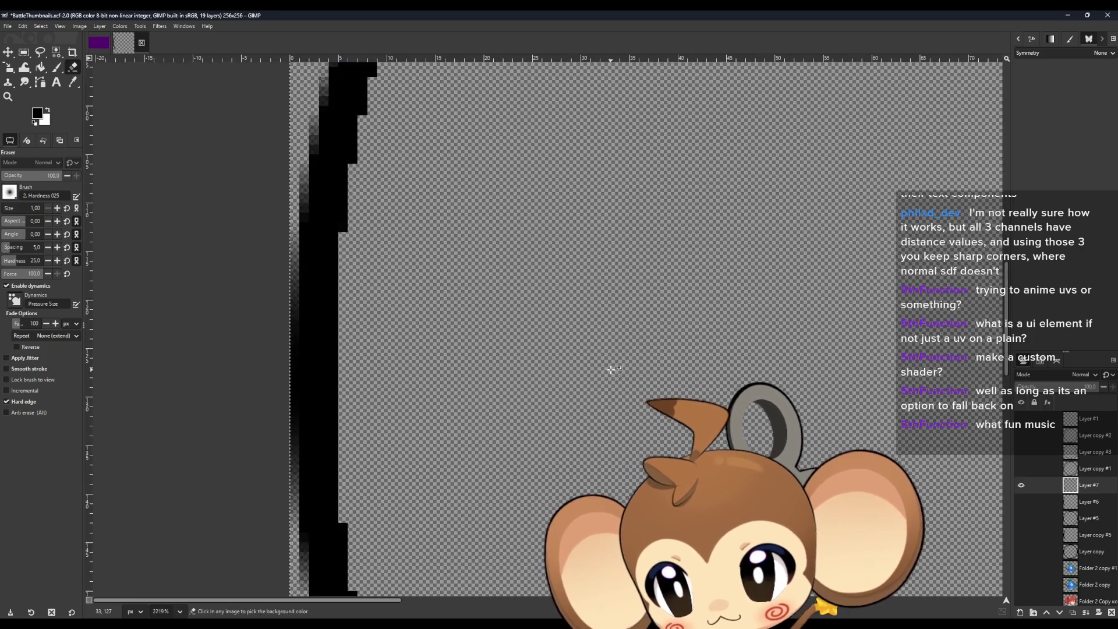
ctrl+scroll(612, 371, down, 8)
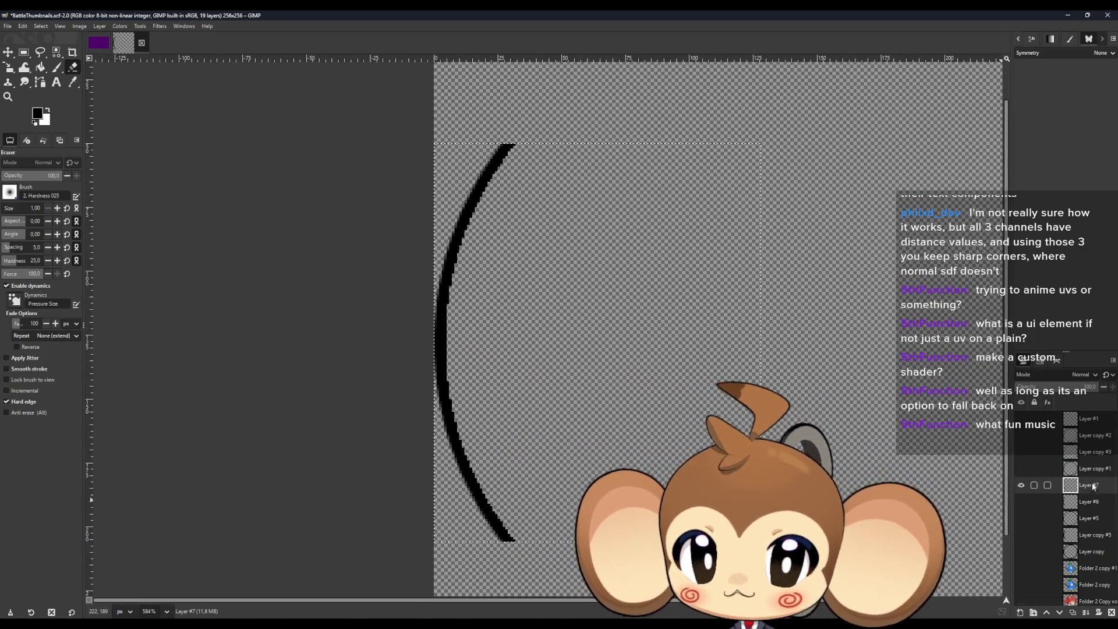
click(1073, 613)
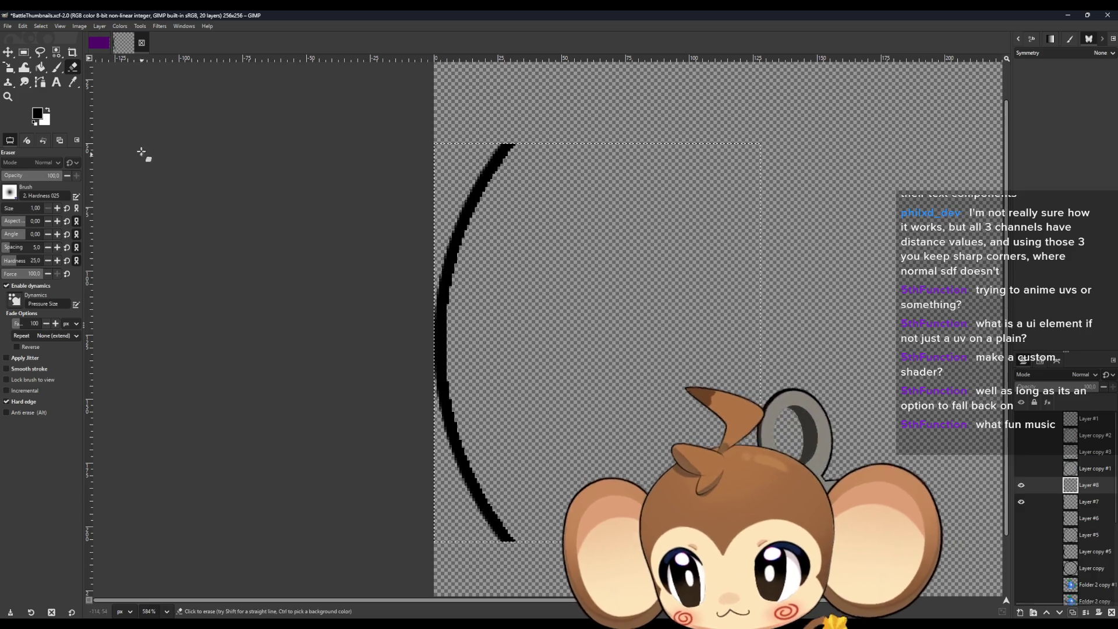
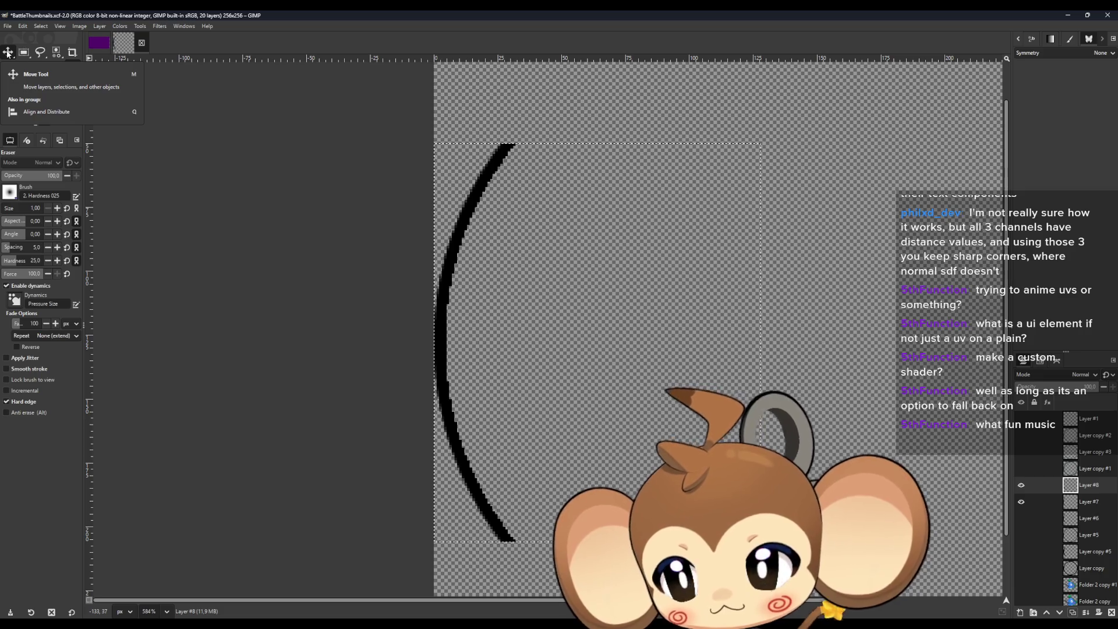
Delete the extra arc Layer #8 and duplicate the arc on Layer #6.
click(1111, 613)
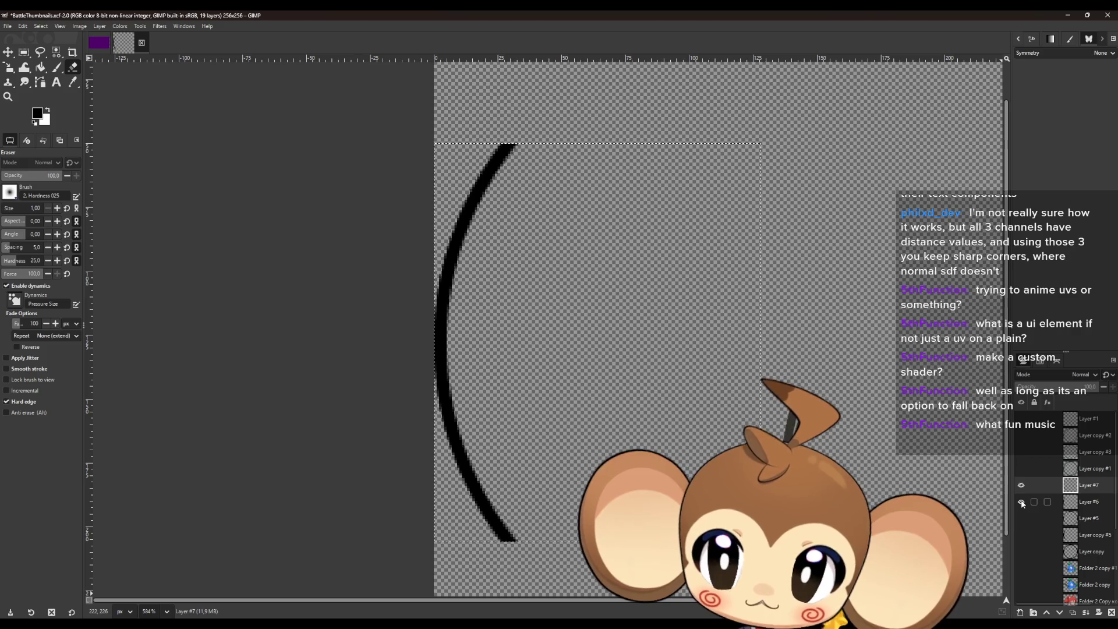
click(1082, 504)
click(1073, 613)
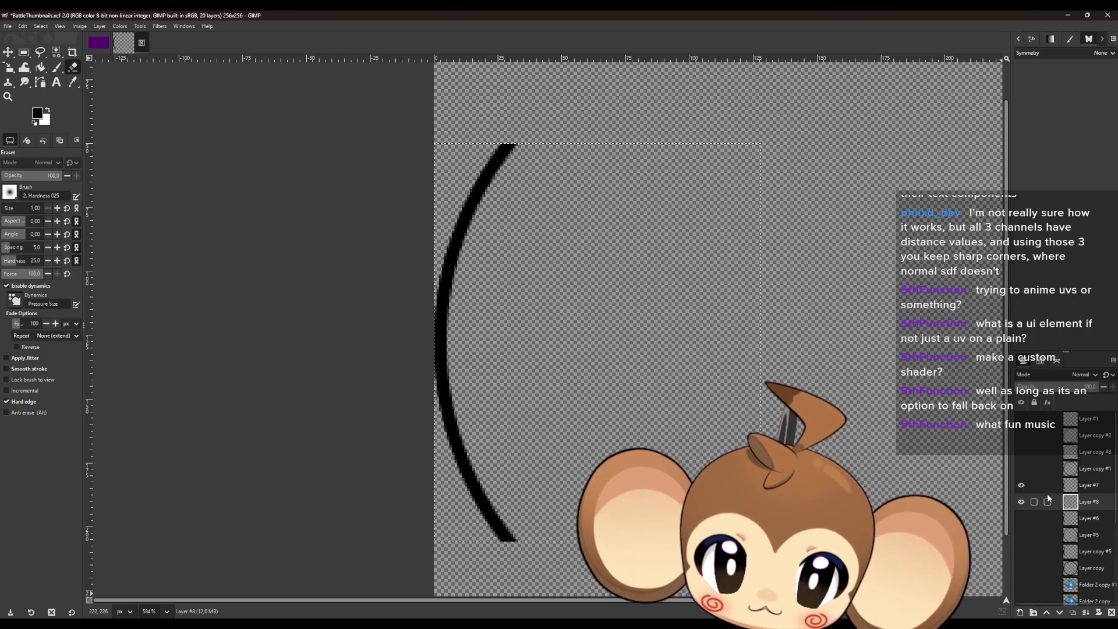
Move the duplicated arc about 18 px to the right of the original.
click(8, 57)
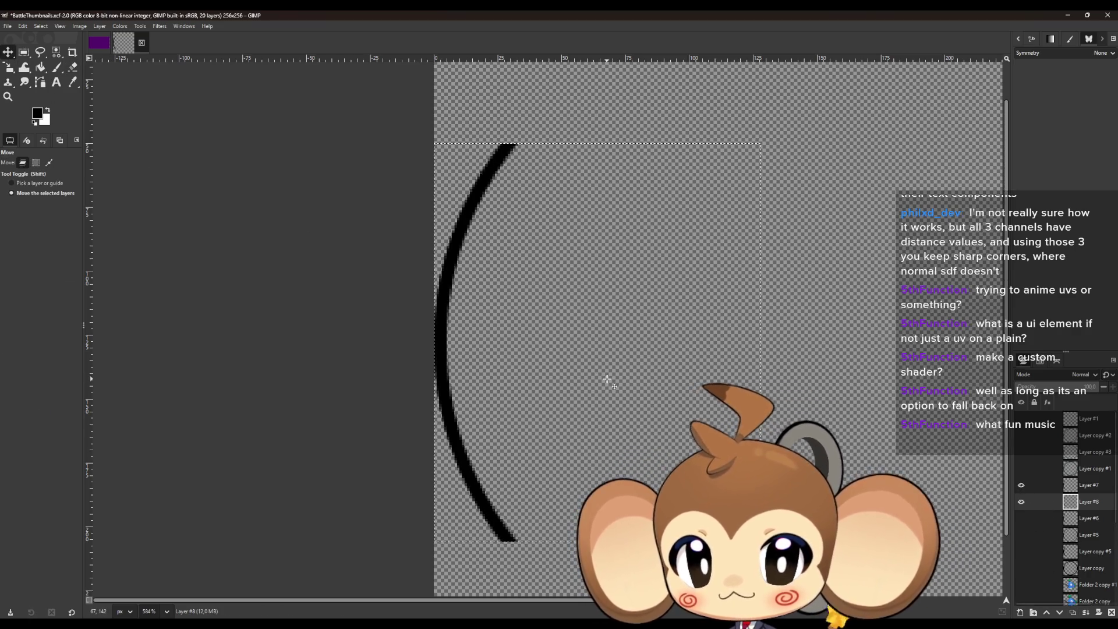
mouse_move(604, 379)
mouse_down()
mouse_move(669, 379)
mouse_move(647, 379)
mouse_up()
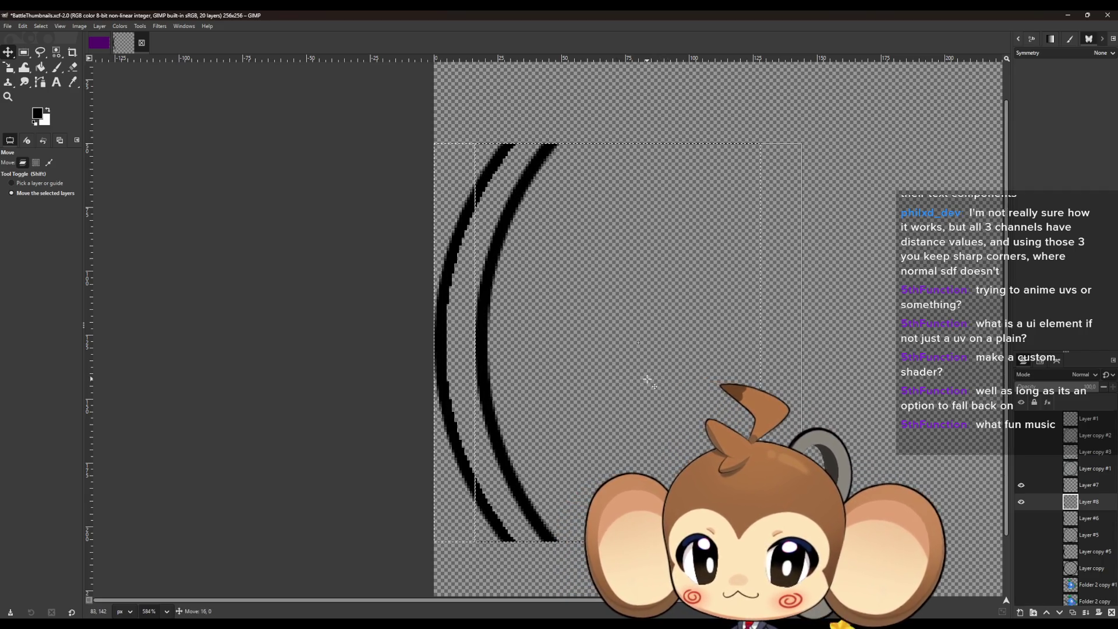
scroll(647, 379, up, 10)
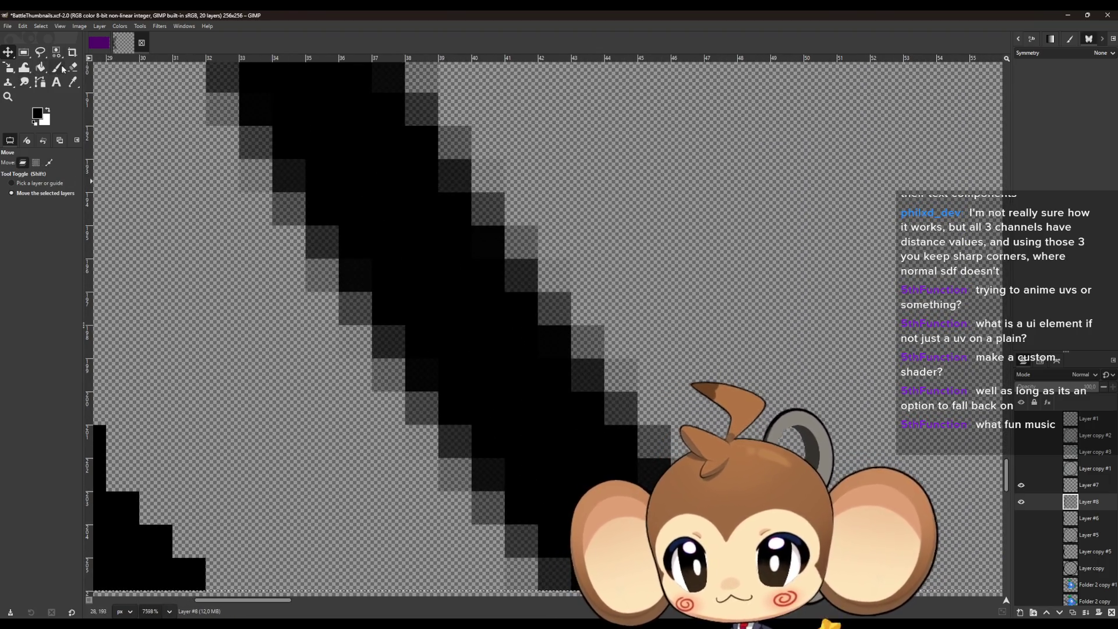
With the Eraser, remove grey anti-aliased pixels along the stroke's lower and lower-left edges.
key(shift+e)
scroll(571, 483, down, 3)
click(524, 474)
click(515, 442)
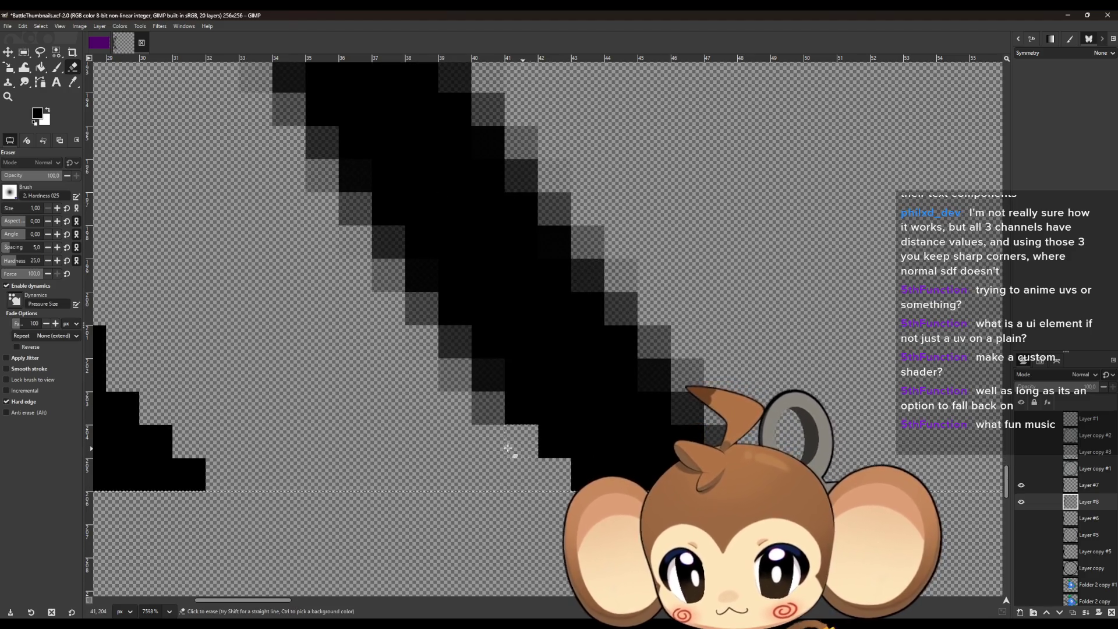
click(485, 412)
click(487, 374)
click(455, 375)
click(455, 342)
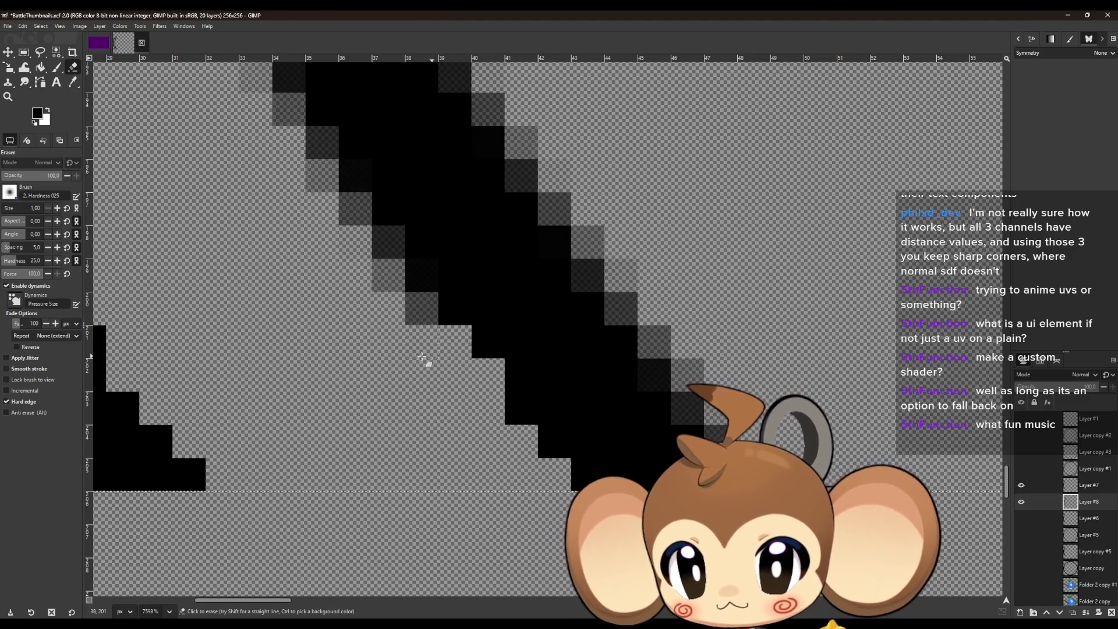
scroll(421, 395, up, 4)
click(414, 460)
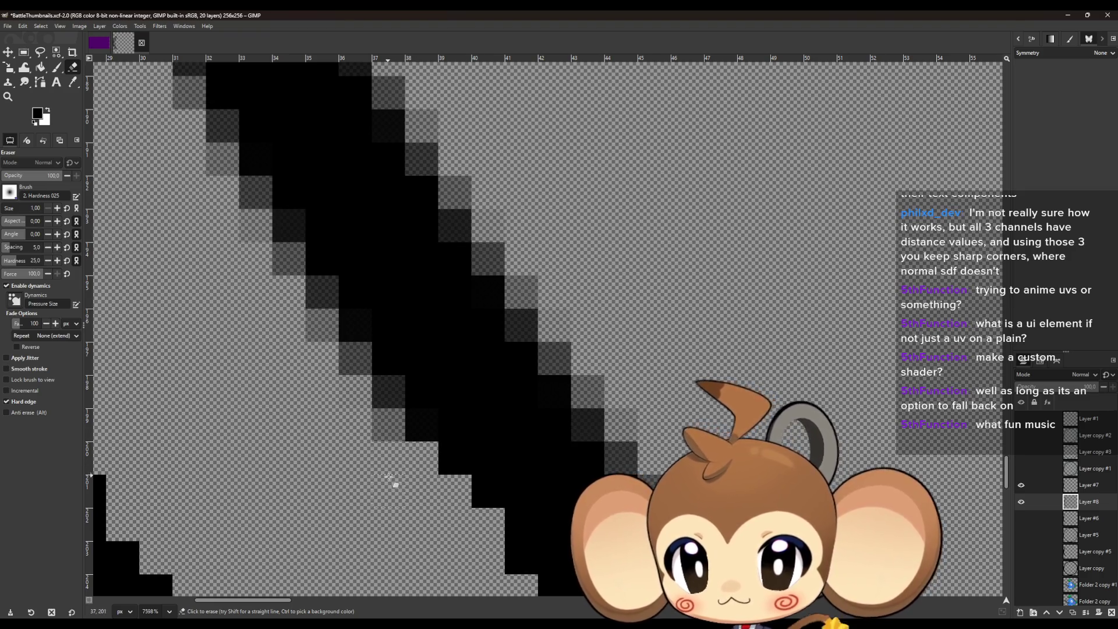
scroll(390, 472, down, 2)
scroll(349, 466, up, 1)
scroll(292, 454, down, 1)
scroll(449, 448, up, 1)
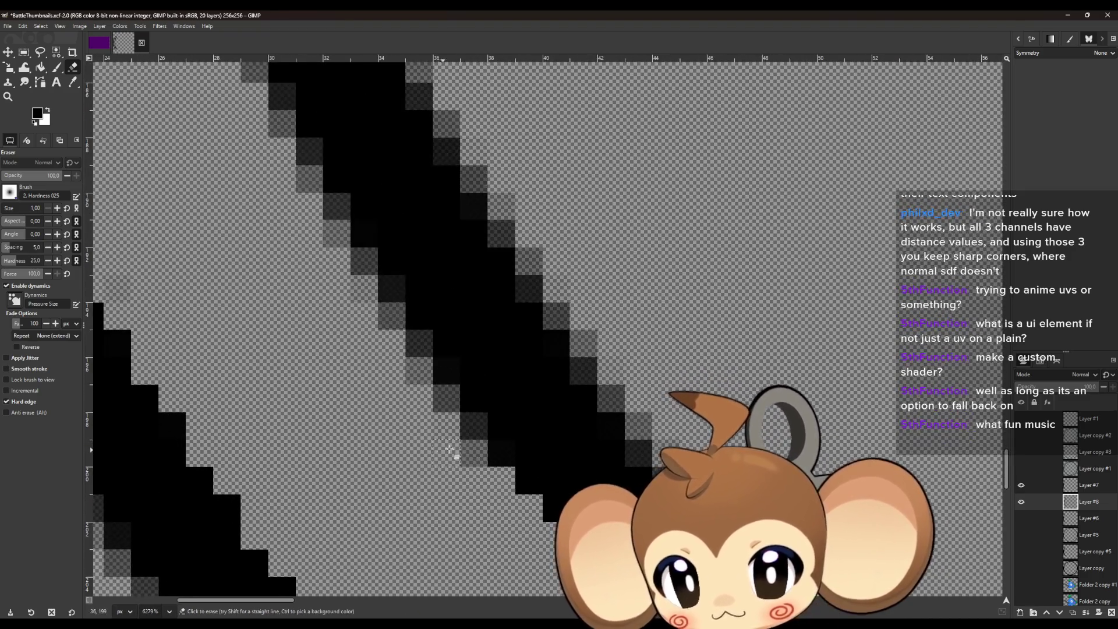
click(473, 453)
click(446, 398)
click(419, 370)
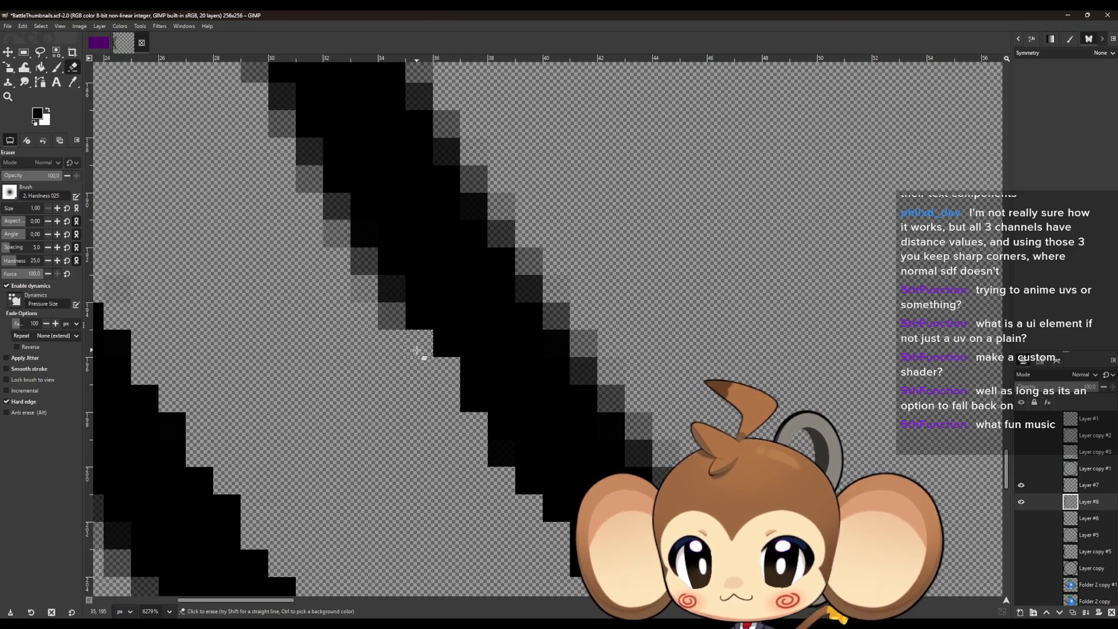
scroll(338, 366, up, 3)
click(391, 415)
click(391, 388)
click(364, 361)
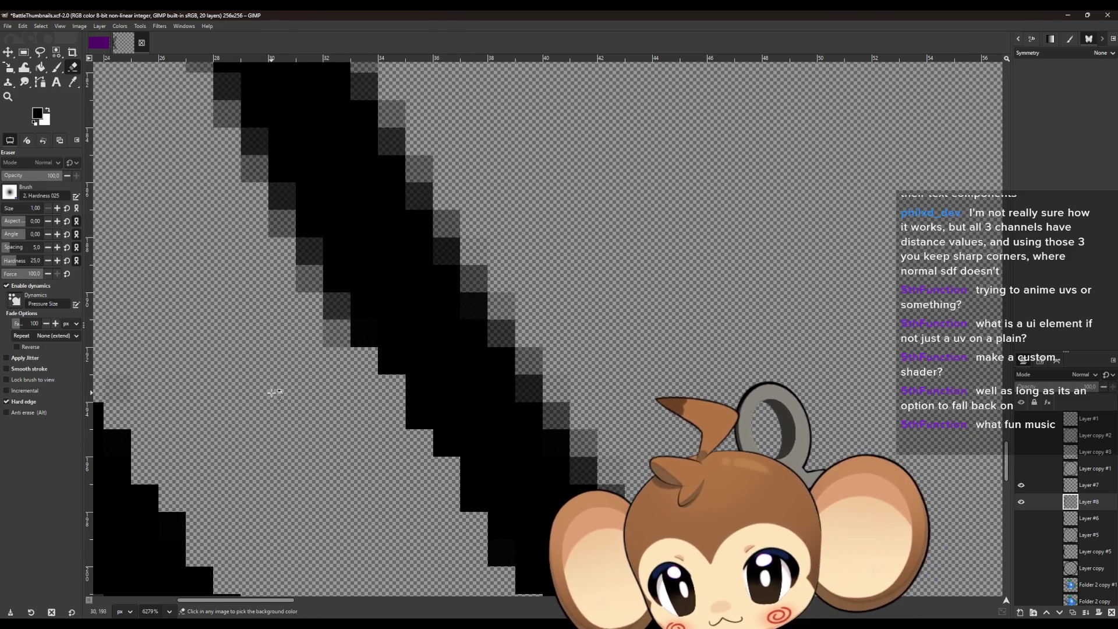
Erase the grey edge pixels along the right arc's lower-left side.
scroll(332, 399, left, 3)
scroll(328, 390, up, 1)
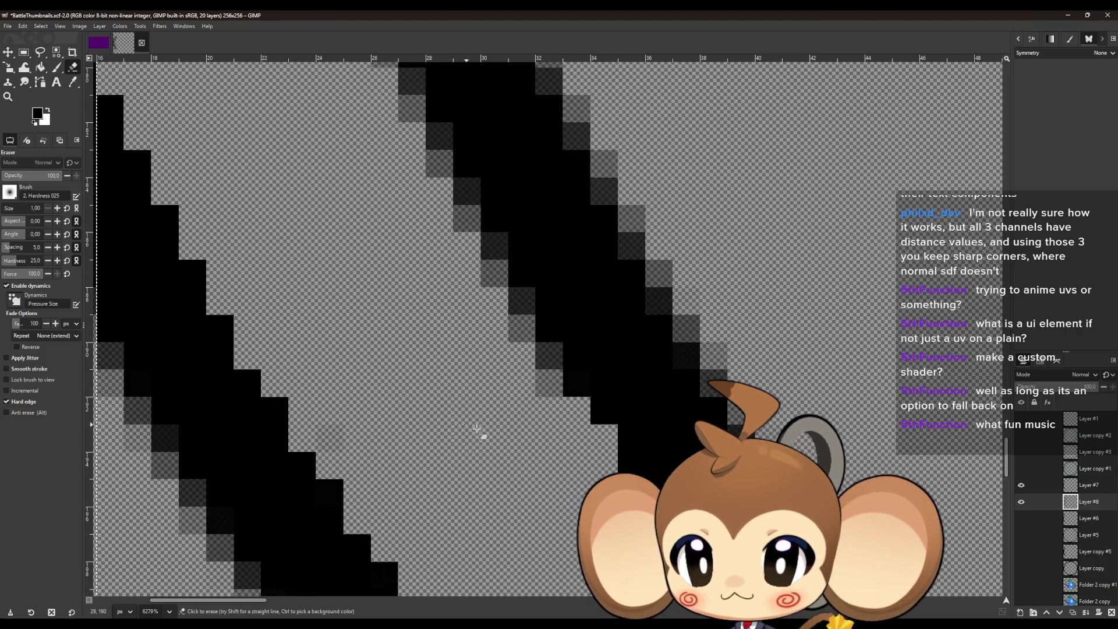
click(549, 360)
click(521, 328)
click(518, 302)
scroll(514, 317, up, 2)
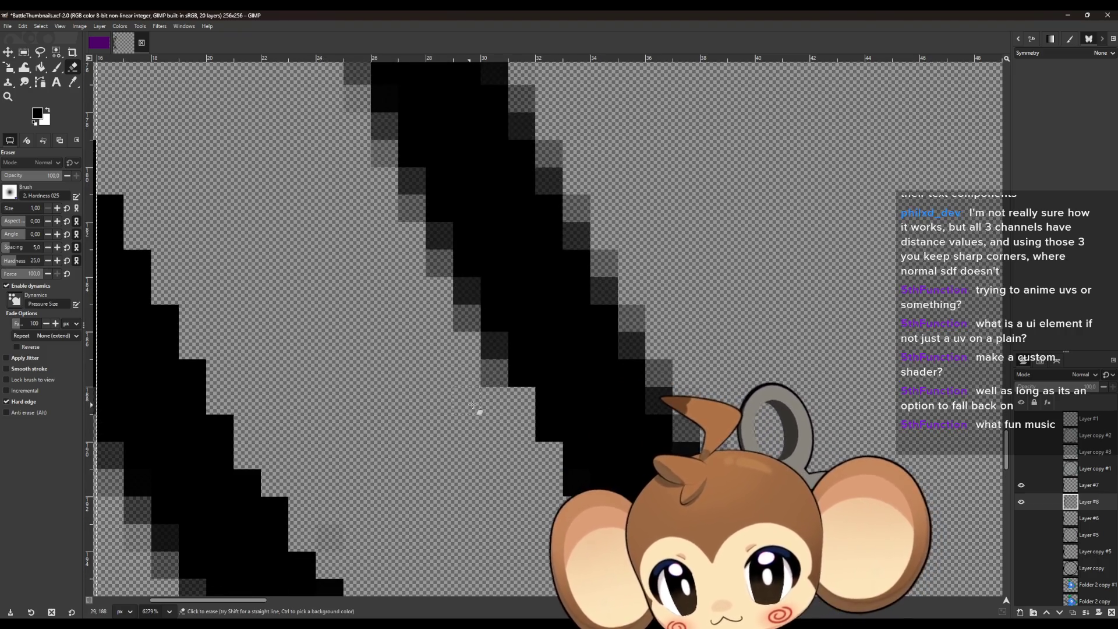
click(494, 378)
click(495, 353)
click(467, 315)
click(467, 291)
scroll(417, 377, up, 3)
Erase the remaining soft grey pixels along the stroke's lower-left edge.
click(440, 412)
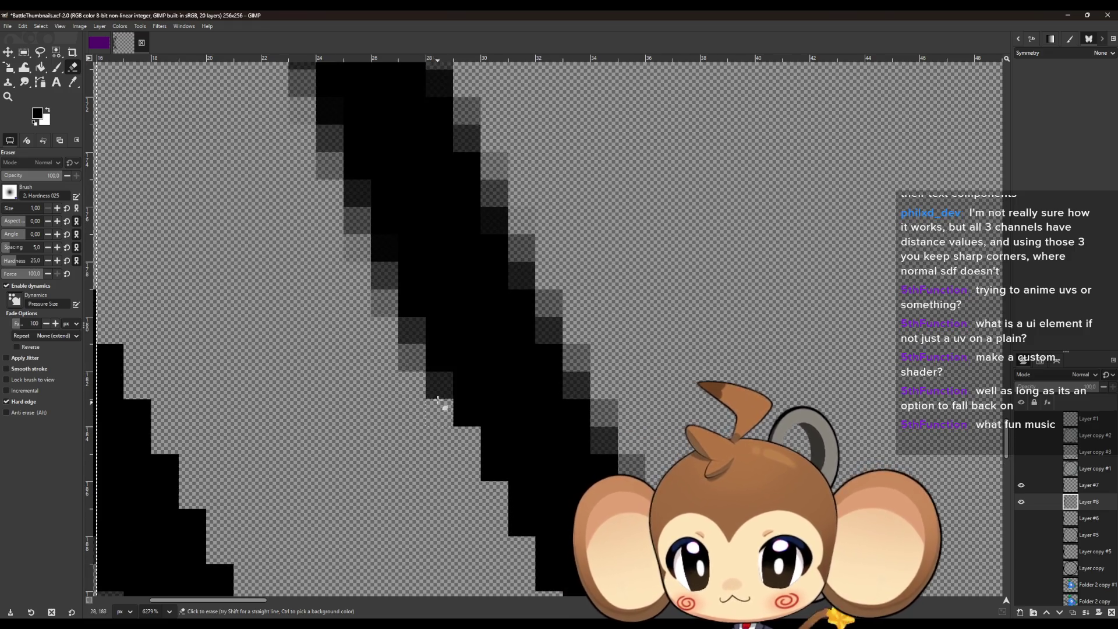
click(440, 385)
click(412, 358)
click(411, 330)
scroll(364, 379, up, 2)
click(384, 407)
click(381, 376)
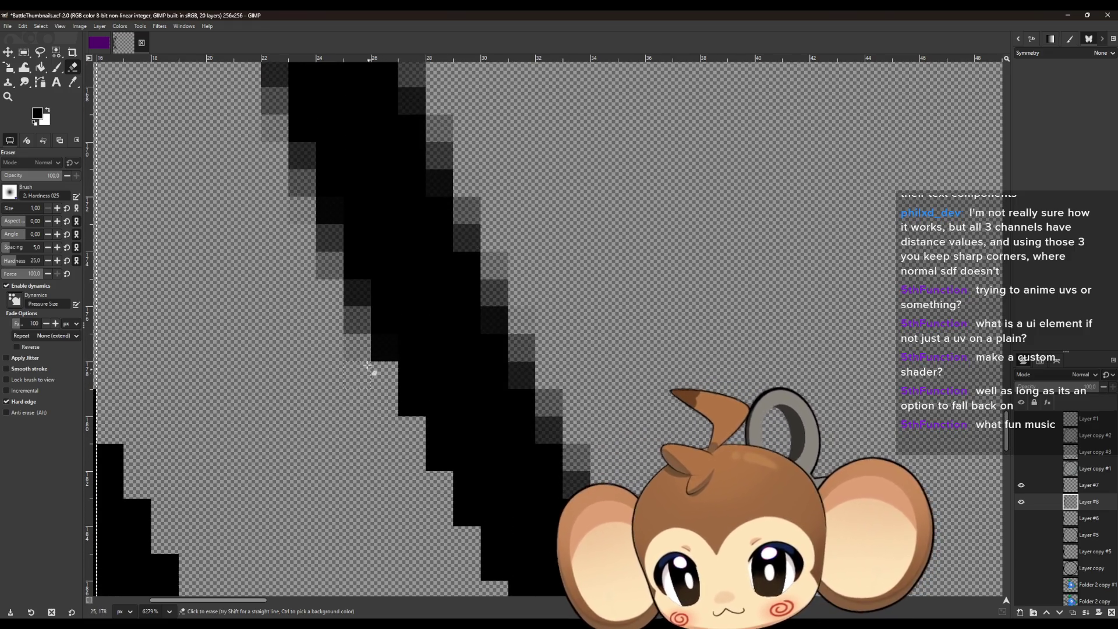
click(357, 346)
click(357, 319)
click(357, 294)
scroll(338, 326, up, 2)
click(328, 361)
click(327, 351)
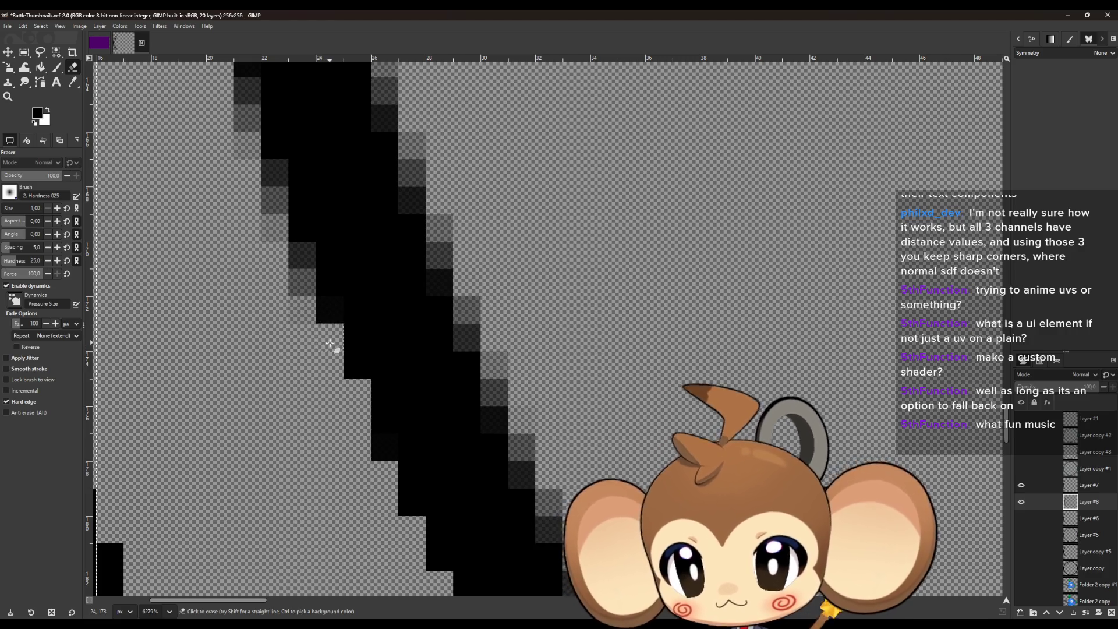
Clear the dark grey edge pixels on the right arc with short eraser strokes.
scroll(361, 358, left, 6)
scroll(473, 388, up, 2)
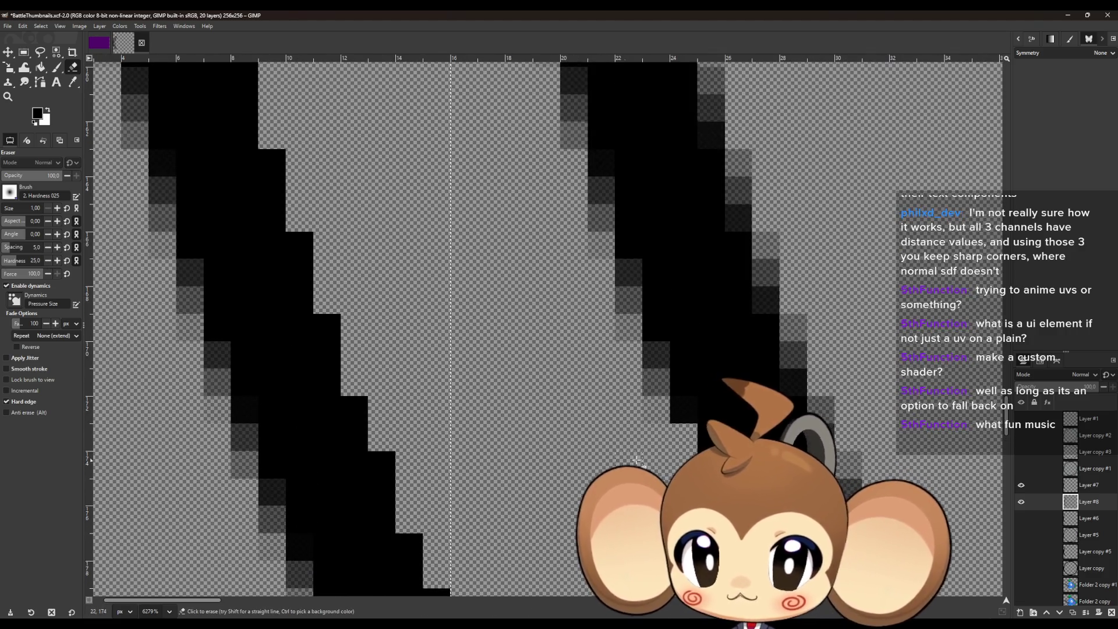
click(658, 363)
drag(622, 341, 623, 280)
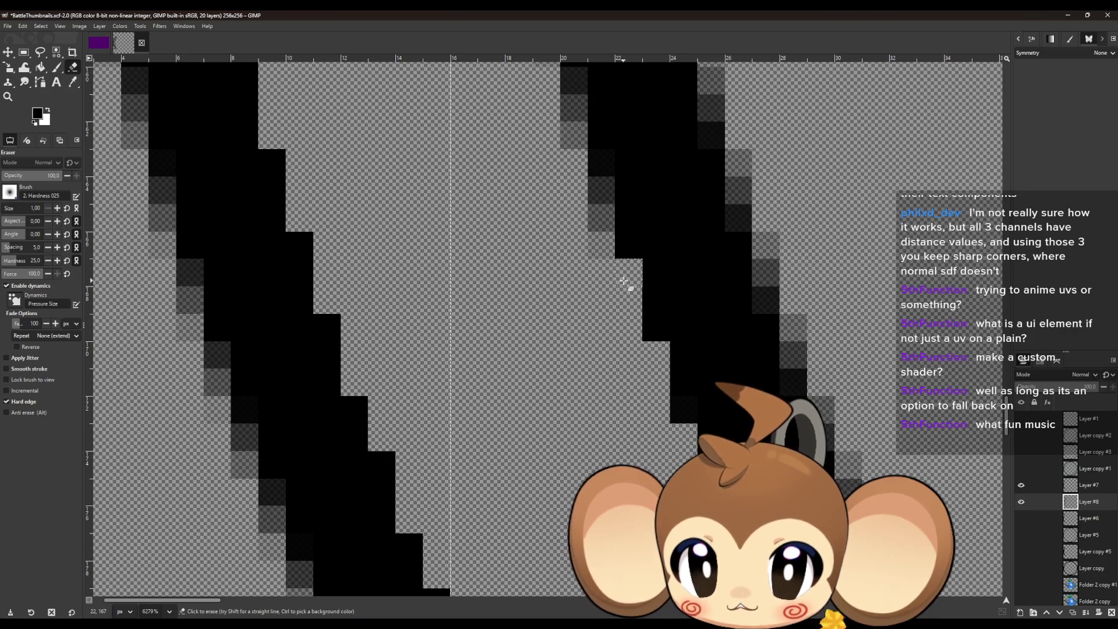
scroll(623, 279, up, 3)
drag(599, 401, 598, 339)
scroll(590, 350, up, 2)
mouse_move(570, 397)
mouse_down()
mouse_move(579, 344)
mouse_move(542, 234)
mouse_up()
click(542, 235)
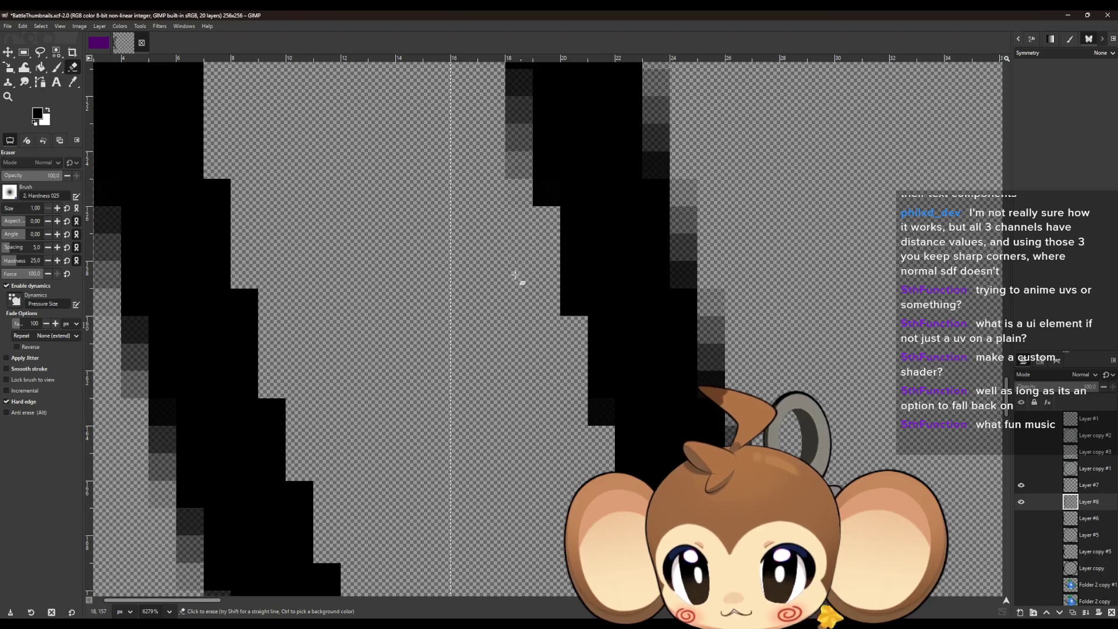
scroll(516, 275, up, 4)
drag(516, 285, 484, 387)
scroll(484, 387, up, 3)
Erase a straight line of grey edge pixels and the dark cells in column 16.
click(492, 403)
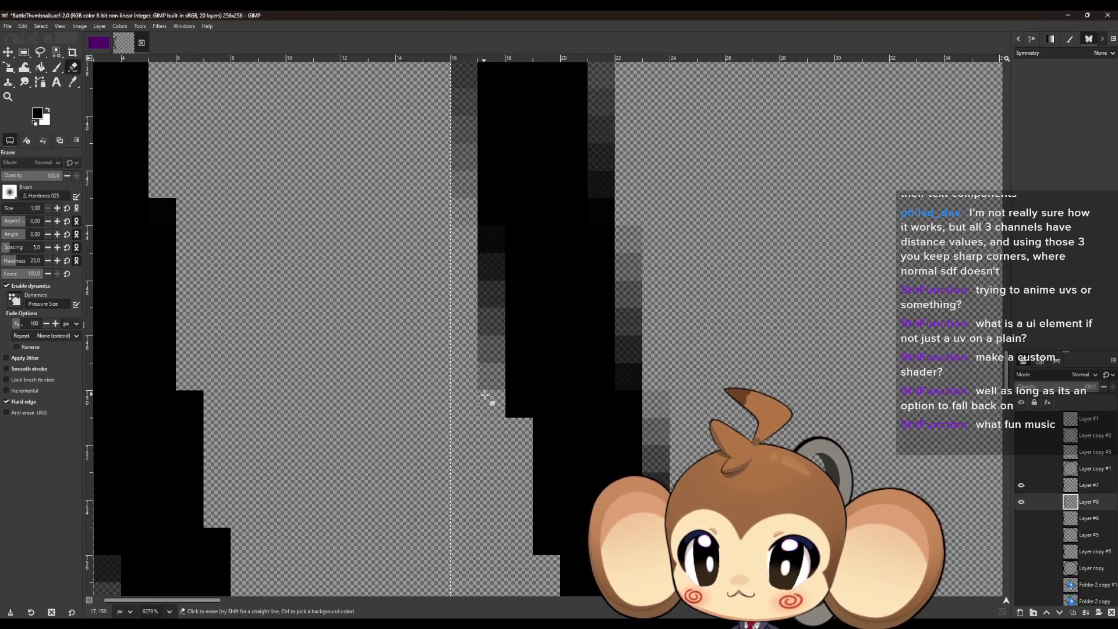
shift+click(492, 284)
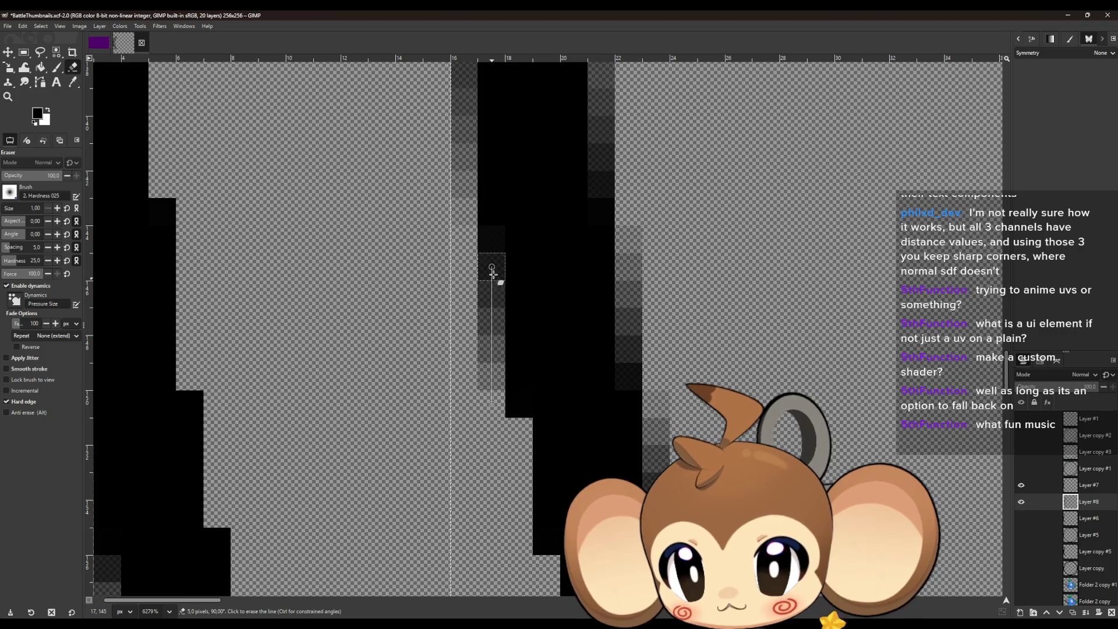
scroll(467, 357, up, 3)
scroll(467, 388, up, 4)
scroll(467, 387, up, 3)
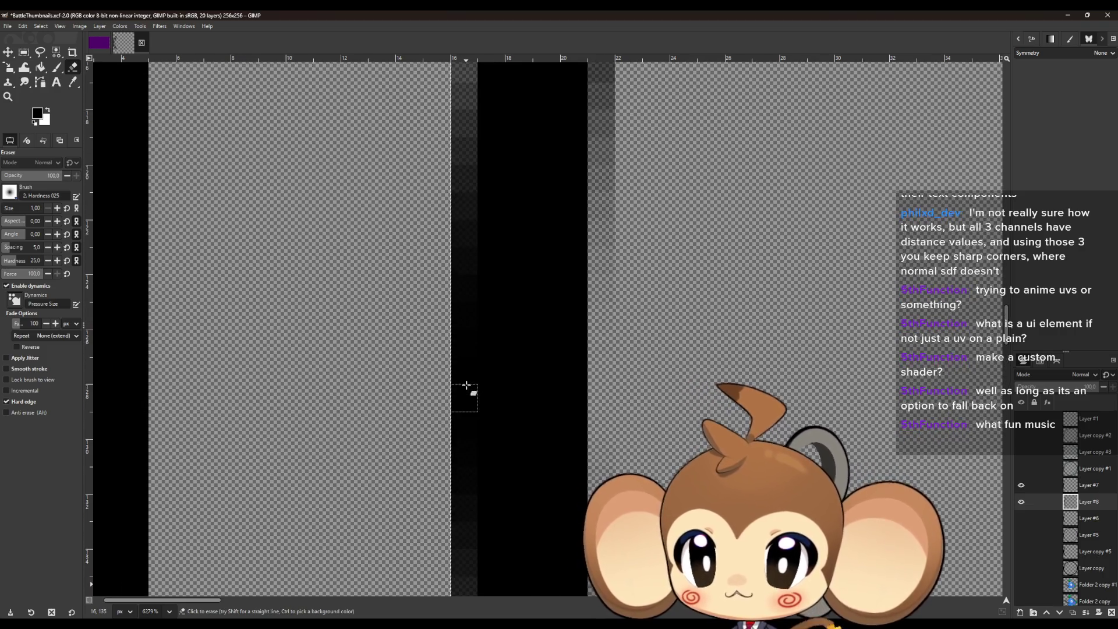
scroll(465, 393, up, 2)
scroll(469, 410, up, 3)
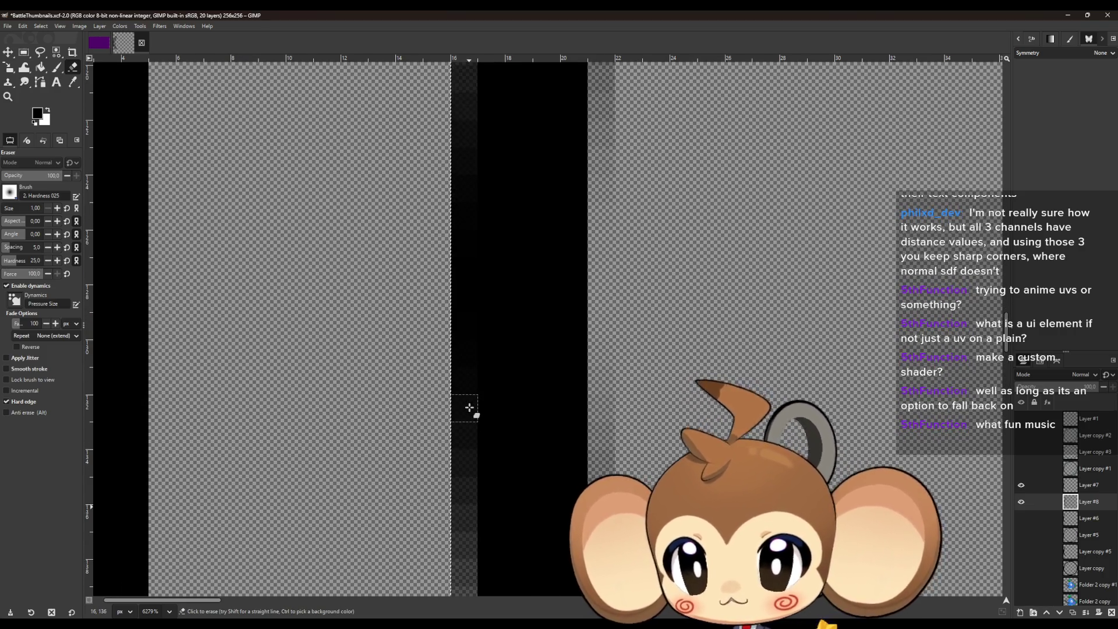
shift+click(465, 396)
scroll(465, 396, up, 2)
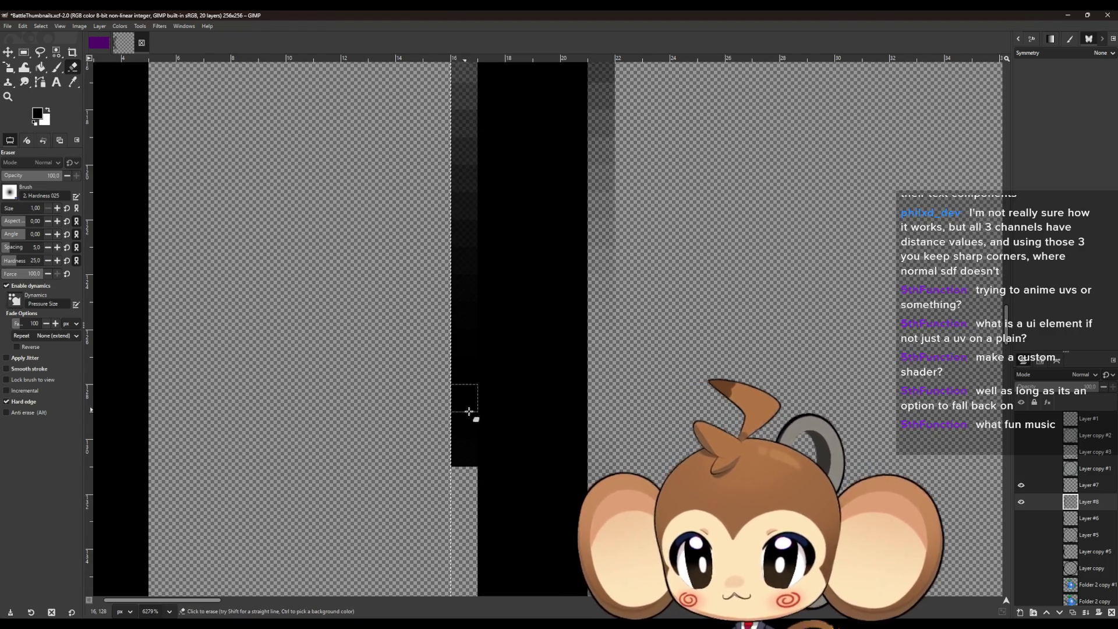
scroll(471, 322, up, 5)
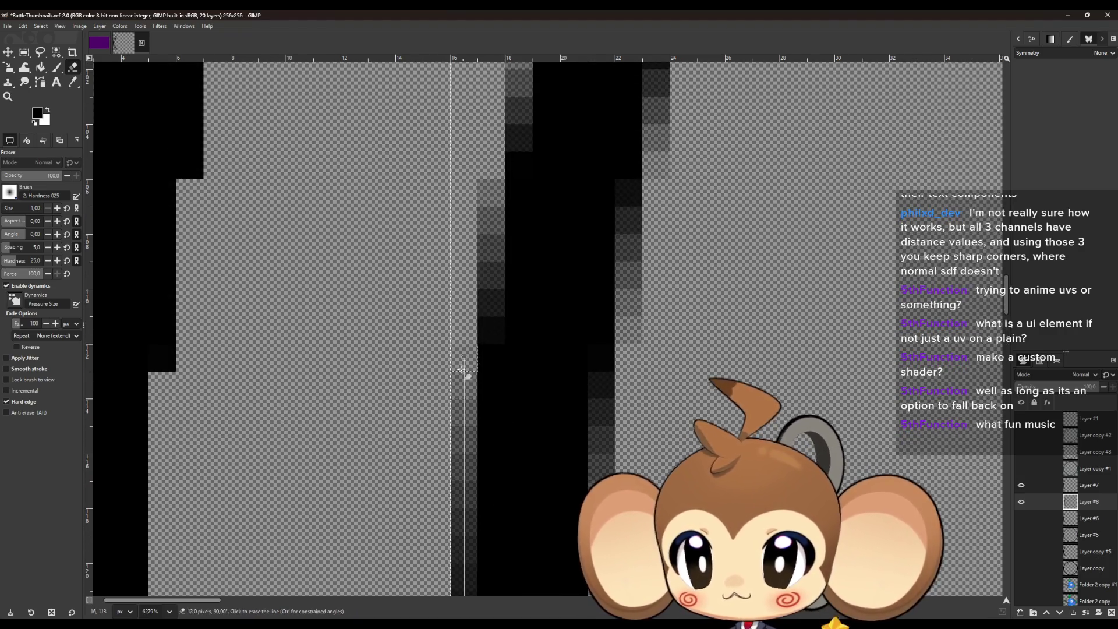
shift+click(465, 349)
click(494, 330)
scroll(493, 330, up, 3)
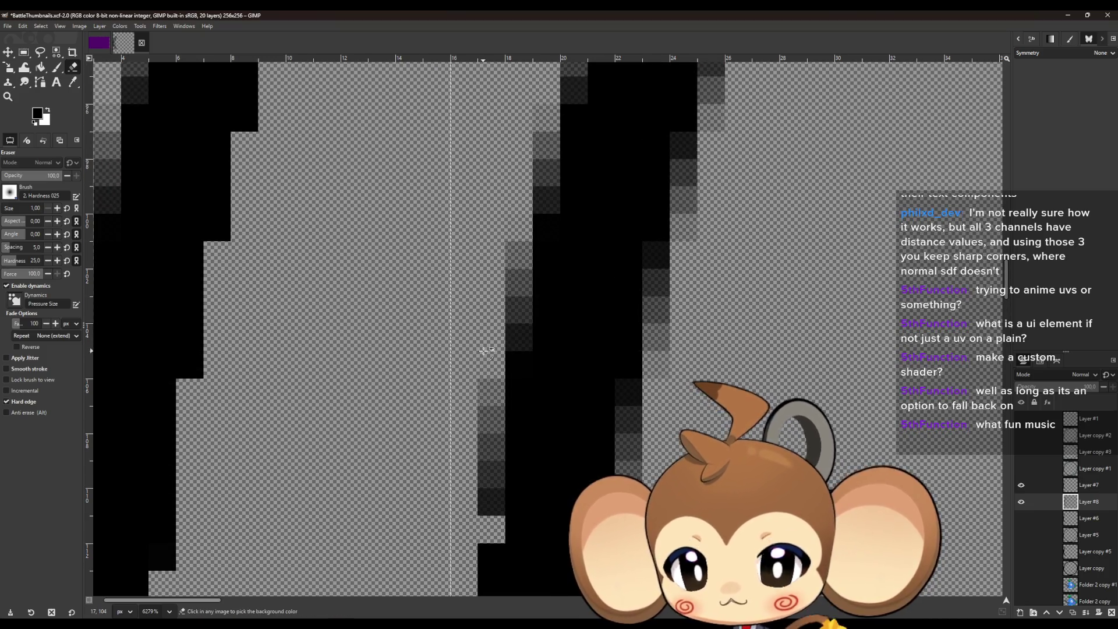
Clear semi-transparent grey cells beside the stroke column by column, undoing one misplaced erase.
click(492, 501)
shift+click(501, 350)
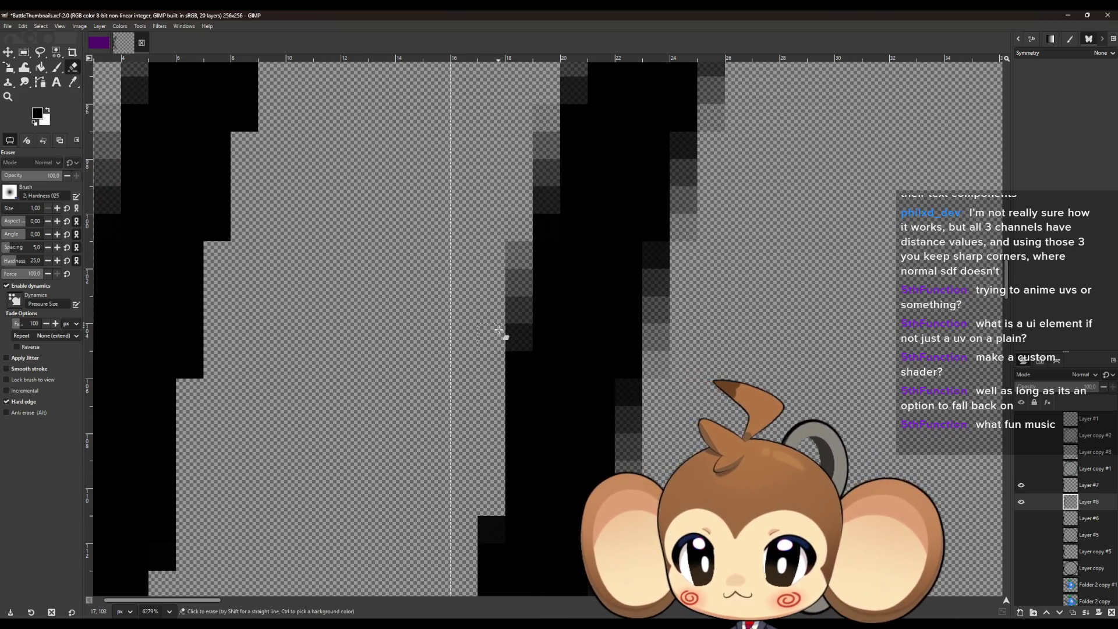
scroll(515, 443, up, 3)
click(525, 485)
shift+click(518, 396)
click(544, 335)
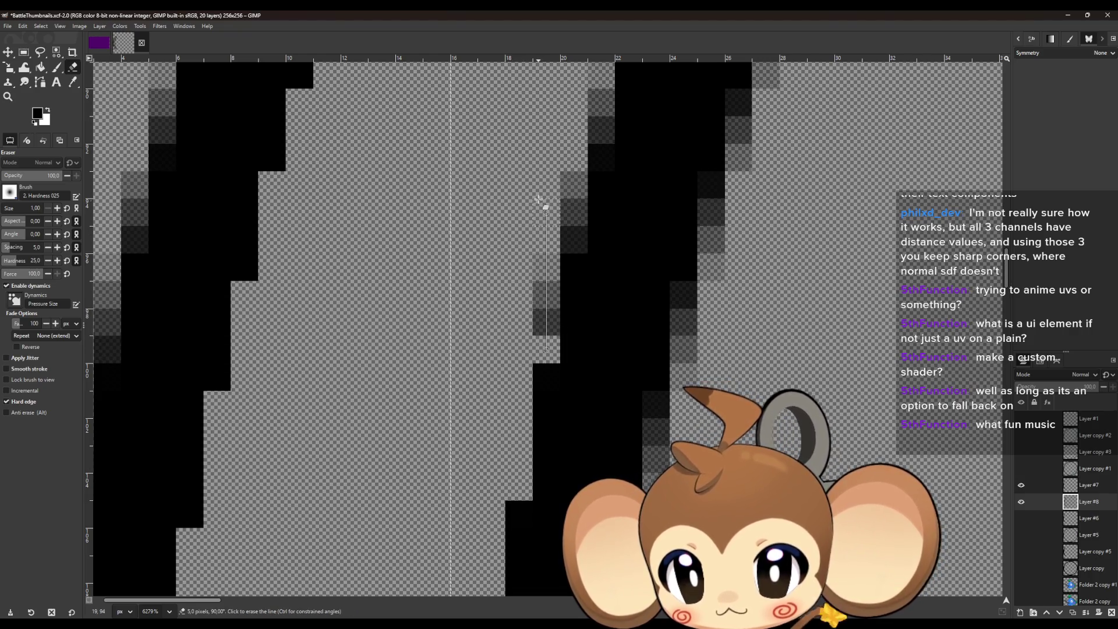
shift+click(546, 256)
scroll(566, 313, up, 3)
drag(574, 437, 574, 373)
mouse_move(601, 290)
mouse_down()
mouse_move(599, 332)
mouse_move(602, 267)
mouse_up()
key(ctrl+z)
mouse_move(599, 318)
mouse_down()
mouse_move(599, 332)
mouse_move(603, 265)
mouse_up()
scroll(609, 244, up, 3)
drag(631, 387, 623, 314)
Erase the grey edge cells up the stroke's left and upper-left side, undoing a mistaken erase.
scroll(577, 317, right, 5)
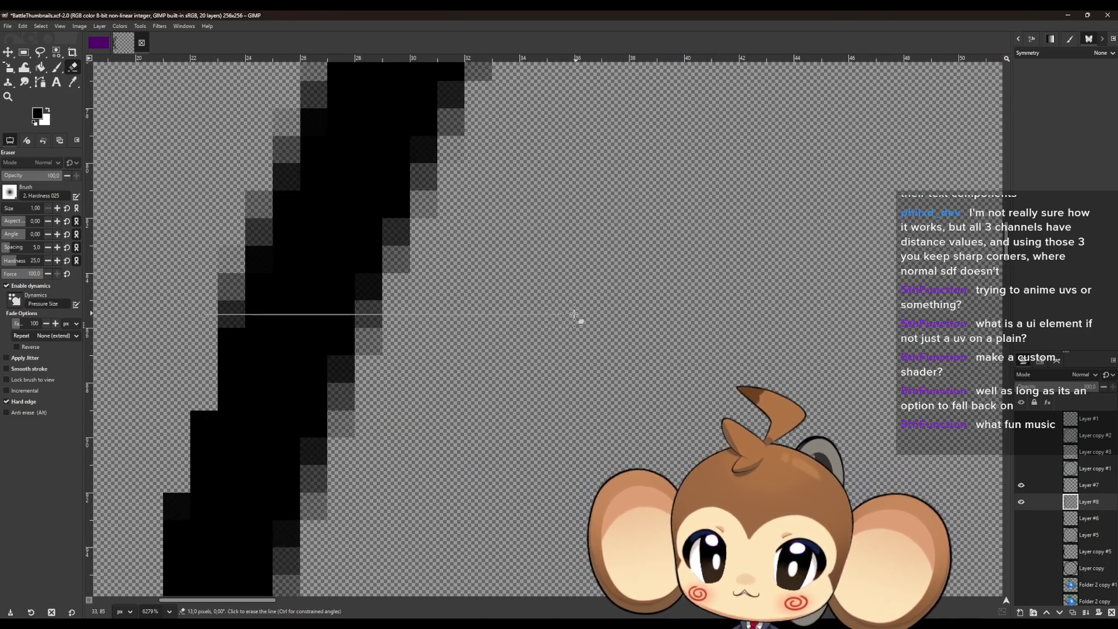
mouse_move(236, 465)
mouse_down()
mouse_move(238, 387)
mouse_move(286, 315)
mouse_move(279, 232)
mouse_up()
scroll(283, 285, down, 3)
mouse_move(314, 393)
mouse_down()
mouse_move(315, 365)
mouse_move(344, 344)
mouse_move(392, 232)
mouse_move(434, 279)
mouse_up()
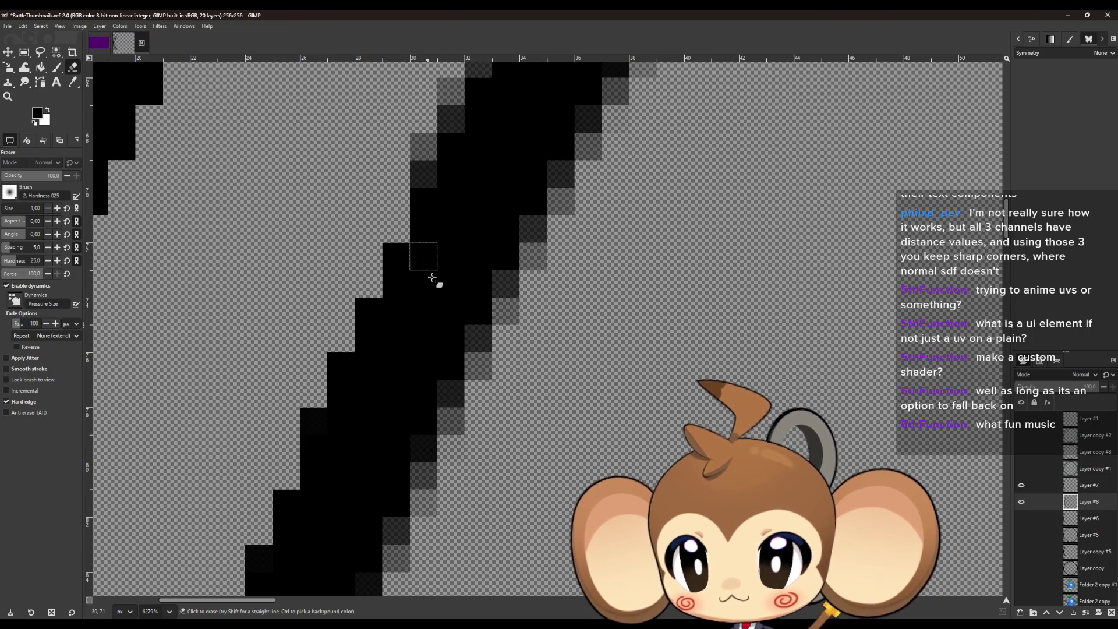
scroll(435, 279, up, 4)
mouse_move(451, 373)
mouse_down()
mouse_move(439, 382)
mouse_move(445, 298)
mouse_move(489, 229)
mouse_up()
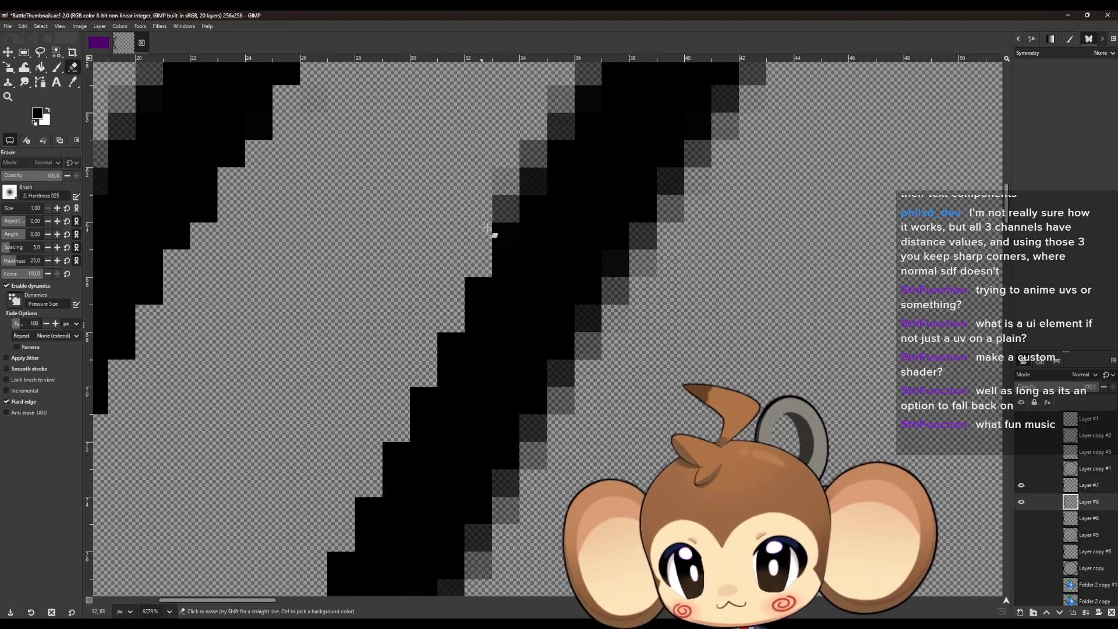
scroll(489, 230, up, 3)
mouse_move(533, 373)
mouse_down()
mouse_move(532, 399)
mouse_move(510, 352)
mouse_move(531, 349)
mouse_up()
scroll(517, 305, right, 5)
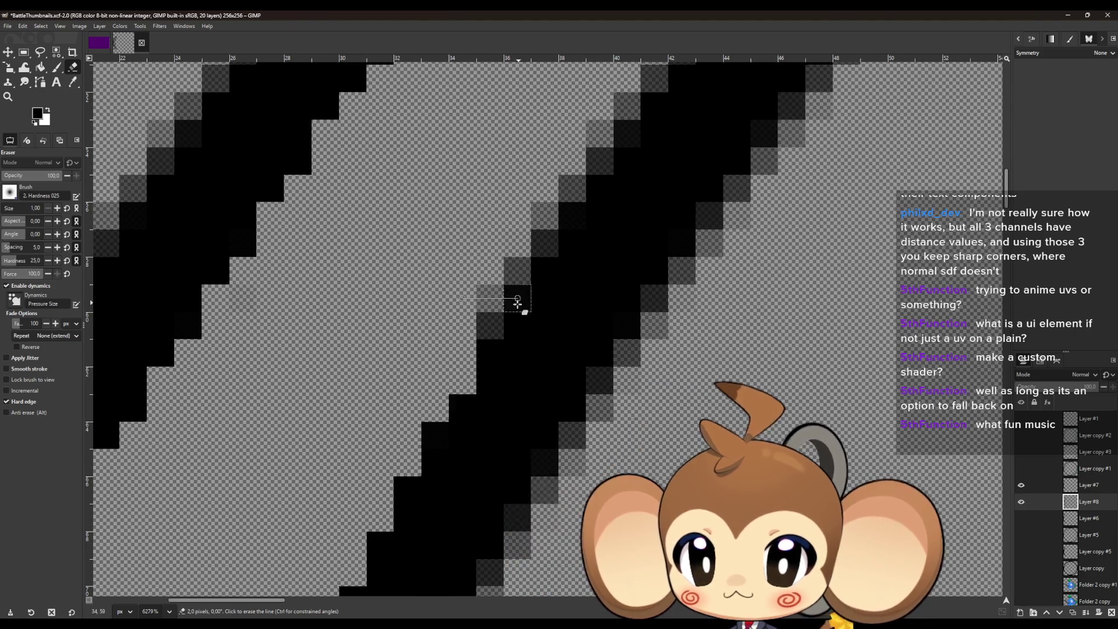
scroll(420, 325, up, 4)
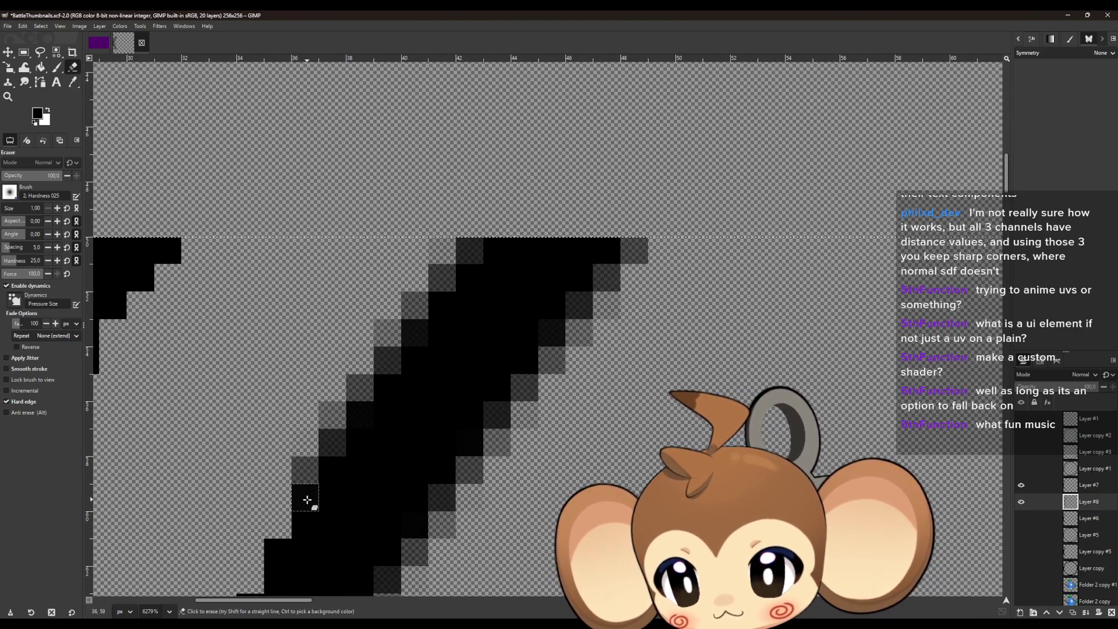
click(306, 499)
key(ctrl+z)
click(305, 470)
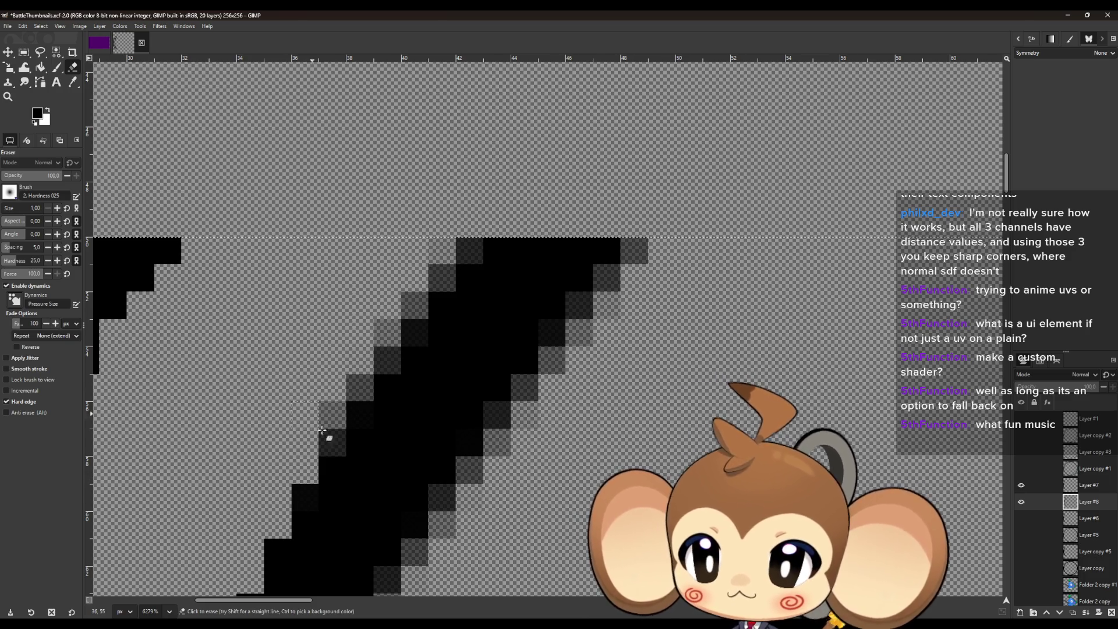
drag(327, 439, 332, 412)
click(360, 387)
mouse_move(369, 362)
mouse_down()
mouse_move(411, 320)
mouse_move(424, 332)
mouse_move(463, 250)
mouse_up()
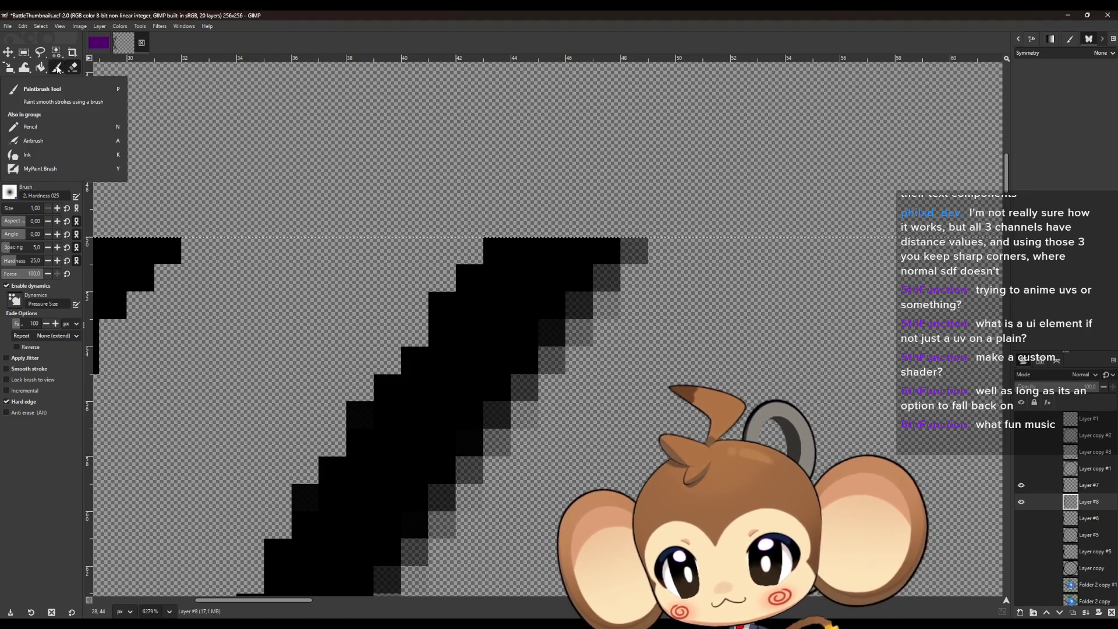
With the Pencil, blacken three notch pixels along the upper part of the diagonal stroke.
key(n)
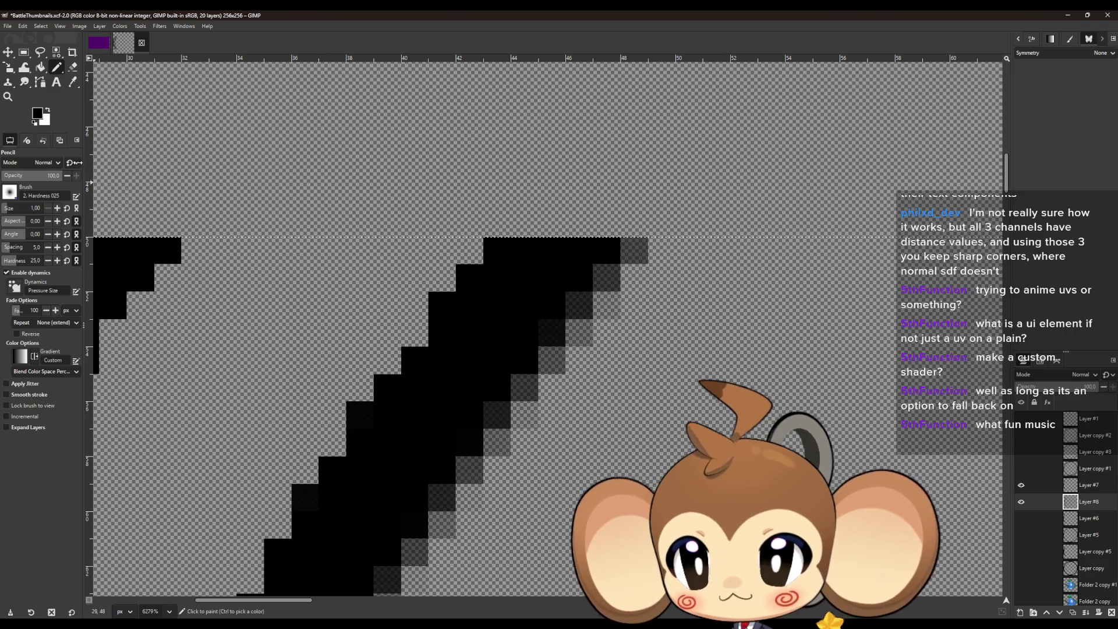
click(443, 345)
click(359, 422)
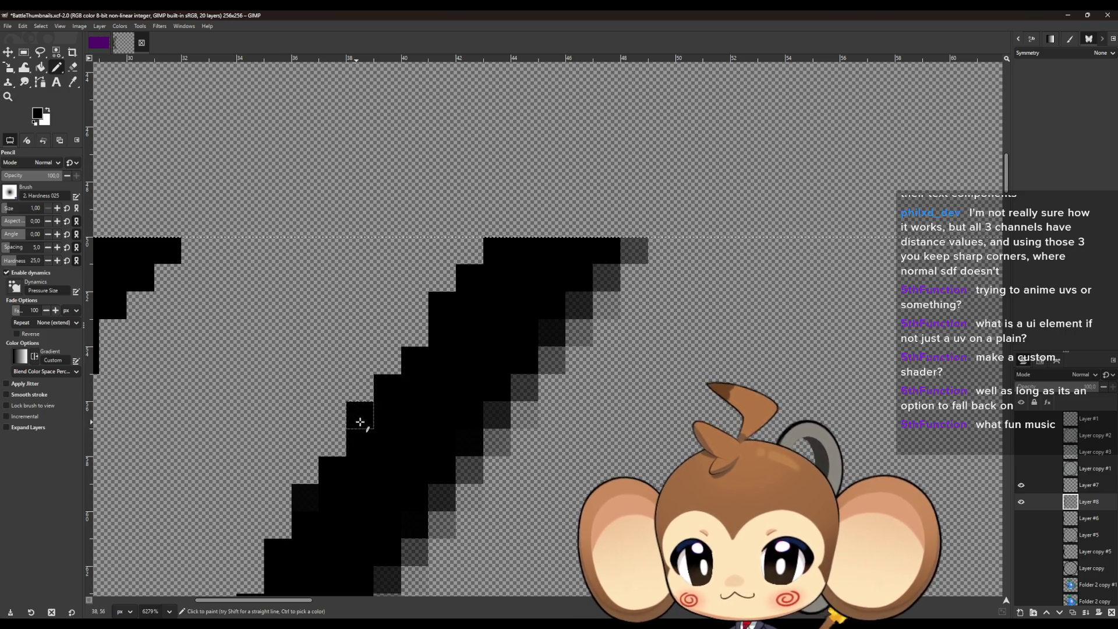
click(495, 251)
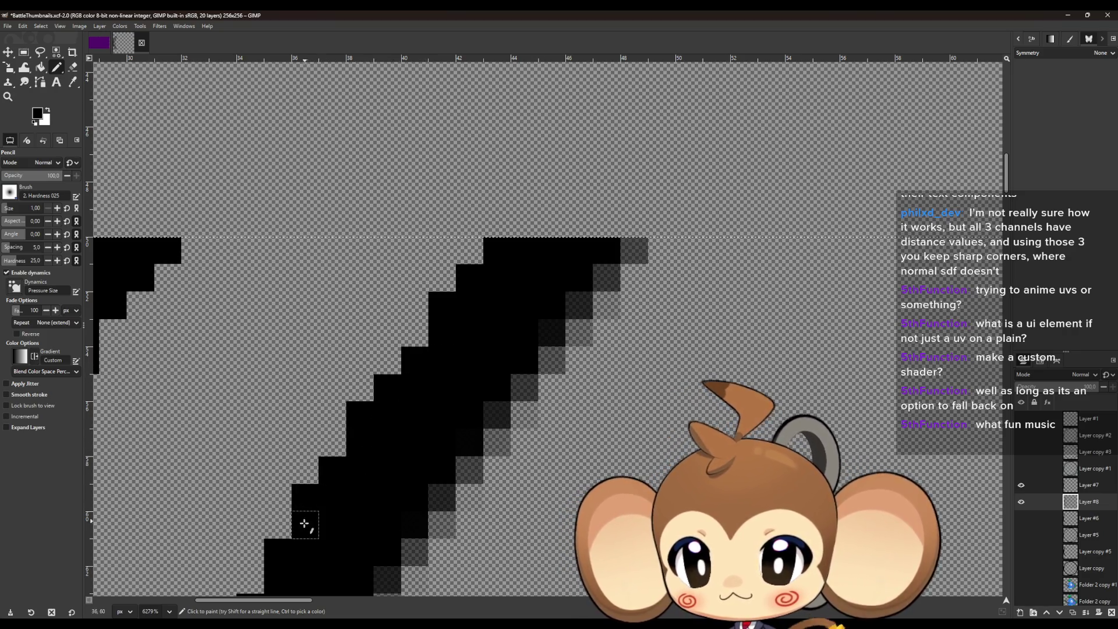
scroll(347, 449, down, 4)
scroll(349, 444, left, 4)
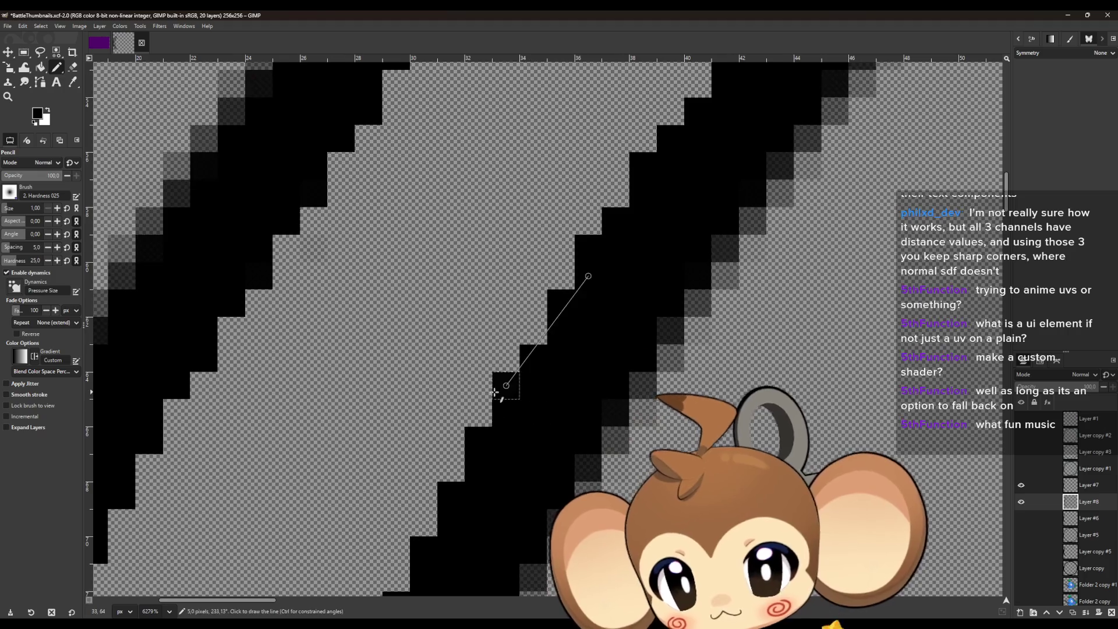
scroll(495, 392, right, 1)
scroll(494, 392, down, 1)
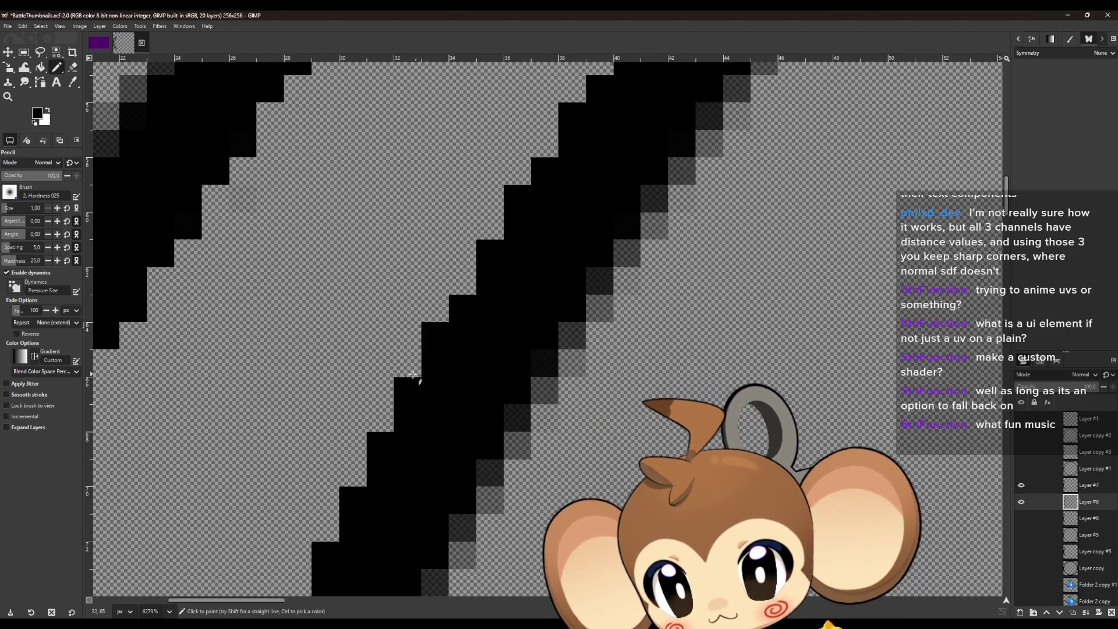
scroll(414, 372, left, 4)
scroll(442, 368, down, 4)
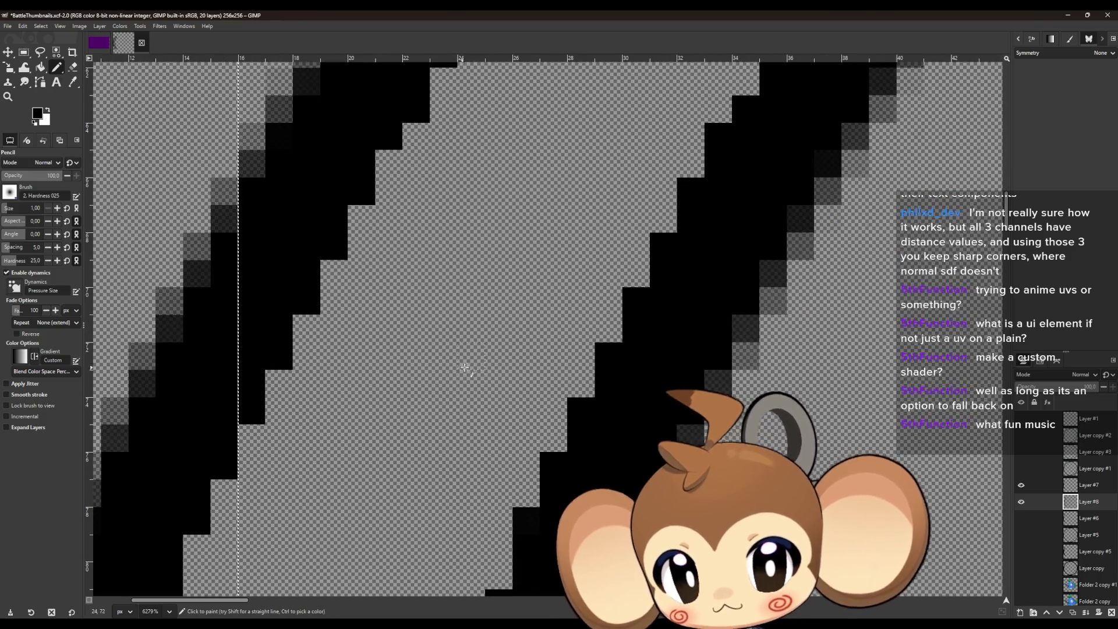
Fill further gap and grey cells black down the stroke's edge, including a short straight line.
click(698, 205)
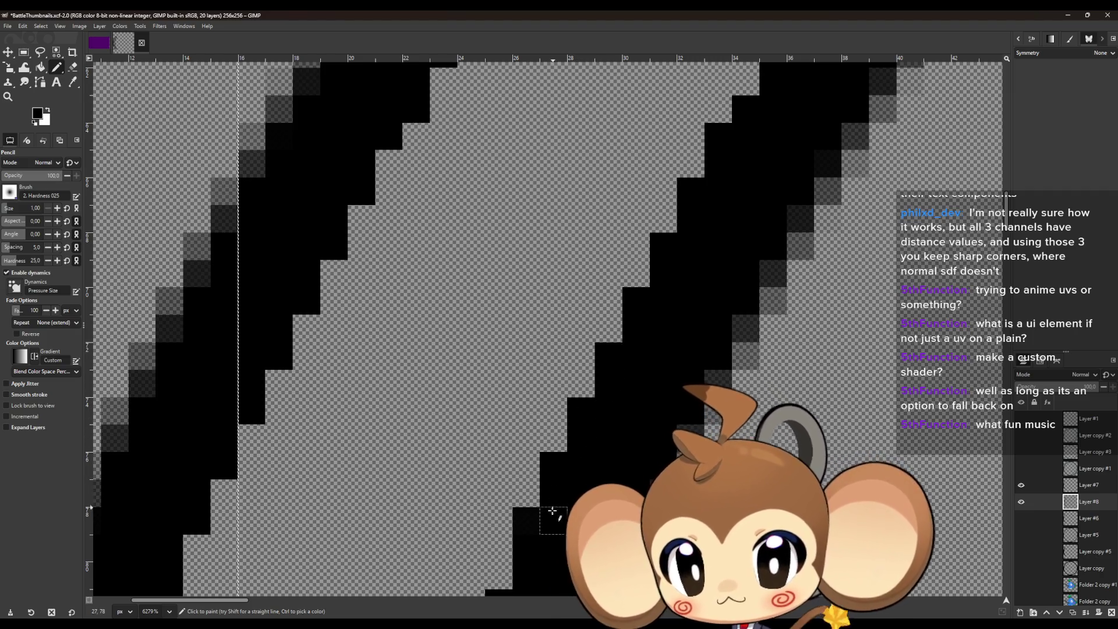
scroll(539, 544, down, 5)
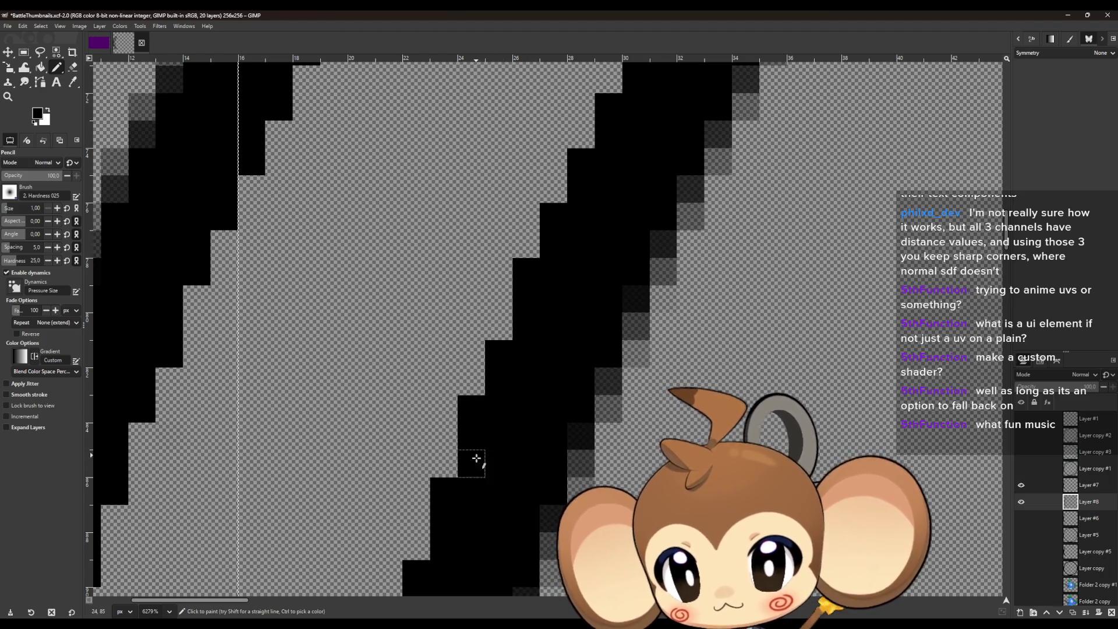
scroll(487, 481, down, 4)
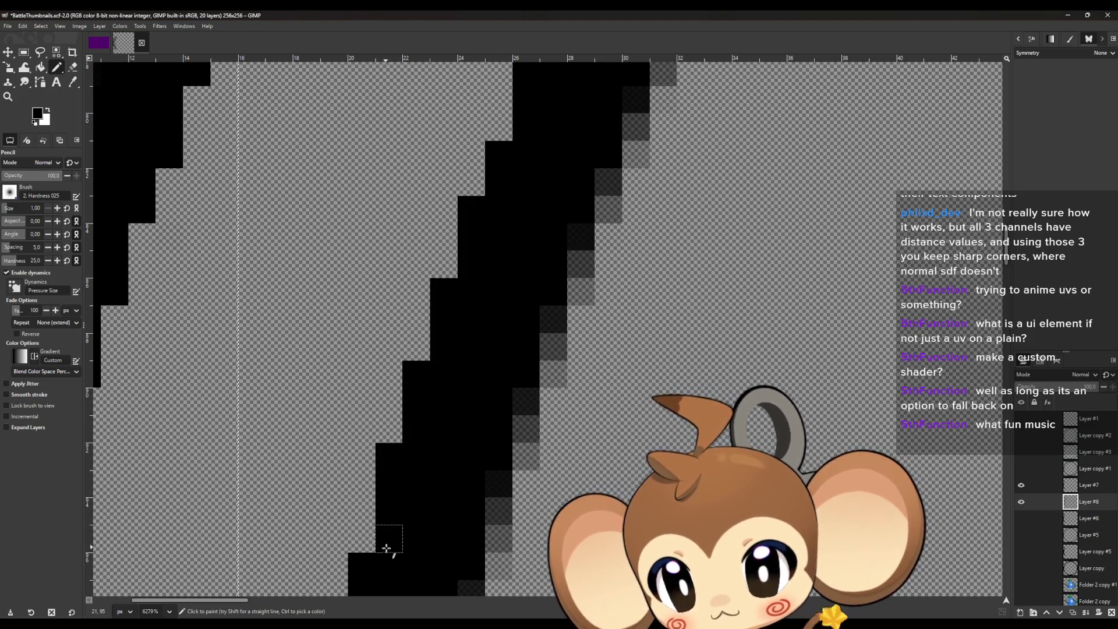
scroll(400, 506, down, 6)
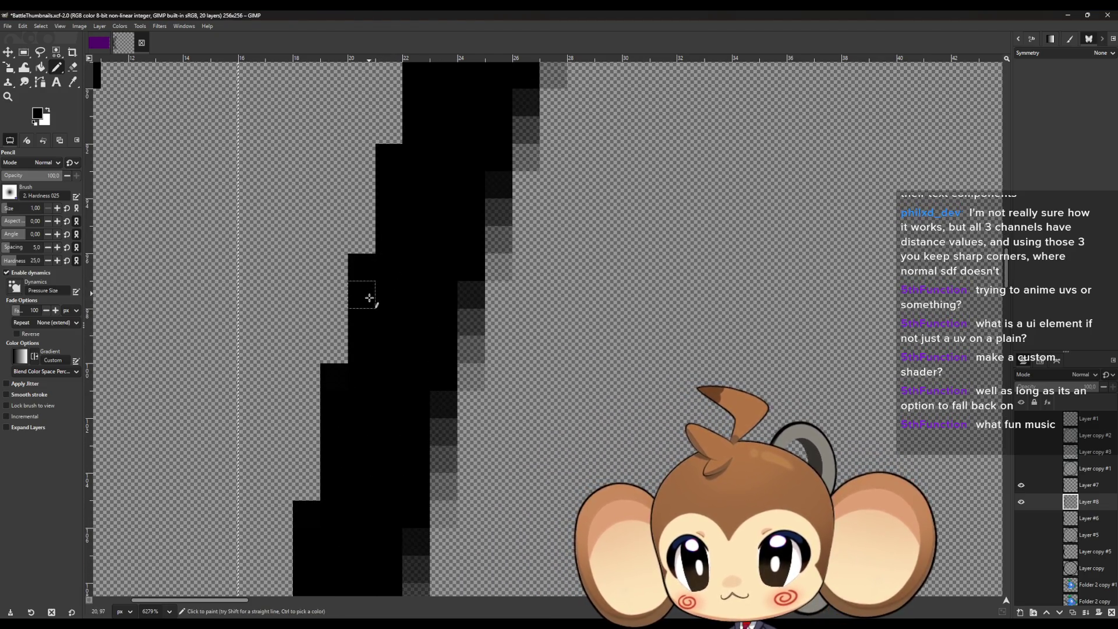
scroll(363, 364, down, 5)
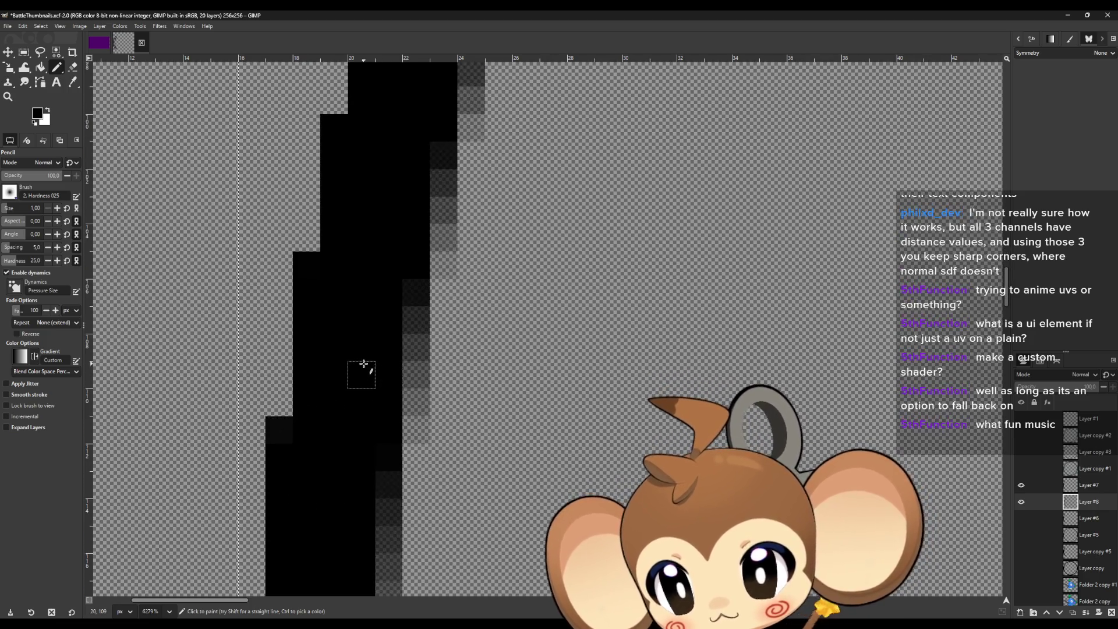
click(274, 432)
scroll(326, 431, down, 5)
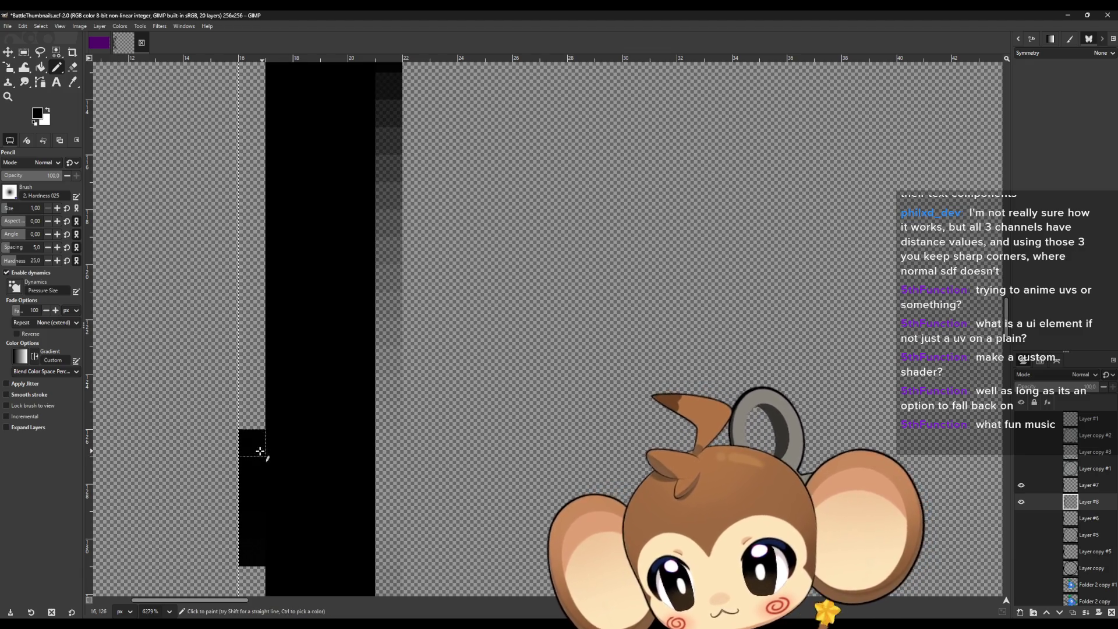
scroll(312, 466, down, 10)
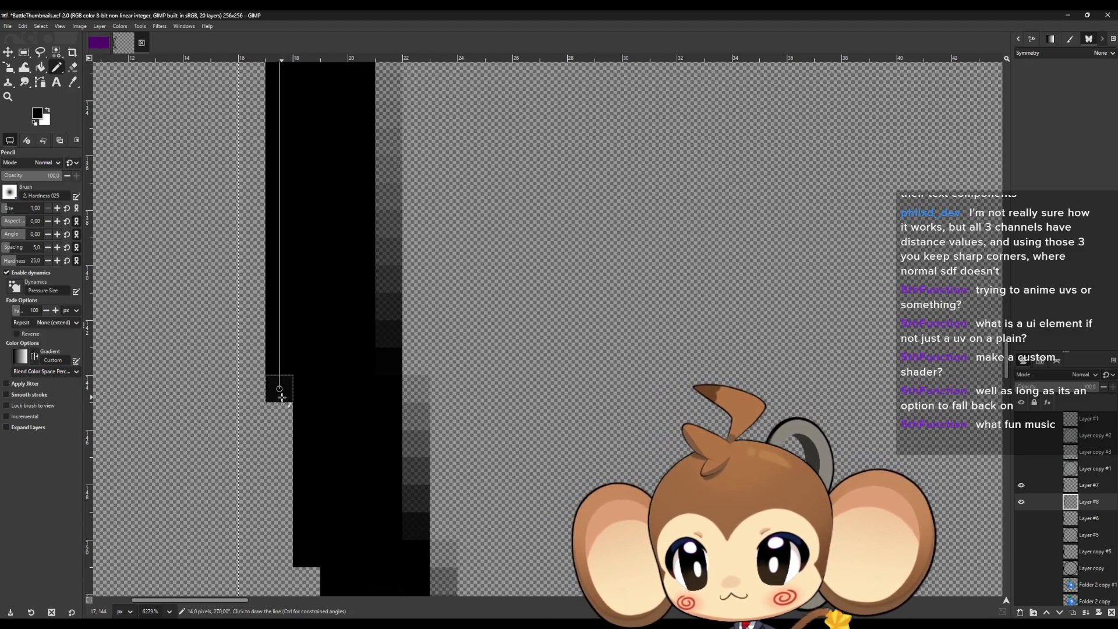
shift+click(282, 398)
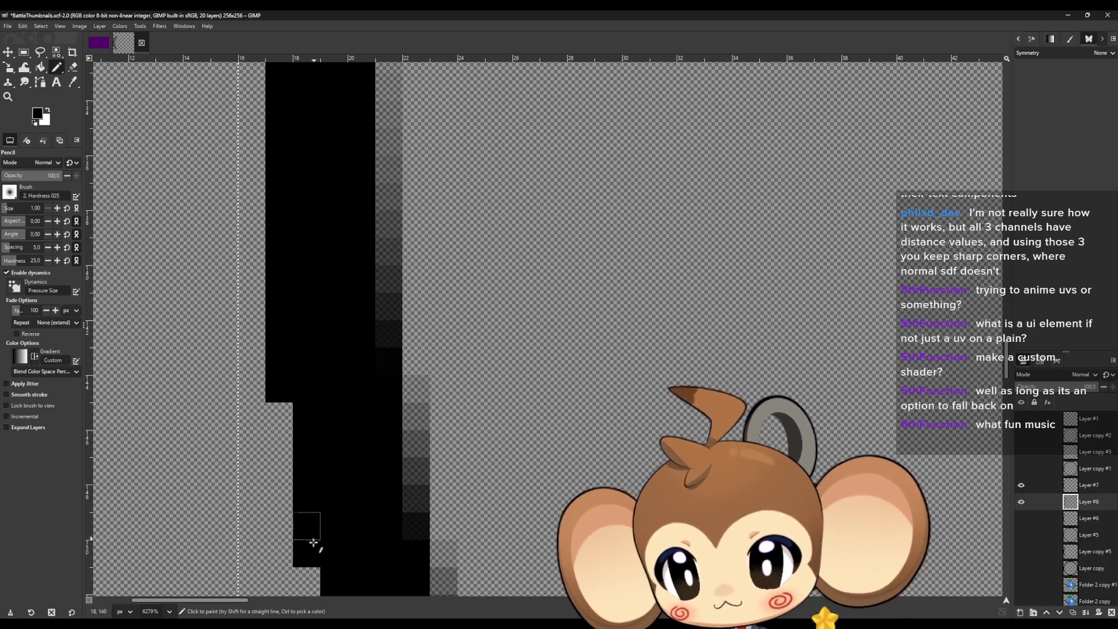
scroll(313, 542, down, 4)
shift+click(335, 434)
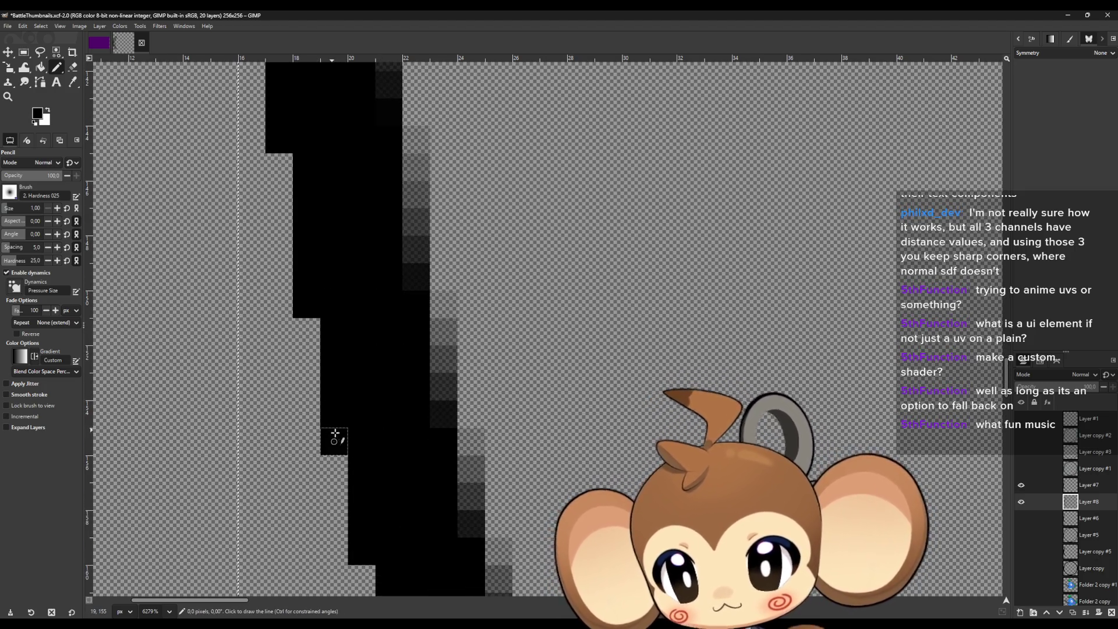
shift+click(362, 547)
Blacken the remaining notch and faint grey cells lower on the stroke, ending with the outline's last empty notch.
scroll(396, 466, down, 4)
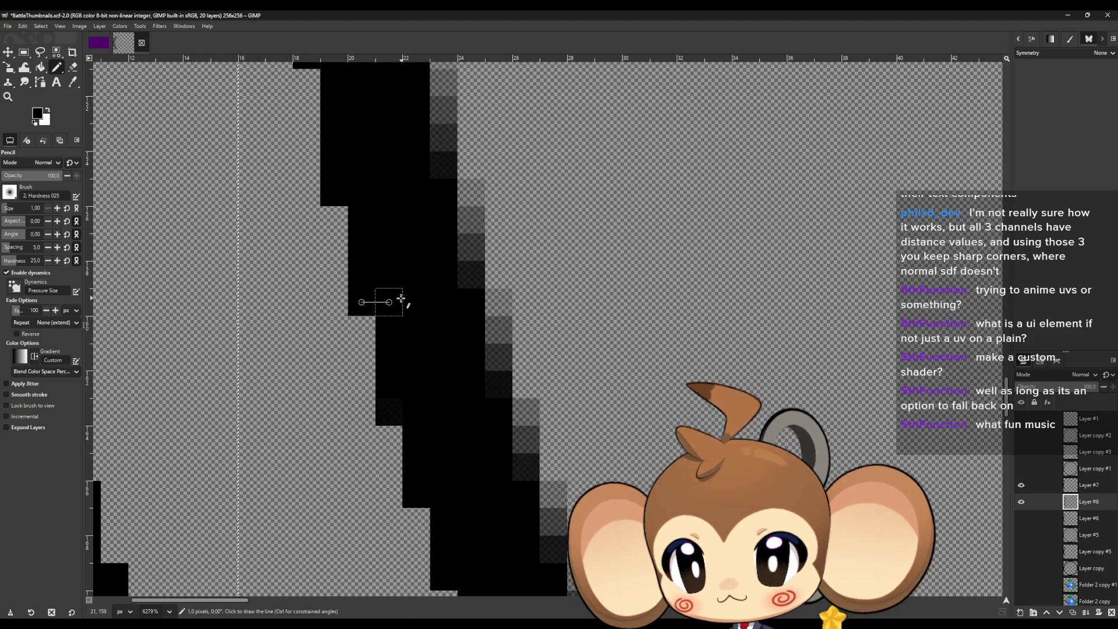
shift+click(389, 410)
shift+click(424, 415)
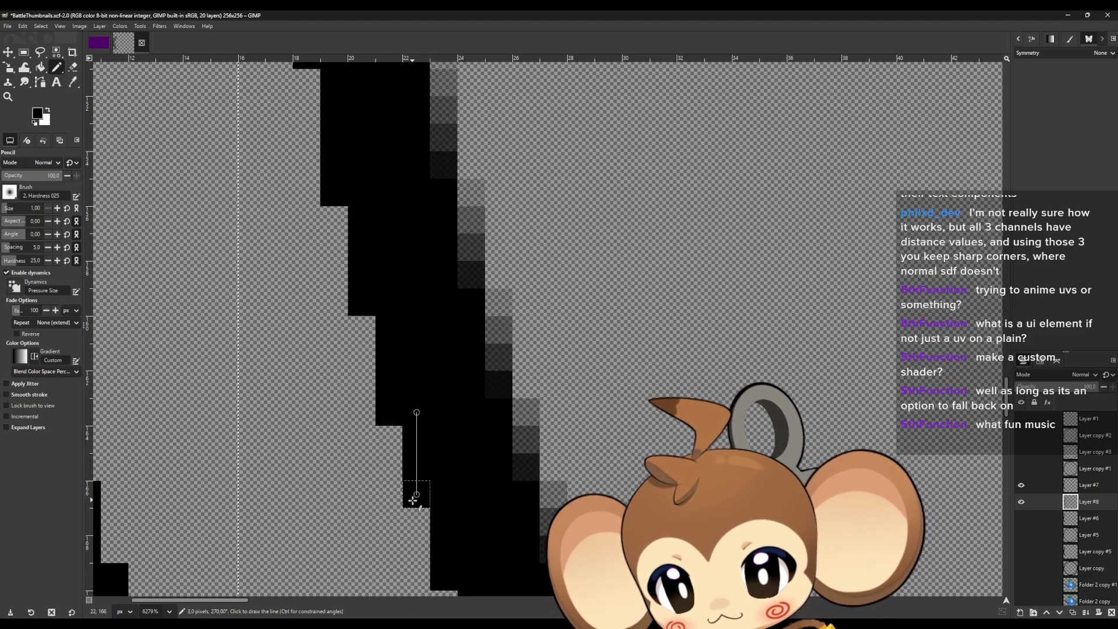
scroll(414, 494, down, 3)
shift+click(444, 296)
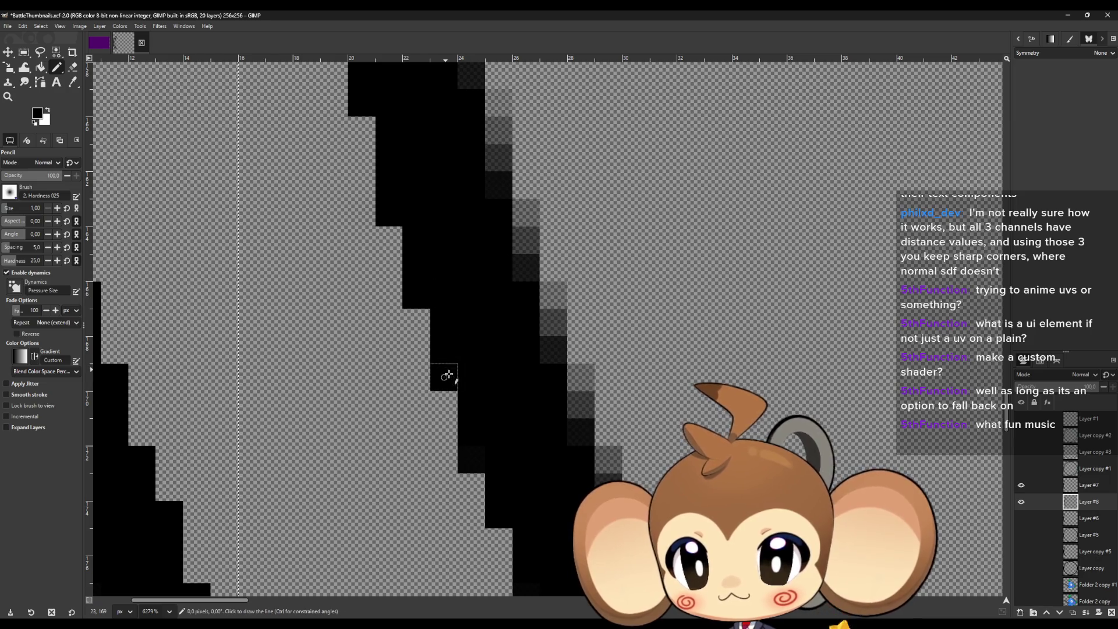
click(471, 457)
scroll(471, 458, down, 3)
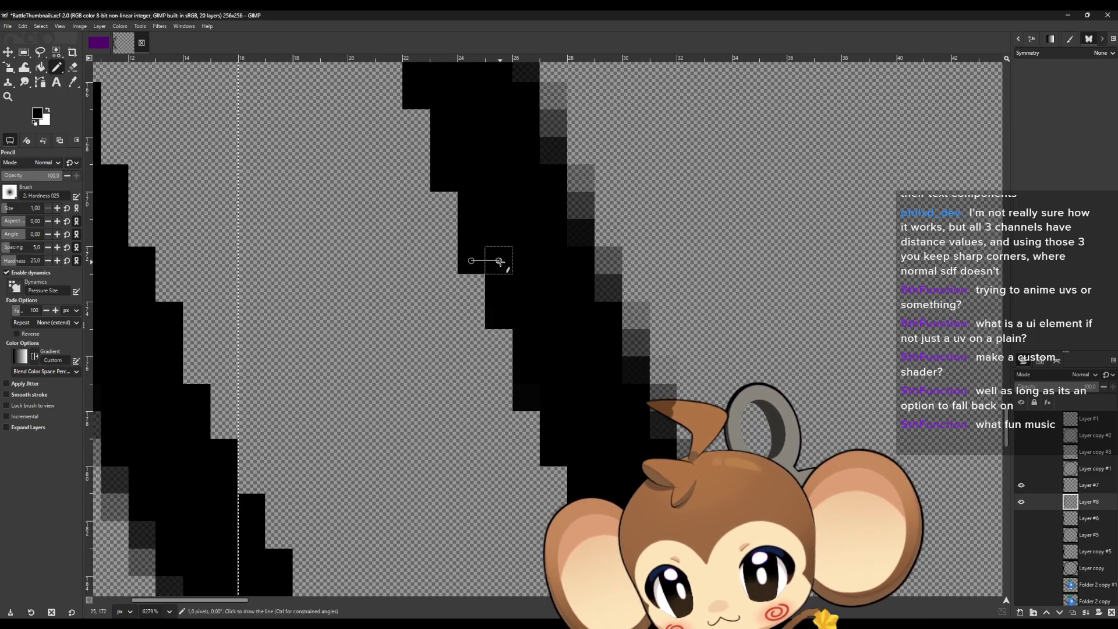
click(531, 399)
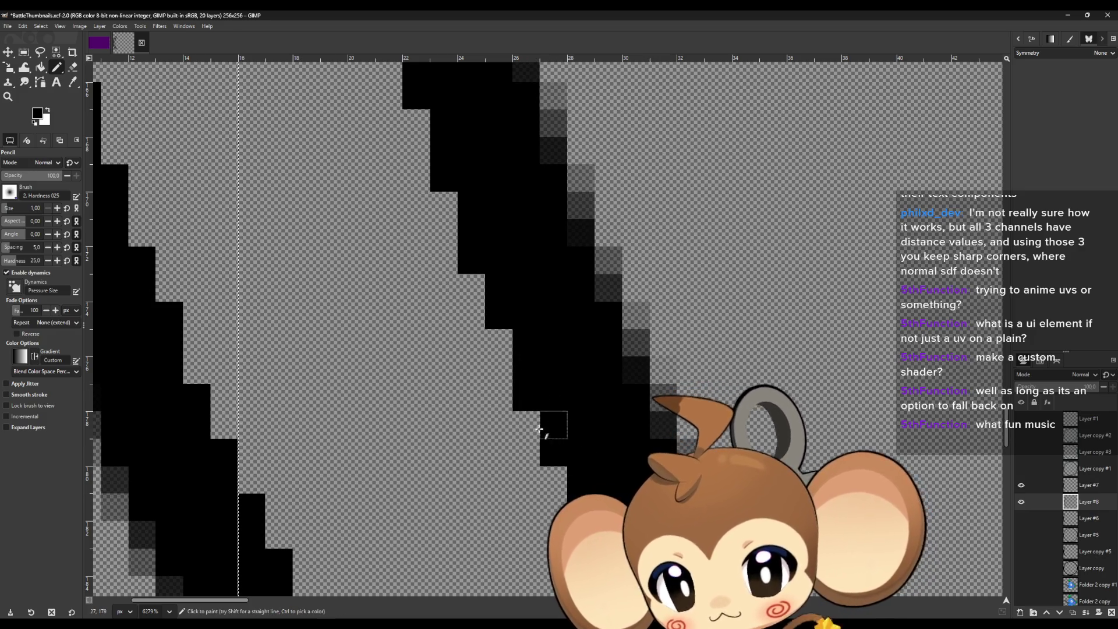
scroll(524, 428, right, 4)
scroll(412, 402, down, 4)
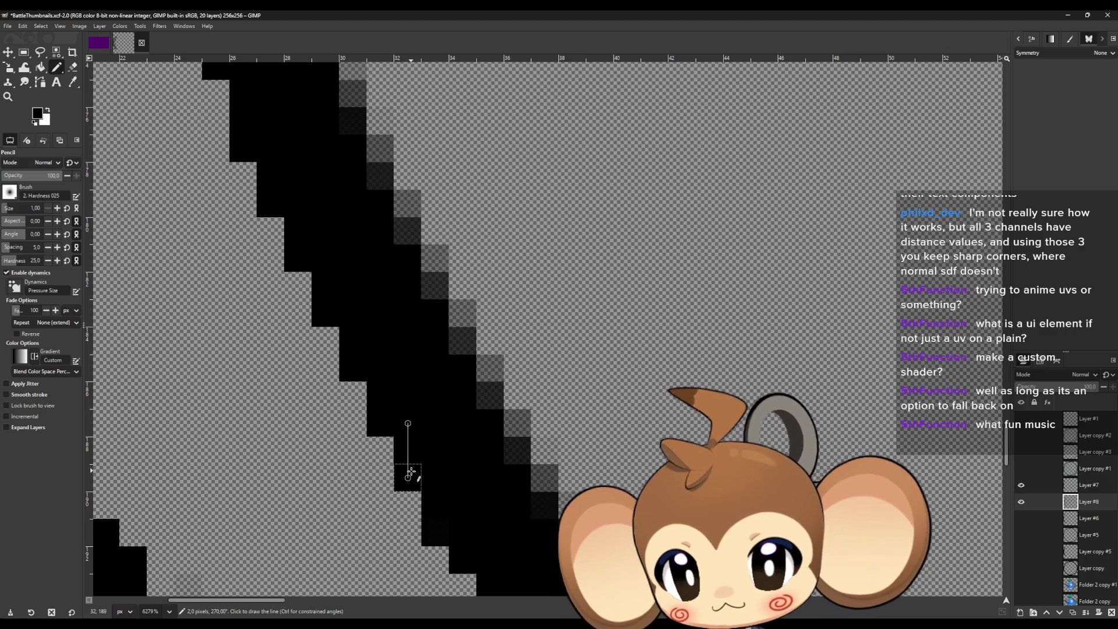
click(433, 484)
scroll(442, 512, down, 3)
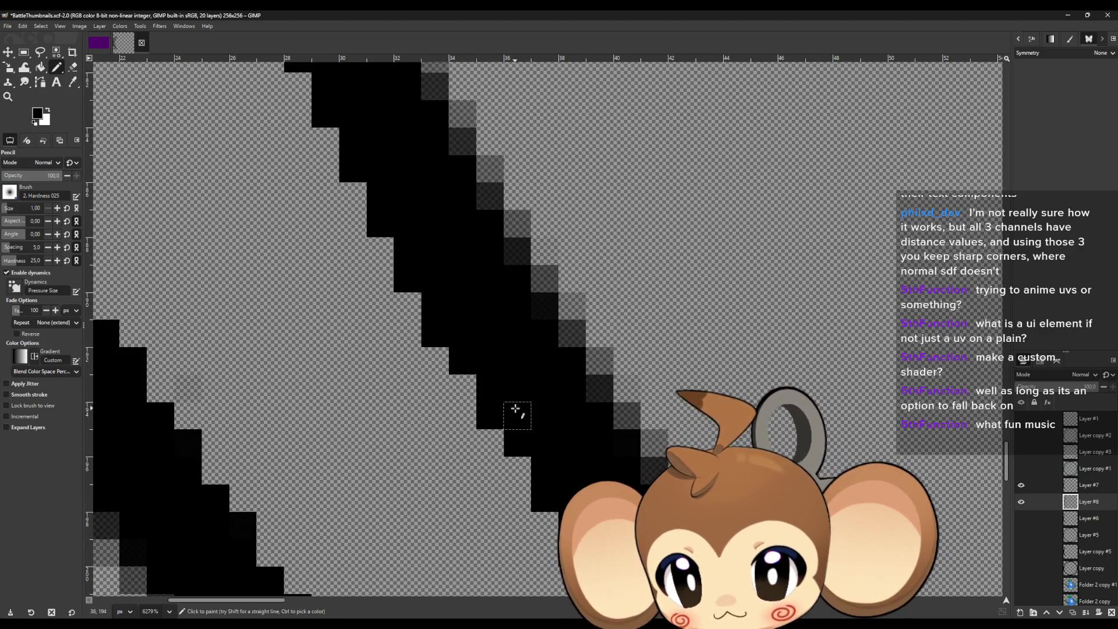
scroll(544, 487, down, 4)
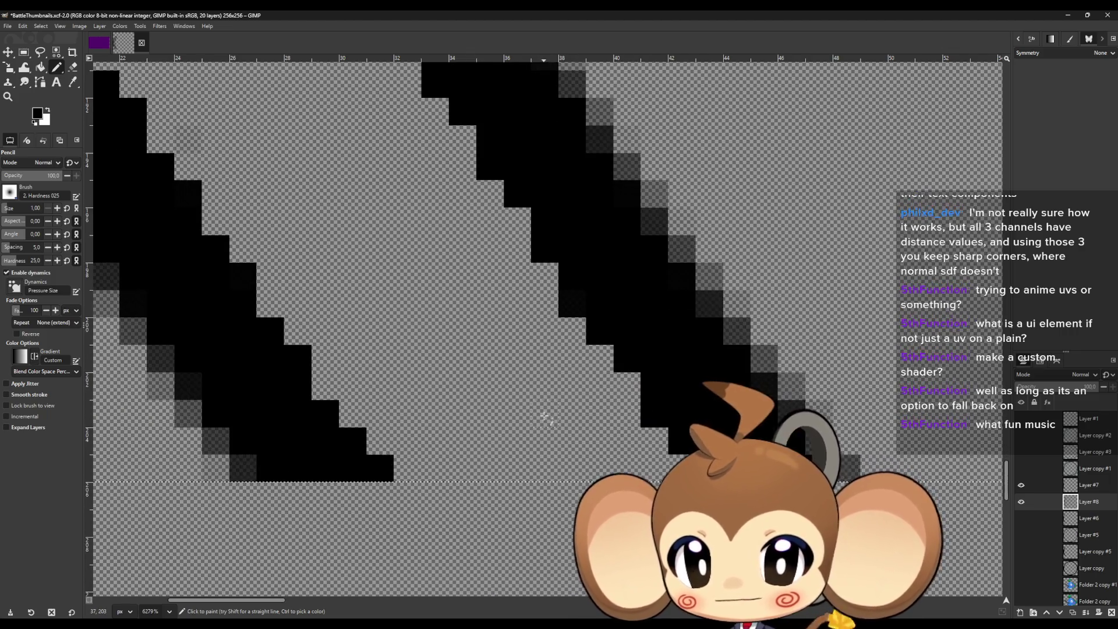
click(575, 285)
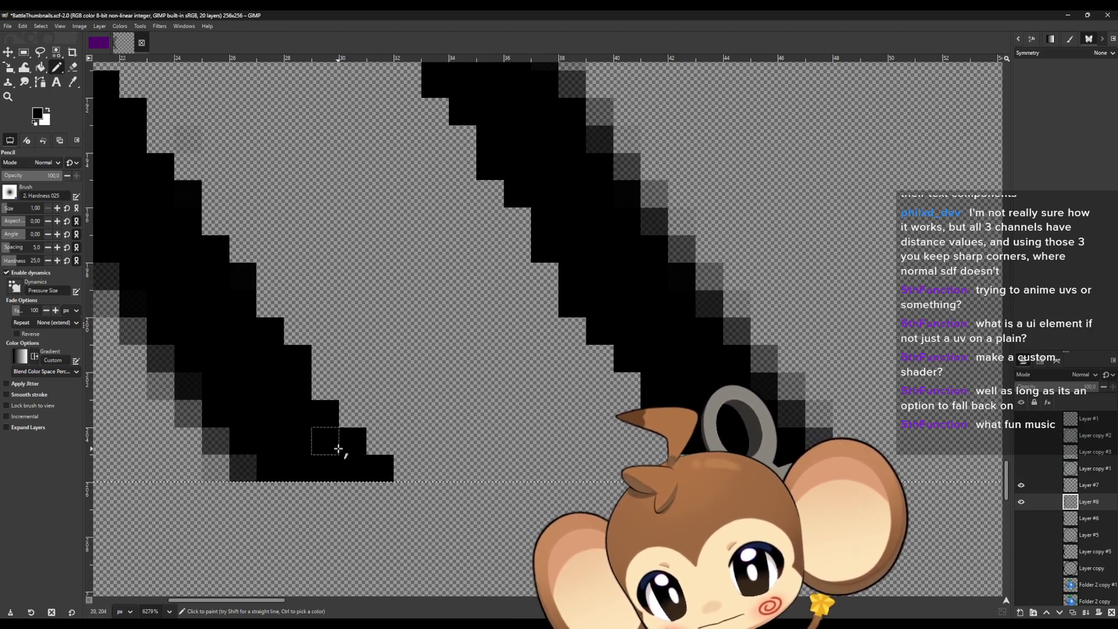
scroll(300, 366, left, 3)
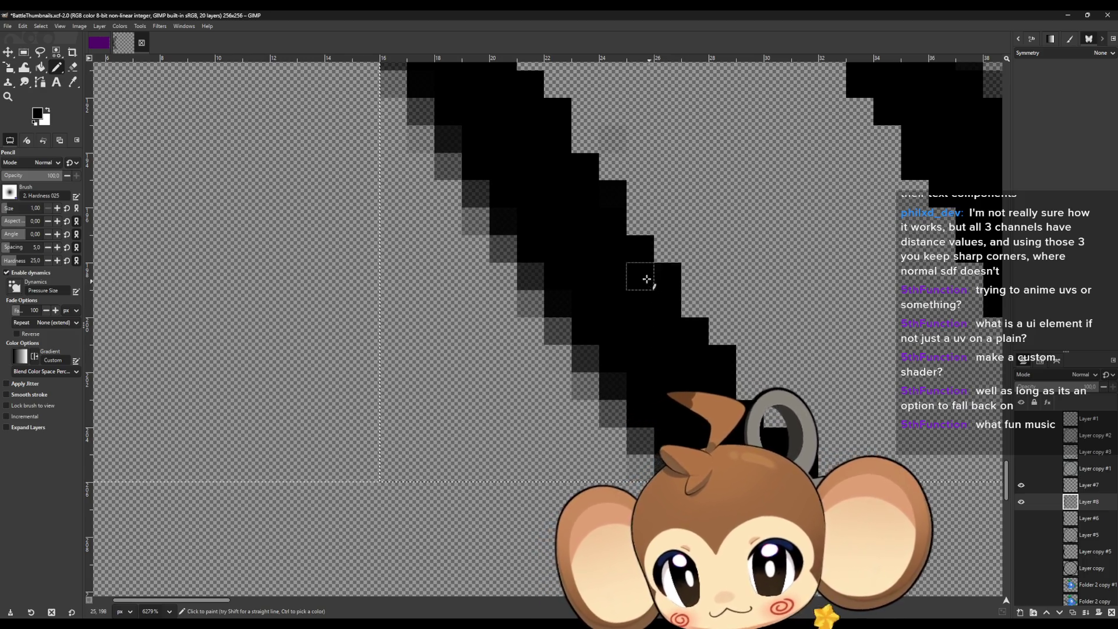
click(640, 276)
scroll(651, 341, up, 2)
scroll(652, 345, up, 1)
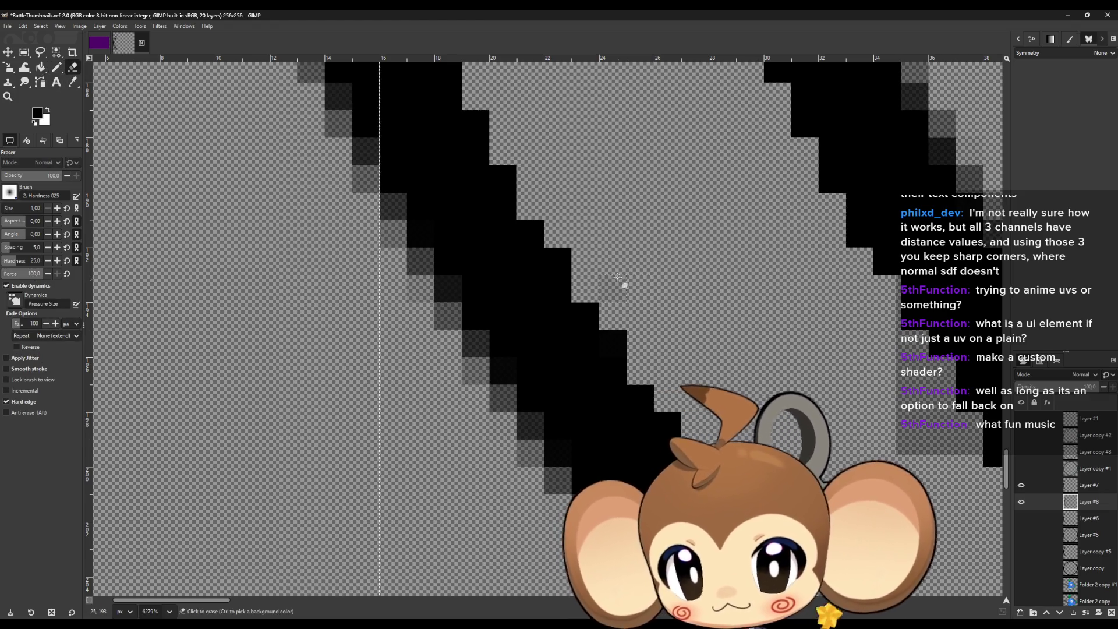
Erase a stray pixel, then toggle visibility of Layer #7, Layer #8 and Layer copy #1 to compare them.
click(659, 314)
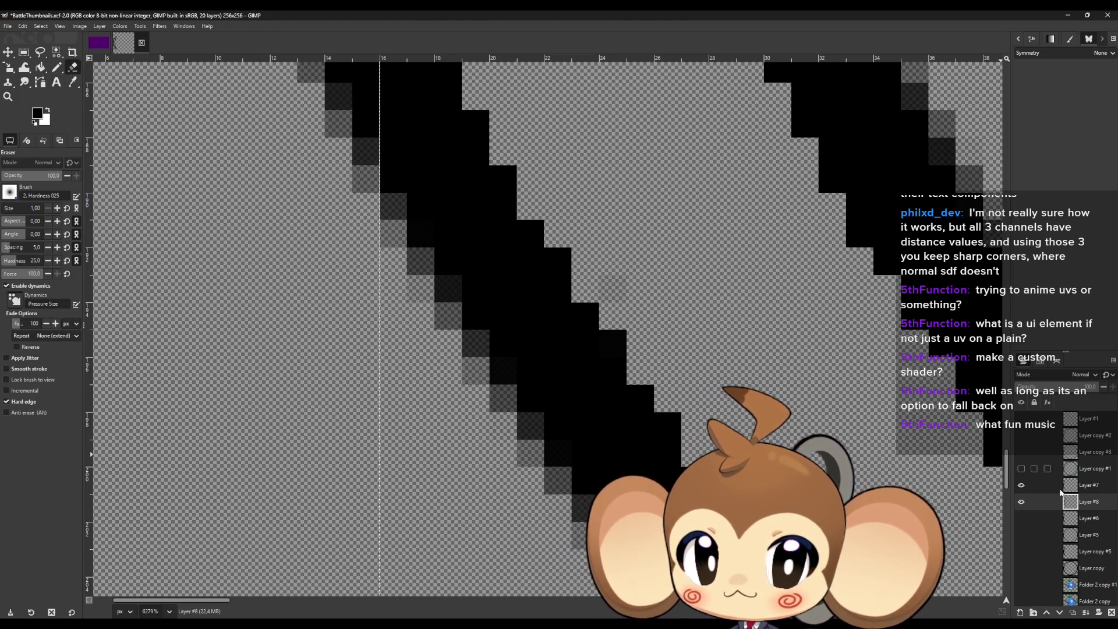
key(Page_Up)
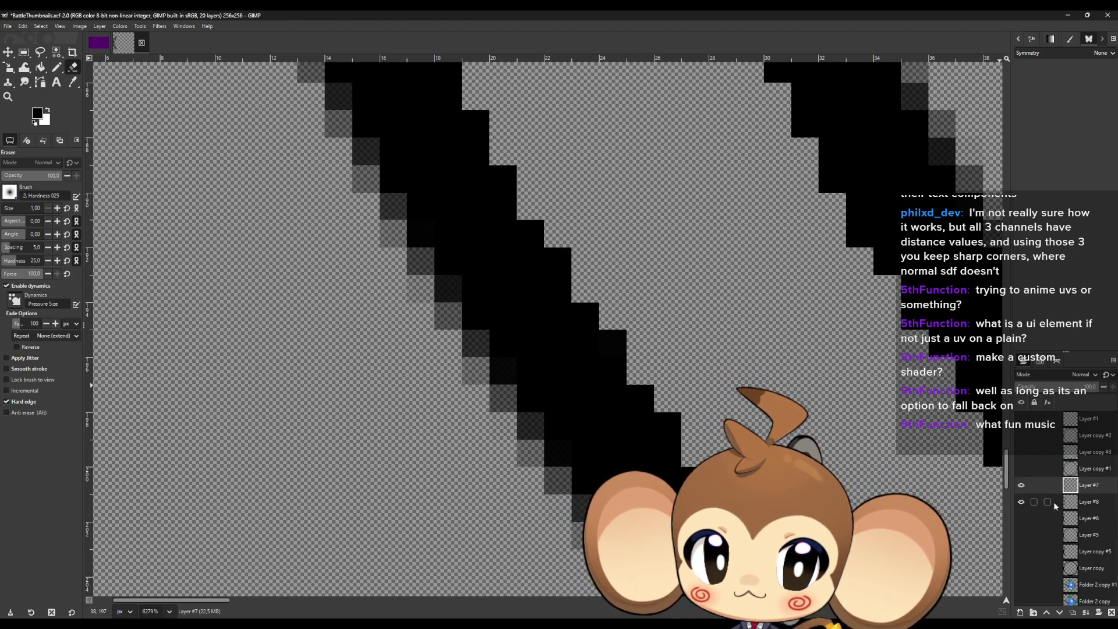
click(1021, 501)
click(1021, 485)
click(1022, 469)
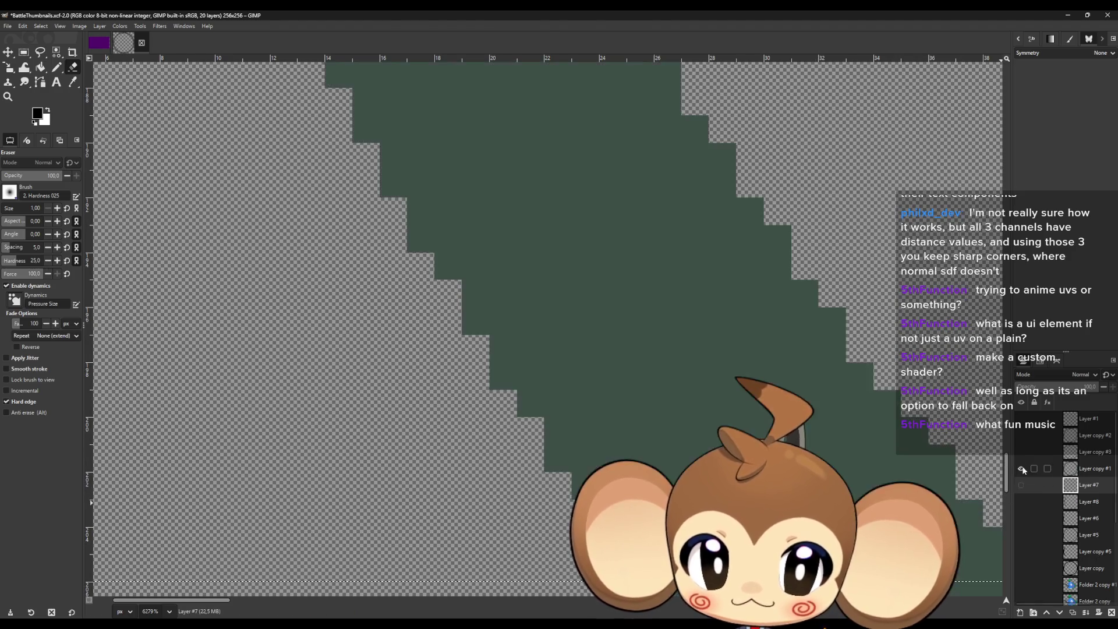
click(1021, 468)
click(1022, 469)
click(1021, 469)
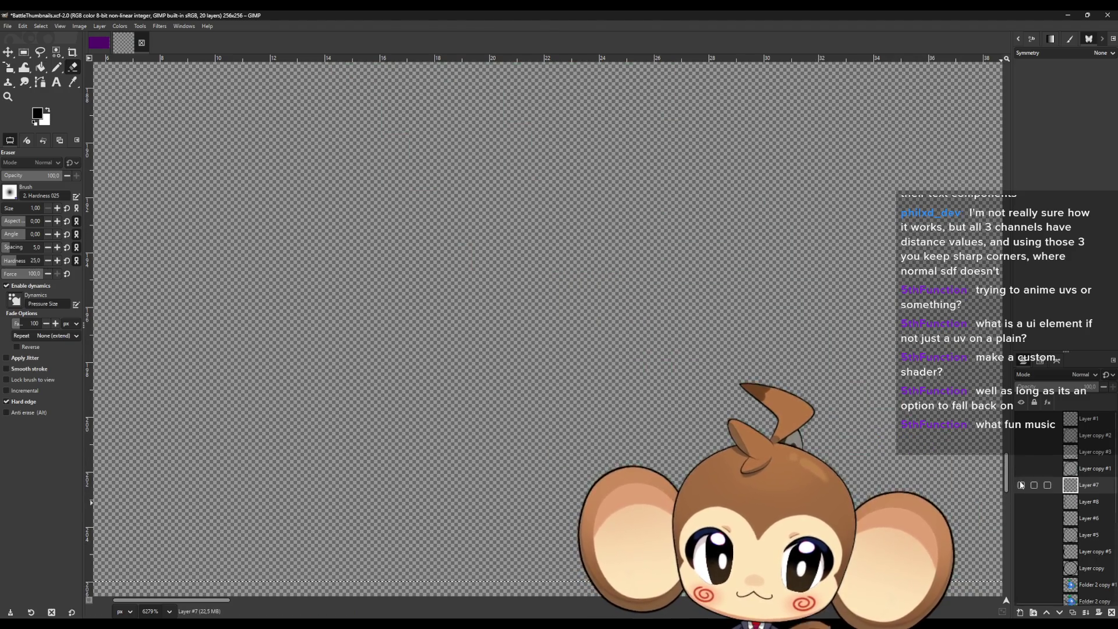
click(1020, 485)
click(1021, 501)
click(1020, 485)
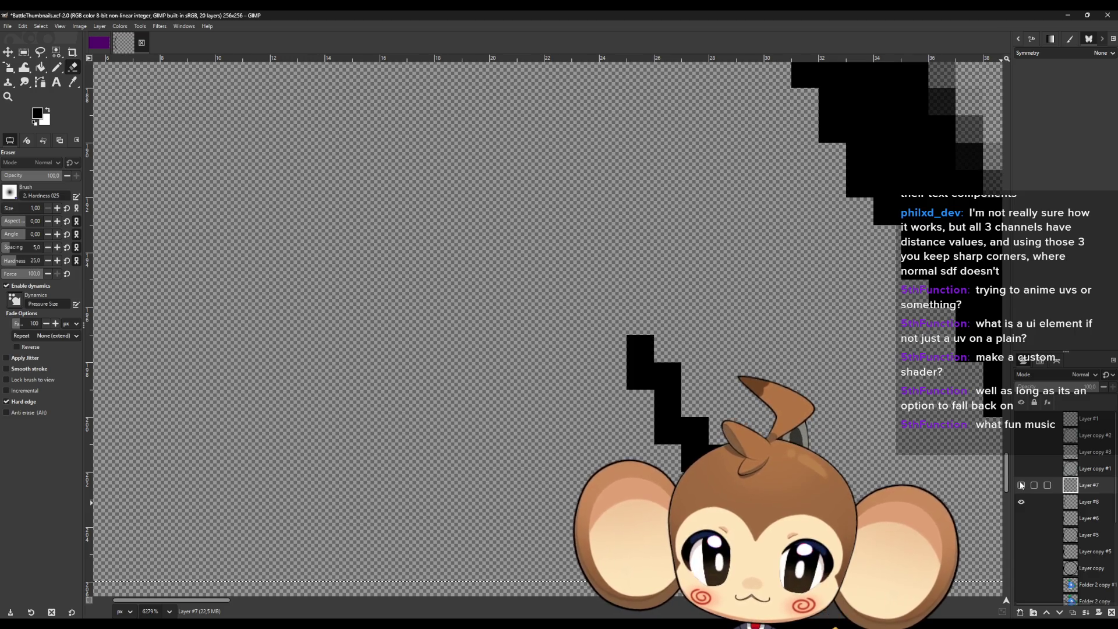
Erase the lower staircase blocks on Layer #8, then select Layer #7 with Layer #8 visible.
scroll(464, 291, down, 1)
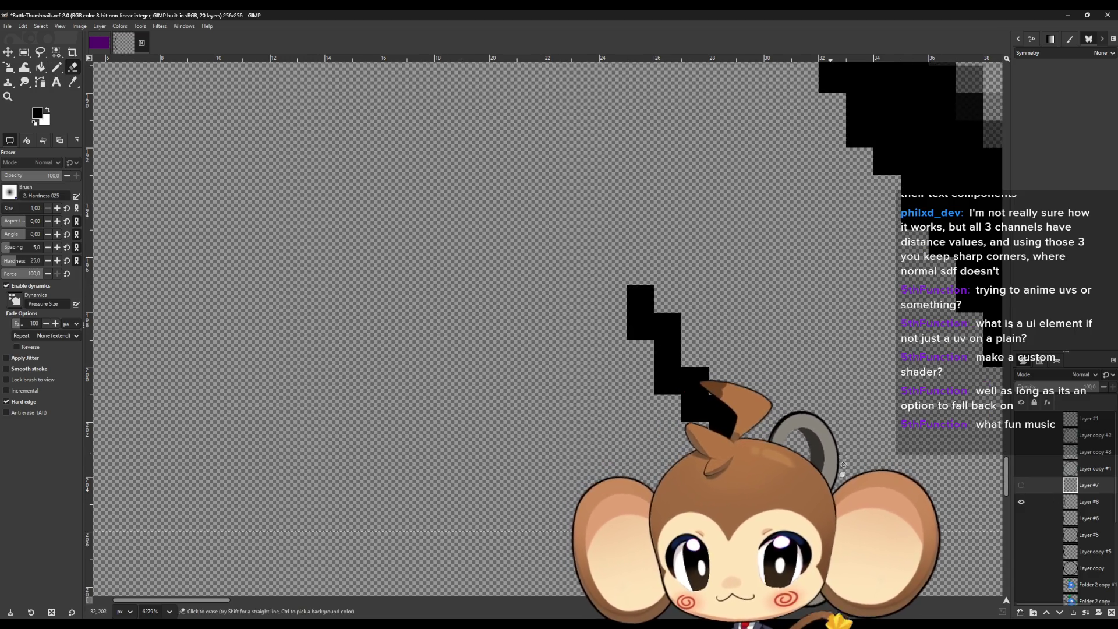
click(1089, 502)
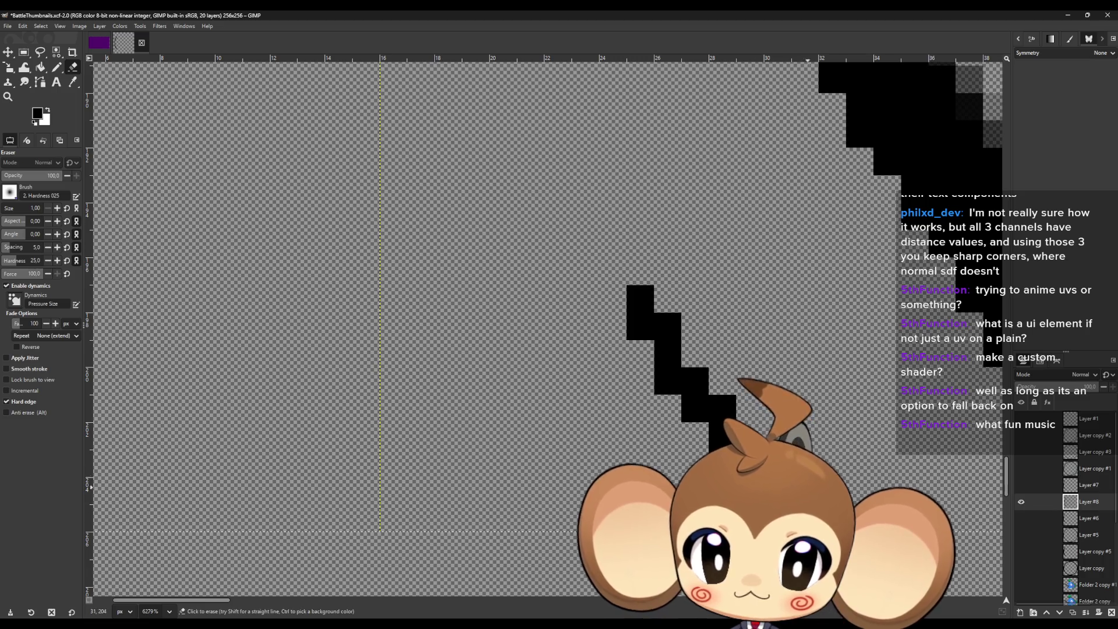
mouse_move(721, 438)
mouse_down()
mouse_move(689, 410)
mouse_move(679, 342)
mouse_up()
click(1020, 501)
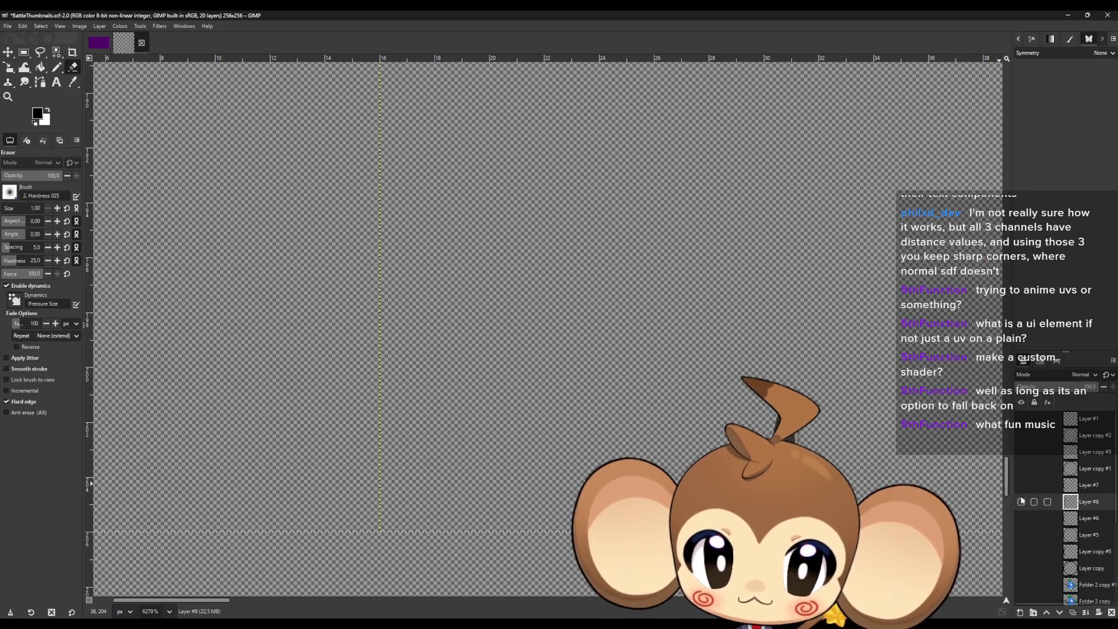
click(1021, 485)
click(1089, 485)
click(1020, 502)
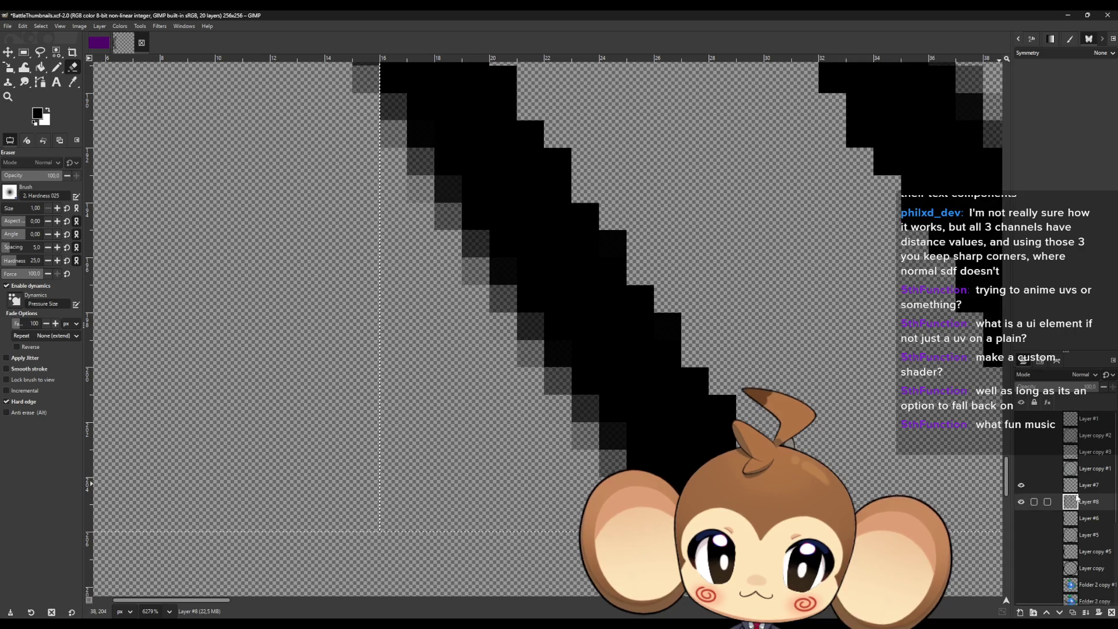
key(n)
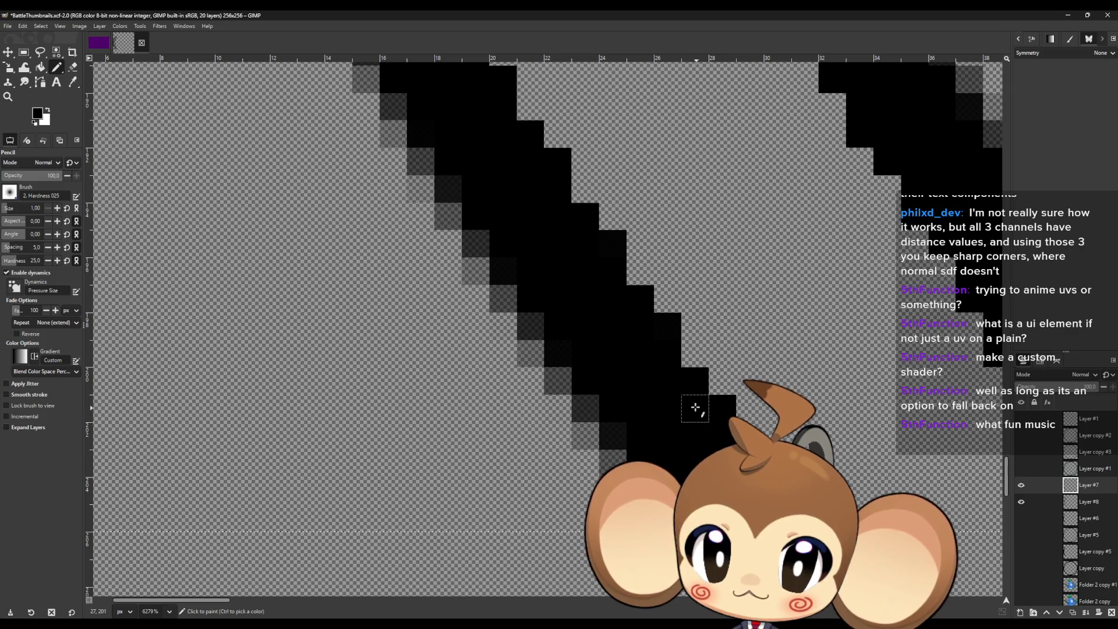
Pencil a black pixel onto the outline edge near the top, undoing one misplaced pixel.
scroll(611, 325, up, 3)
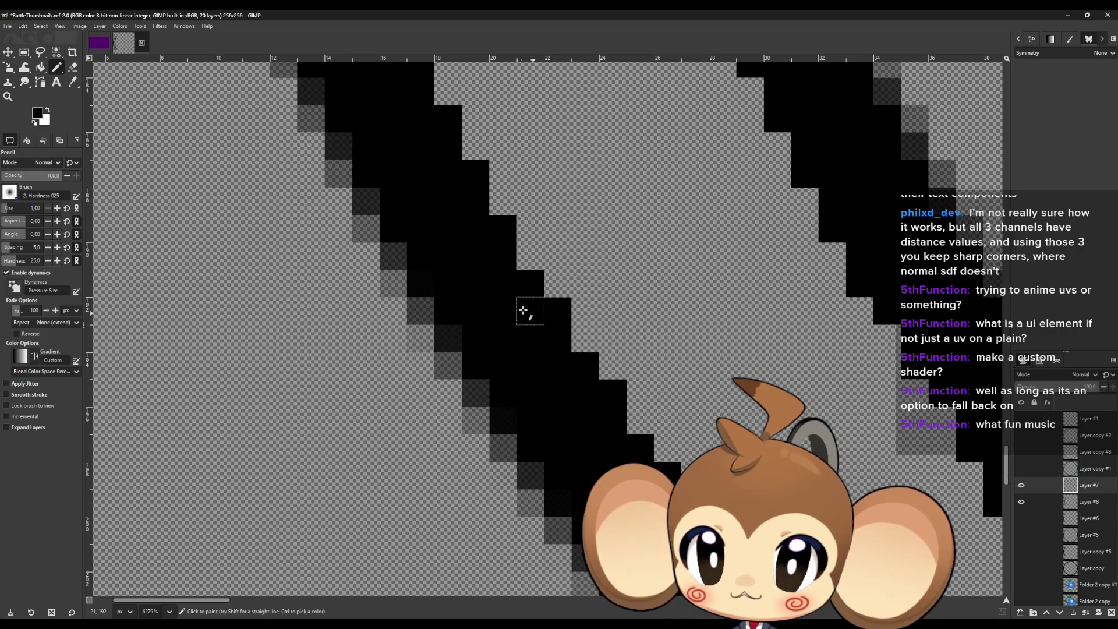
scroll(492, 265, up, 3)
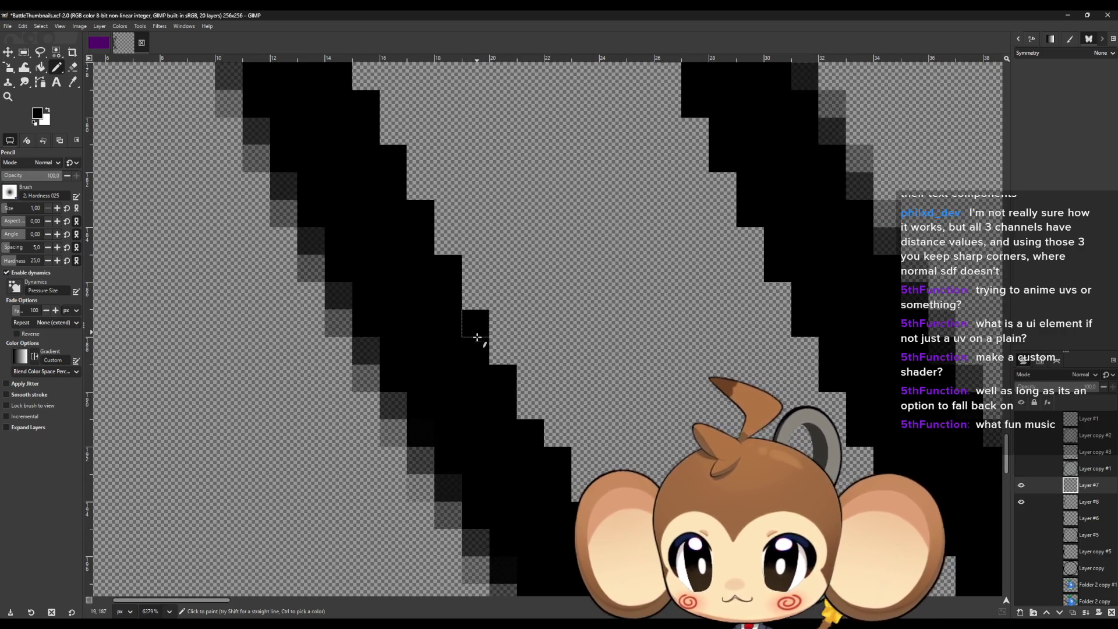
scroll(445, 346, up, 3)
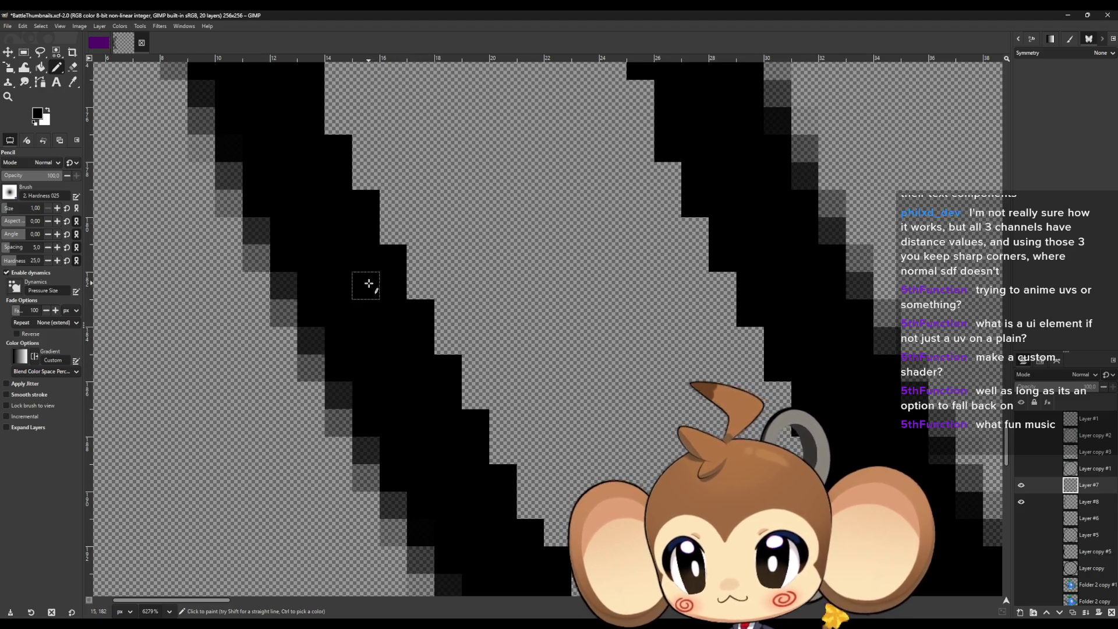
scroll(369, 283, down, 3)
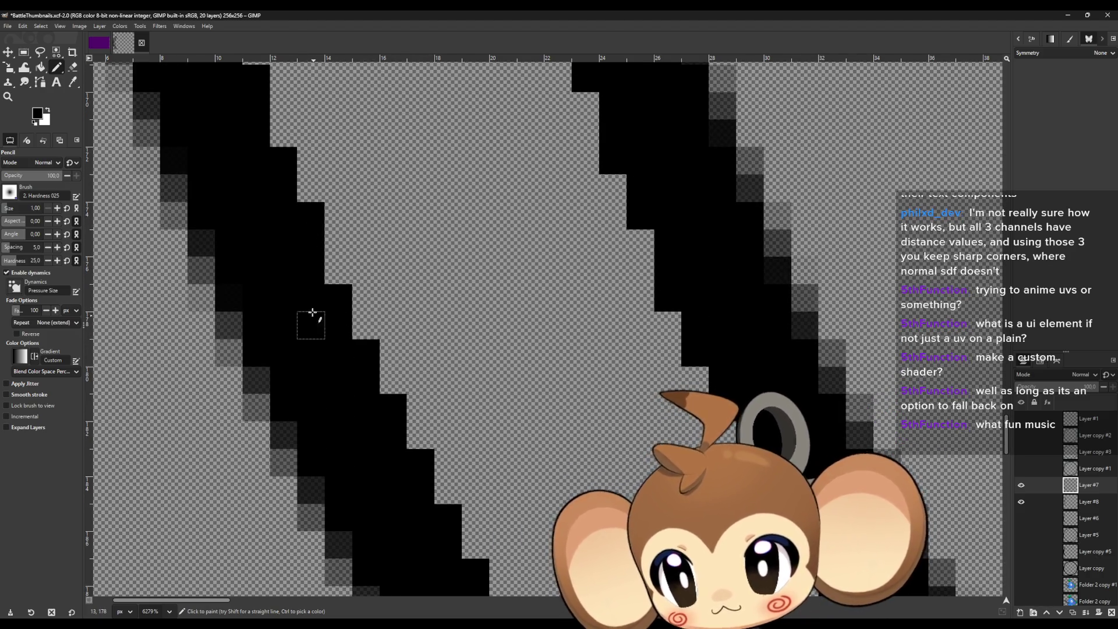
scroll(312, 313, up, 1)
scroll(287, 324, left, 3)
scroll(410, 348, up, 1)
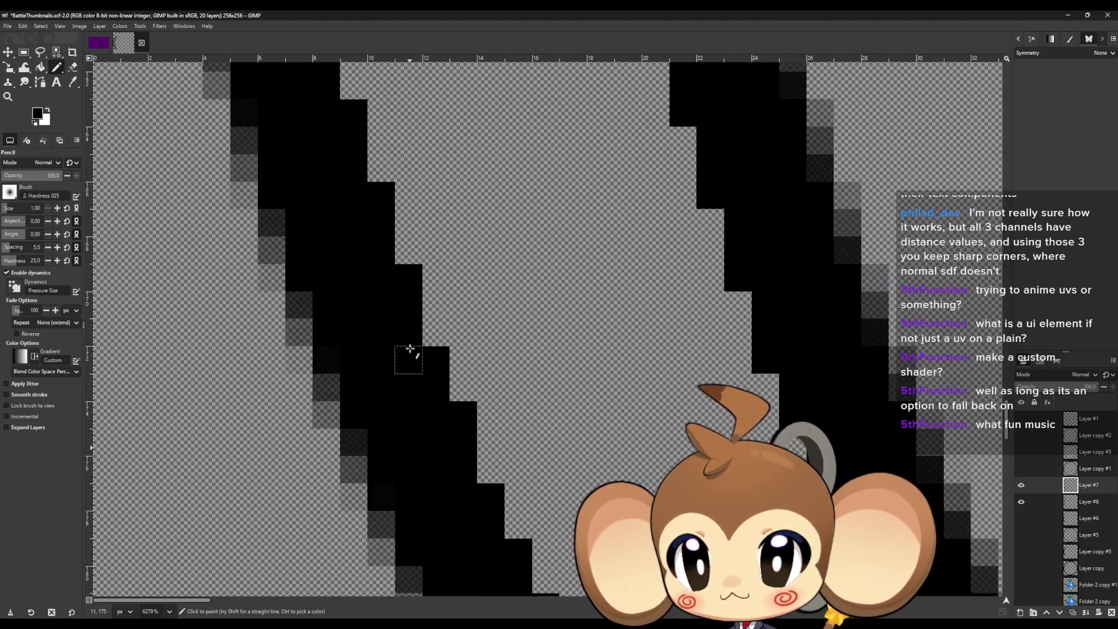
scroll(410, 348, up, 1)
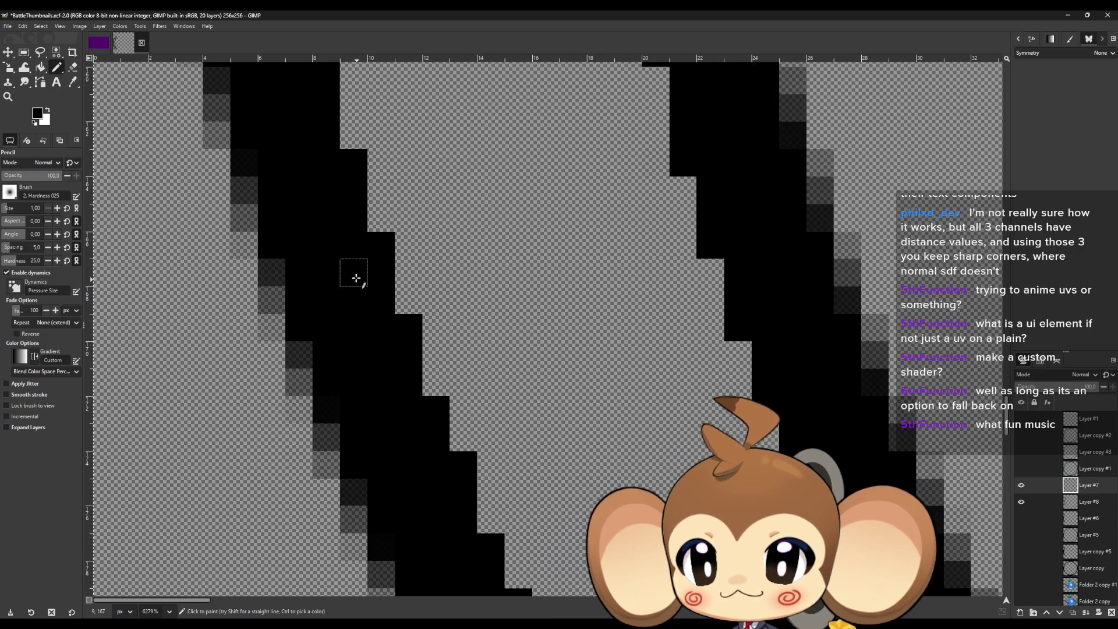
scroll(356, 277, up, 4)
click(301, 152)
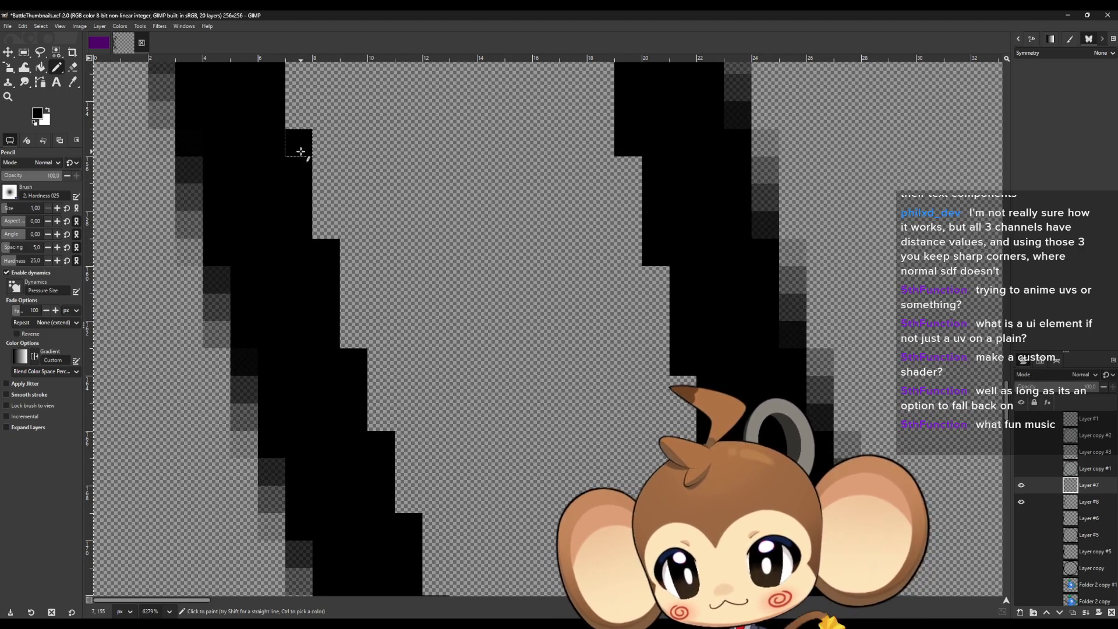
scroll(299, 304, up, 4)
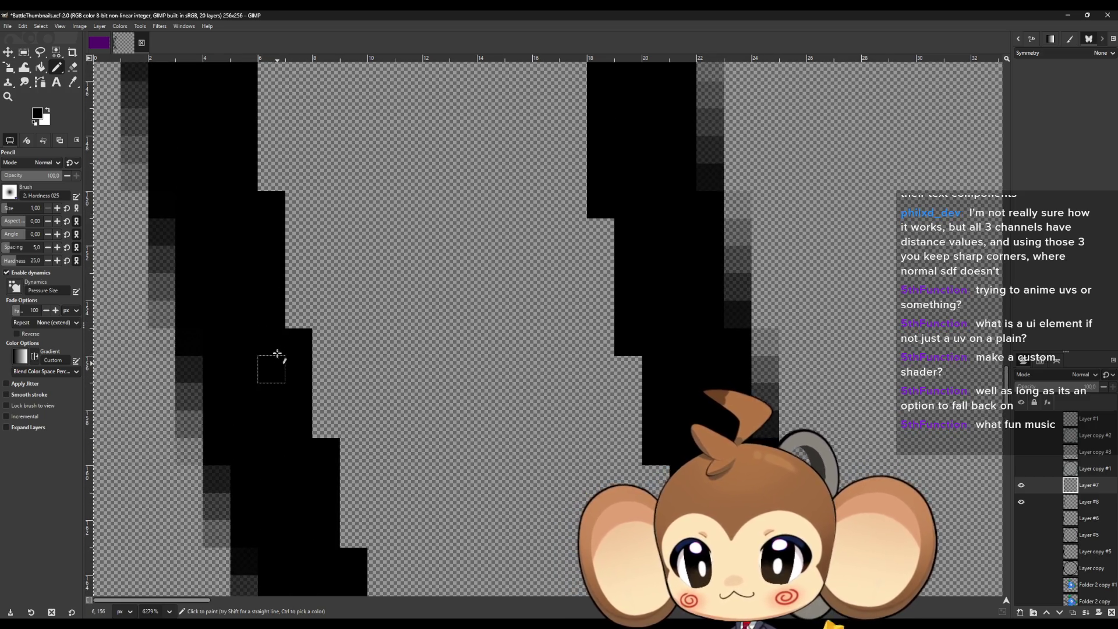
scroll(278, 353, up, 3)
scroll(245, 314, up, 2)
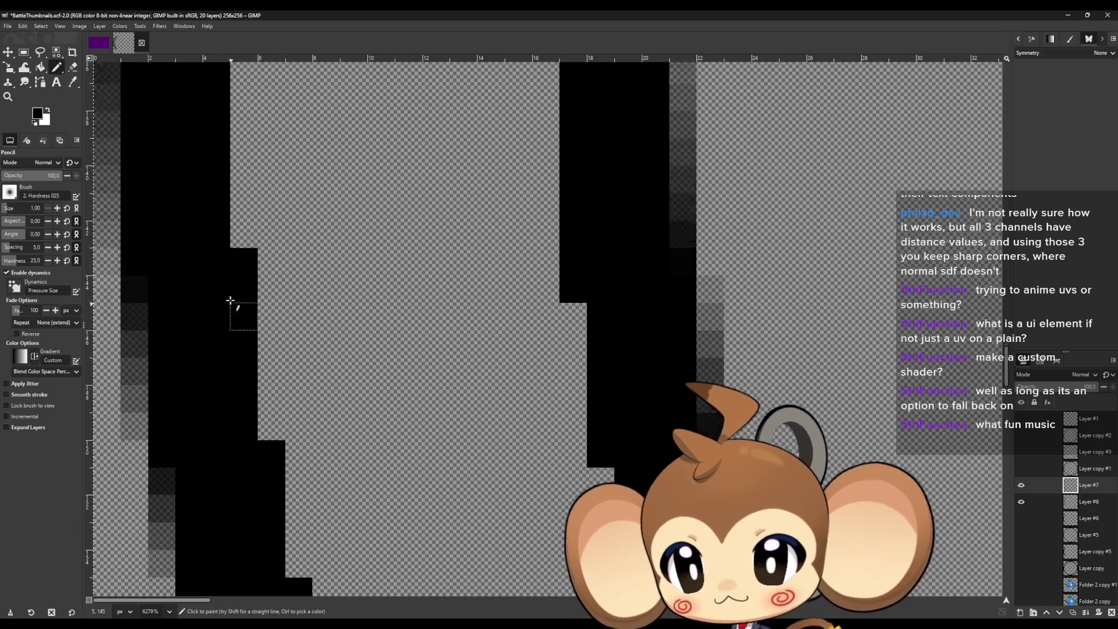
scroll(229, 300, up, 4)
scroll(220, 263, up, 8)
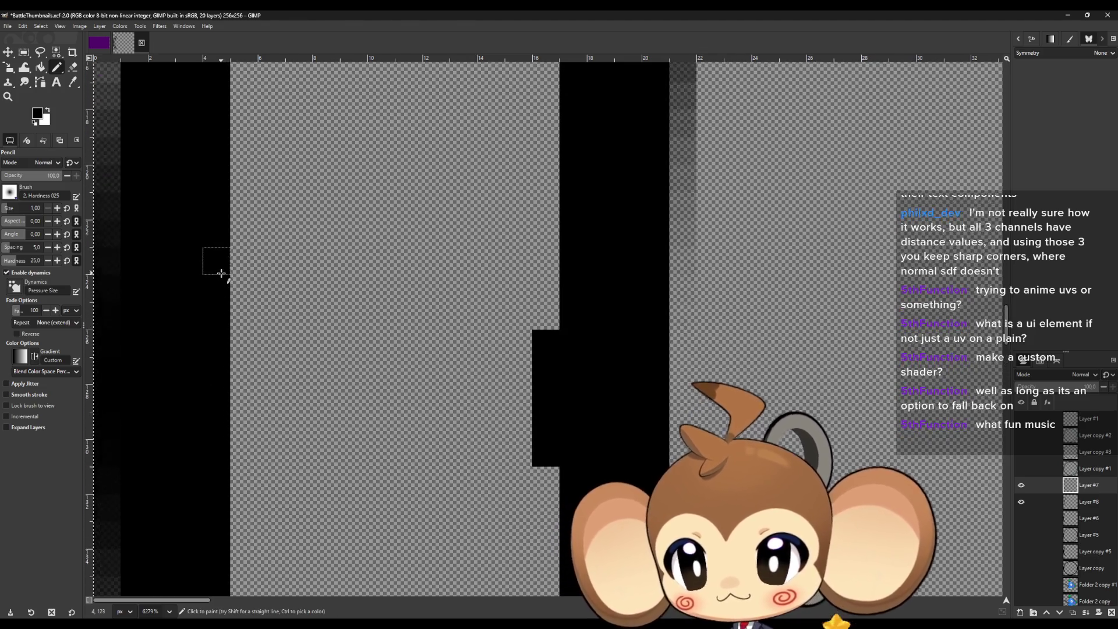
scroll(220, 275, up, 5)
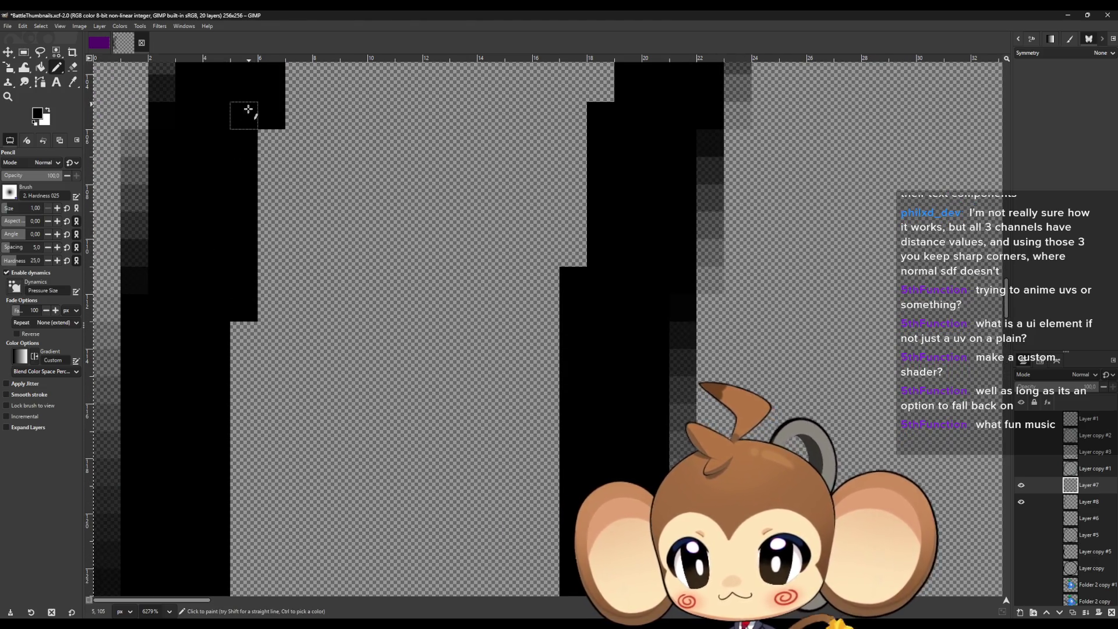
scroll(248, 109, up, 3)
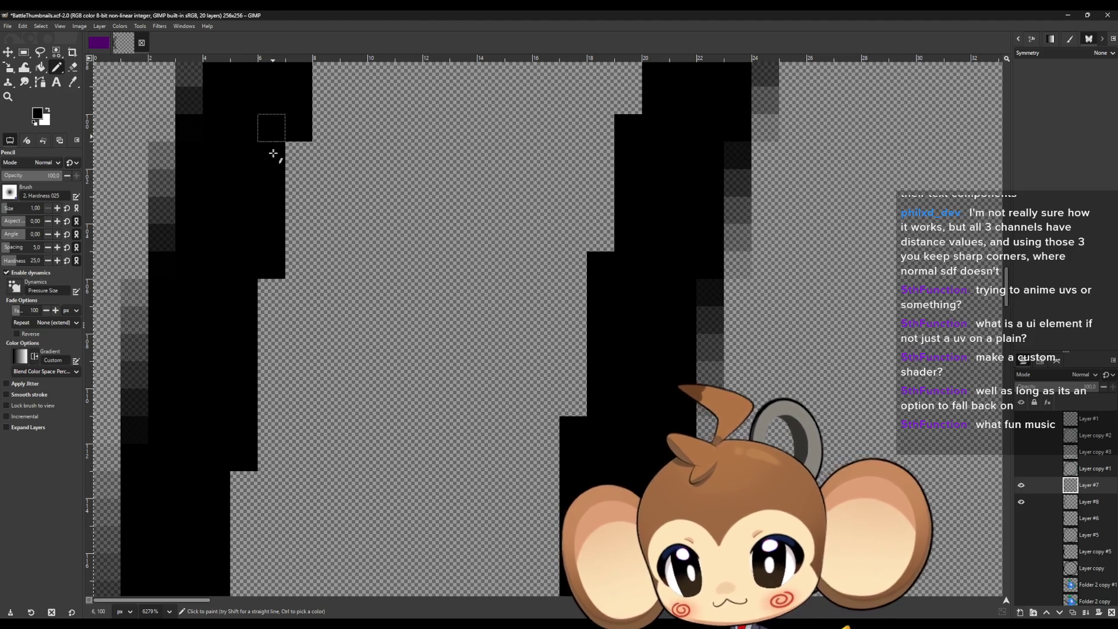
scroll(273, 153, up, 2)
scroll(325, 170, up, 2)
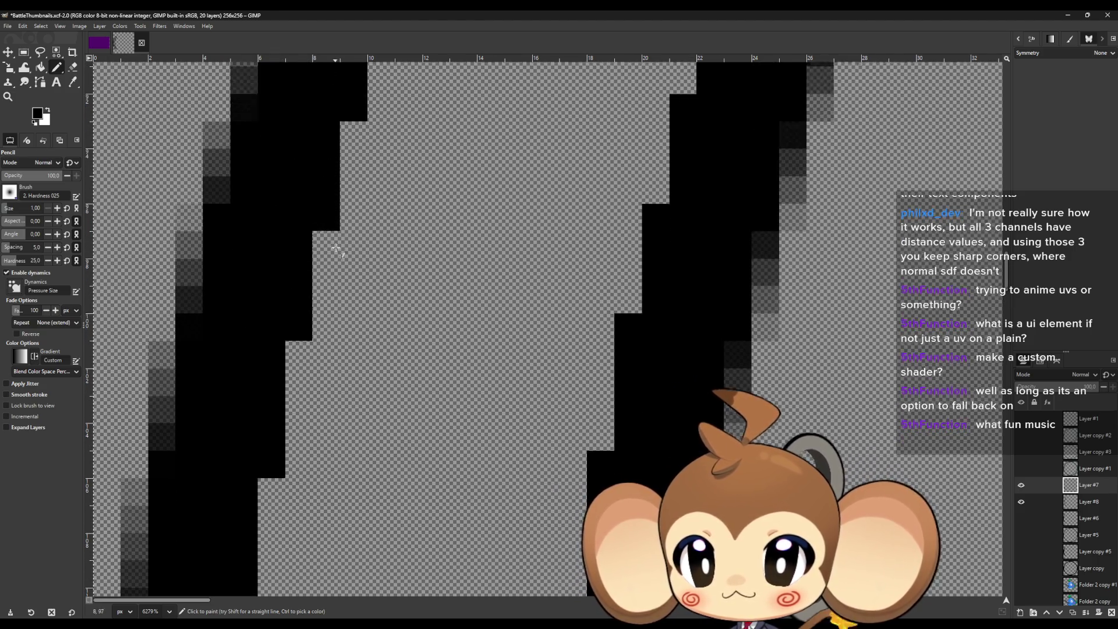
scroll(336, 250, up, 2)
scroll(354, 195, up, 2)
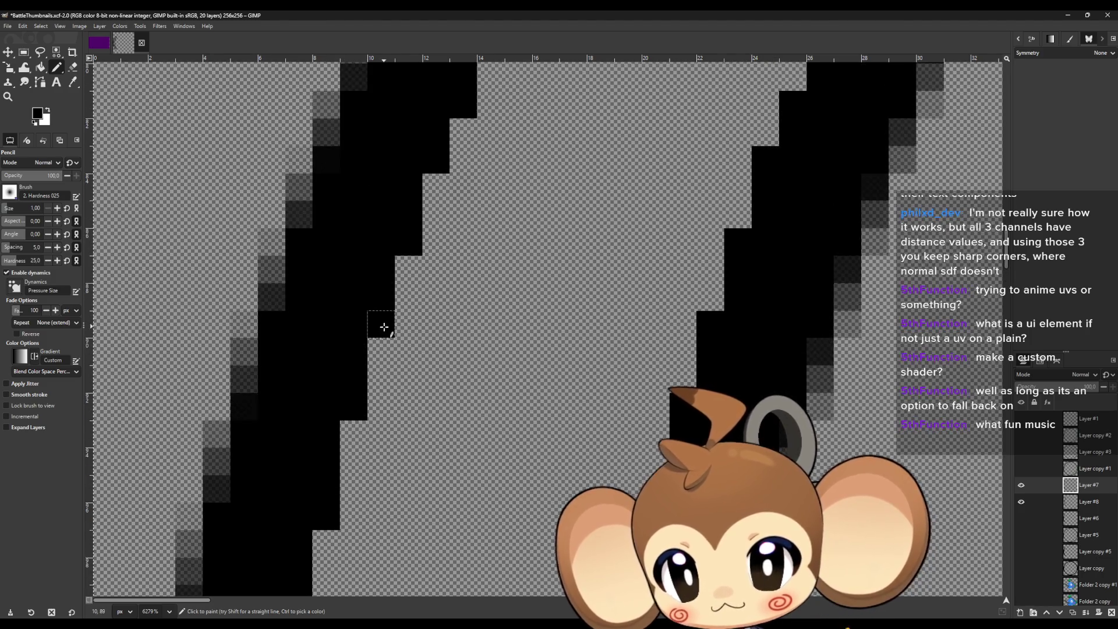
drag(408, 269, 409, 218)
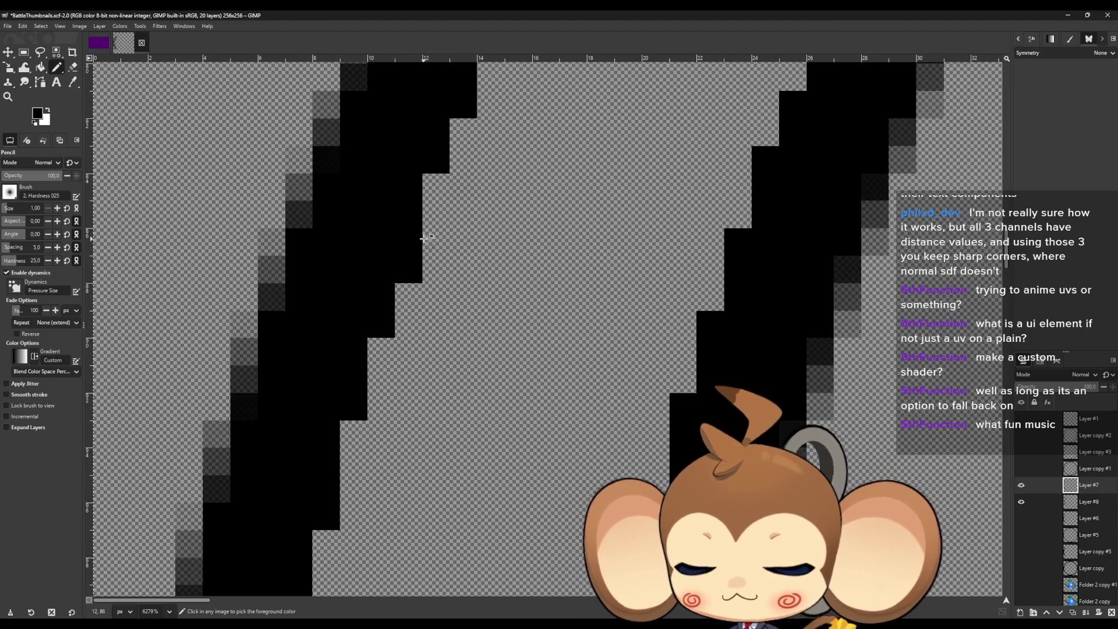
key(ctrl+z)
Fill two more missing pixels black on the band edge and the arc's stepped edge.
scroll(396, 145, down, 2)
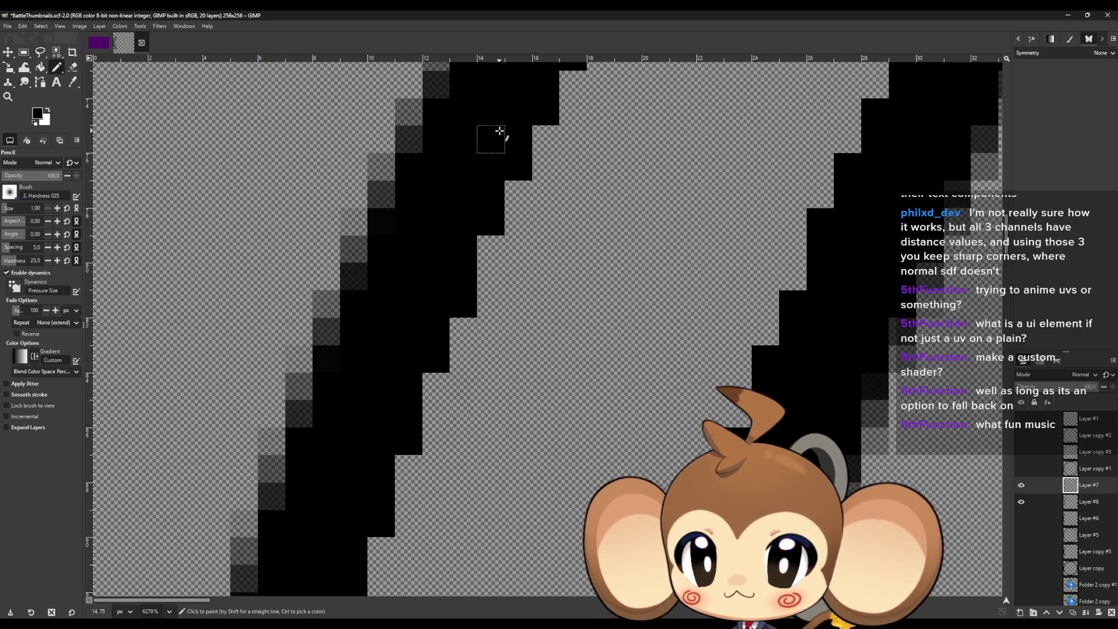
scroll(516, 287, up, 4)
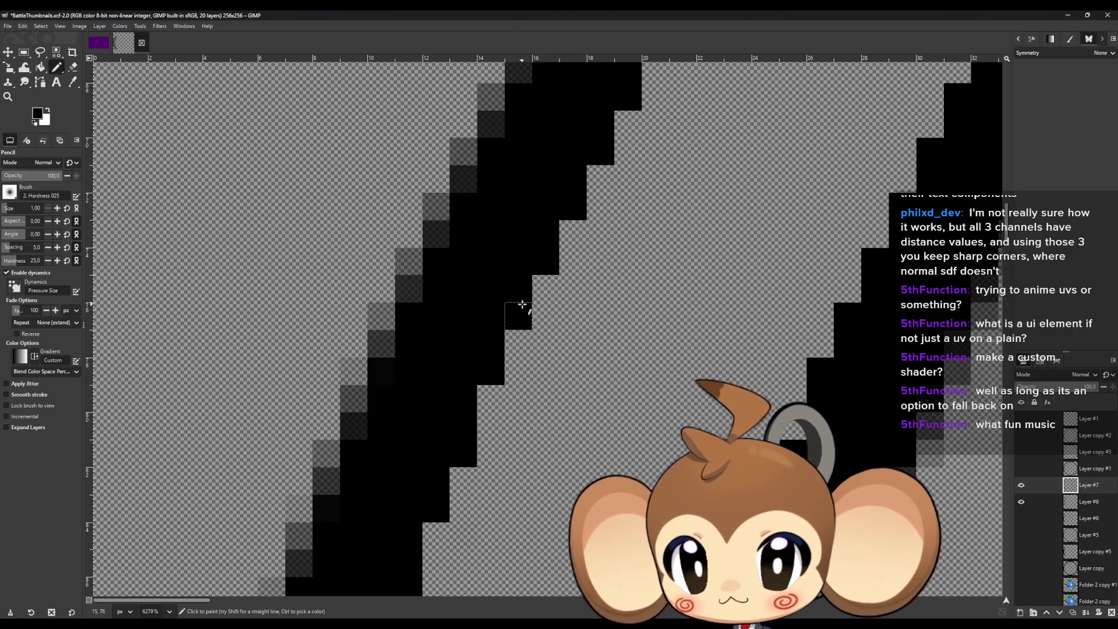
scroll(526, 325, right, 4)
scroll(462, 327, up, 5)
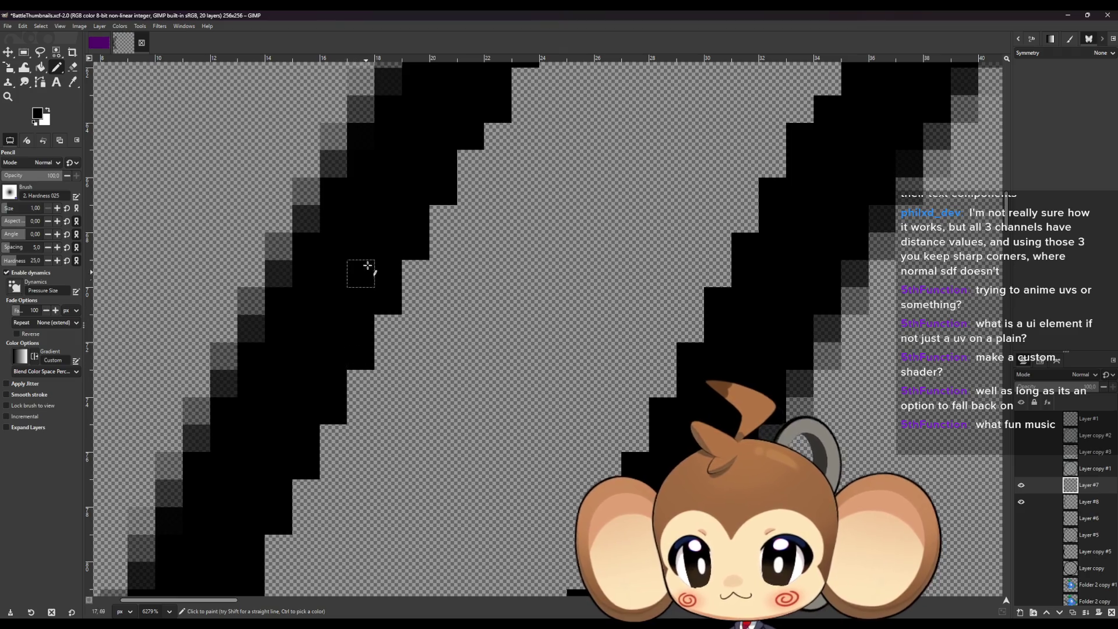
scroll(492, 309, up, 4)
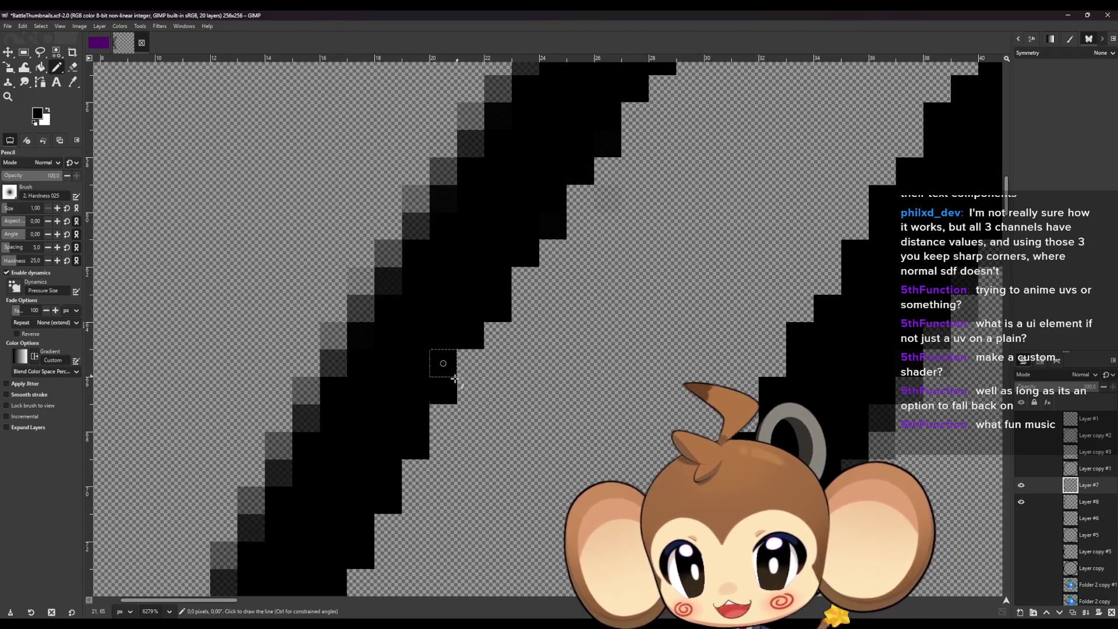
shift+click(472, 342)
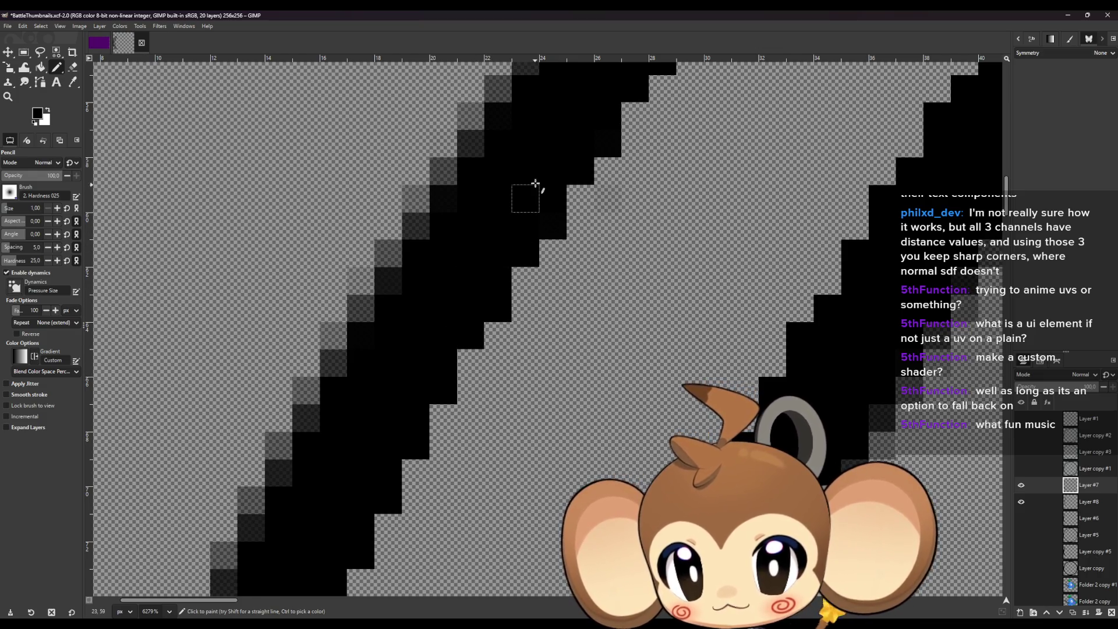
scroll(592, 286, up, 2)
scroll(591, 286, up, 1)
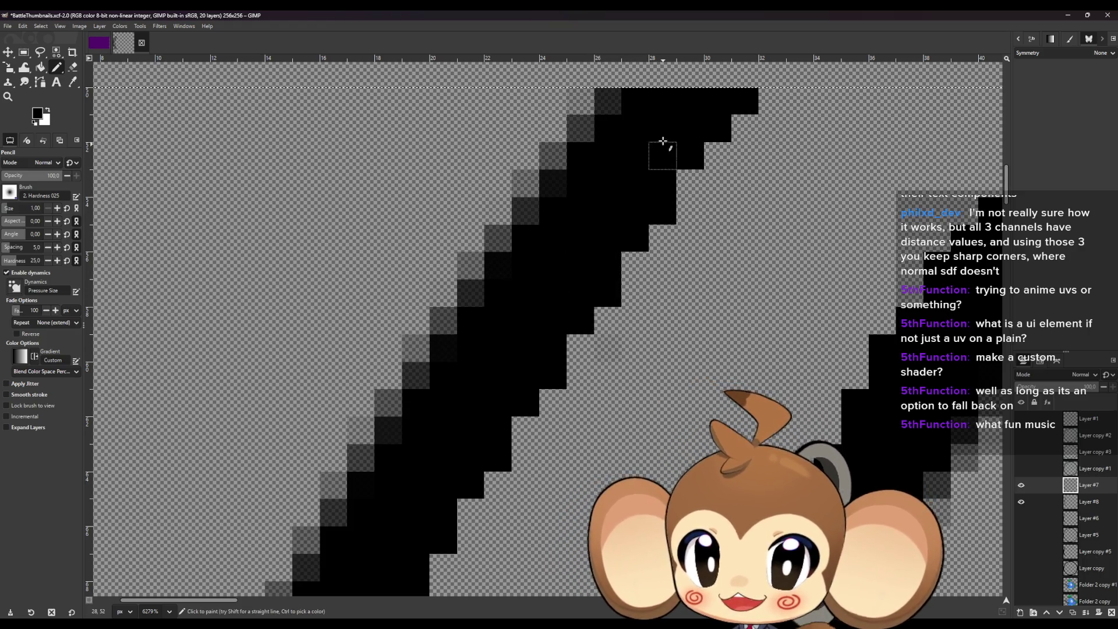
click(721, 129)
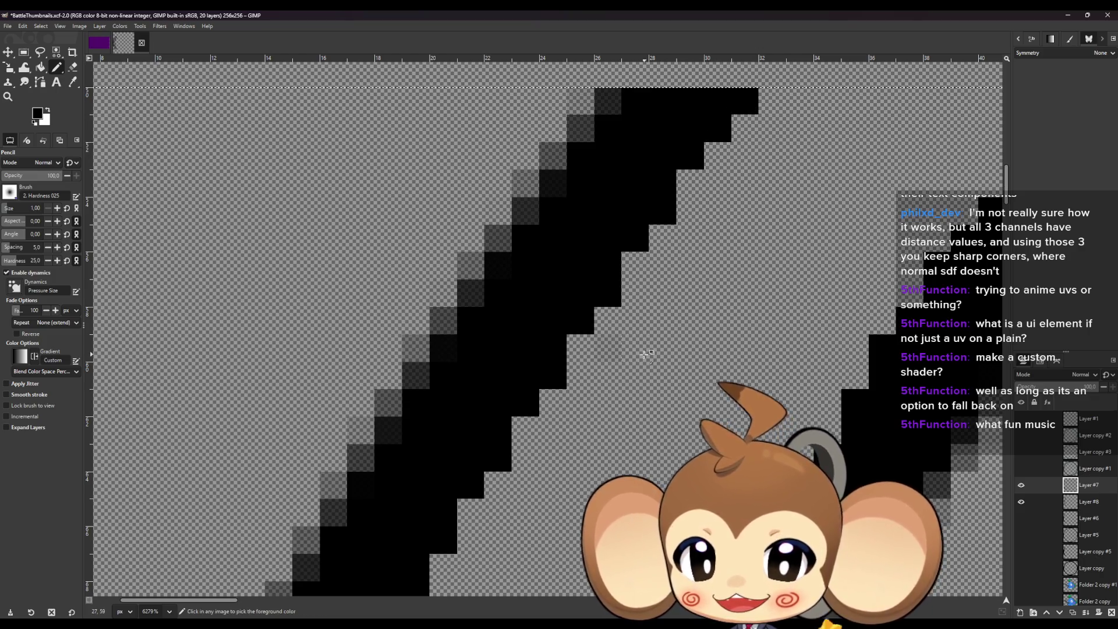
ctrl+scroll(637, 357, down, 1)
ctrl+scroll(637, 357, down, 10)
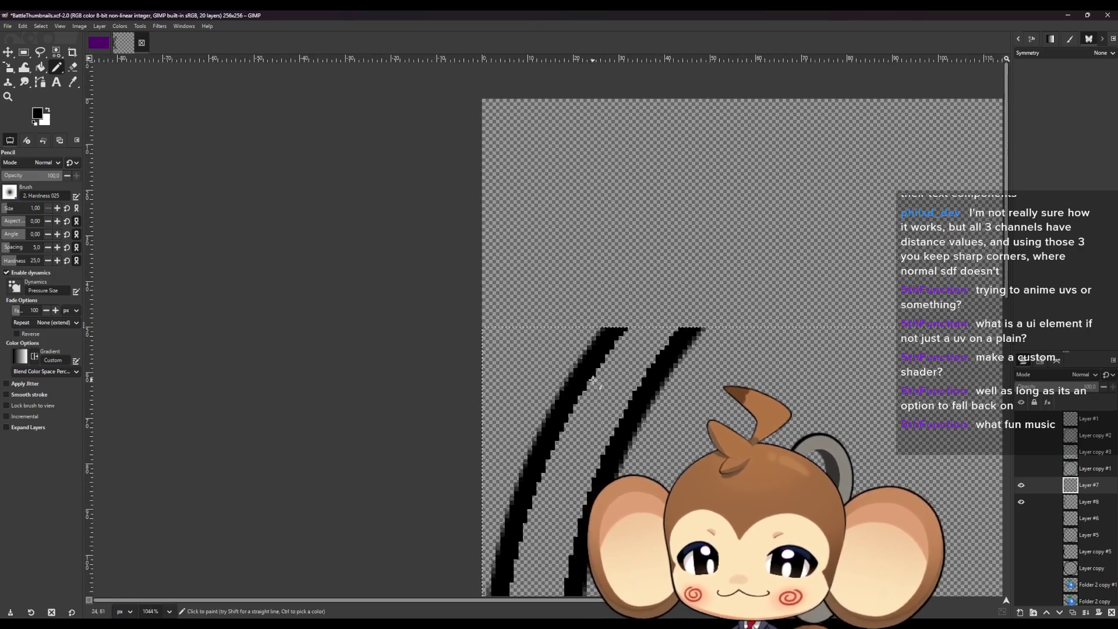
Zoom out and pan so the two parallel black arcs fill the canvas.
scroll(595, 376, down, 2)
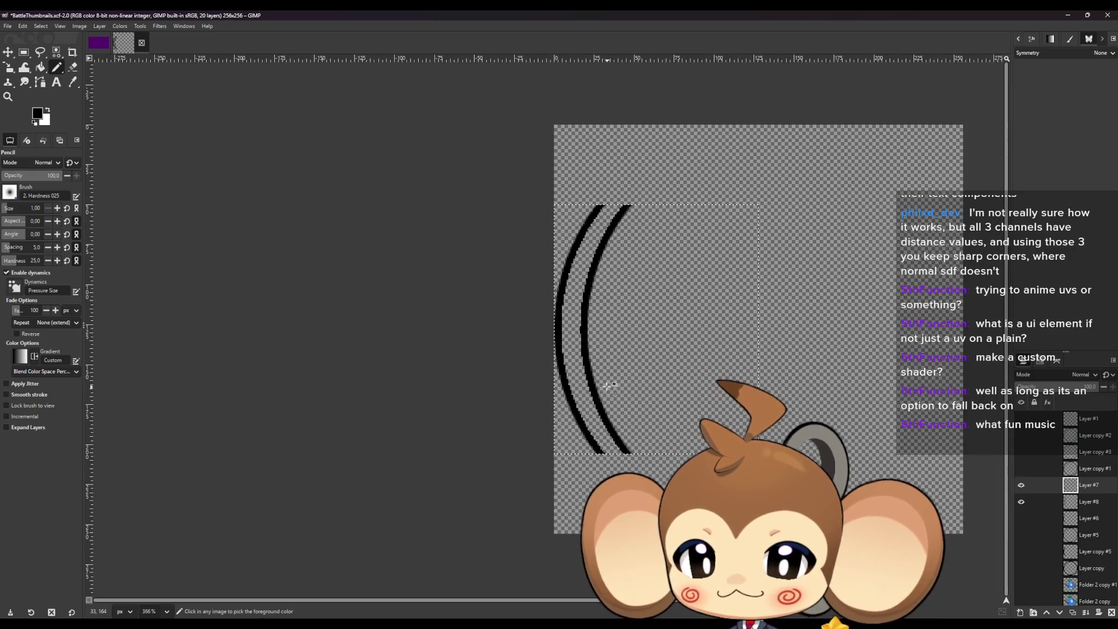
scroll(598, 379, right, 3)
ctrl+scroll(449, 377, up, 3)
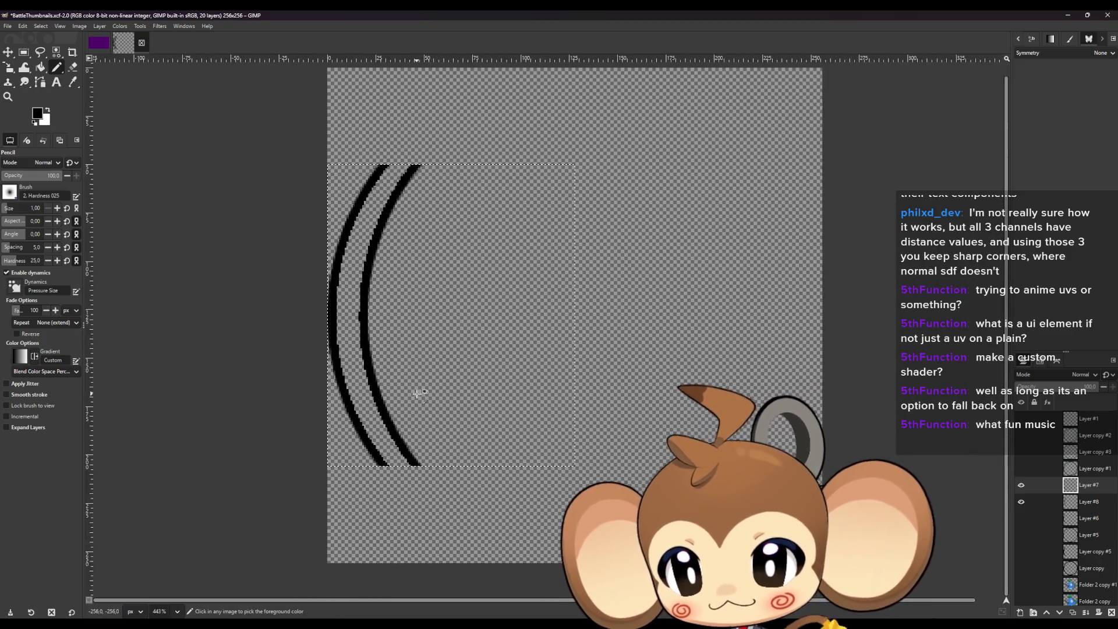
ctrl+scroll(418, 389, up, 2)
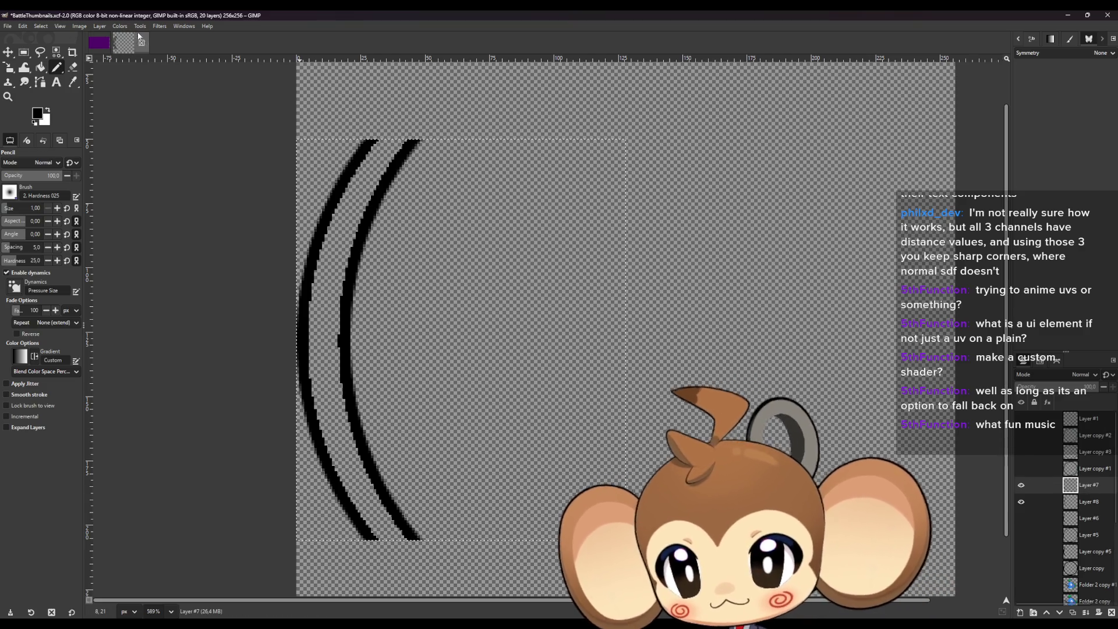
click(121, 27)
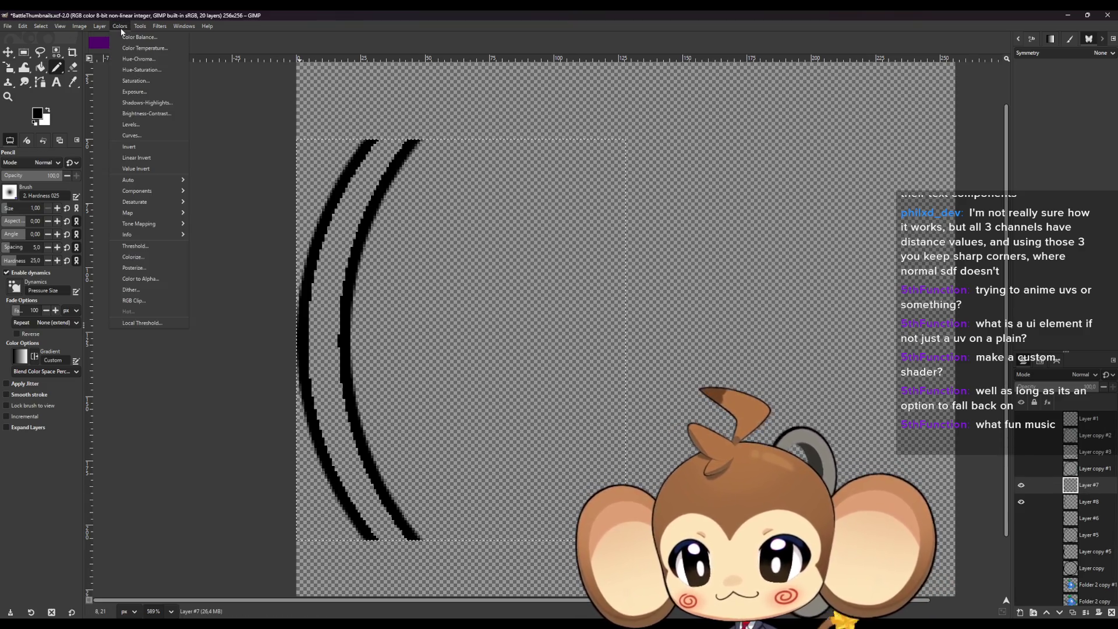
click(140, 39)
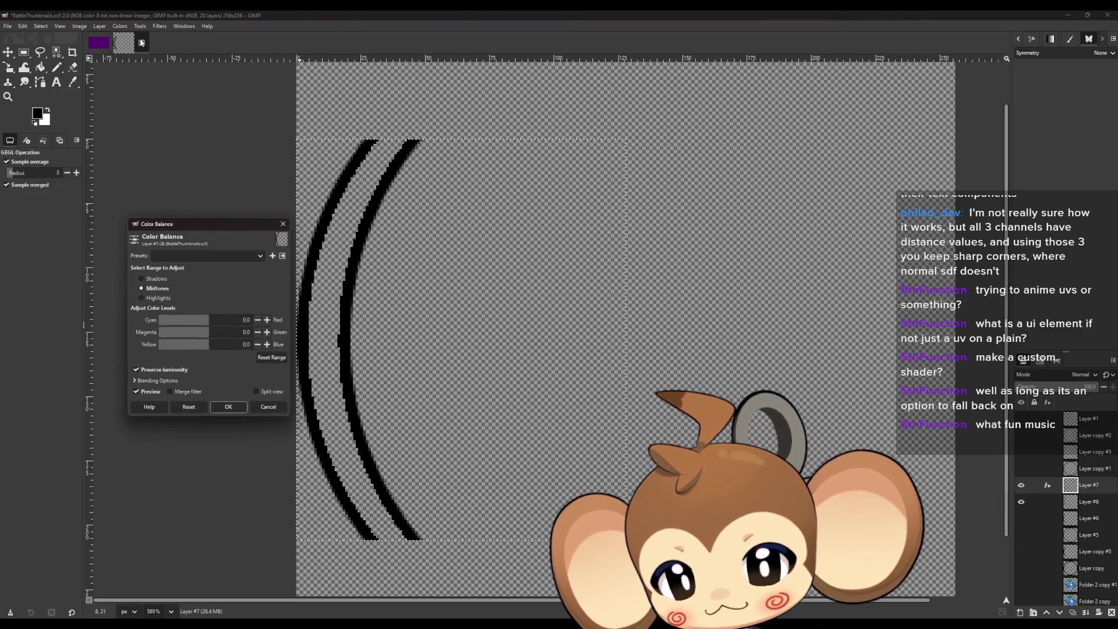
drag(189, 217, 145, 221)
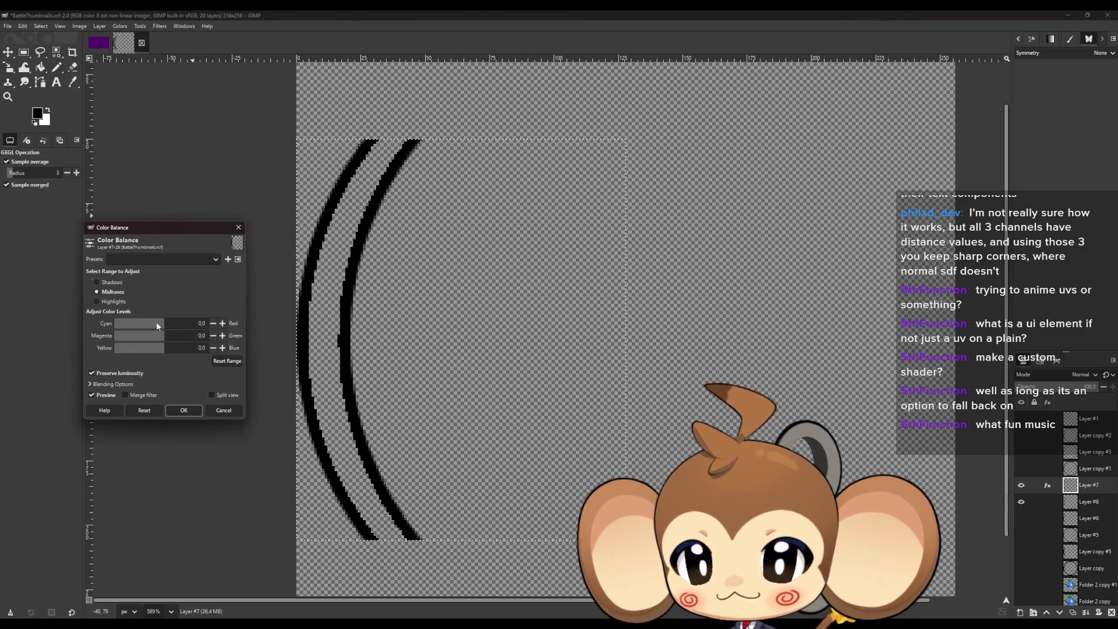
drag(145, 324, 130, 318)
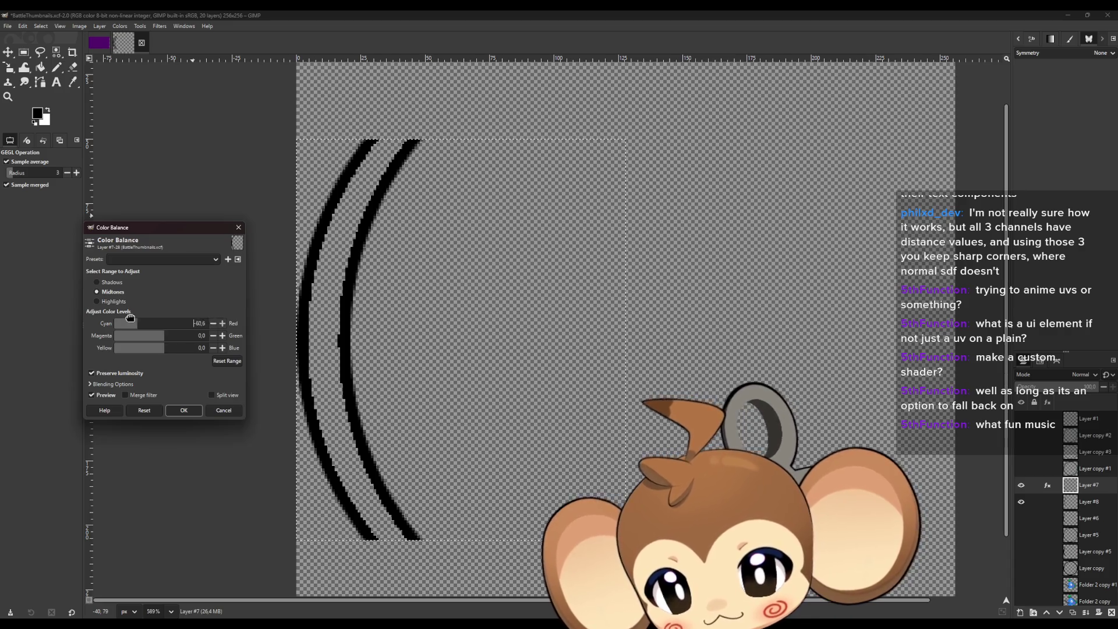
click(224, 410)
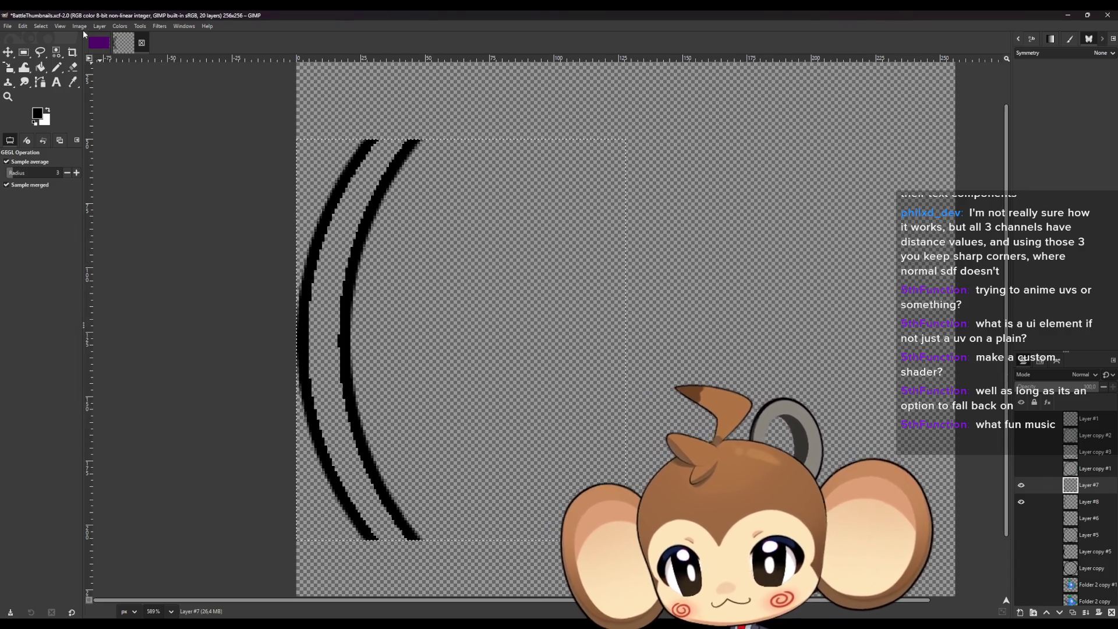
click(118, 26)
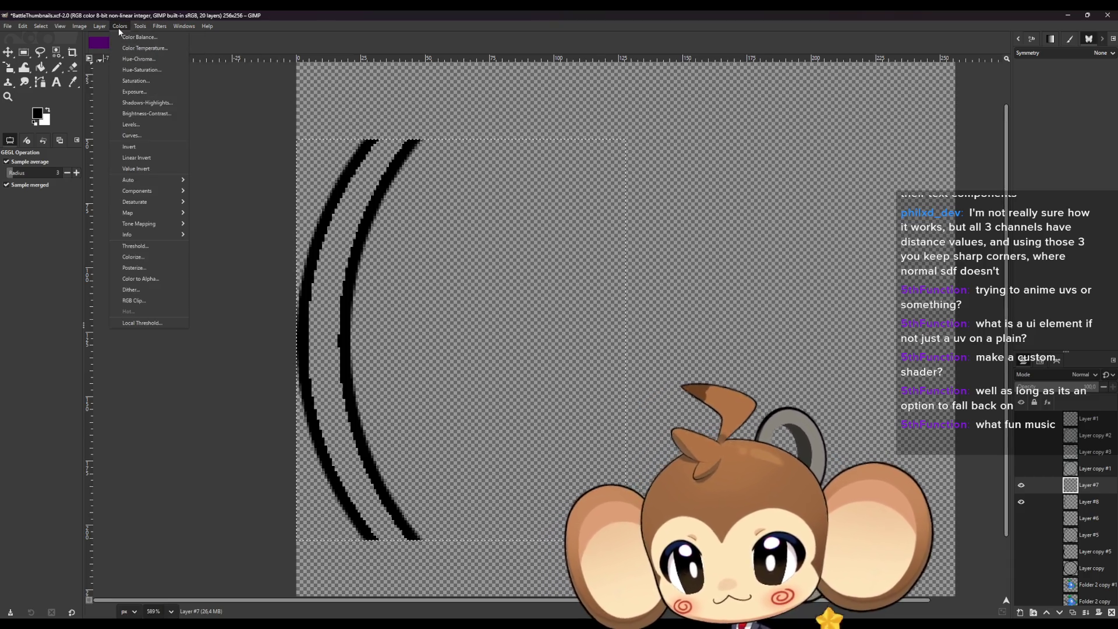
click(159, 113)
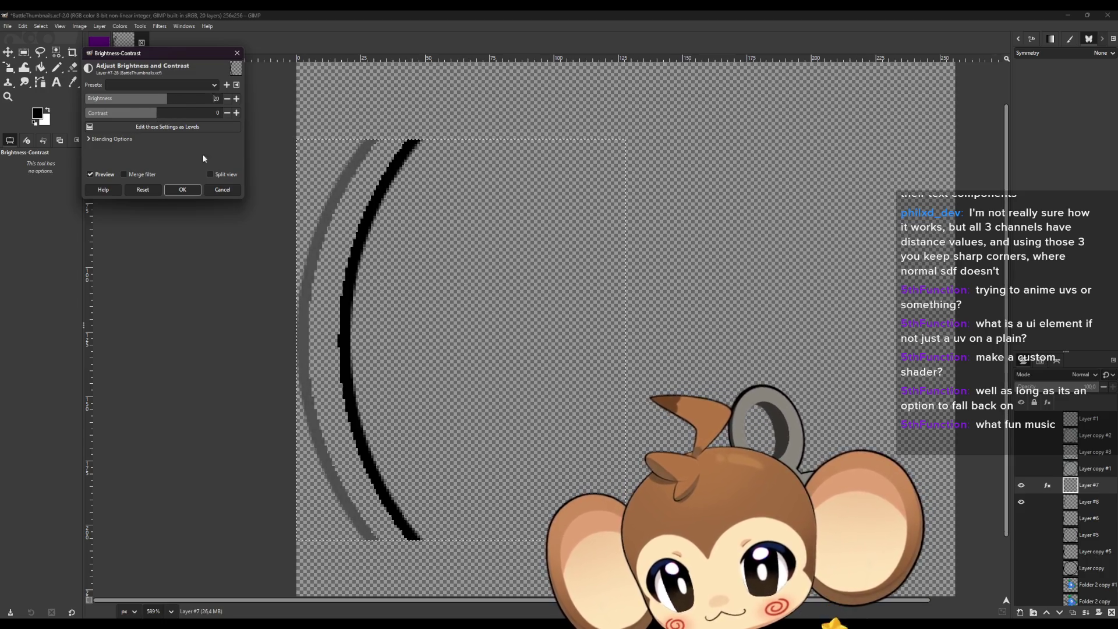
click(222, 190)
Select Layers #7 and #8 and browse the Colors menu, then dismiss it.
ctrl+click(1048, 501)
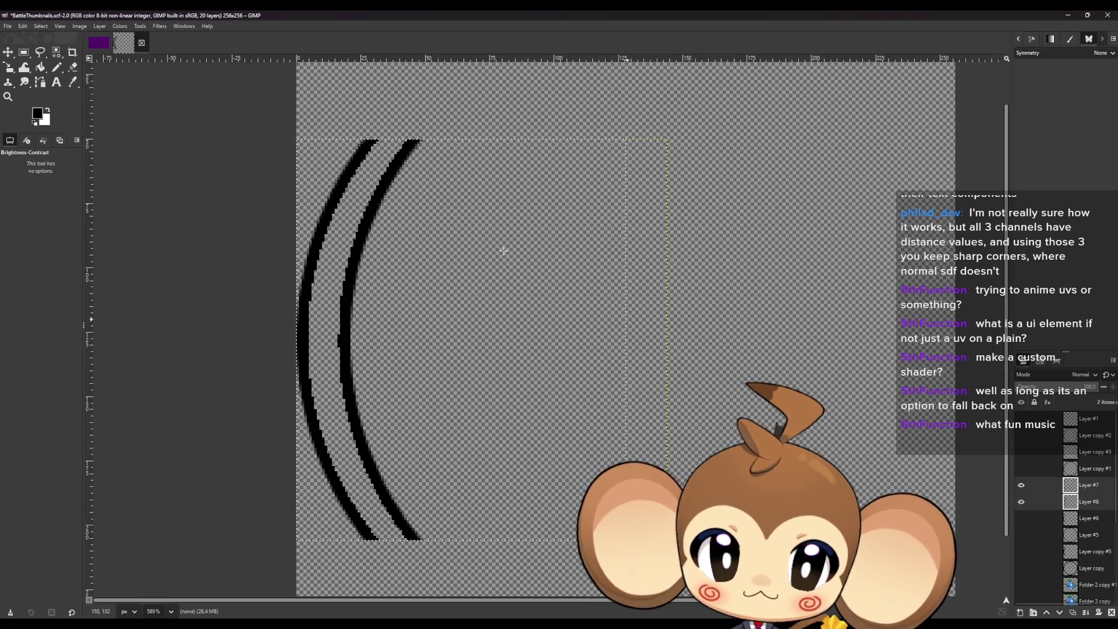
click(124, 26)
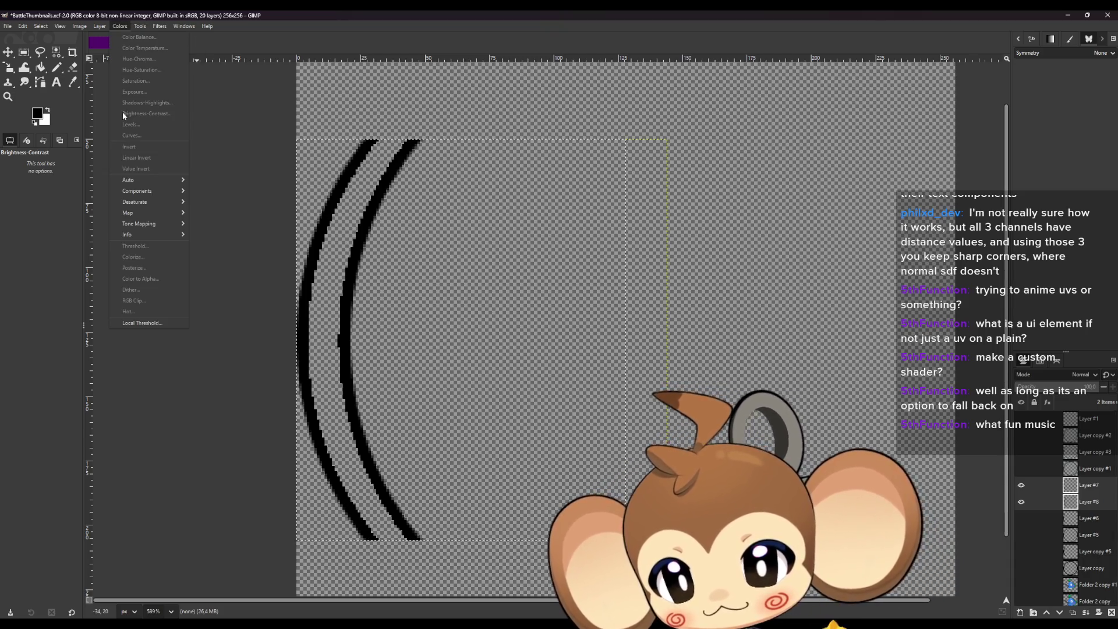
click(124, 26)
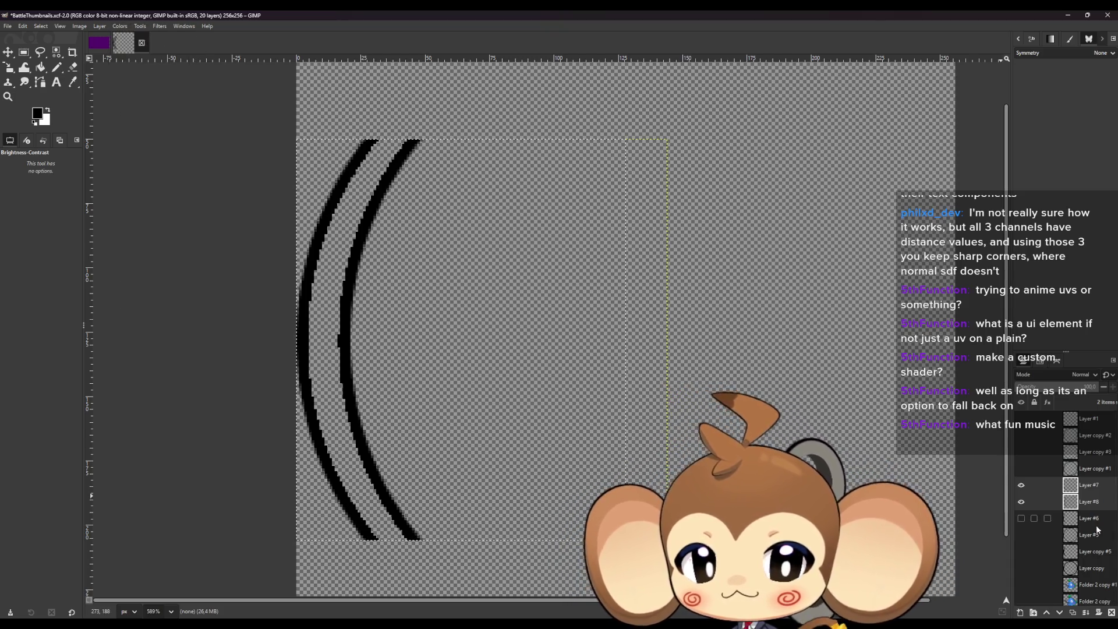
click(120, 26)
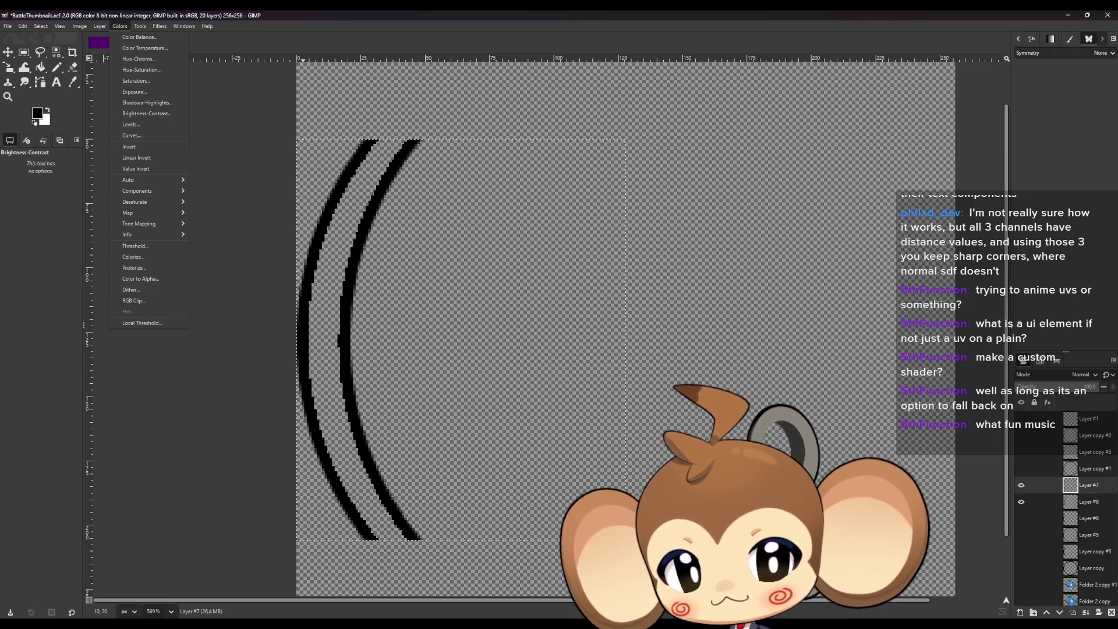
key(Escape)
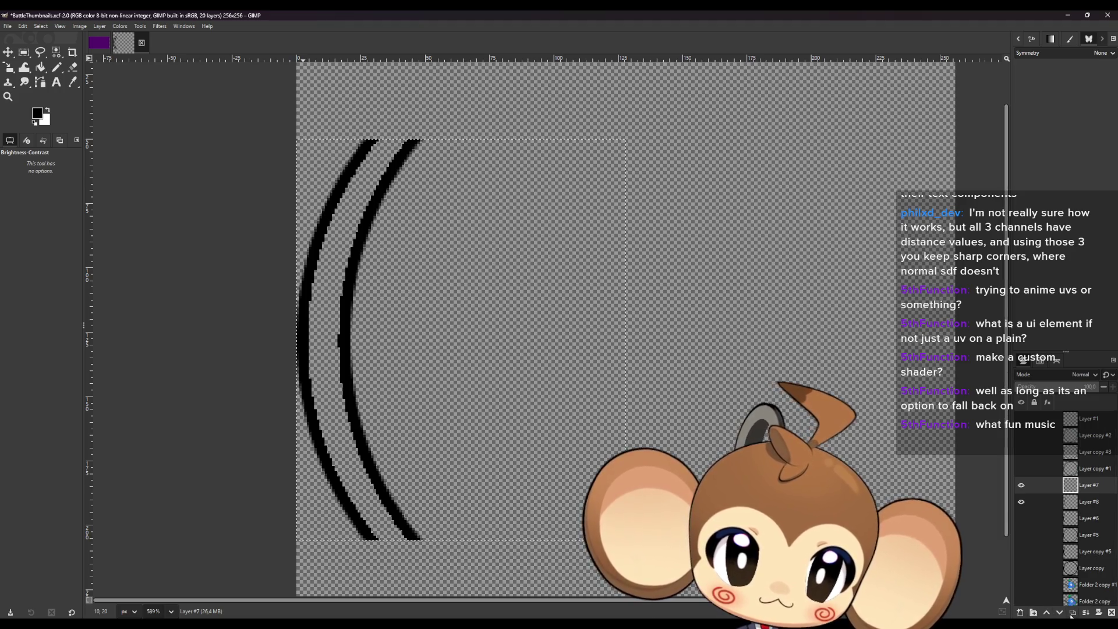
Rename Layer #7 to HPBarRaw and Layer #8 to HPBarRawRight.
double_click(1088, 487)
text(HP)
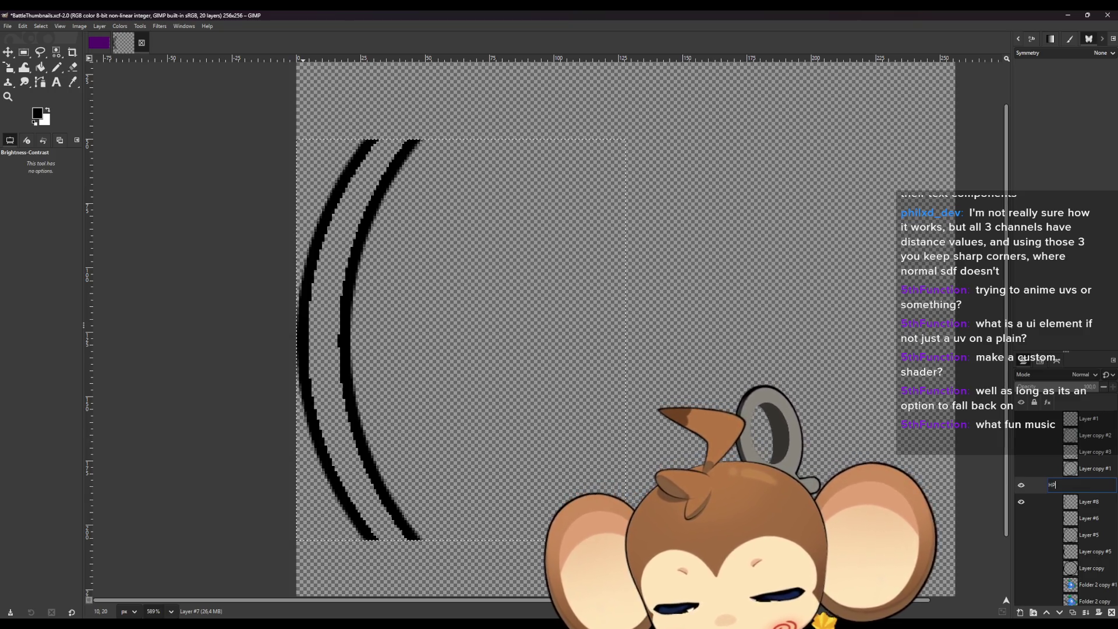
text(Bar)
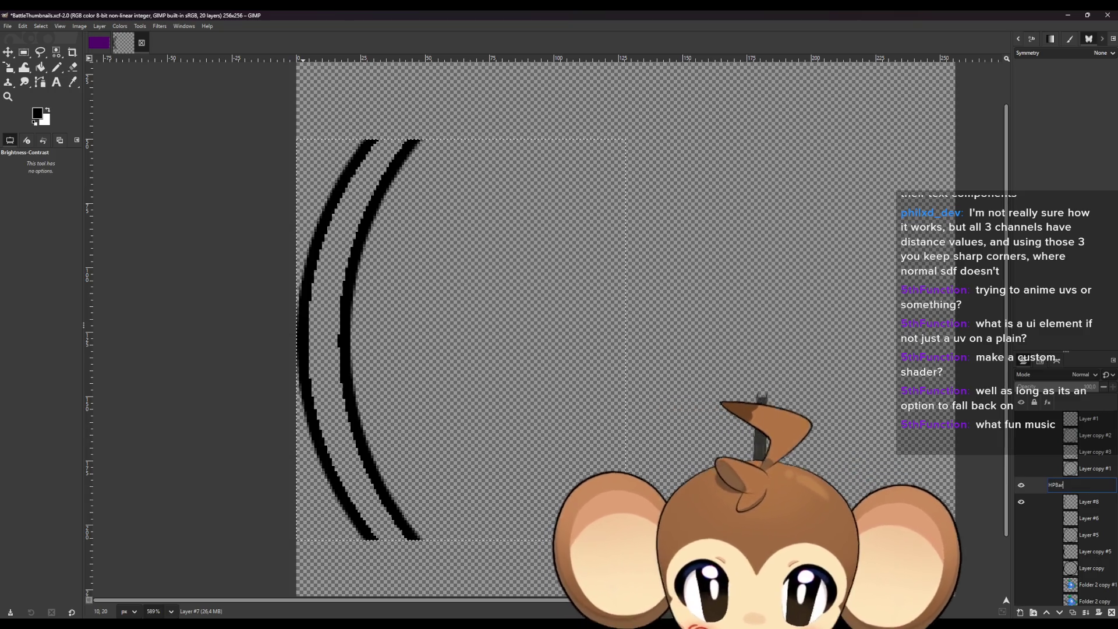
text(Raw)
key(Return)
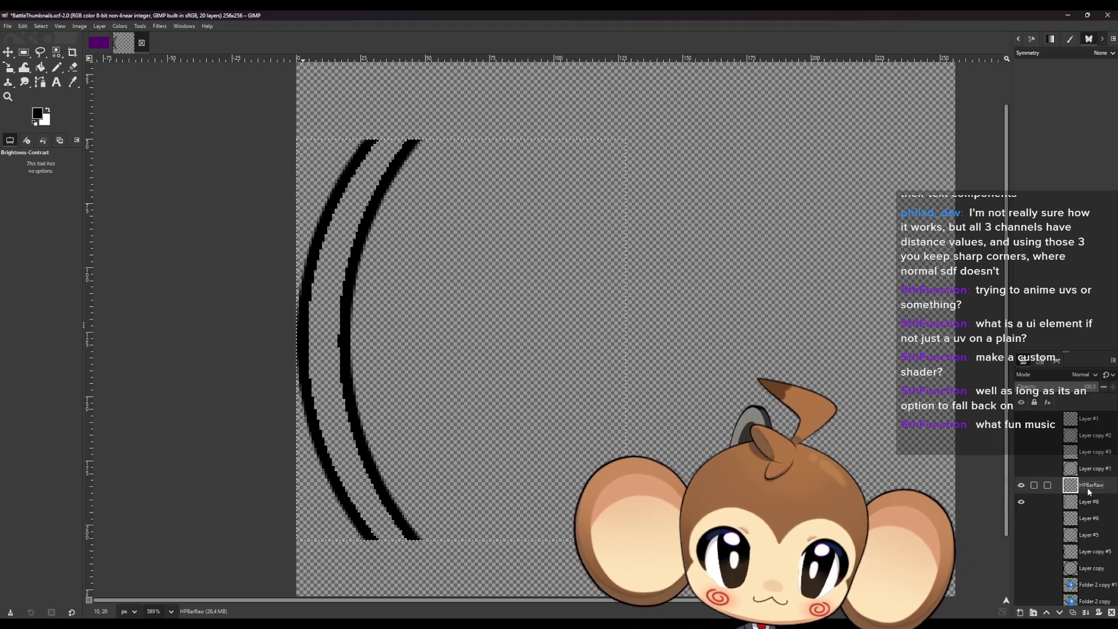
click(1090, 504)
double_click(1088, 503)
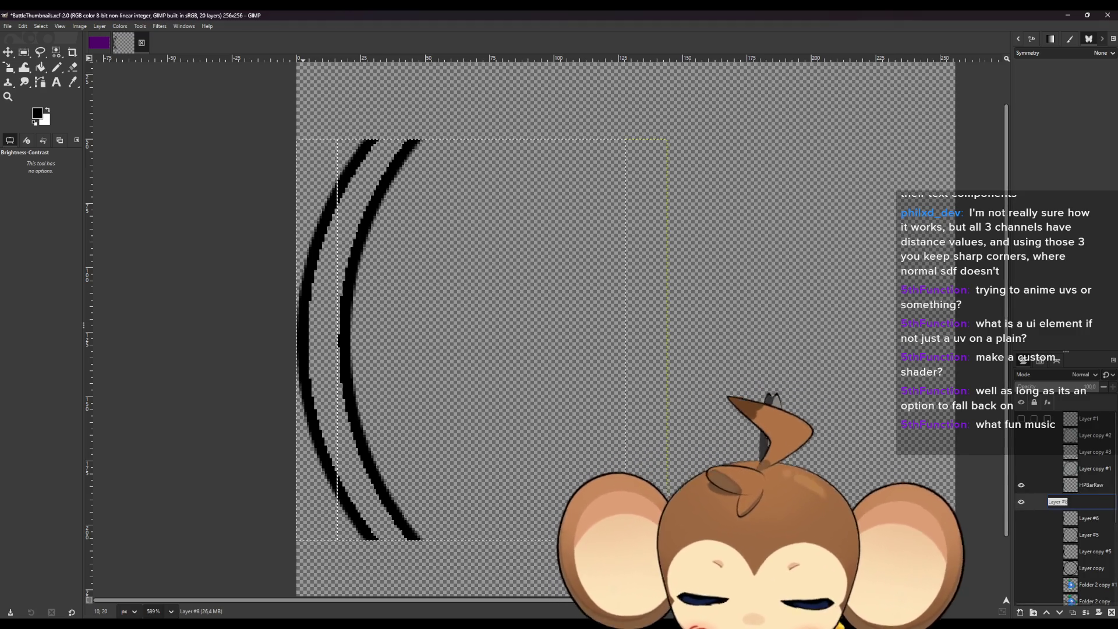
text(HPBA)
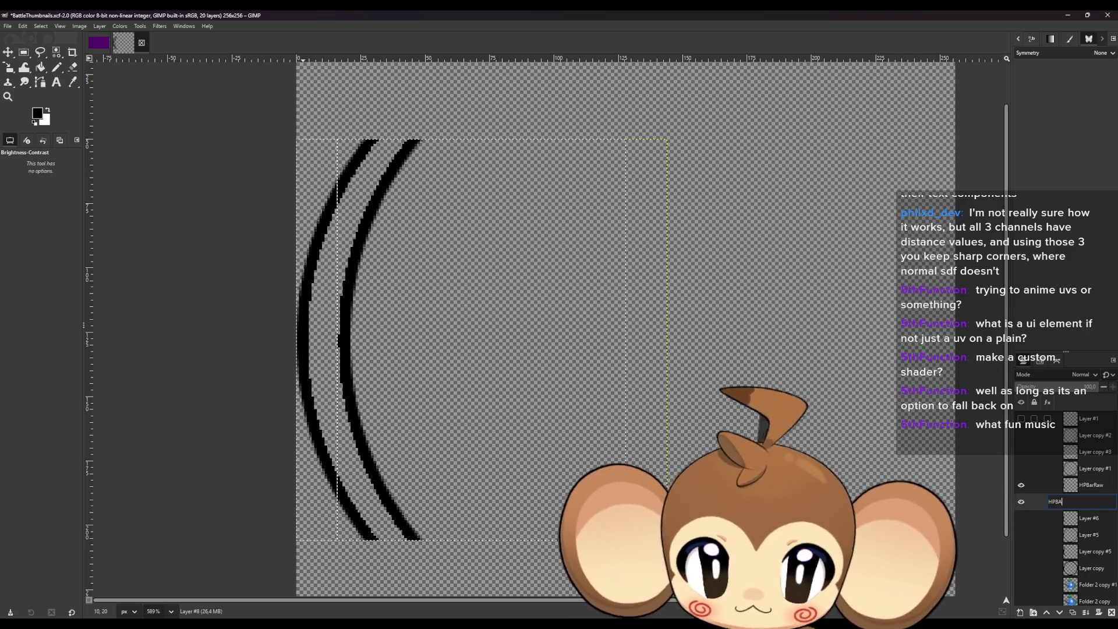
key(BackSpace)
text(RawRight)
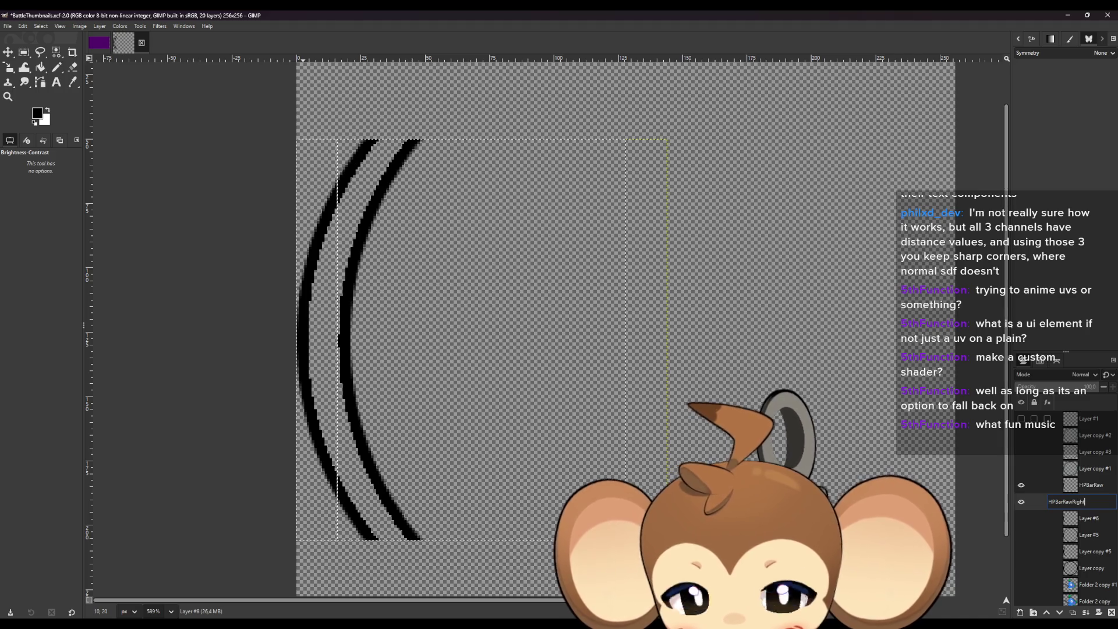
key(Return)
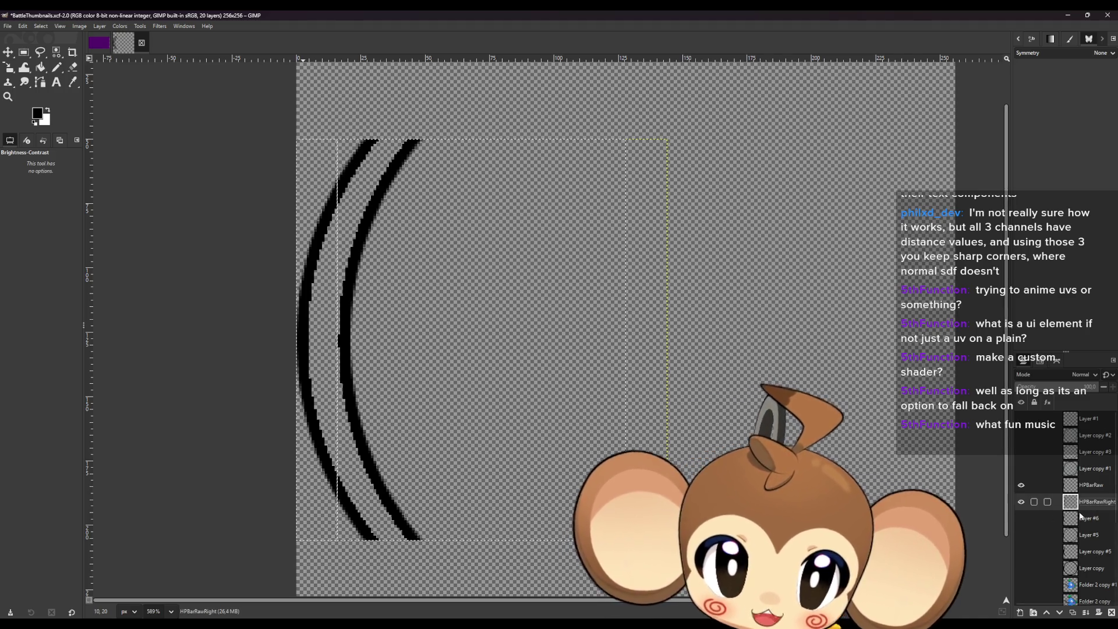
Duplicate HPBarRawRight and HPBarRaw, raise the copies above, and hide the original layers.
click(1072, 613)
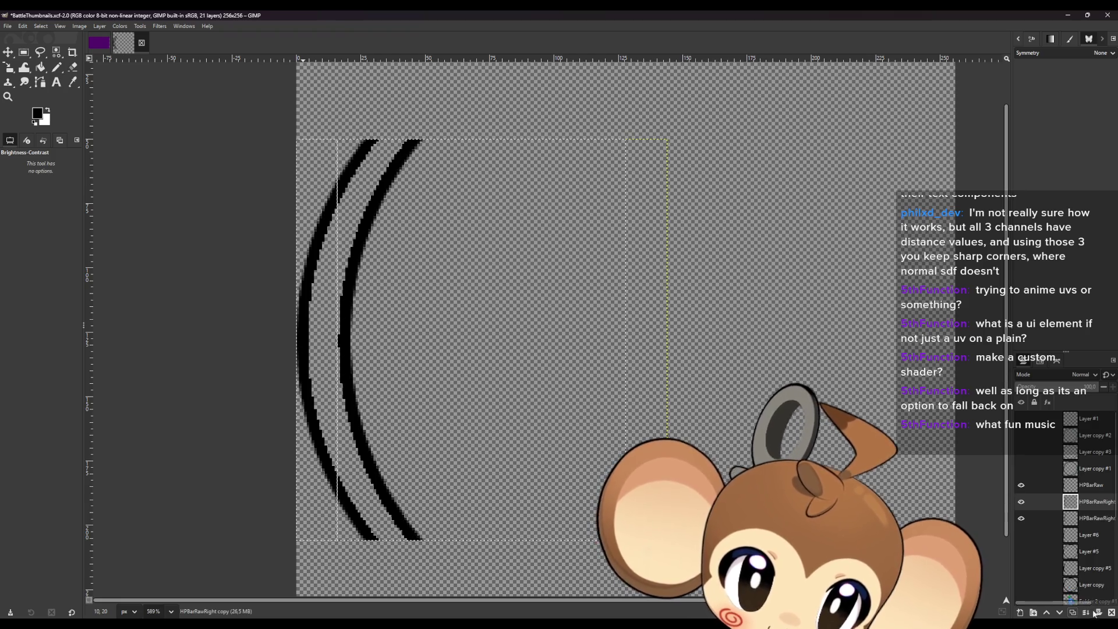
click(1048, 613)
click(1094, 505)
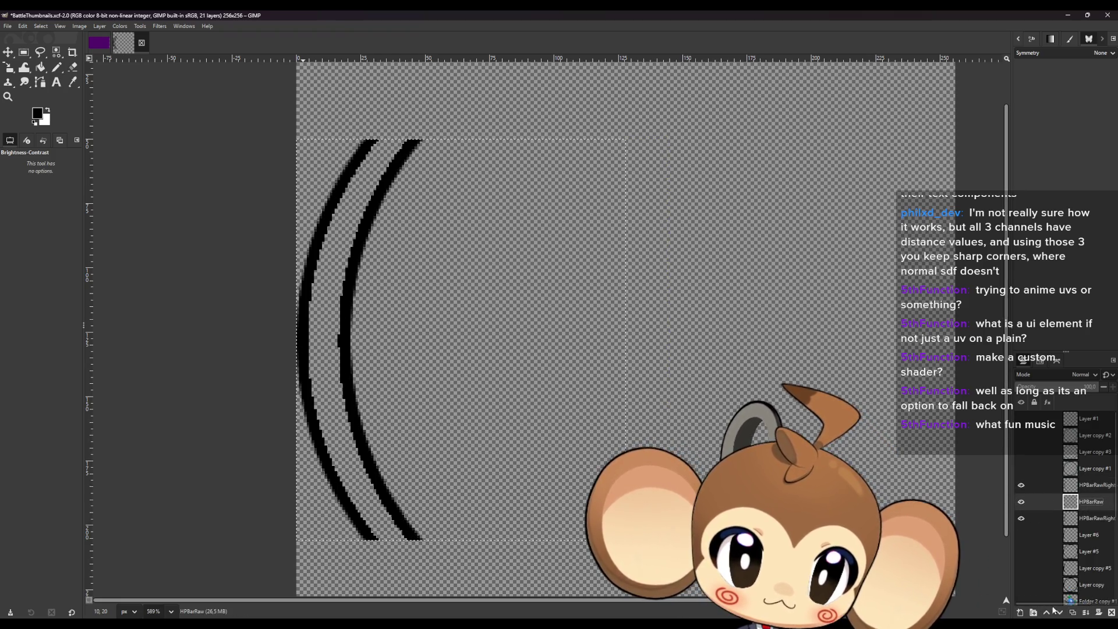
click(1072, 613)
click(1048, 613)
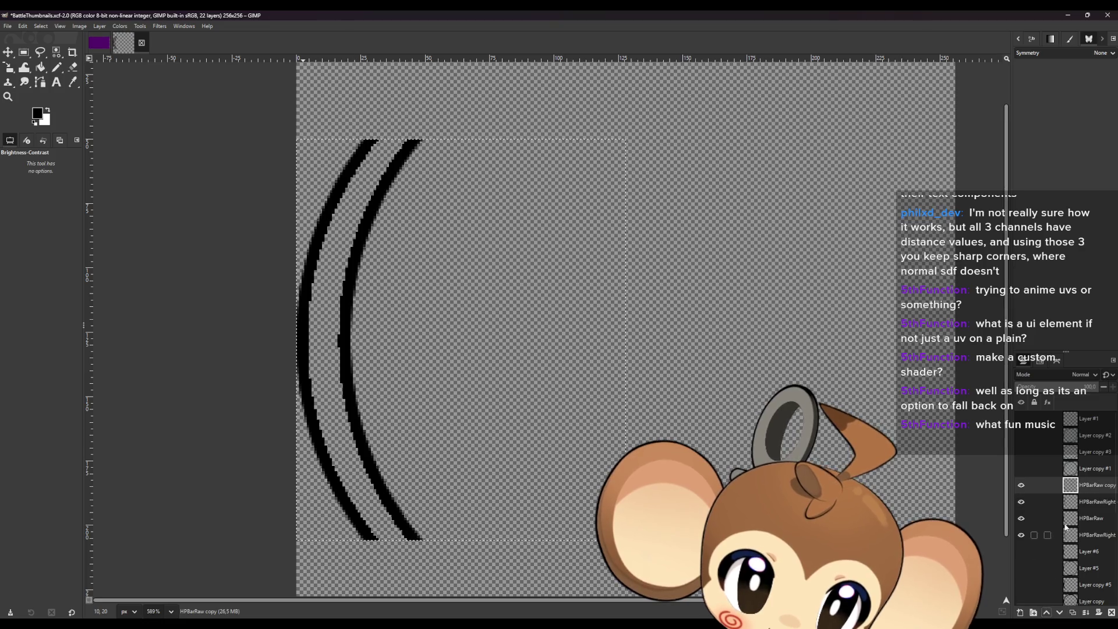
click(1021, 535)
click(1021, 518)
click(1087, 505)
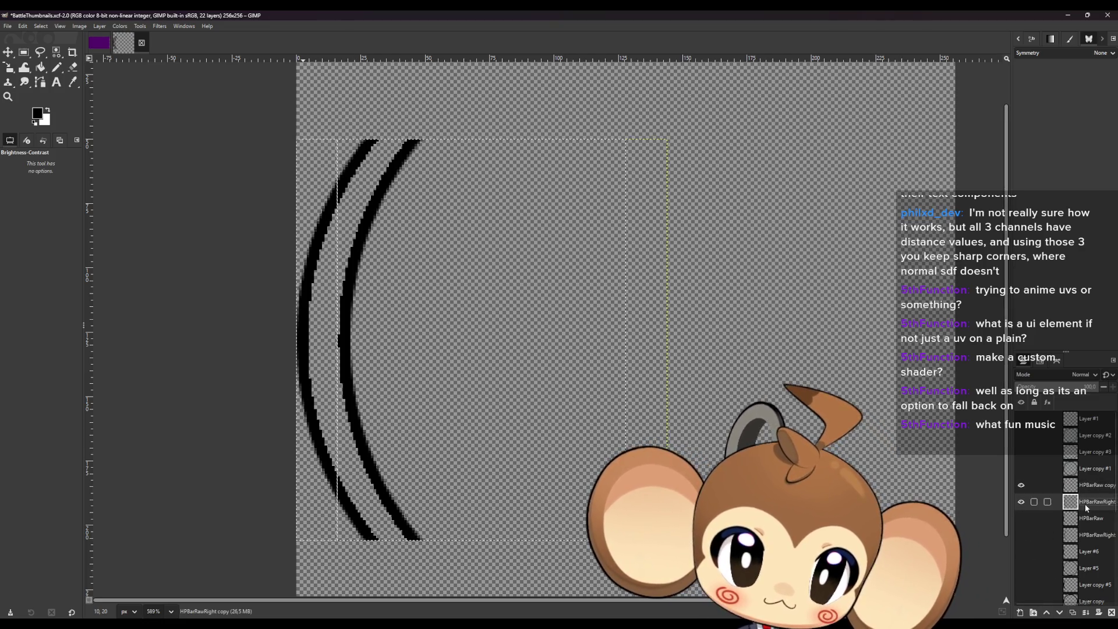
Apply Brightness-Contrast with brightness 9 to both the inner and outer arc copies.
click(119, 26)
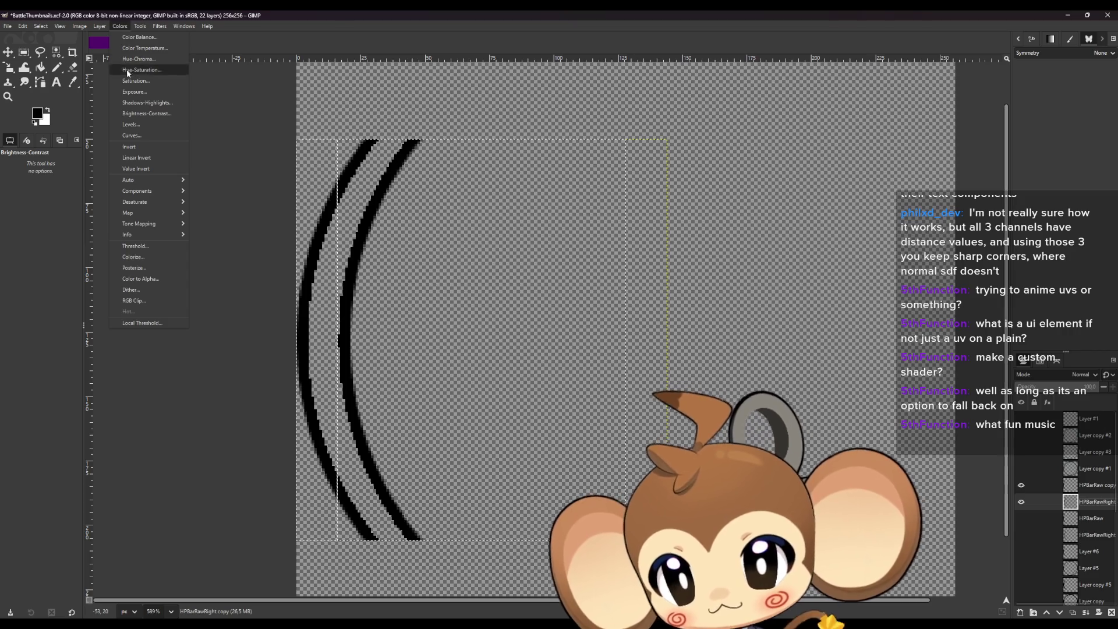
click(140, 83)
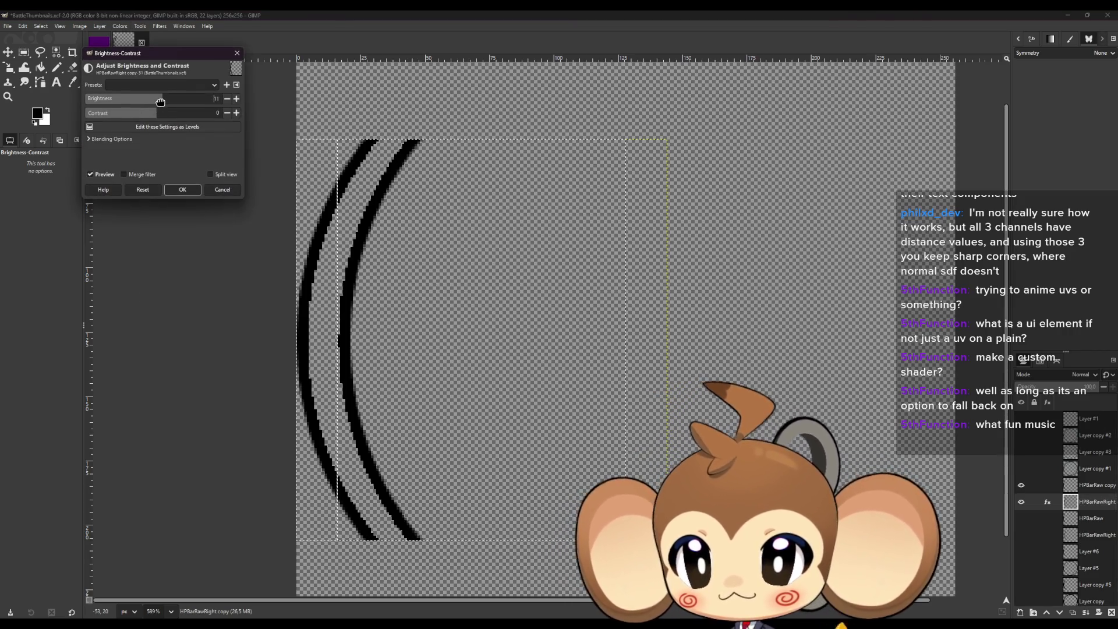
drag(155, 103, 159, 103)
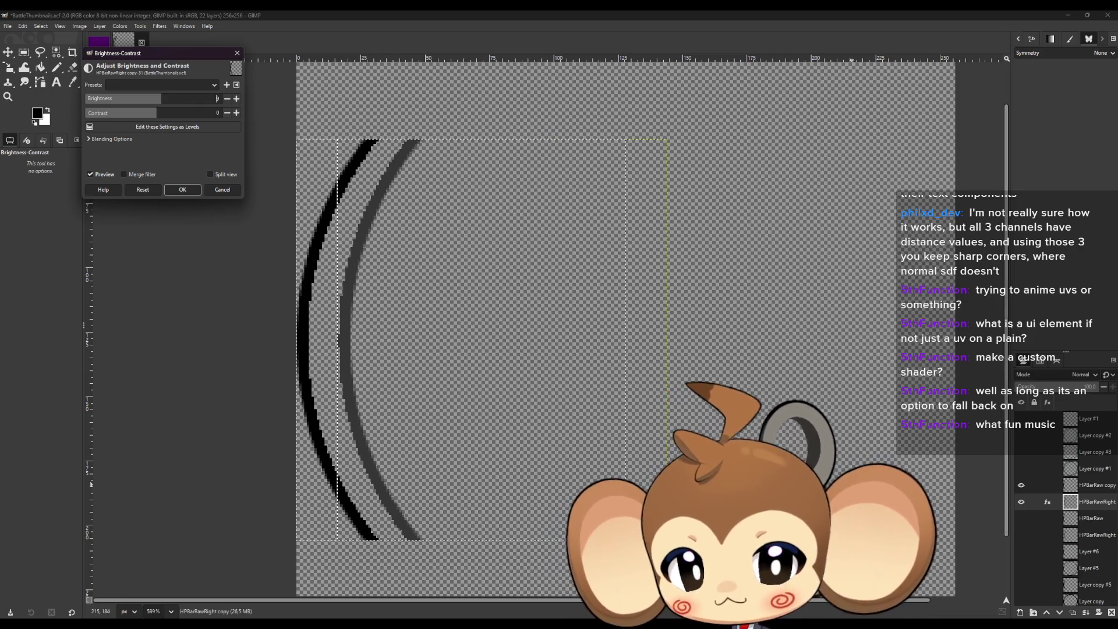
click(1084, 487)
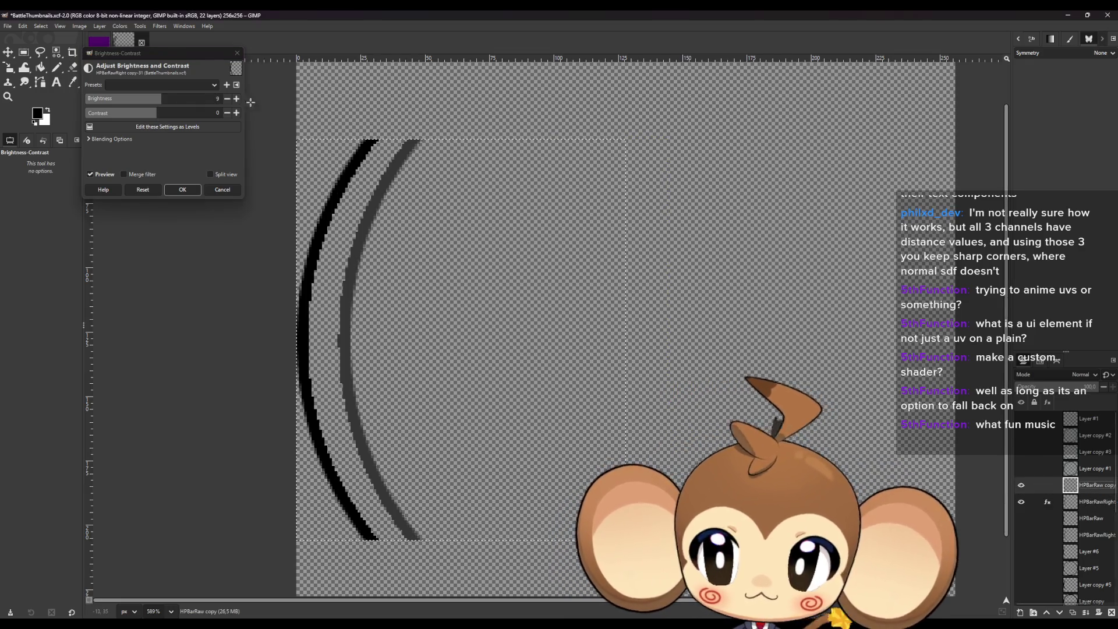
click(183, 189)
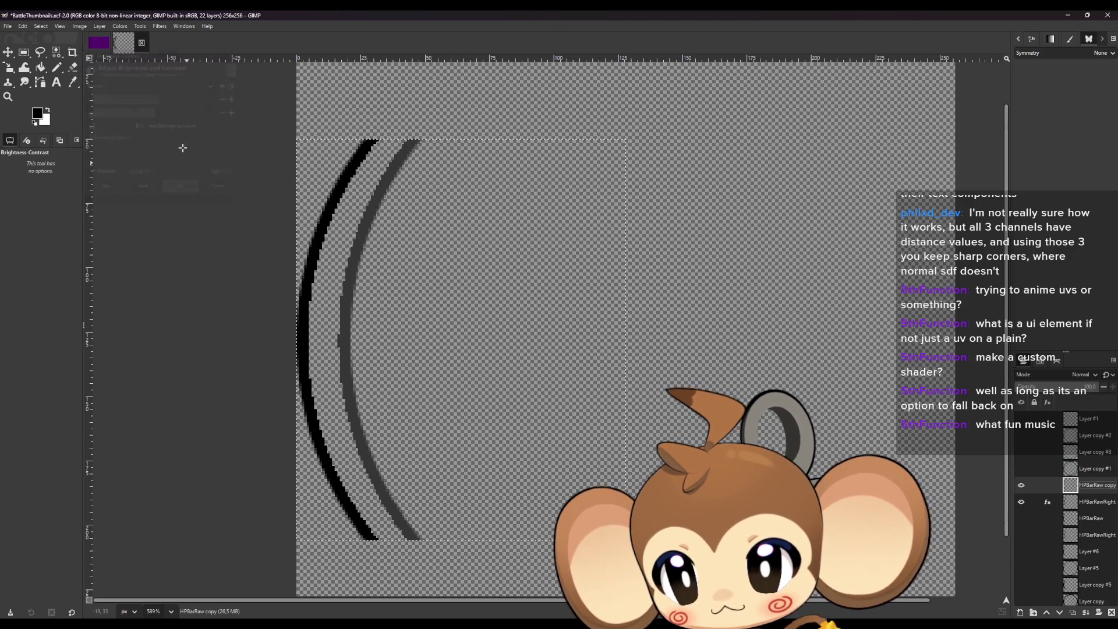
click(140, 26)
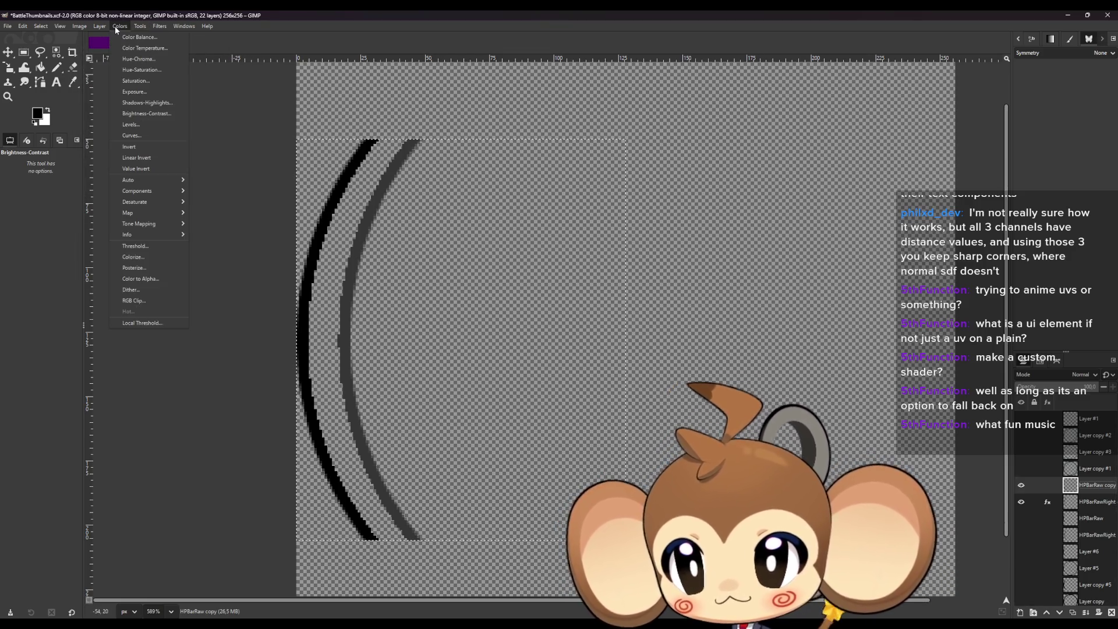
click(154, 115)
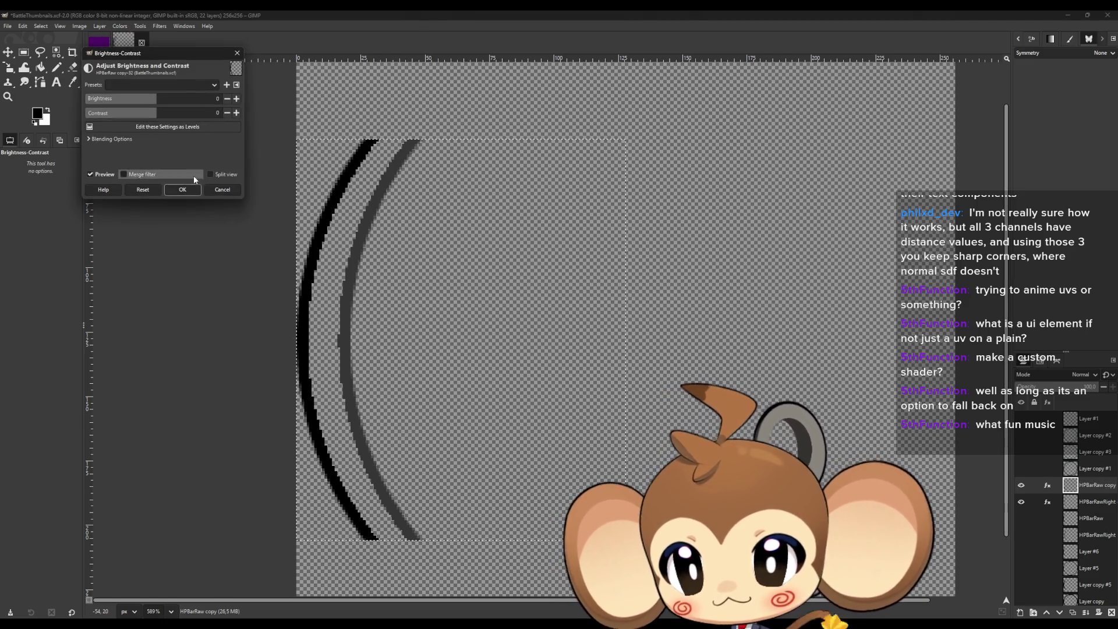
click(218, 100)
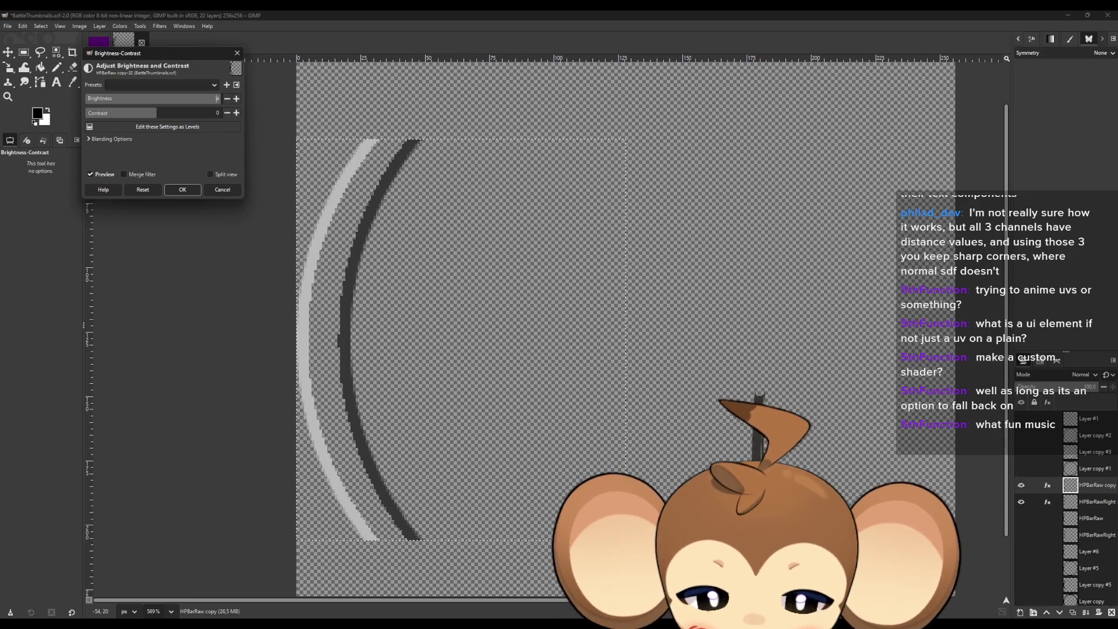
key(Return)
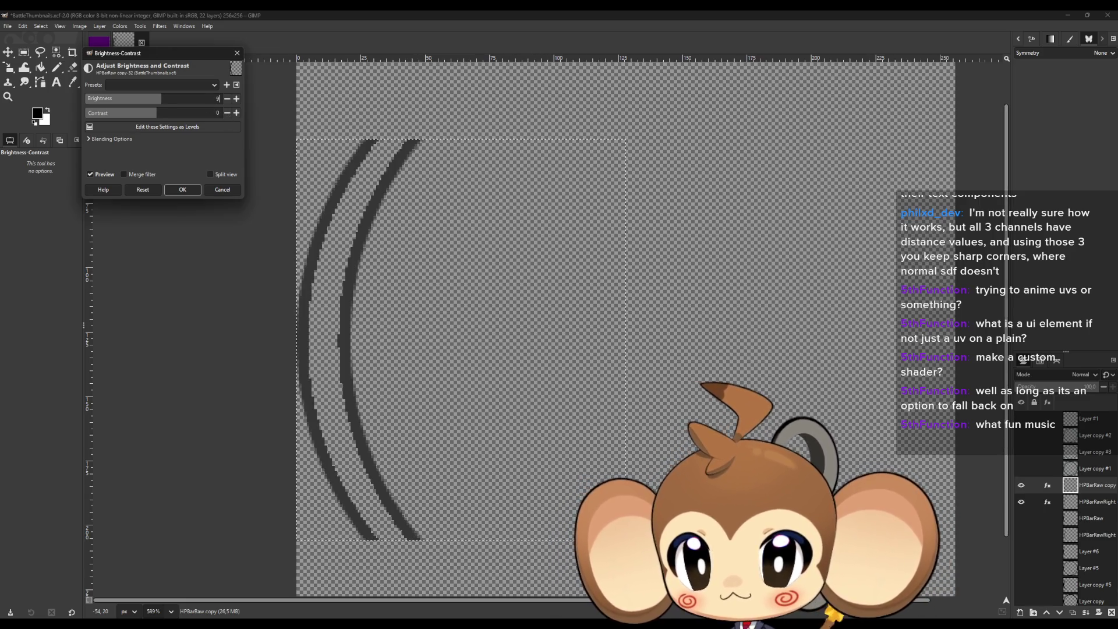
click(182, 189)
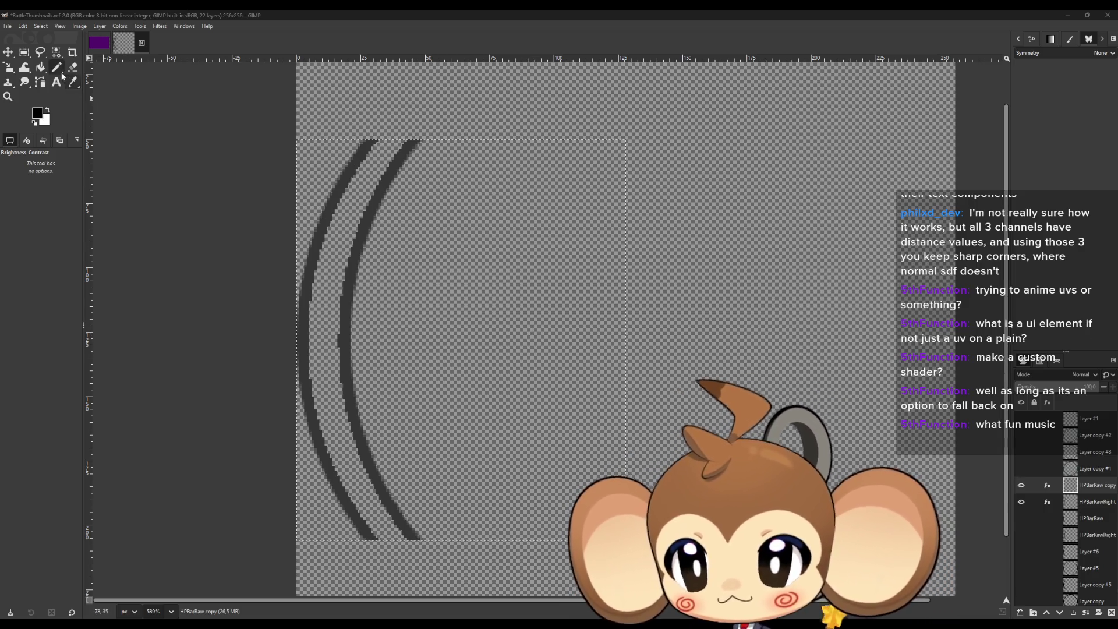
Bake the brightness effects into the layers and merge the outer arc down onto the inner arc.
click(74, 88)
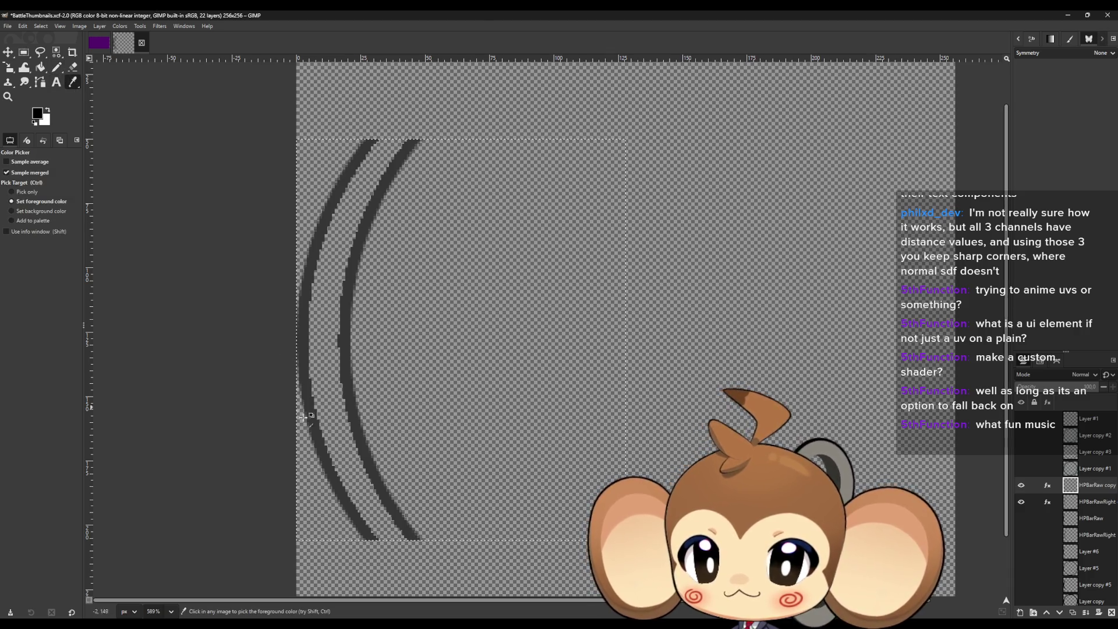
click(1048, 486)
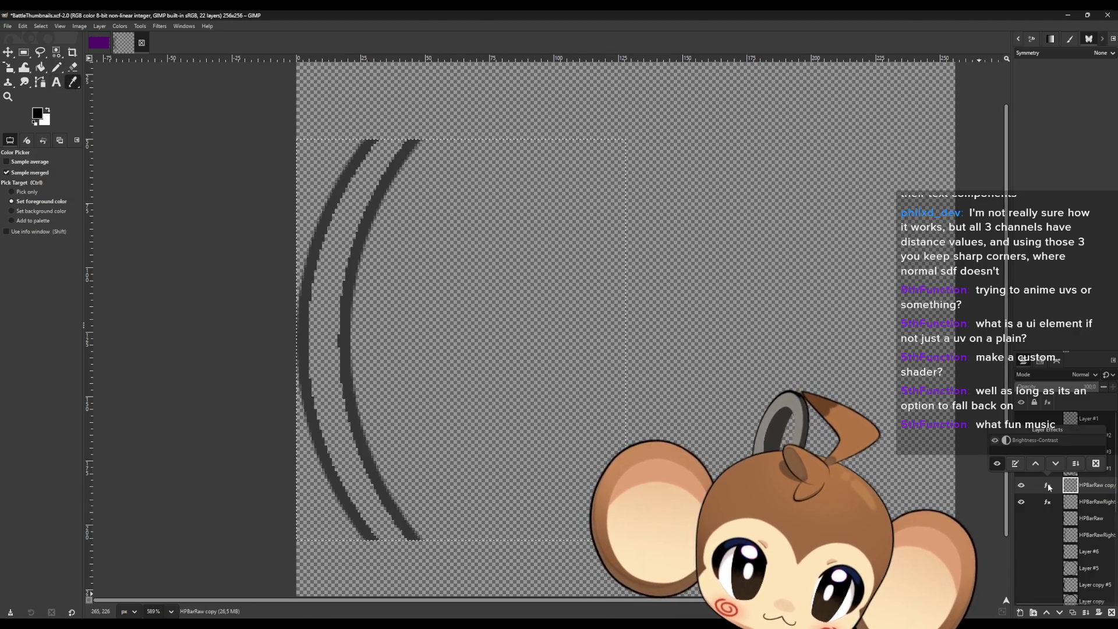
click(1075, 464)
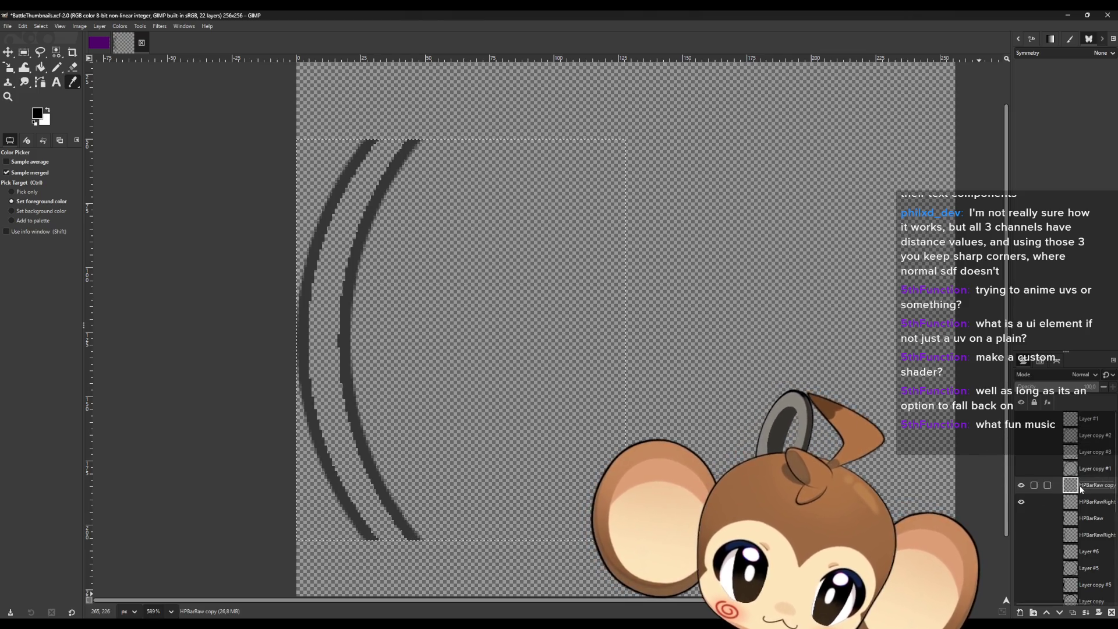
key(Delete)
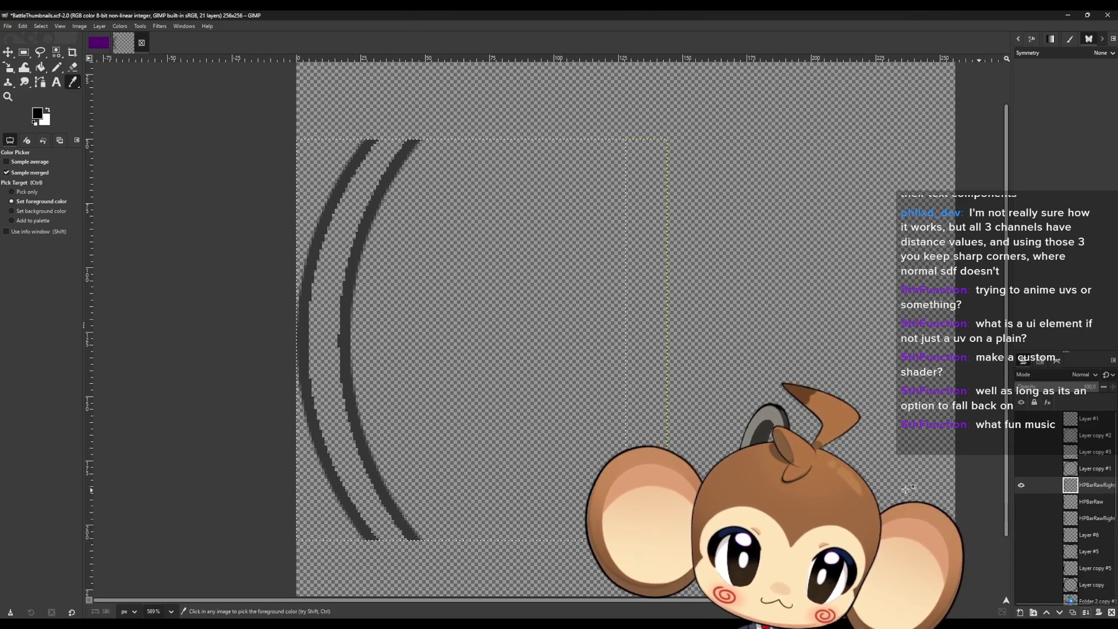
scroll(383, 539, up, 10)
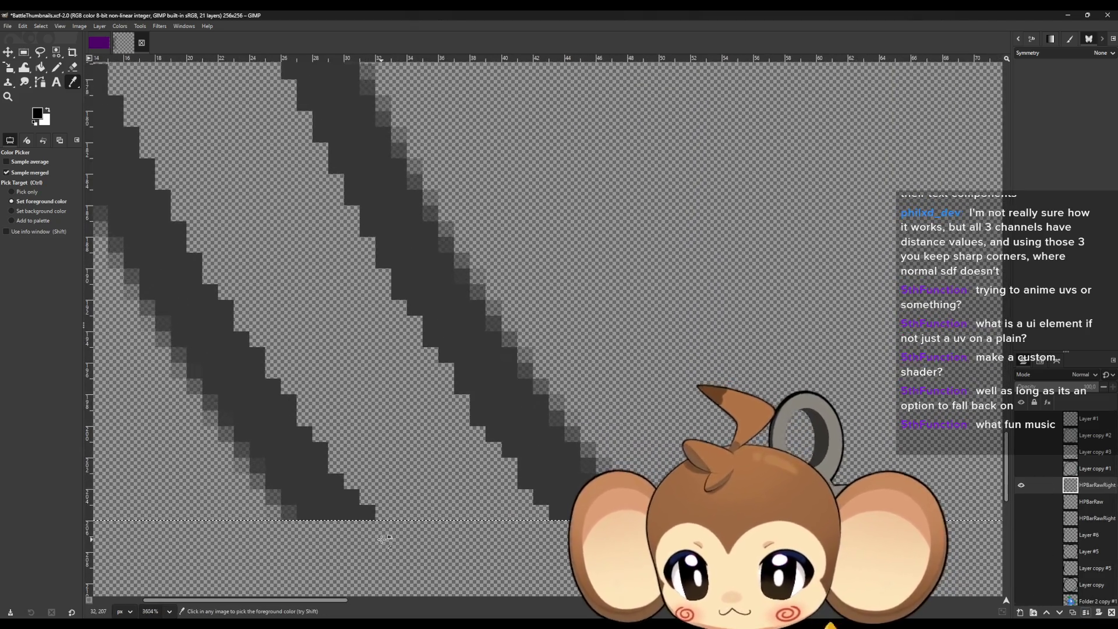
Pick the arc's dark gray as the drawing colour and switch to the hard-edged Pencil.
scroll(384, 523, down, 2)
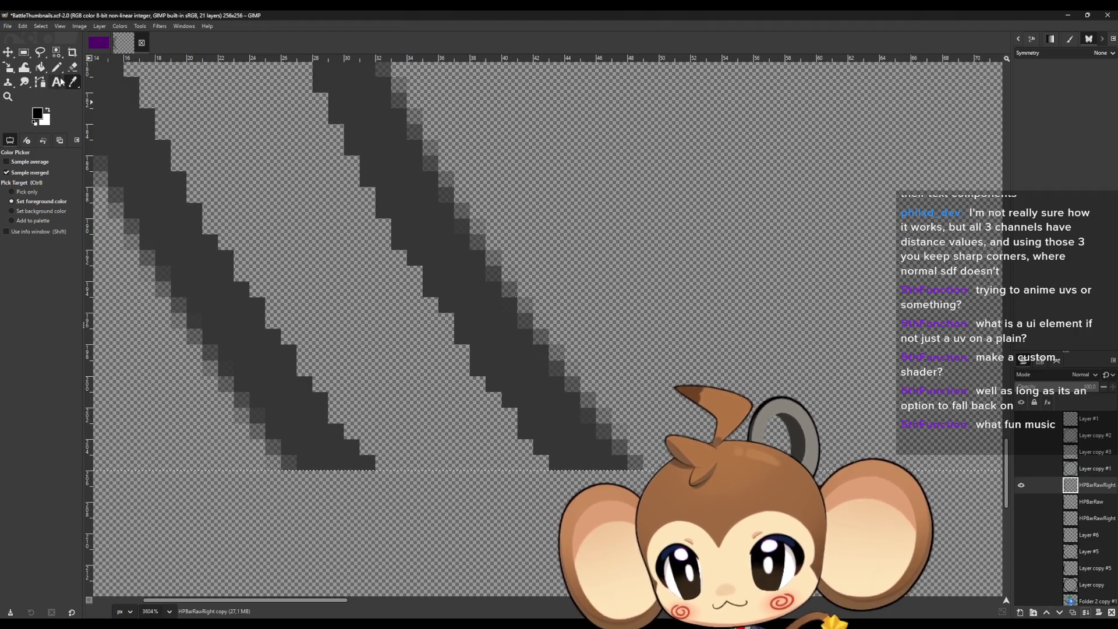
click(239, 338)
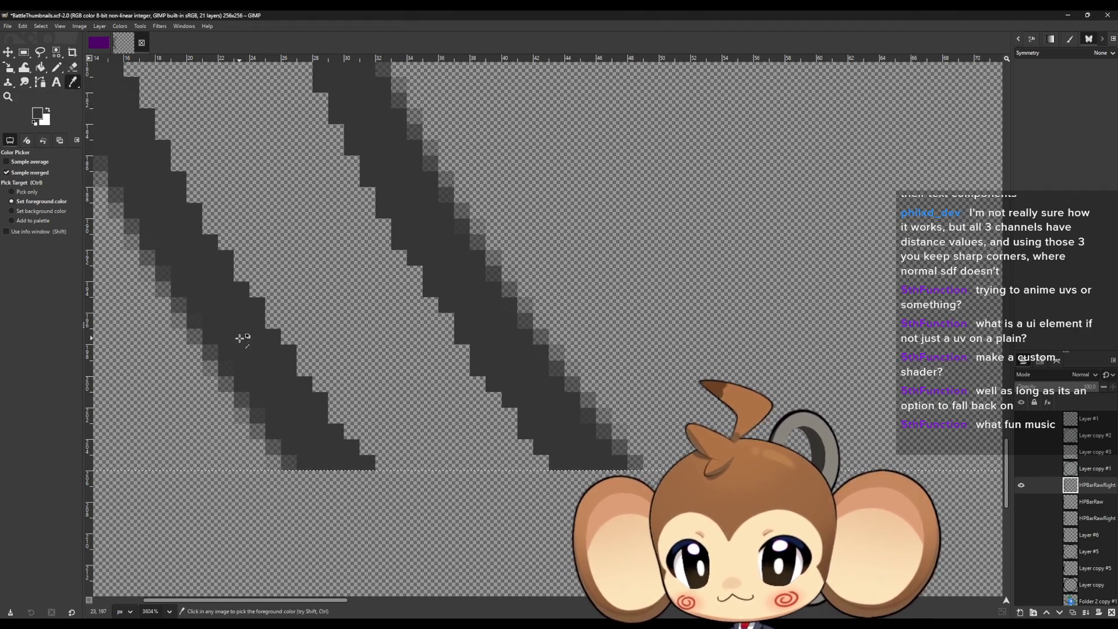
click(57, 68)
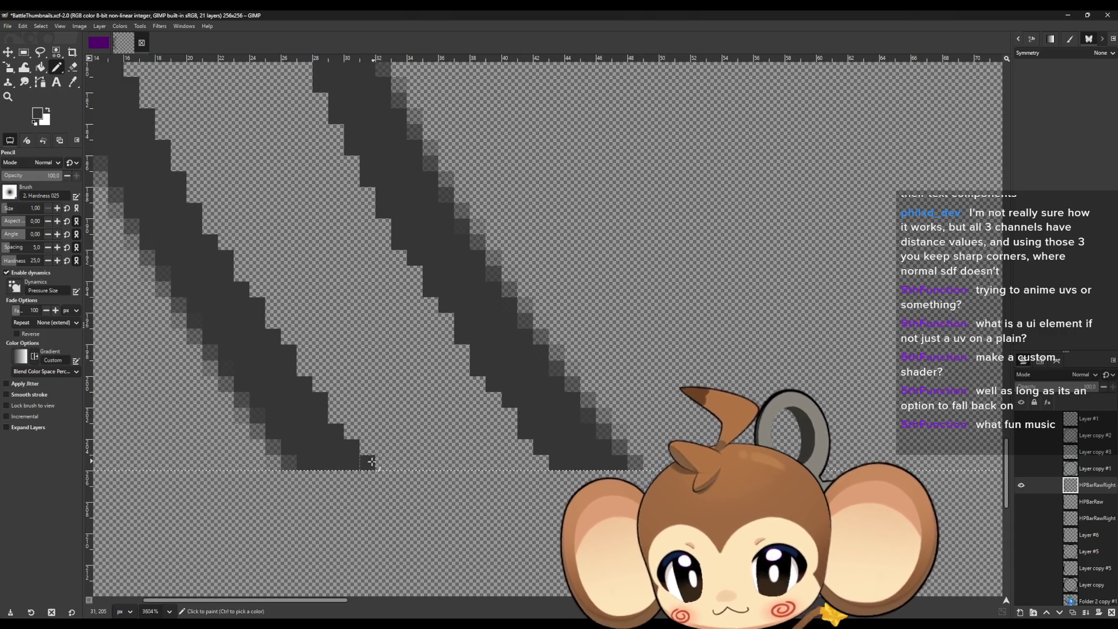
Close the arc's bottom end by filling the gap between strokes with dark gray rows.
drag(337, 461, 531, 462)
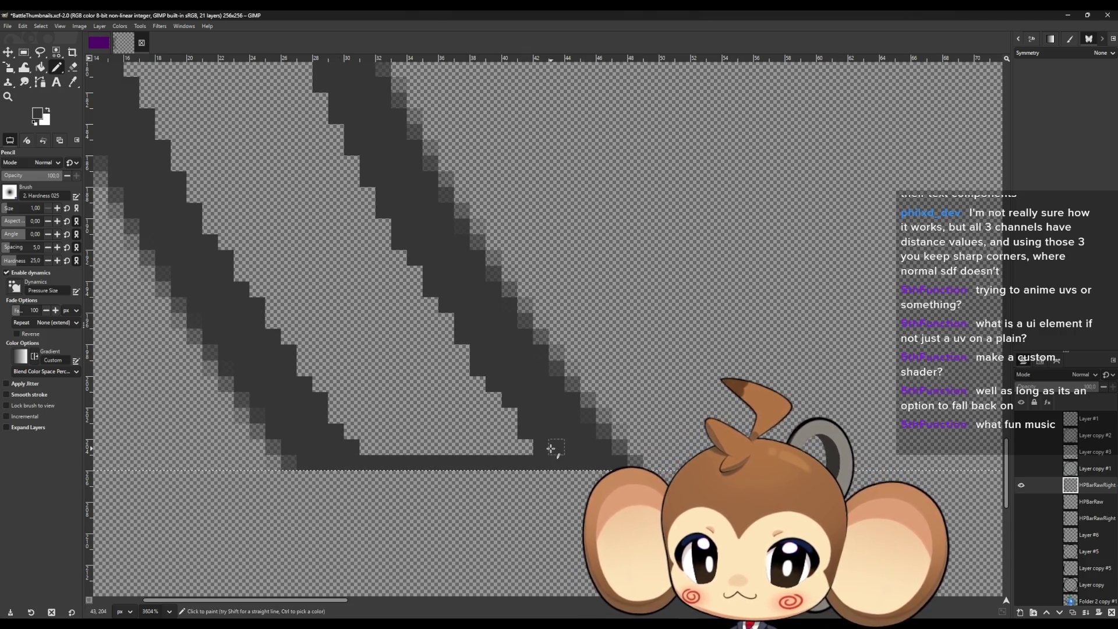
shift+click(324, 446)
click(323, 431)
shift+click(524, 428)
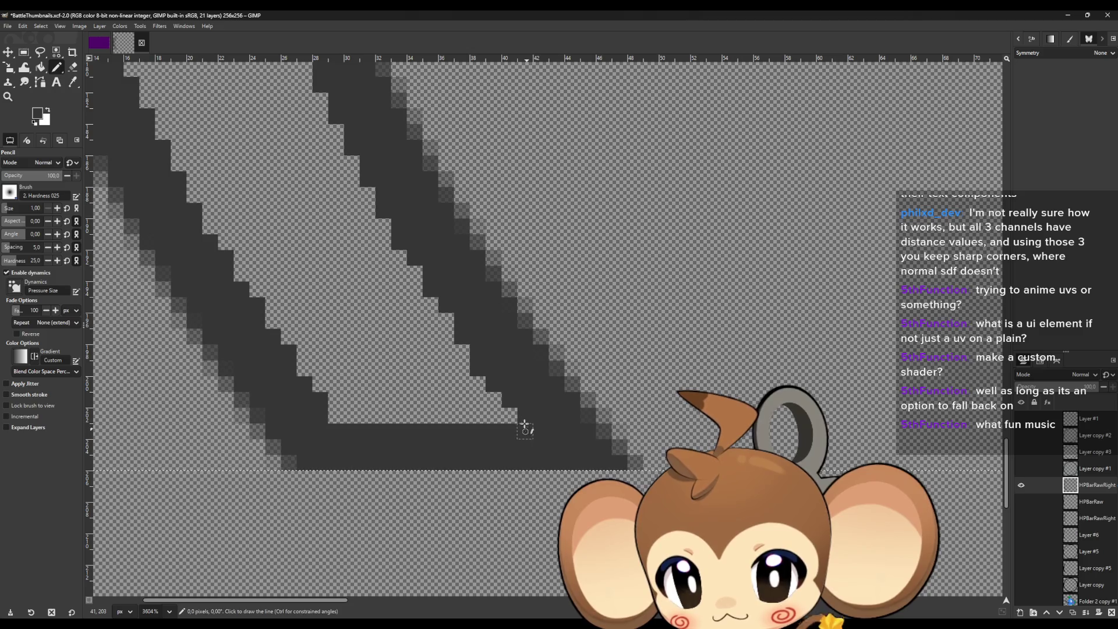
click(531, 413)
shift+click(323, 415)
scroll(434, 476, down, 3)
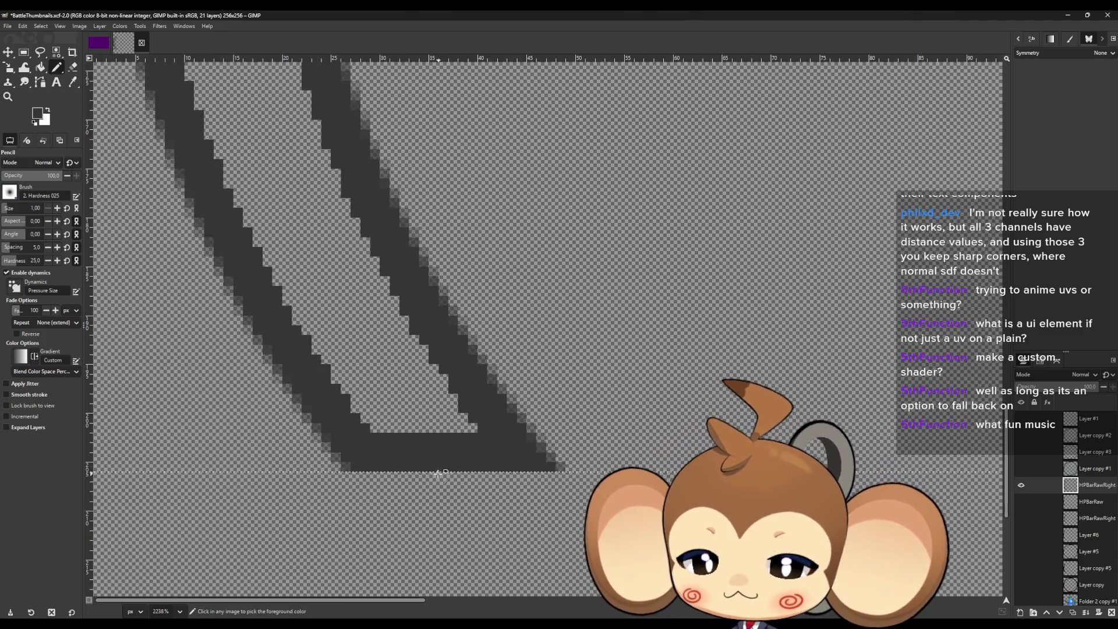
scroll(433, 476, up, 3)
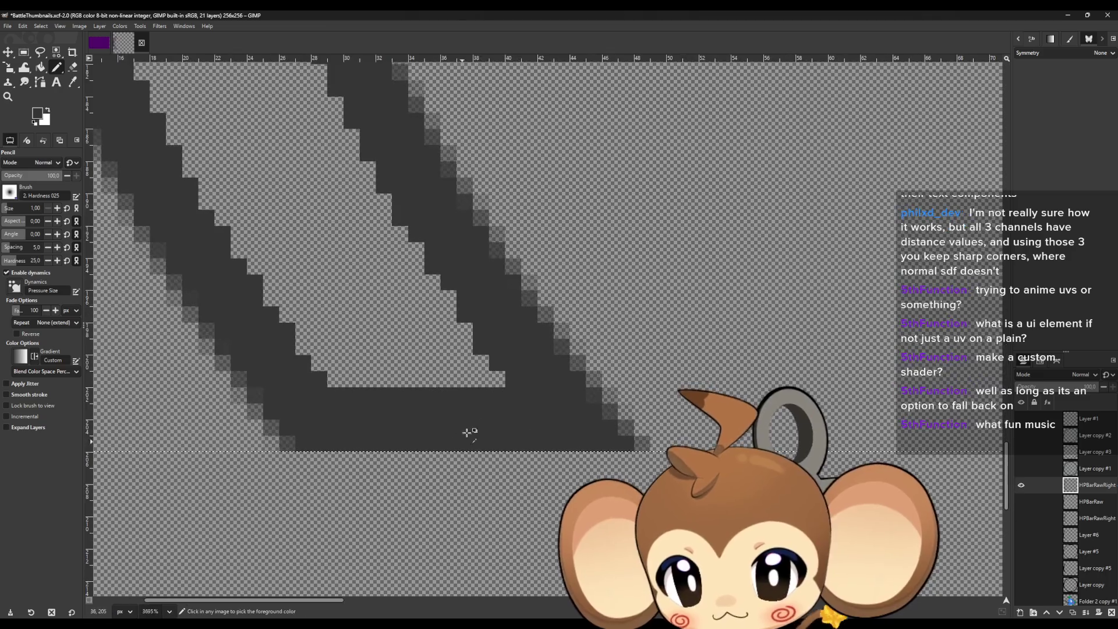
click(526, 384)
shift+click(312, 380)
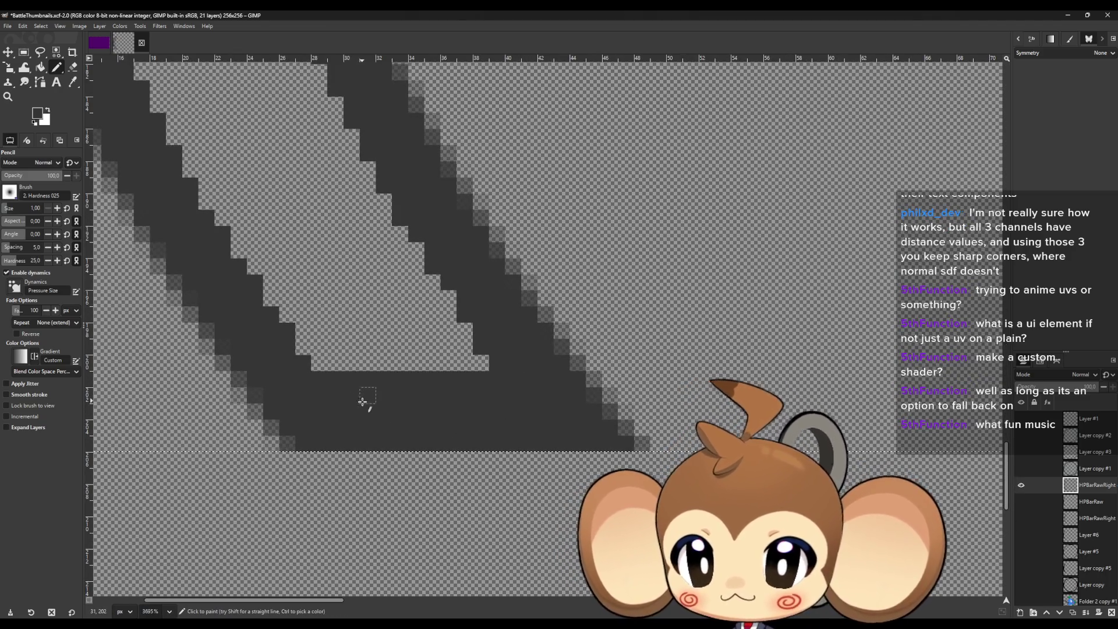
Close the arc's top end with dark gray pixel rows.
scroll(439, 445, down, 5)
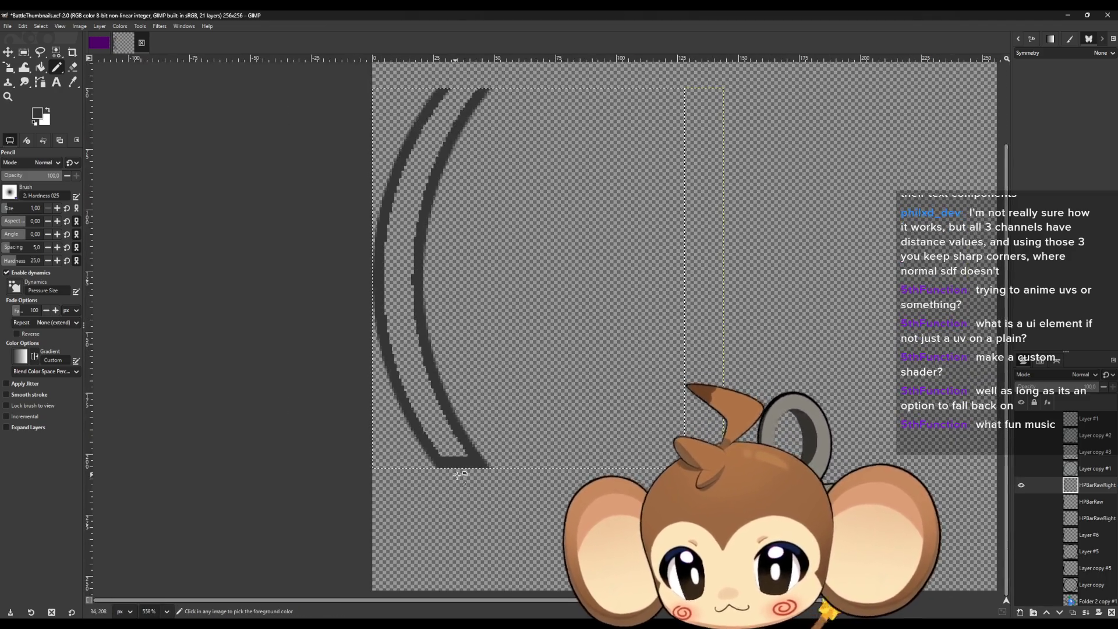
scroll(475, 186, up, 7)
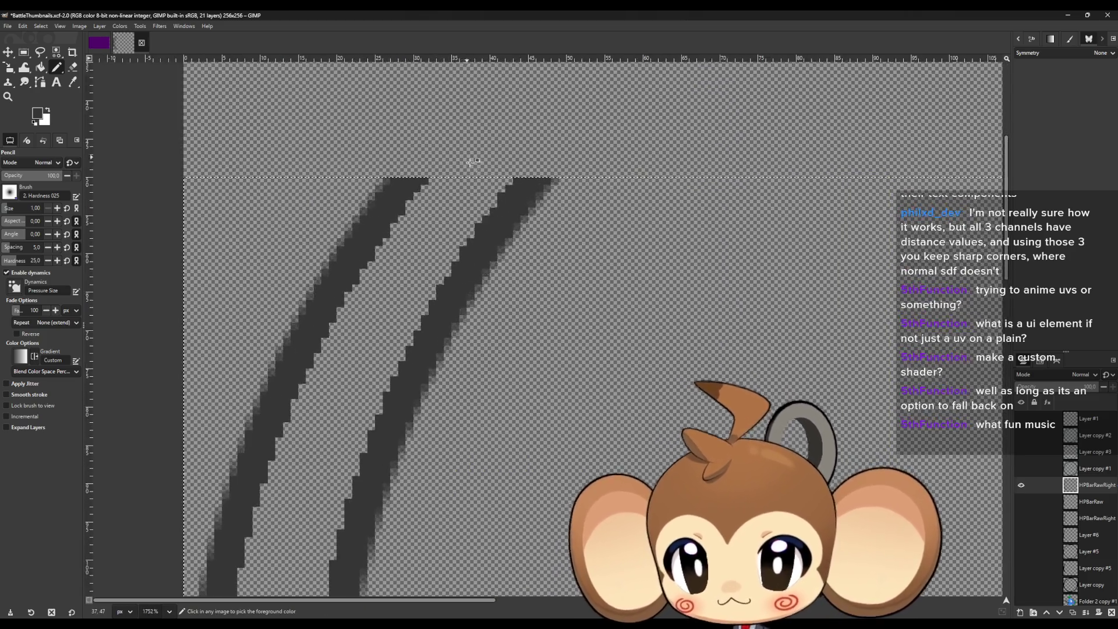
shift+click(317, 181)
shift+click(291, 201)
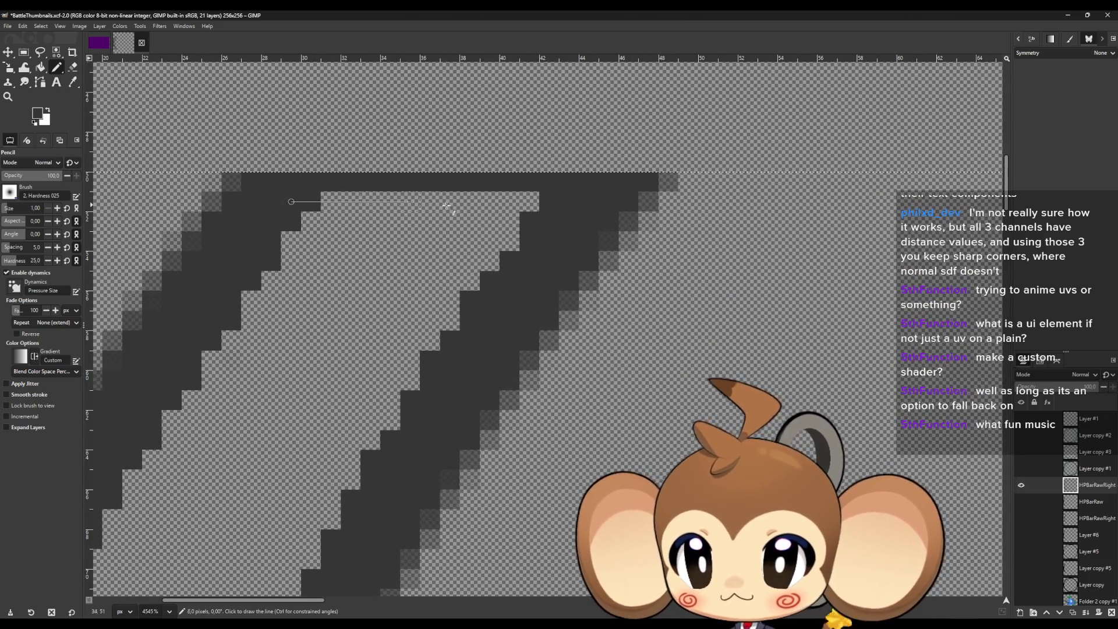
shift+click(552, 202)
shift+click(549, 221)
shift+click(271, 222)
shift+click(272, 241)
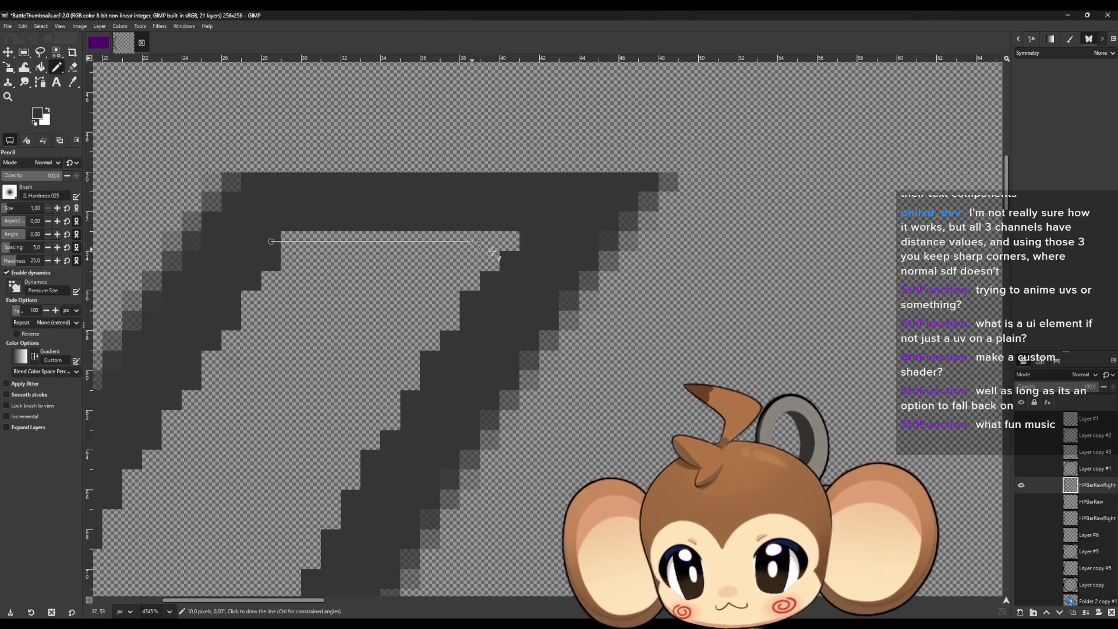
shift+click(530, 241)
shift+click(529, 260)
shift+click(270, 260)
Zoom back out to 619% and scroll to view the whole gray arc.
scroll(454, 329, down, 5)
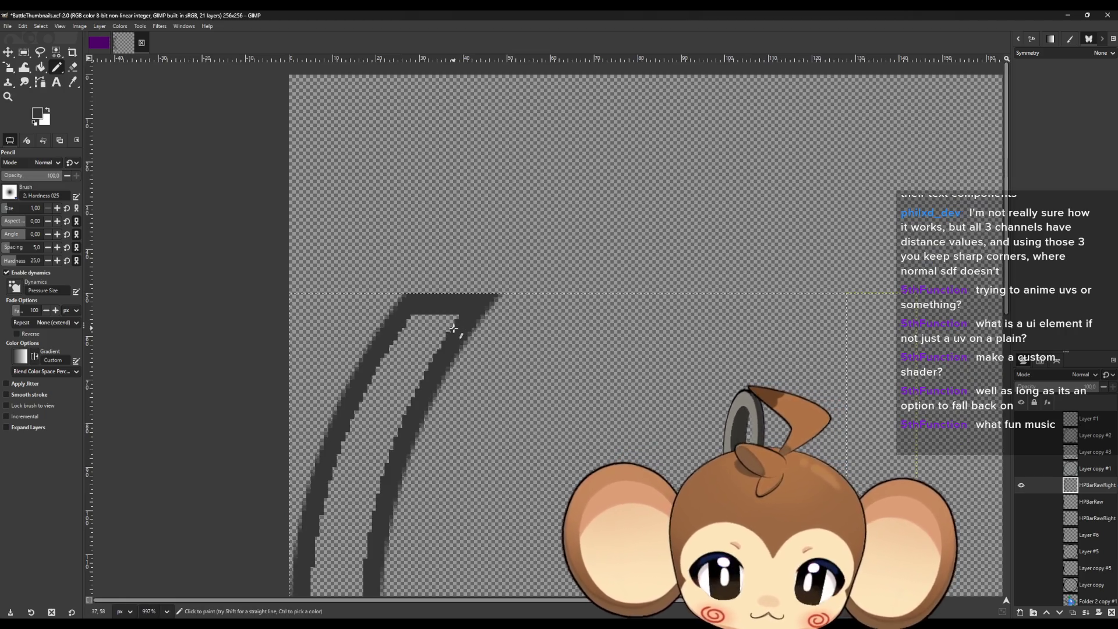
scroll(445, 312, up, 3)
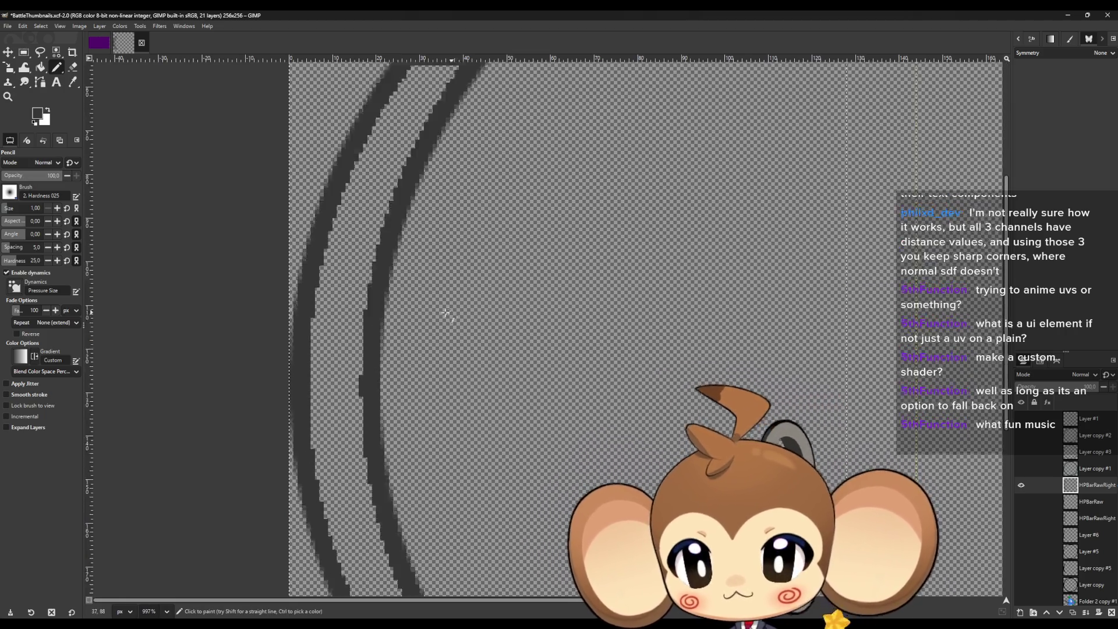
scroll(457, 320, down, 2)
scroll(439, 348, down, 1)
scroll(438, 348, down, 2)
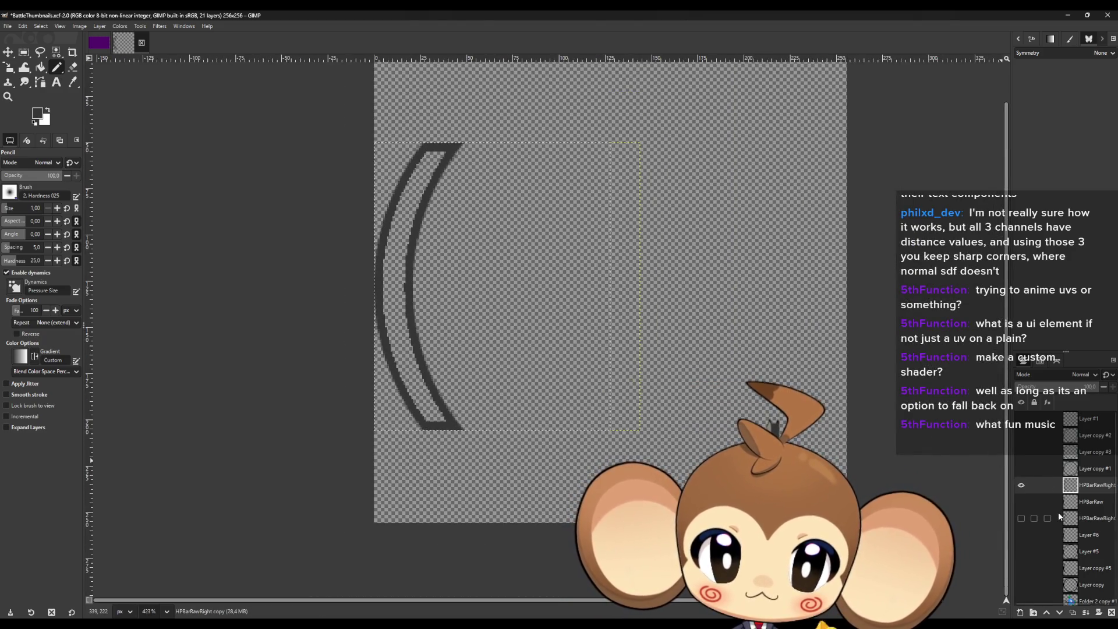
scroll(421, 434, up, 3)
scroll(420, 434, up, 9)
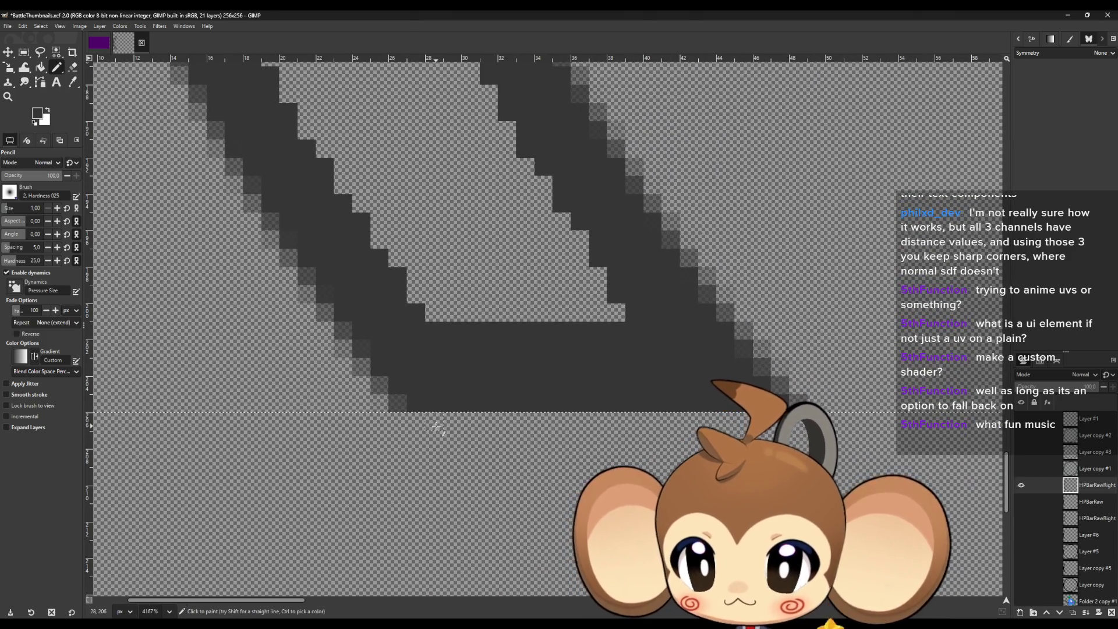
scroll(437, 427, down, 10)
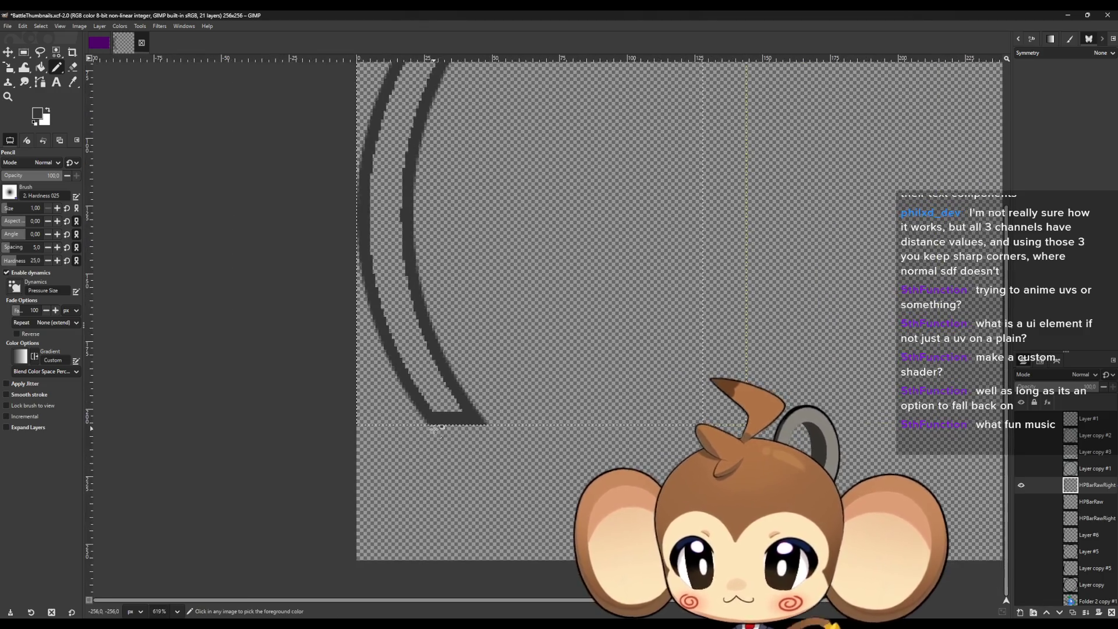
scroll(436, 429, up, 3)
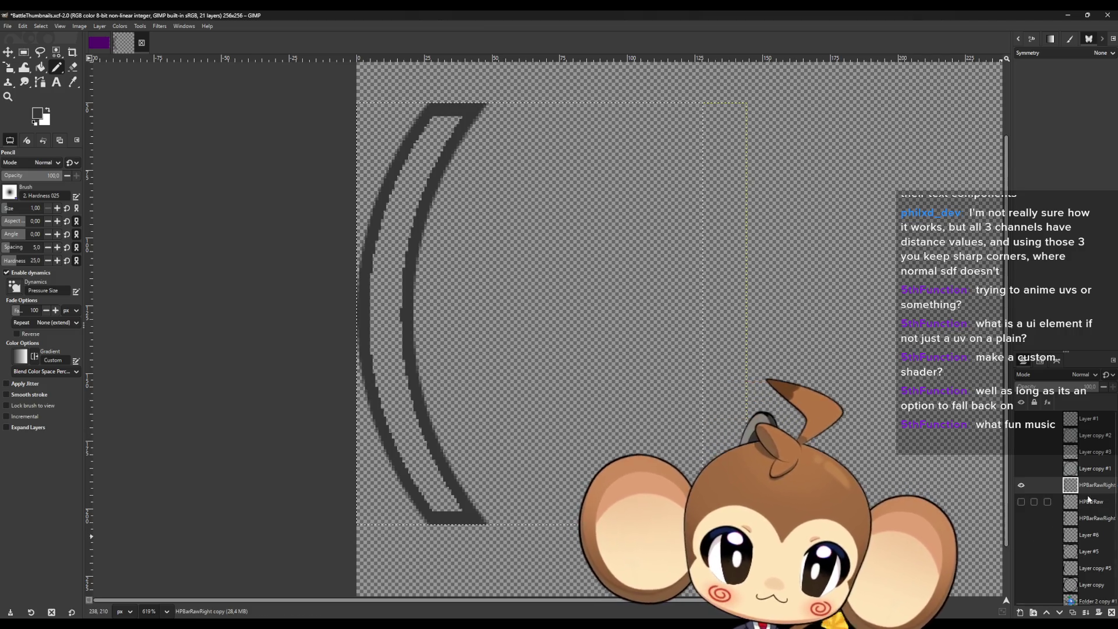
Add a new transparent Layer #7 and set the foreground colour to black.
click(1020, 612)
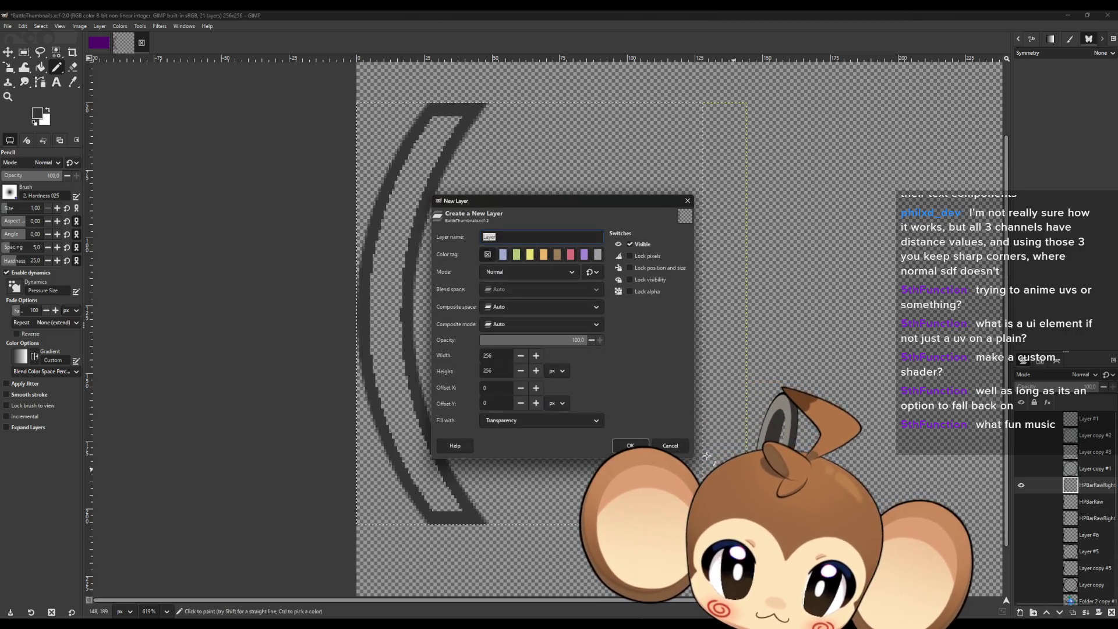
click(627, 446)
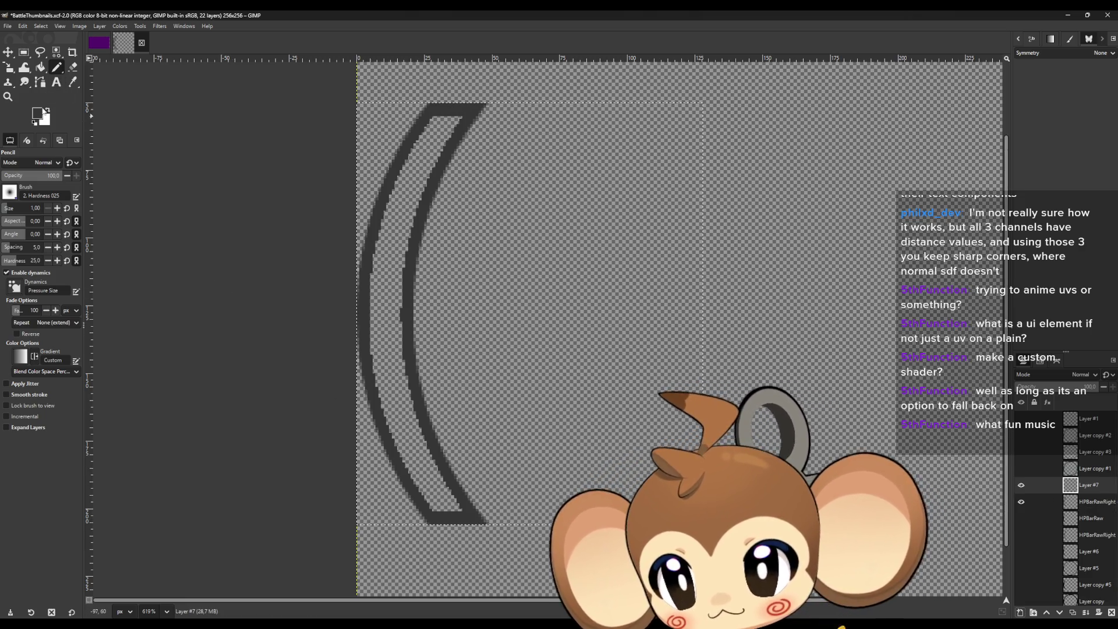
click(37, 113)
drag(511, 302, 441, 397)
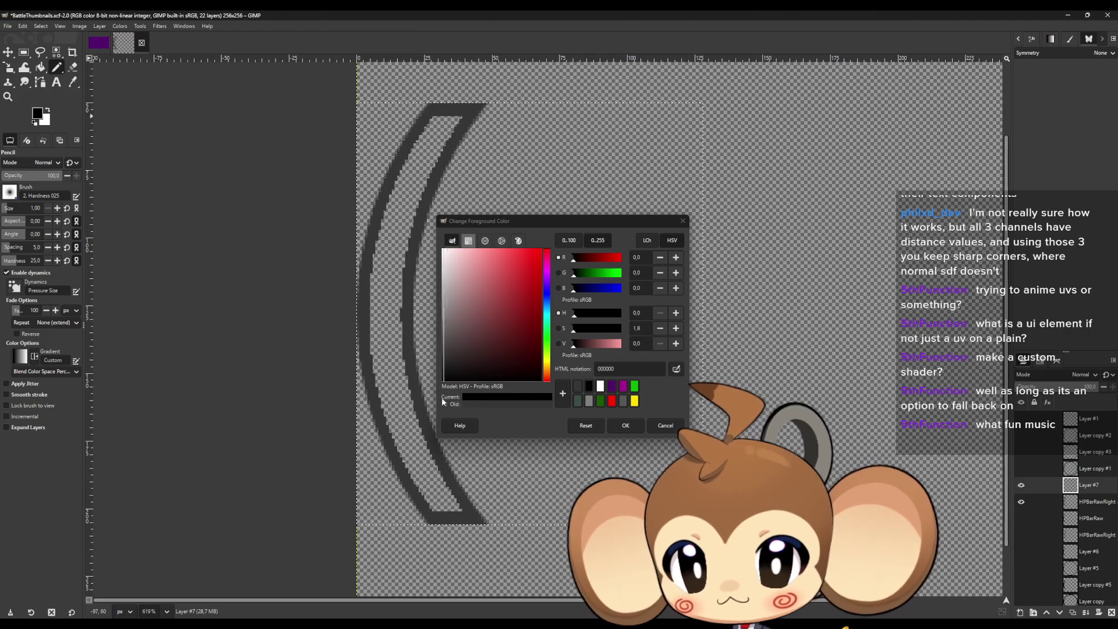
click(641, 426)
Set the Pencil size to 6 and move Layer #7 below the HPBarRawRight outline layer.
scroll(437, 518, up, 3)
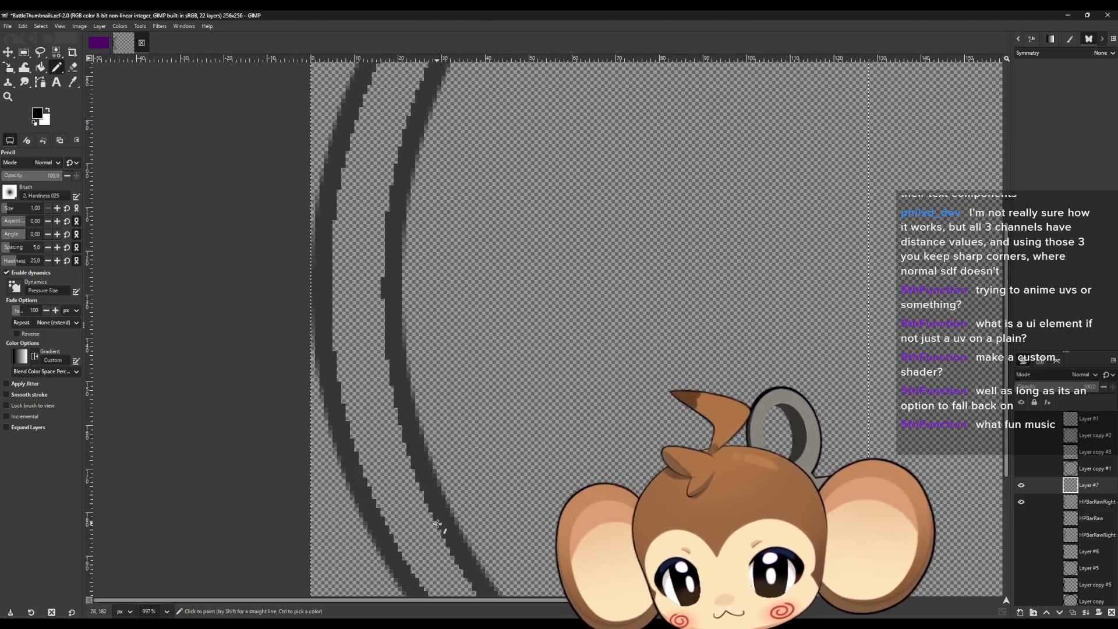
scroll(436, 523, down, 1)
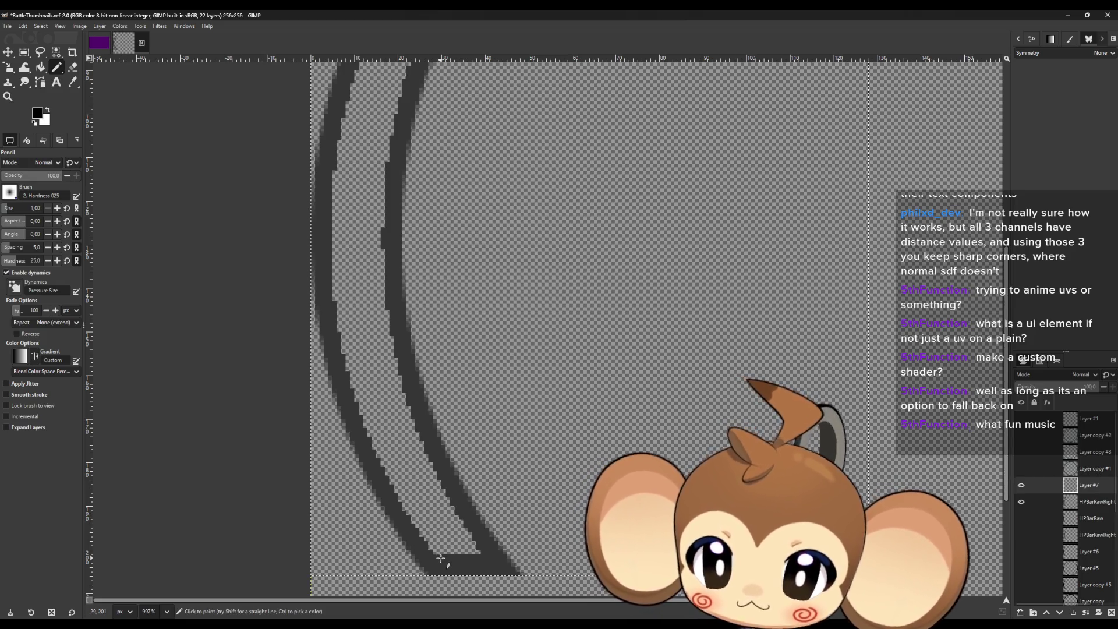
key(bracketright)
key(bracketright)
key(bracketright)
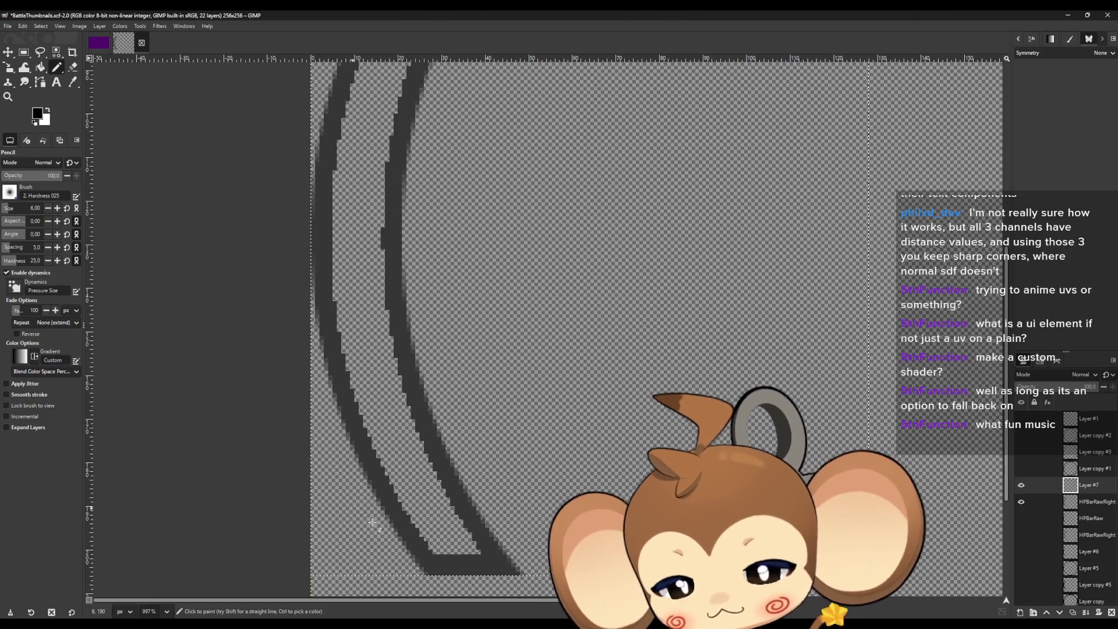
drag(442, 547, 451, 545)
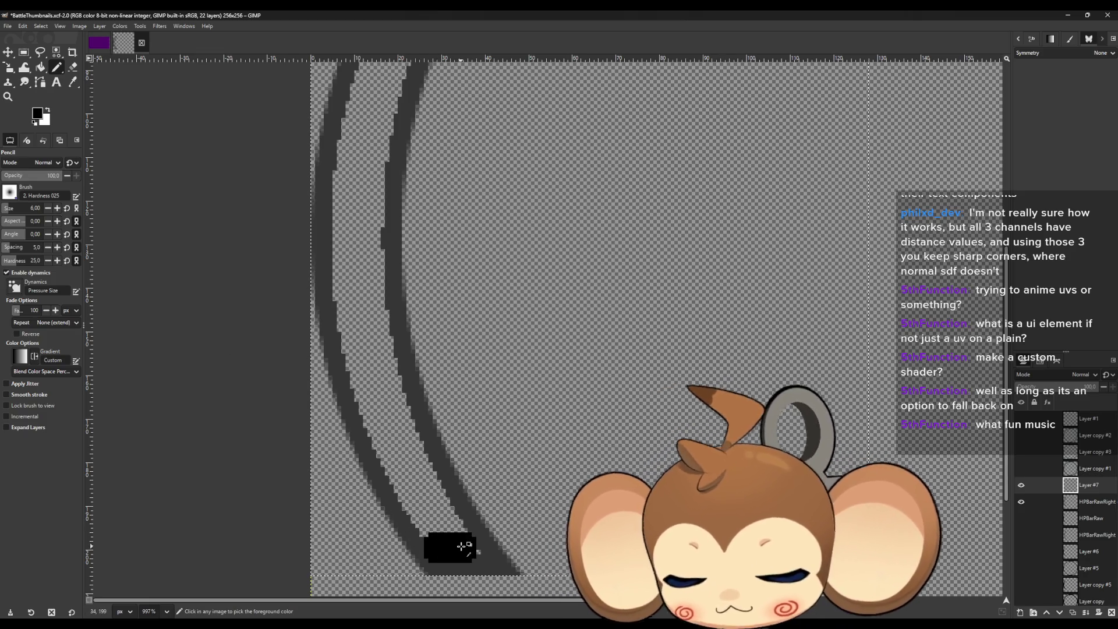
key(ctrl+z)
click(1059, 613)
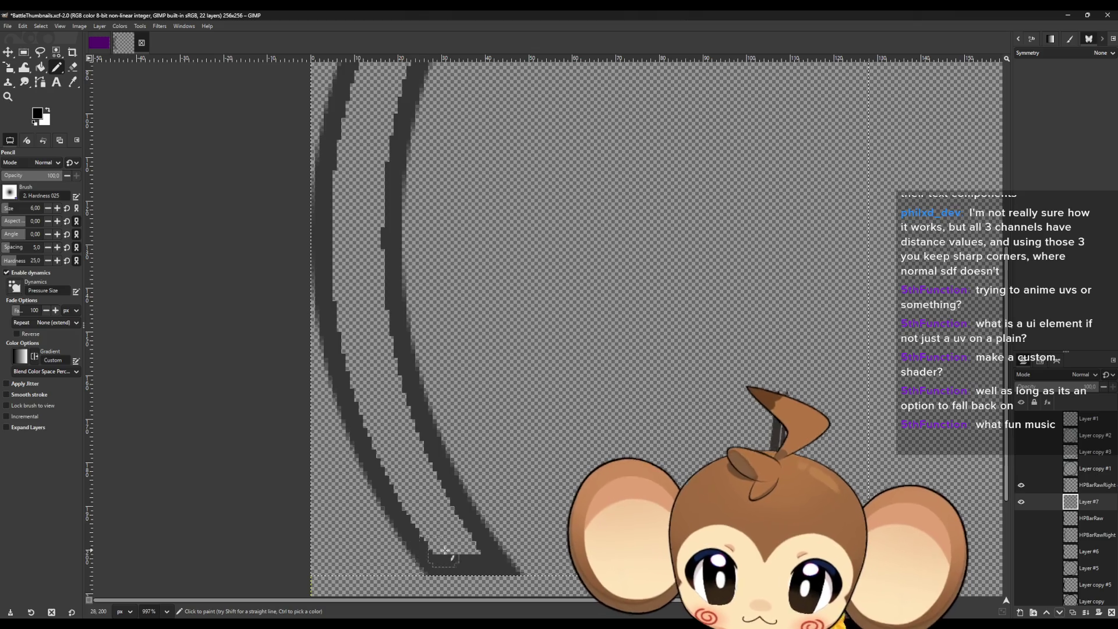
Paint black inside the arc from its bottom end upward.
mouse_move(458, 544)
mouse_down()
mouse_move(471, 547)
mouse_move(423, 513)
mouse_move(402, 475)
mouse_move(444, 516)
mouse_move(398, 438)
mouse_move(399, 470)
mouse_move(369, 399)
mouse_move(392, 392)
mouse_move(378, 370)
mouse_move(354, 369)
mouse_move(369, 373)
mouse_up()
scroll(369, 372, up, 2)
mouse_move(379, 444)
mouse_down()
mouse_move(375, 393)
mouse_move(354, 407)
mouse_move(347, 340)
mouse_move(367, 351)
mouse_move(379, 269)
mouse_up()
scroll(371, 435, up, 2)
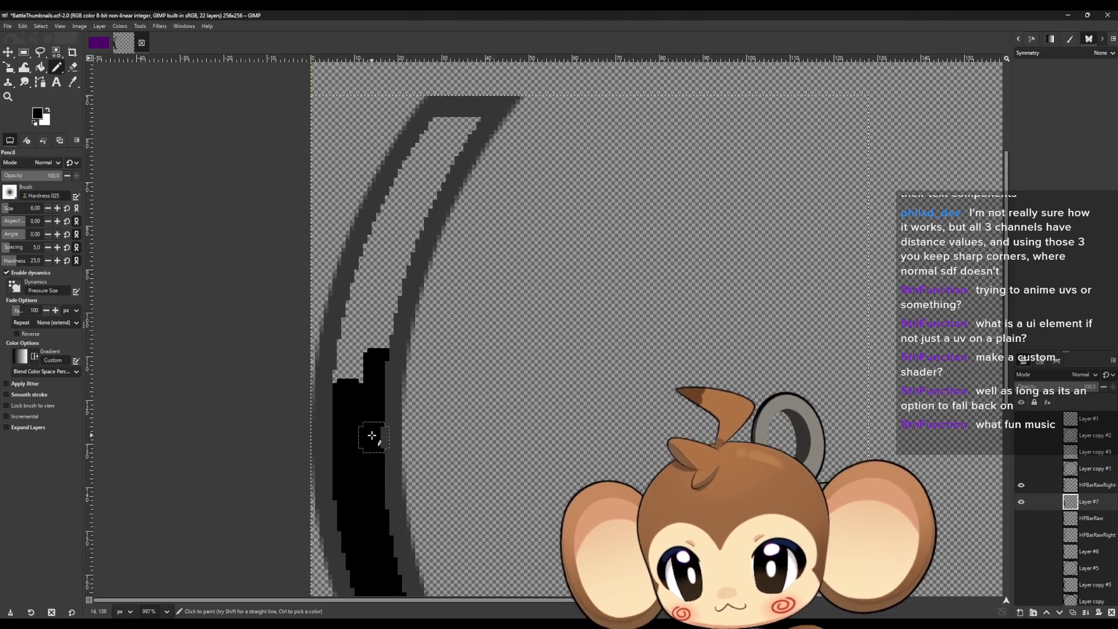
drag(340, 400, 387, 274)
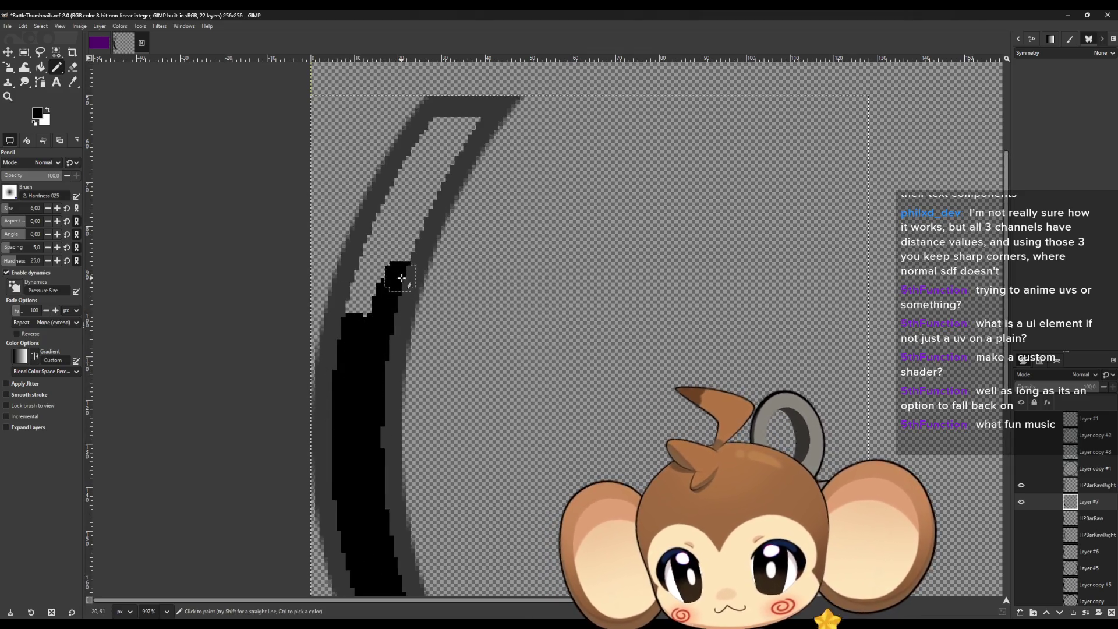
scroll(385, 285, up, 2)
mouse_move(349, 428)
mouse_down()
mouse_move(466, 236)
mouse_move(396, 281)
mouse_move(374, 350)
mouse_up()
Scroll along the arc to check the black fill covers the interior.
scroll(483, 442, down, 1)
scroll(483, 442, down, 1)
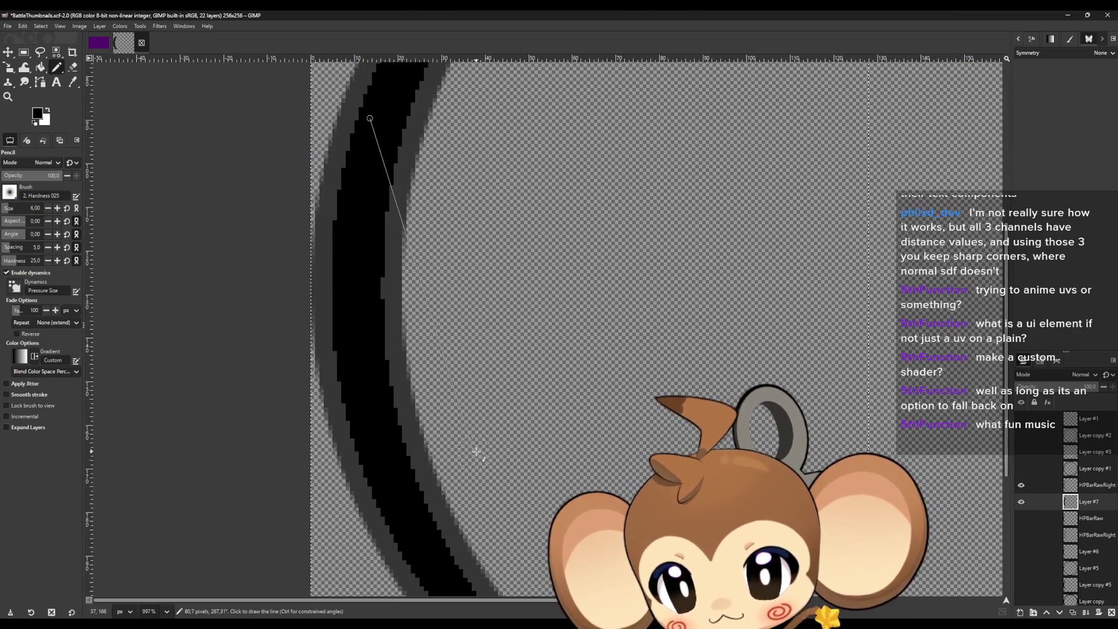
scroll(475, 448, down, 1)
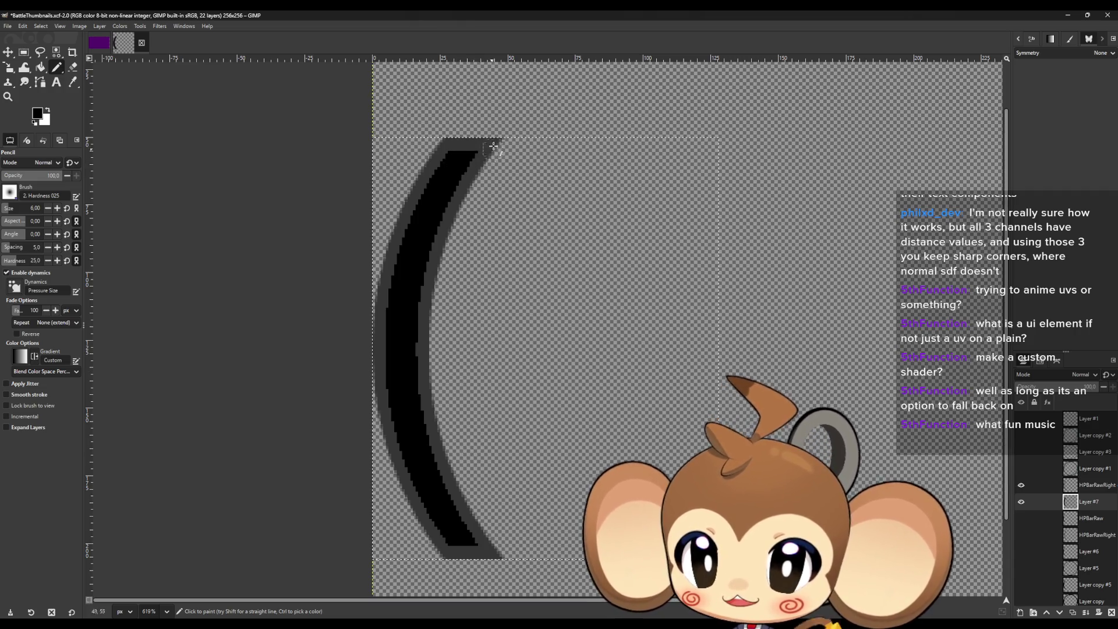
scroll(476, 326, down, 1)
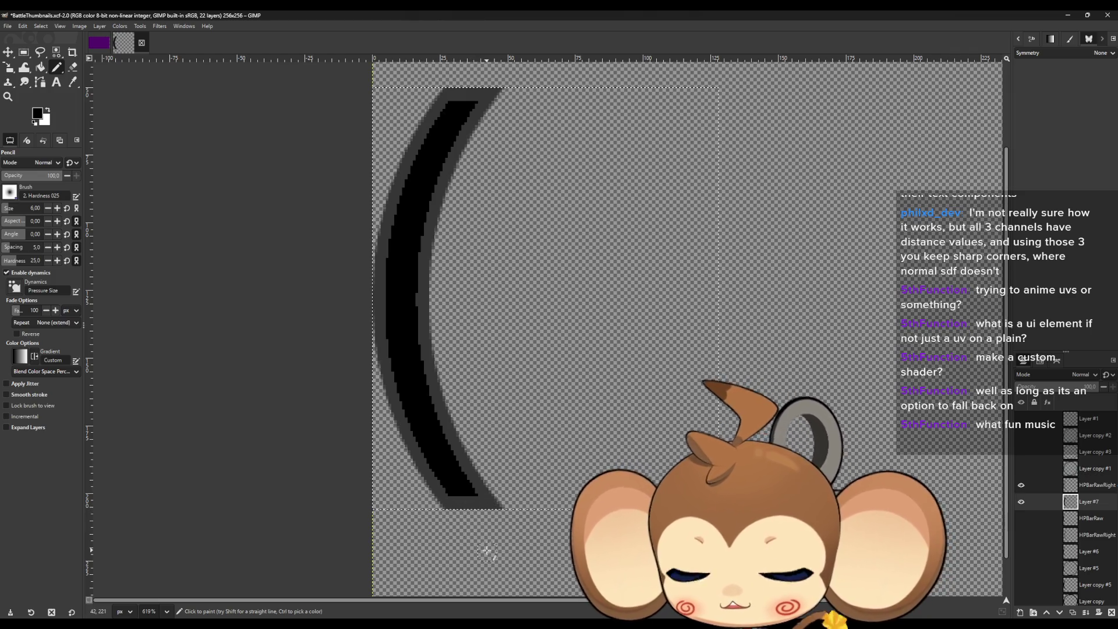
scroll(395, 453, up, 2)
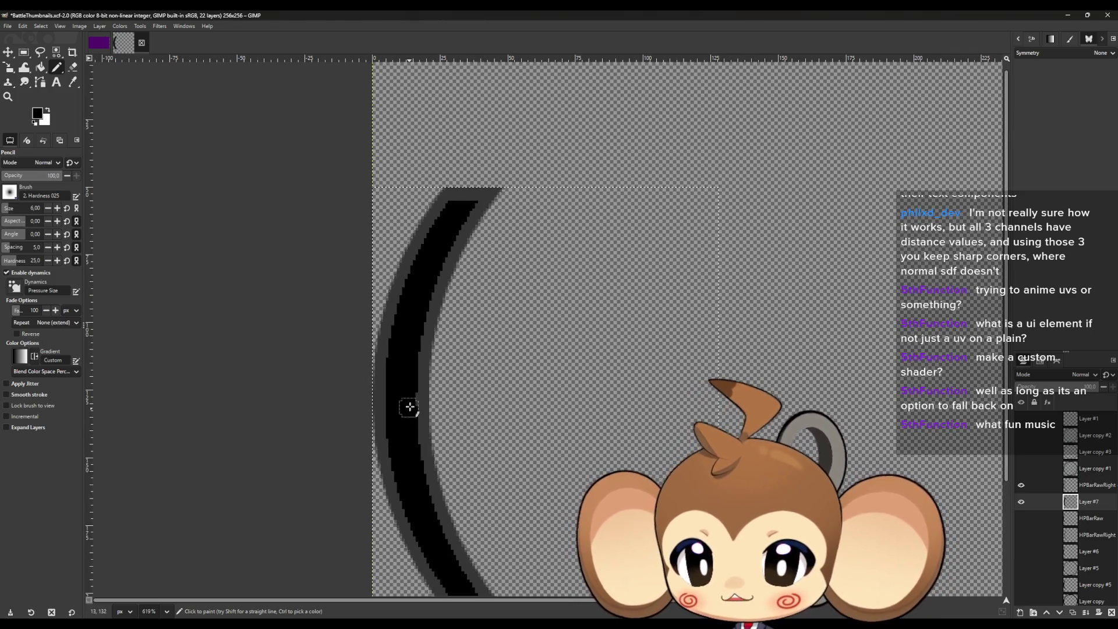
scroll(399, 437, up, 5)
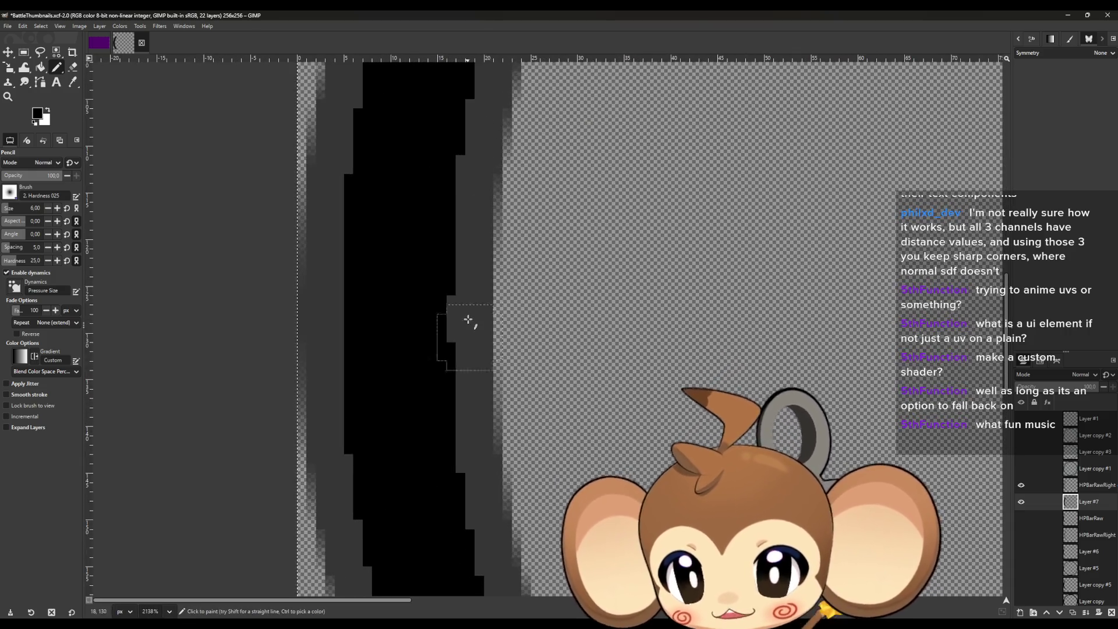
scroll(445, 424, down, 4)
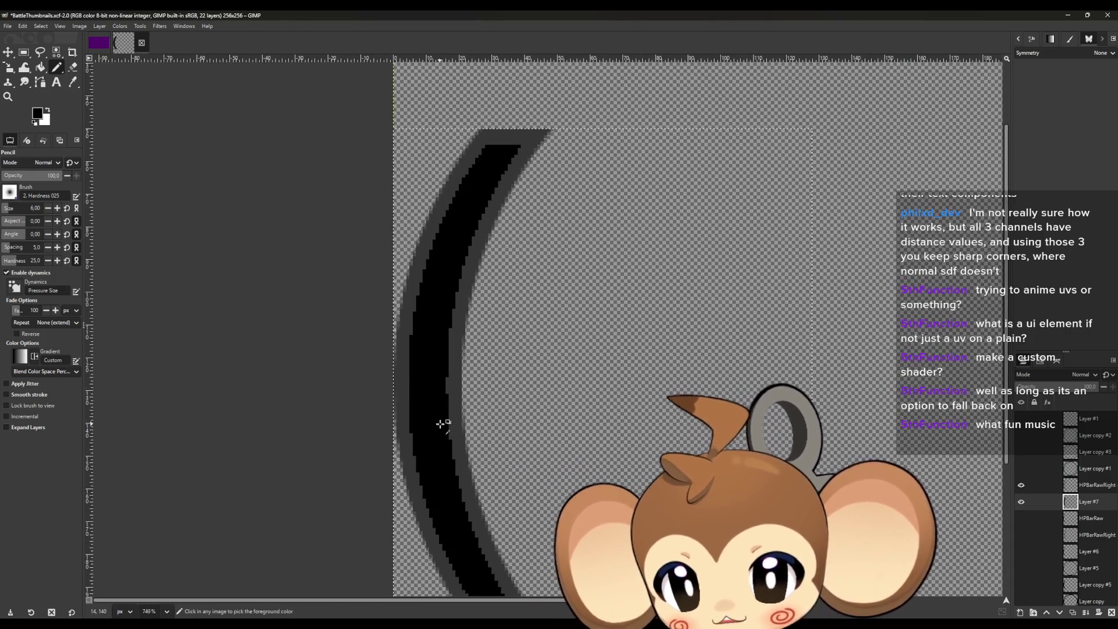
scroll(442, 424, down, 1)
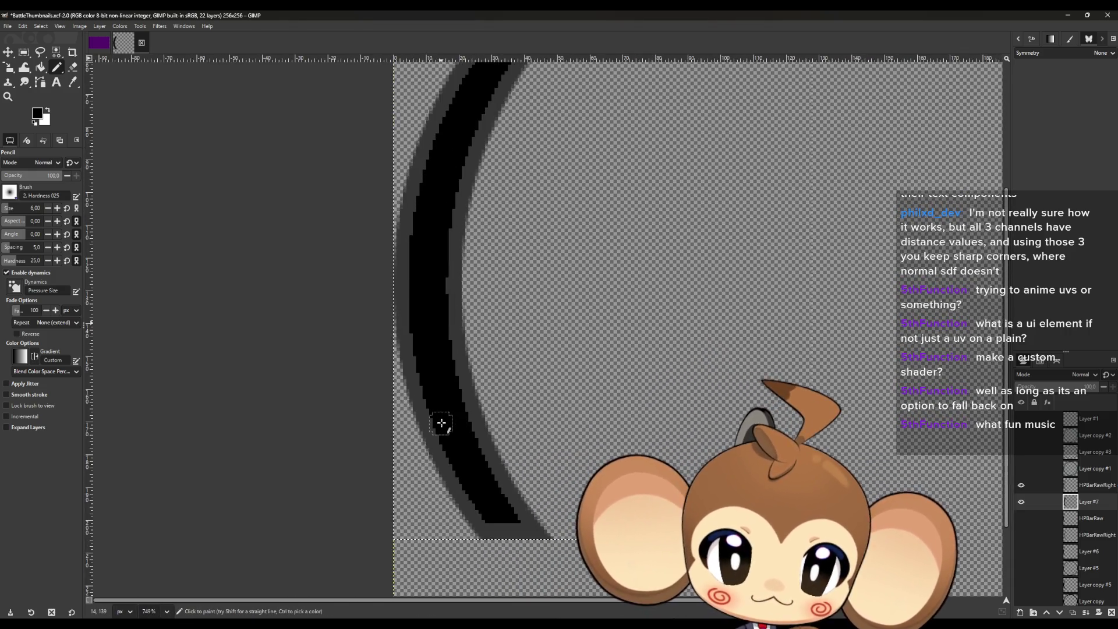
Hide the gray outline and black fill layers, leaving the thin black arc layers visible.
click(1022, 503)
click(1023, 503)
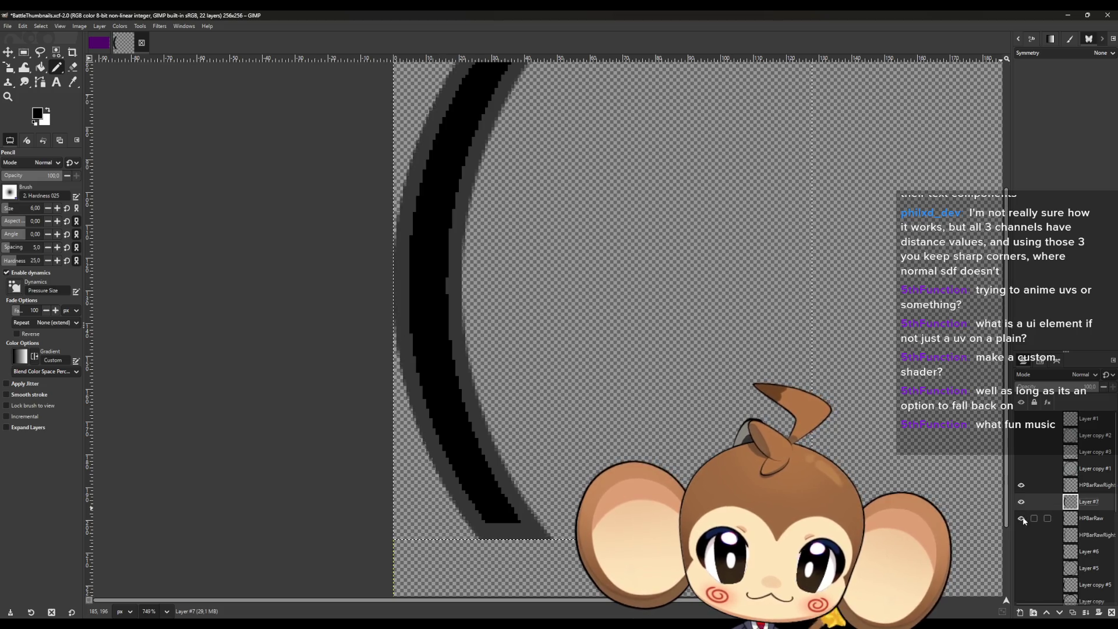
click(1020, 485)
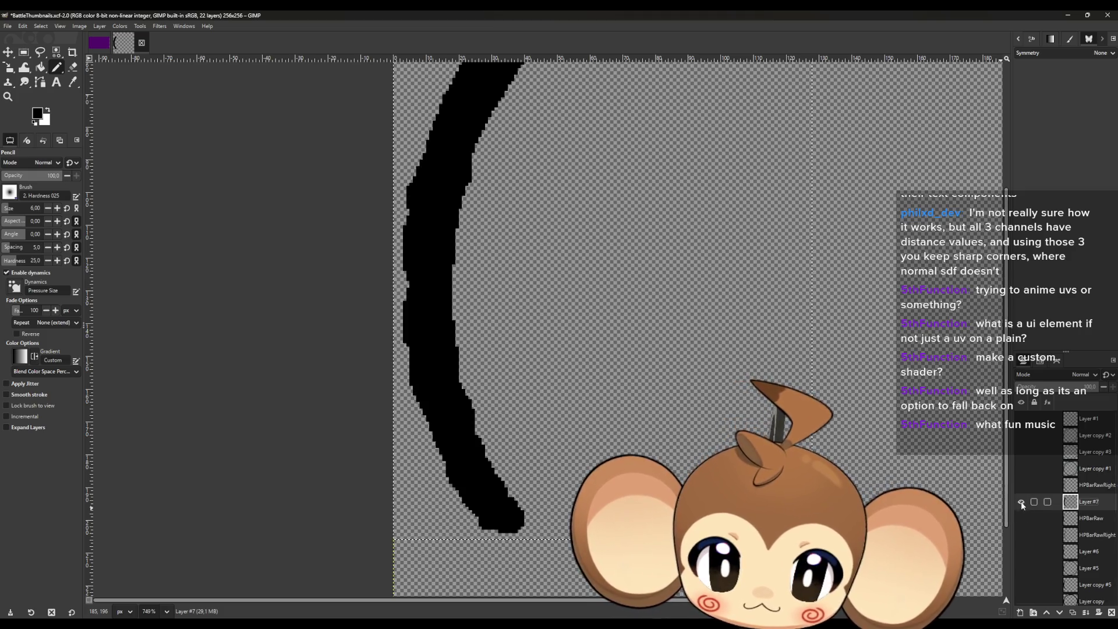
click(1021, 519)
click(1022, 518)
click(1022, 519)
drag(1020, 534, 1020, 552)
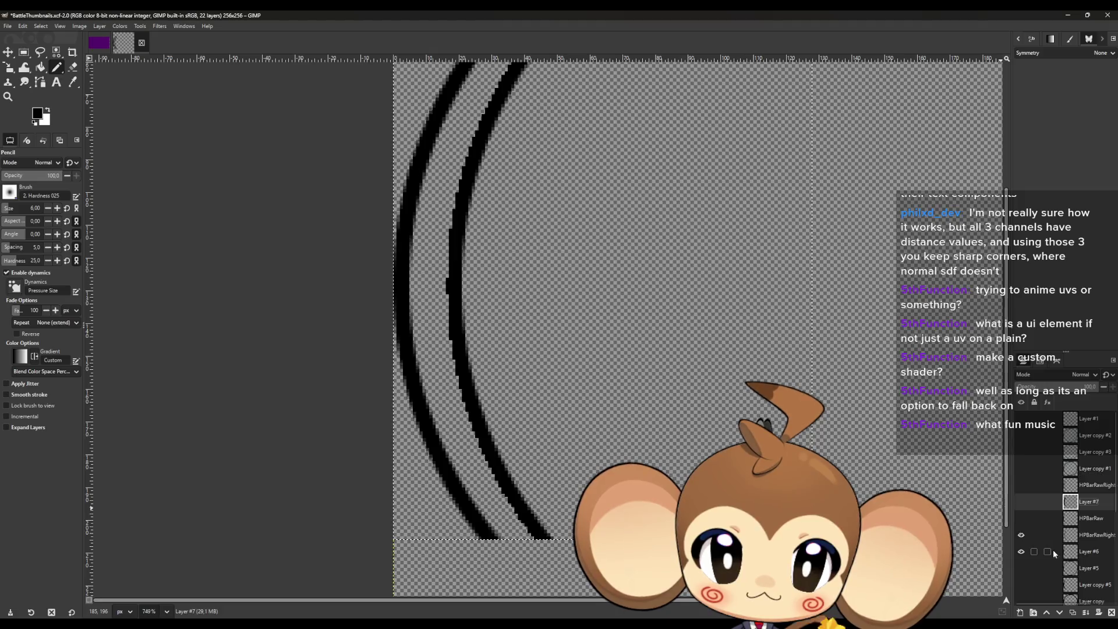
Duplicate Layer #6 and move the copy, Layer #8, 15 px to the right.
click(1078, 552)
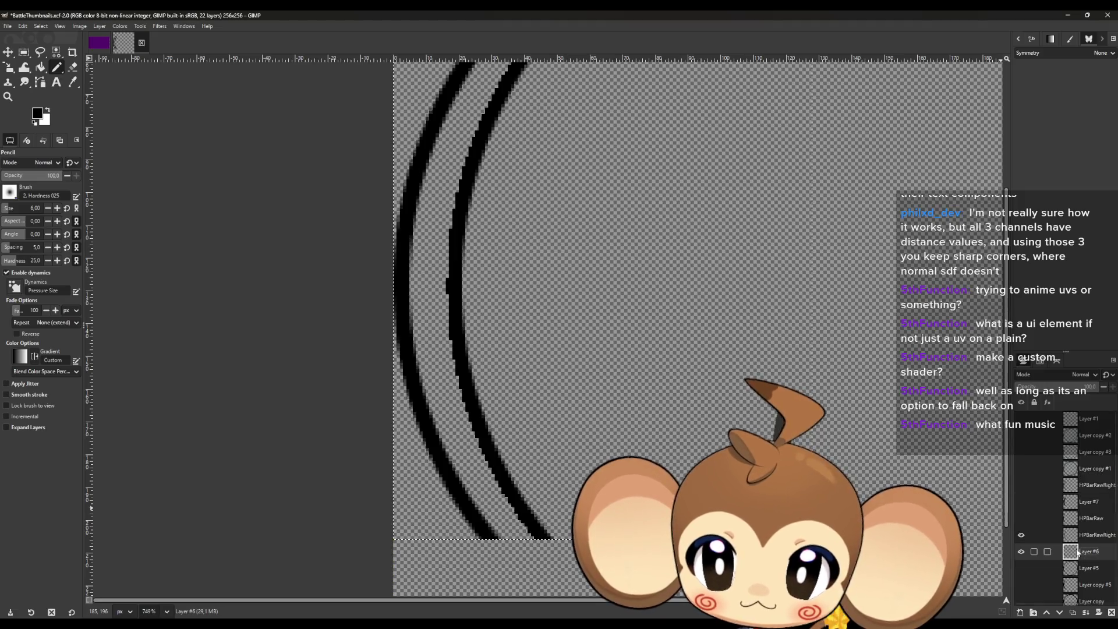
click(1073, 612)
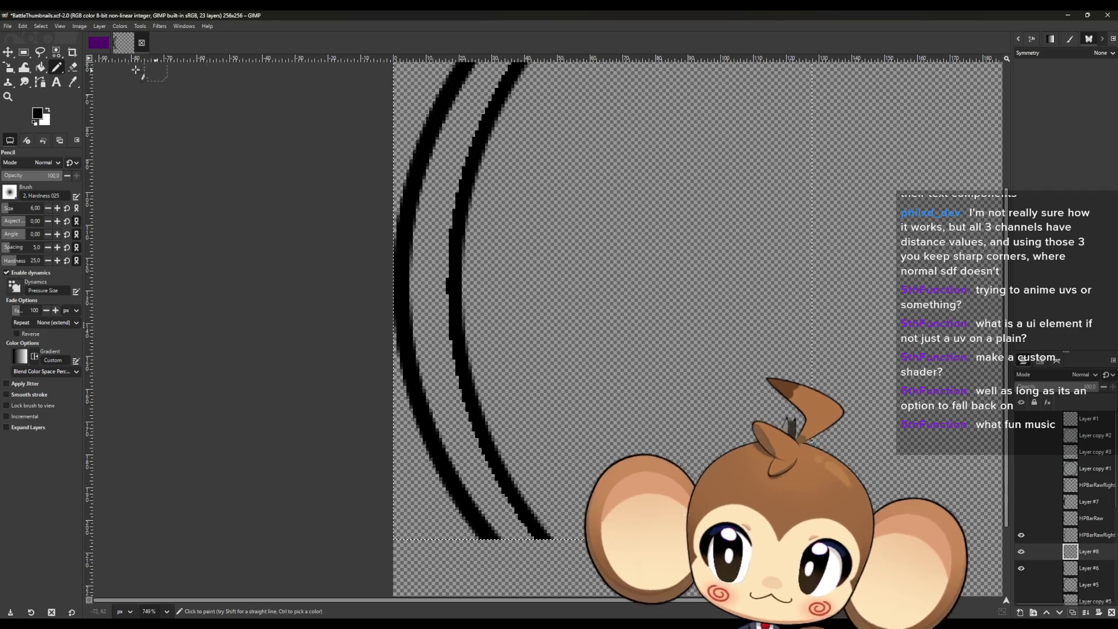
key(m)
scroll(392, 470, up, 5)
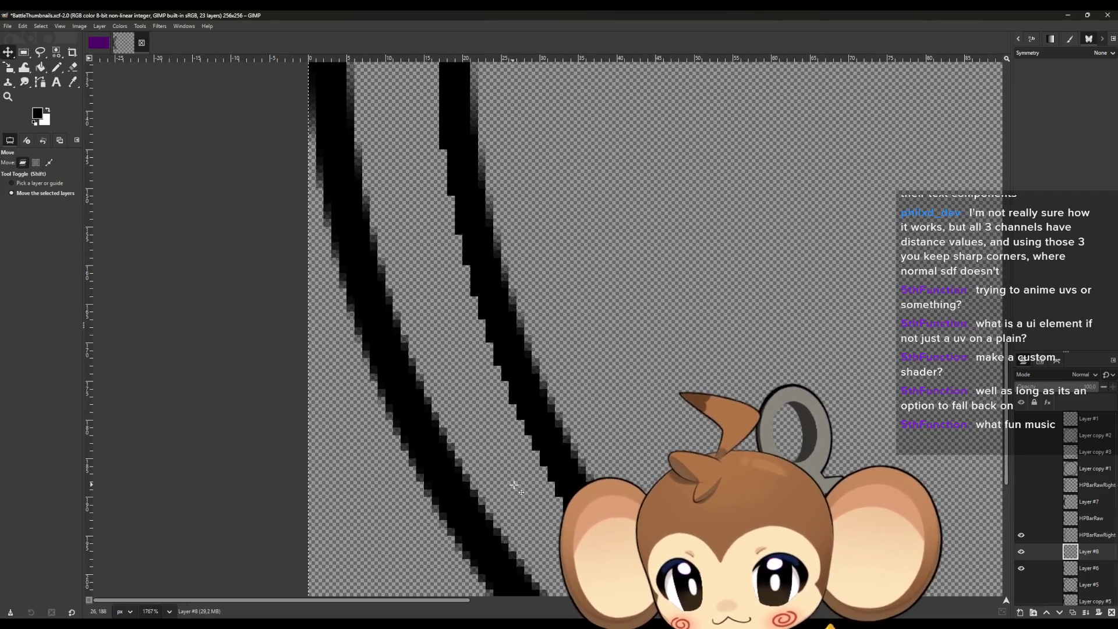
drag(542, 441, 667, 444)
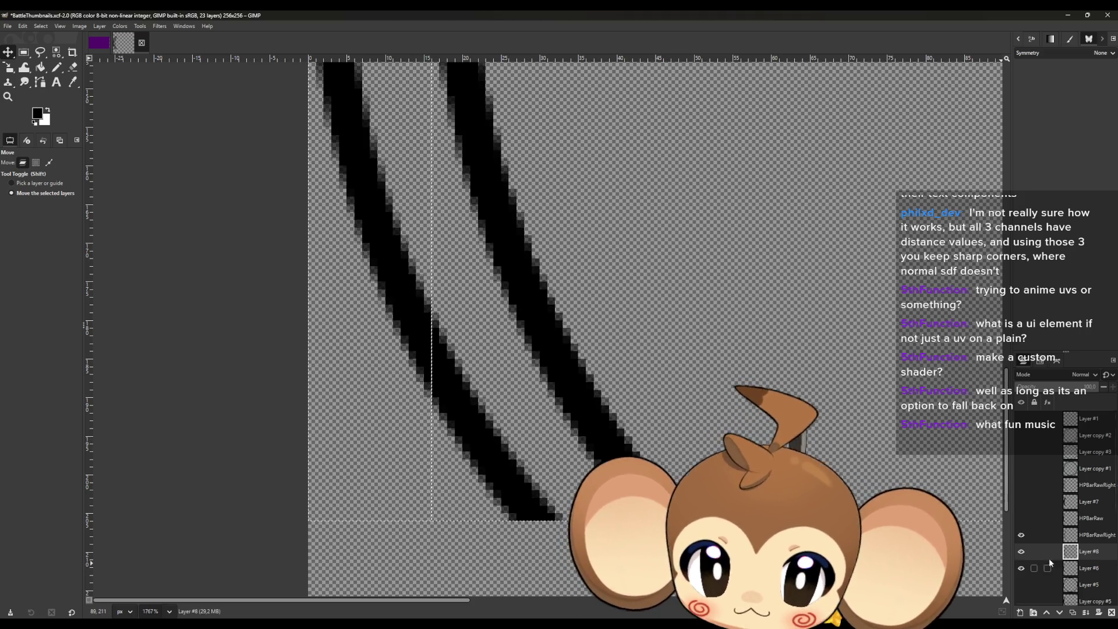
scroll(609, 512, down, 3)
scroll(609, 512, down, 1)
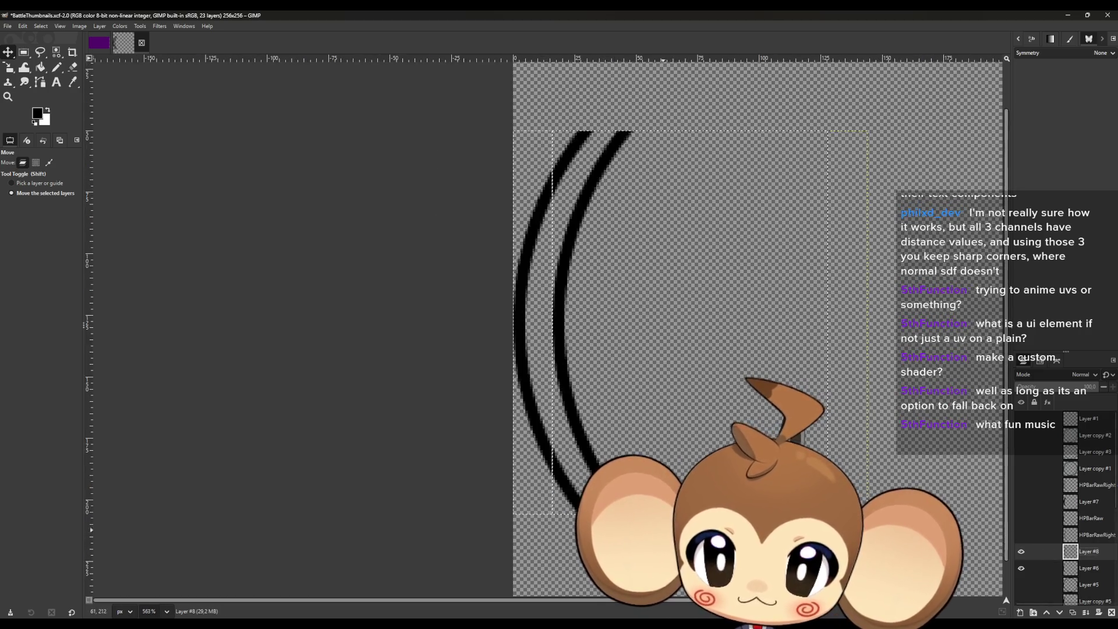
scroll(605, 518, up, 3)
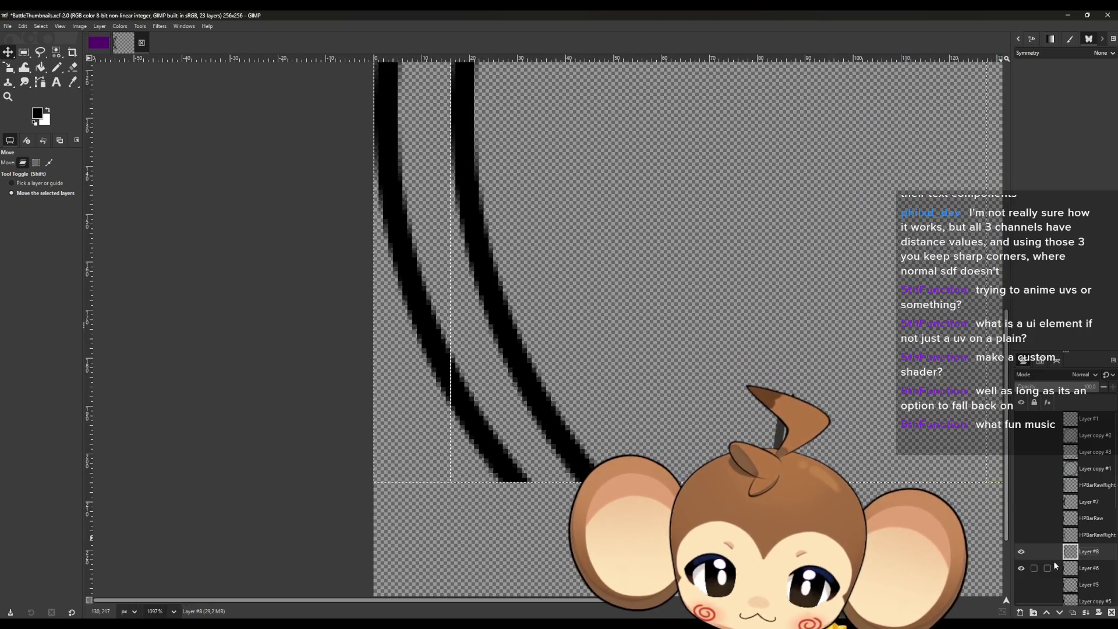
click(1078, 570)
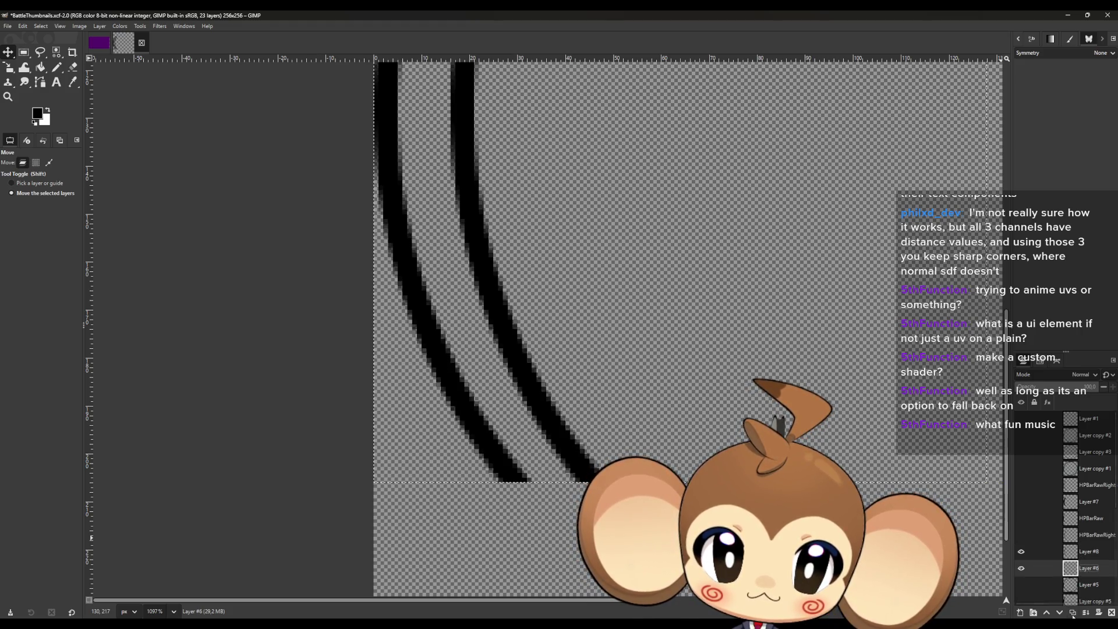
Duplicate Layer #6 and raise its brightness so the left arc turns dark gray.
click(1073, 613)
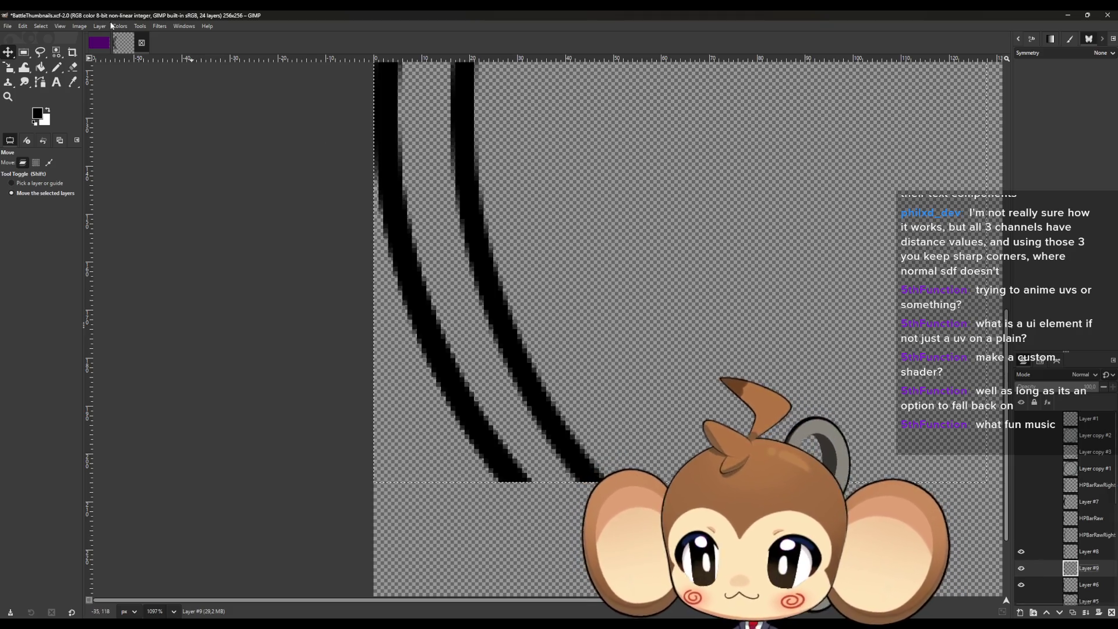
click(139, 28)
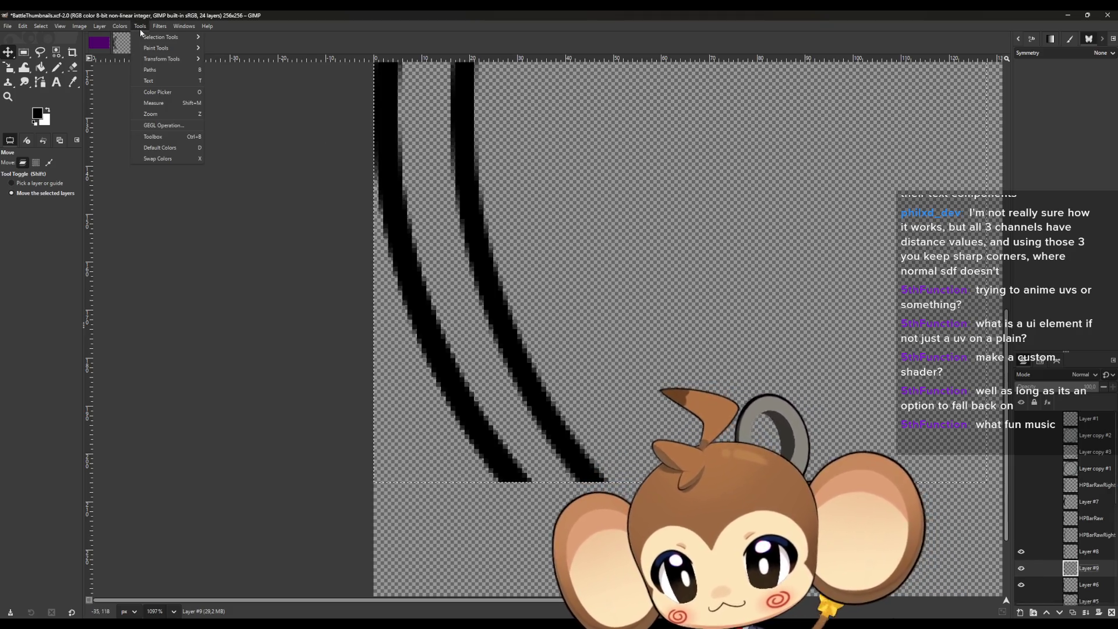
mouse_move(120, 26)
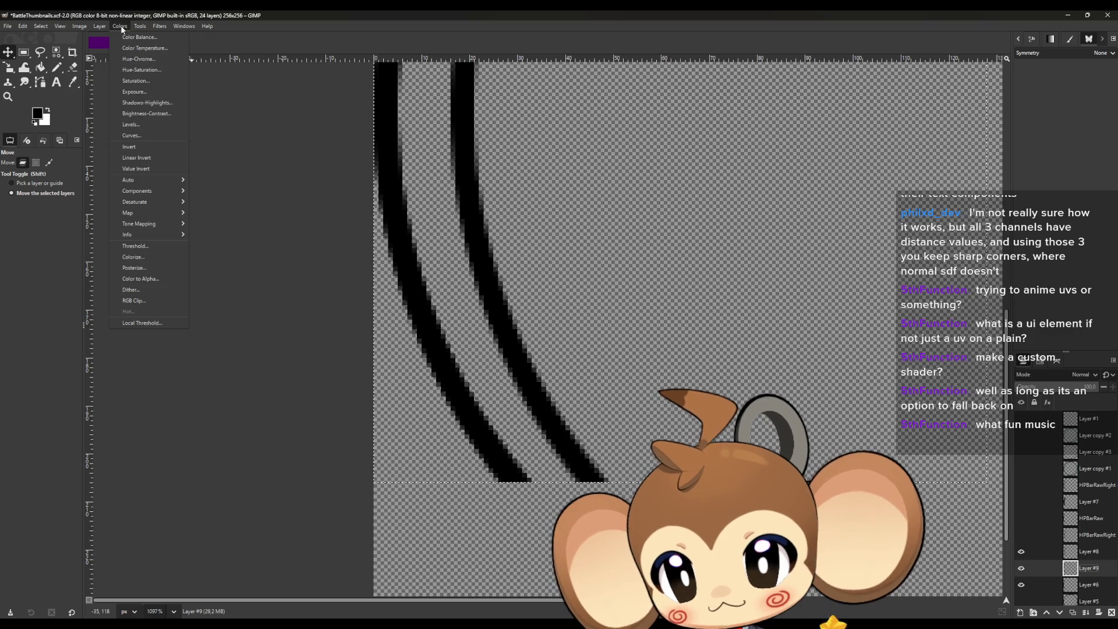
click(140, 114)
drag(162, 100, 160, 102)
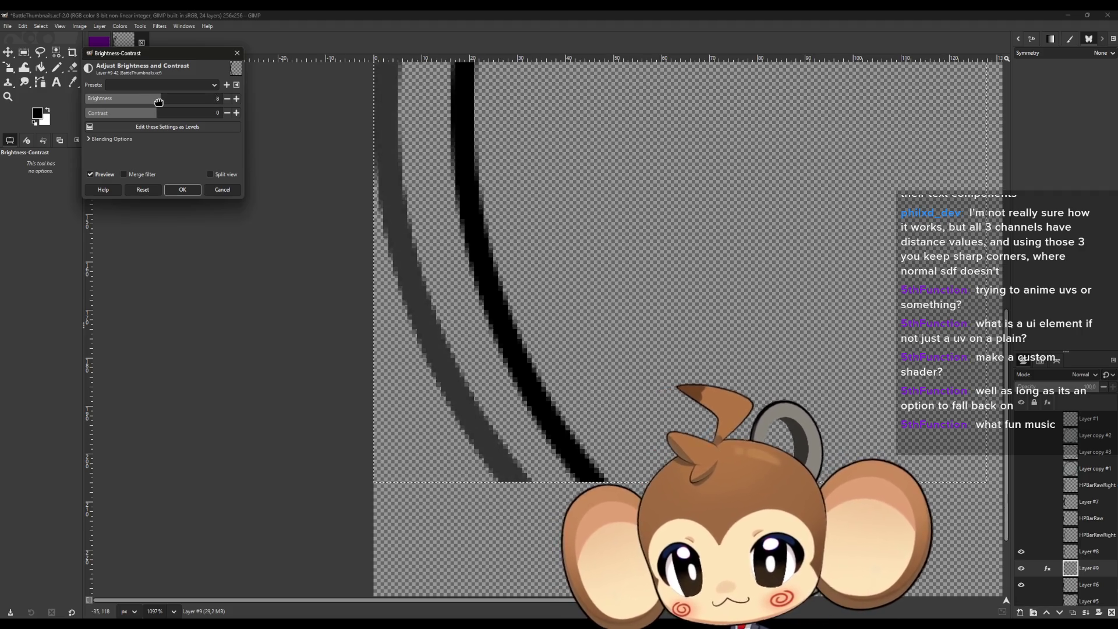
click(183, 191)
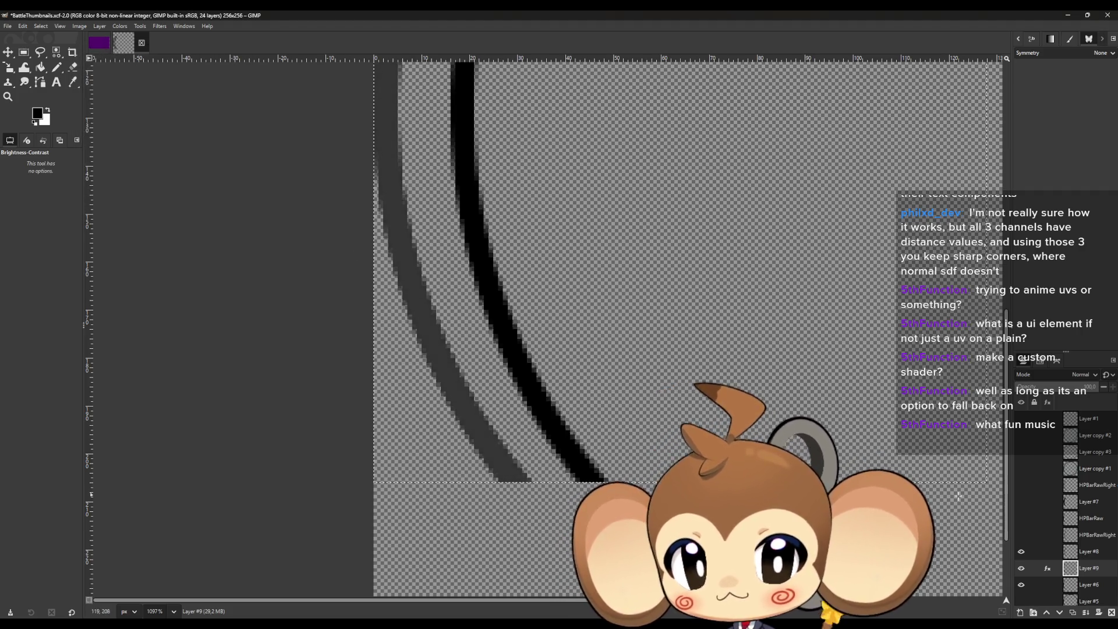
Lighten Layer #8's right arc to dark gray, merge the effect, and merge it into Layer #9.
click(1083, 553)
click(118, 24)
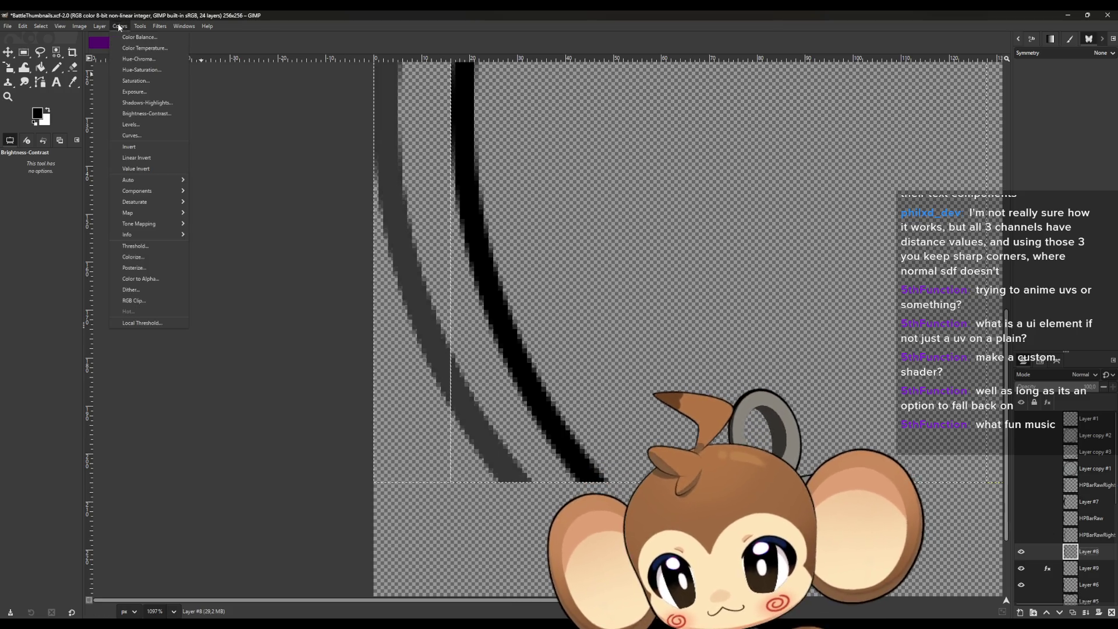
click(146, 103)
drag(170, 100, 159, 102)
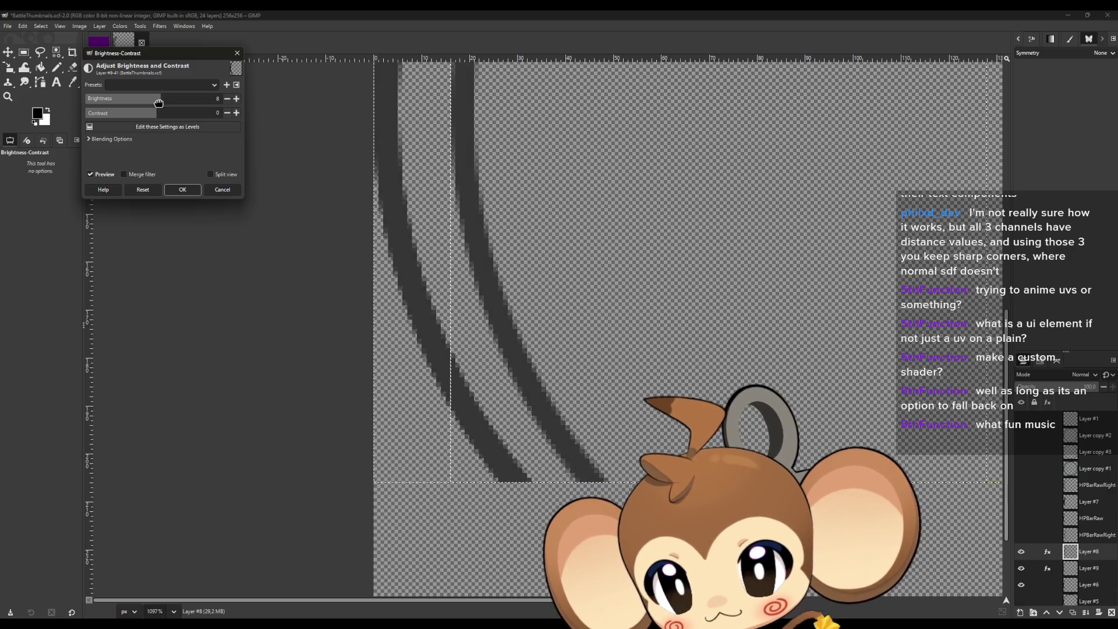
click(184, 190)
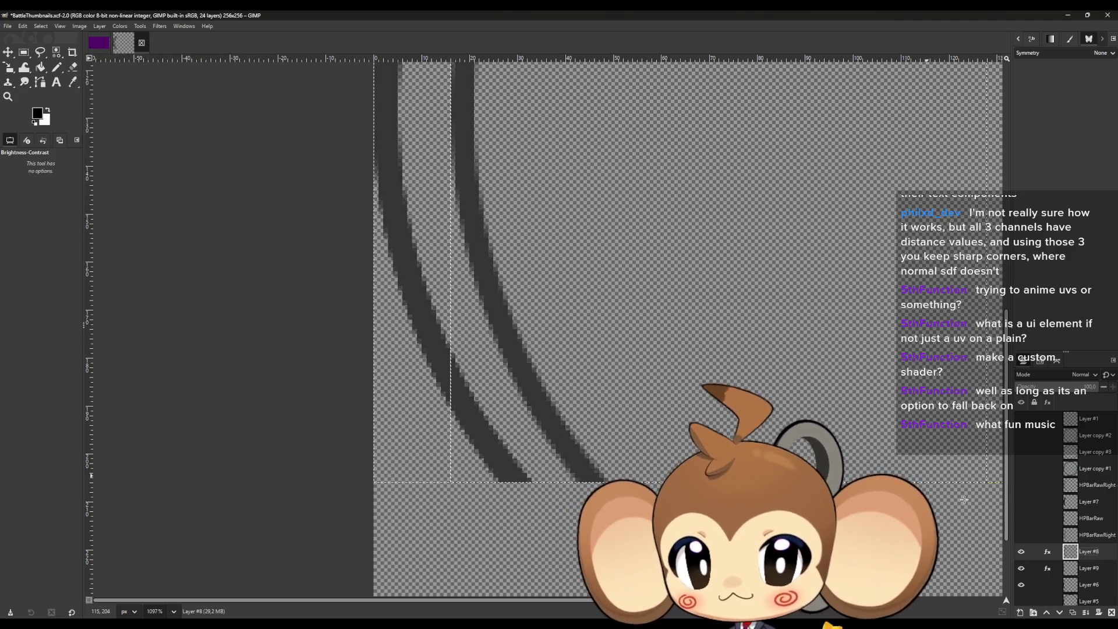
click(1048, 552)
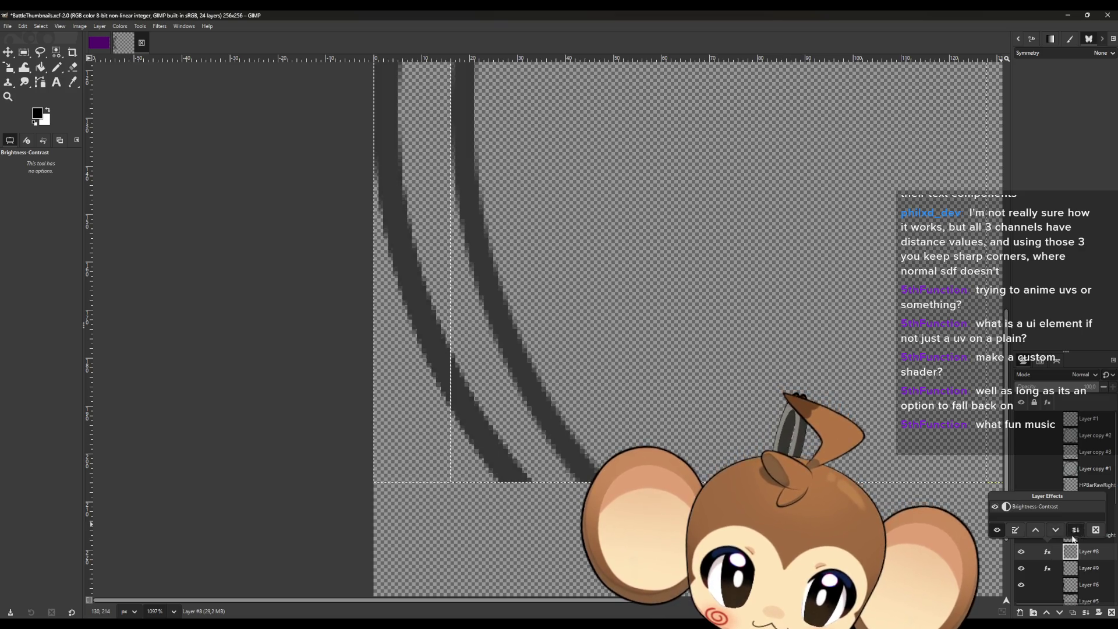
click(1076, 546)
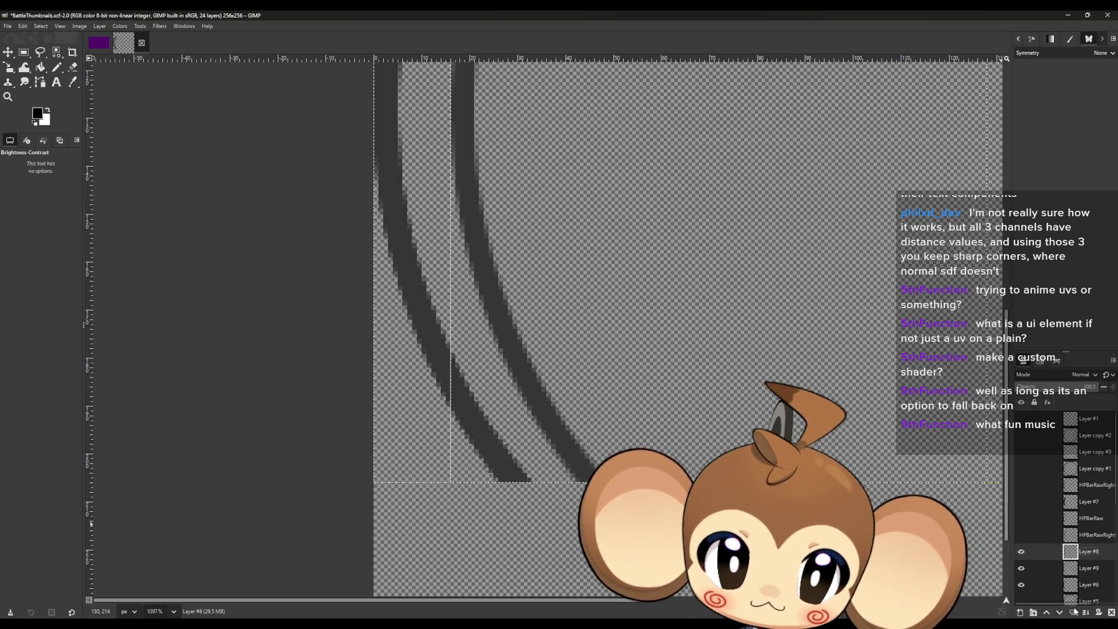
click(1086, 612)
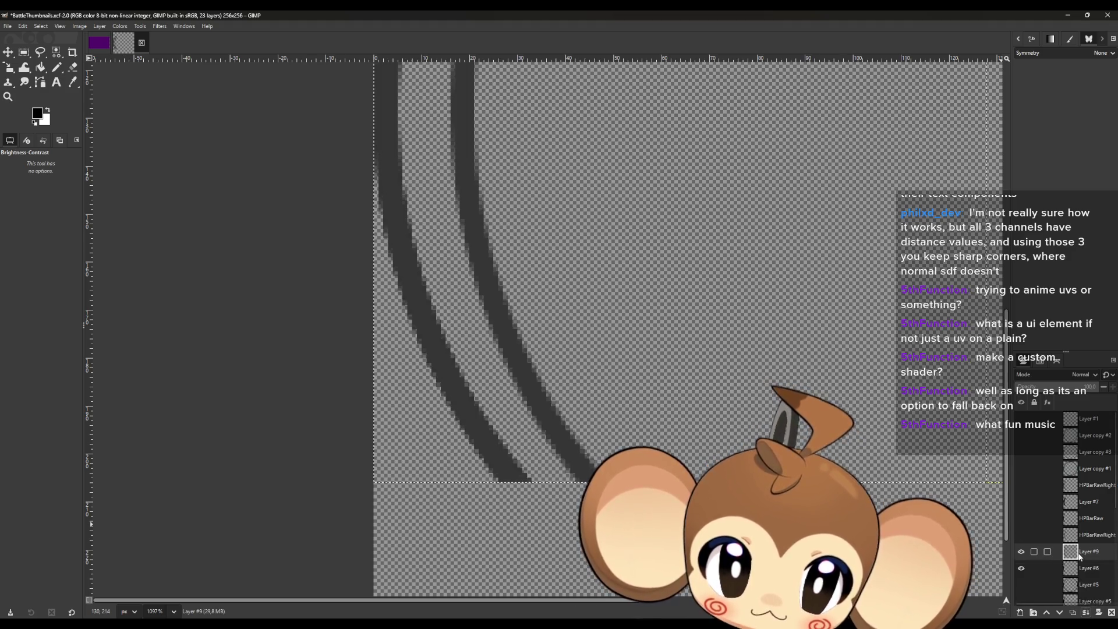
Move Layer #9 above Layer #7, show the black fill, and set a 1 px Pencil in sampled dark gray.
drag(1074, 556, 1070, 504)
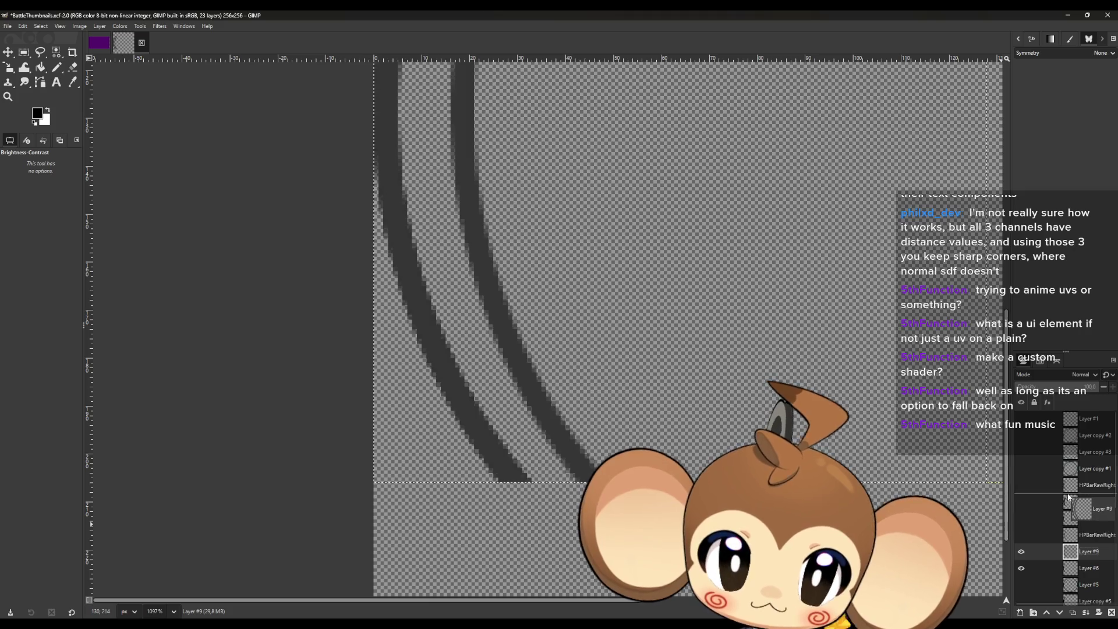
click(1022, 518)
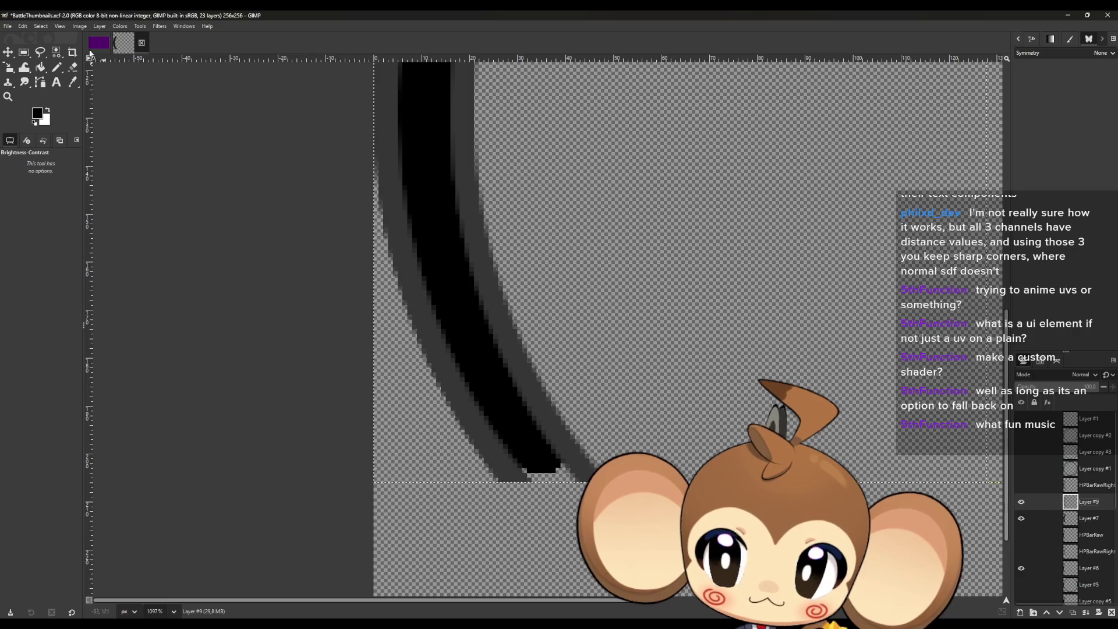
click(59, 68)
scroll(560, 464, up, 4)
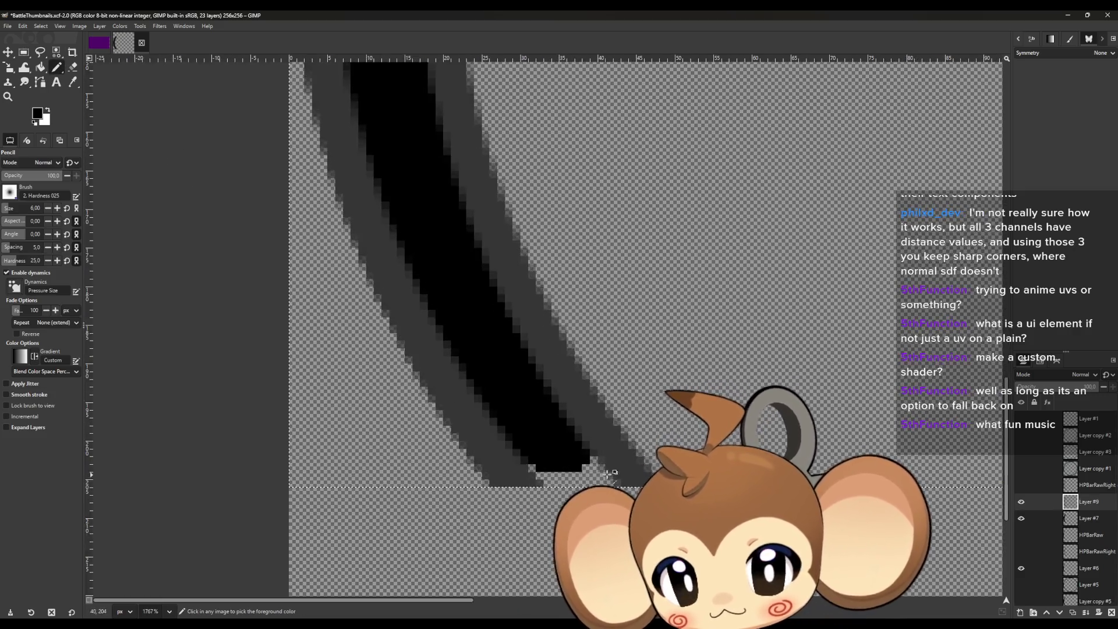
click(73, 82)
click(319, 379)
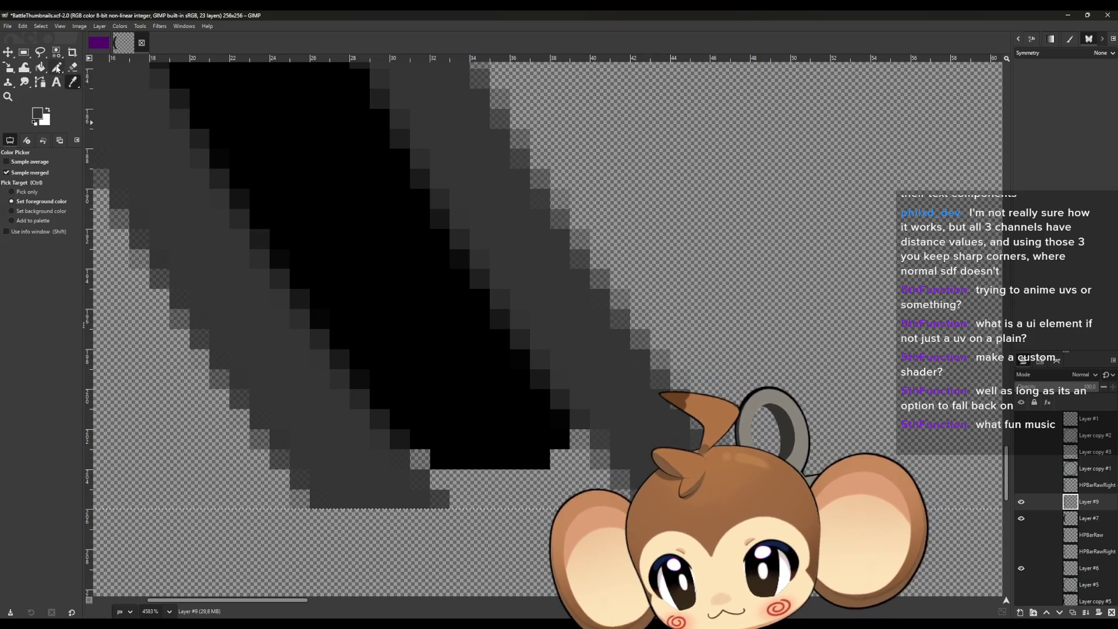
click(58, 68)
click(49, 208)
click(48, 208)
click(49, 208)
click(49, 208)
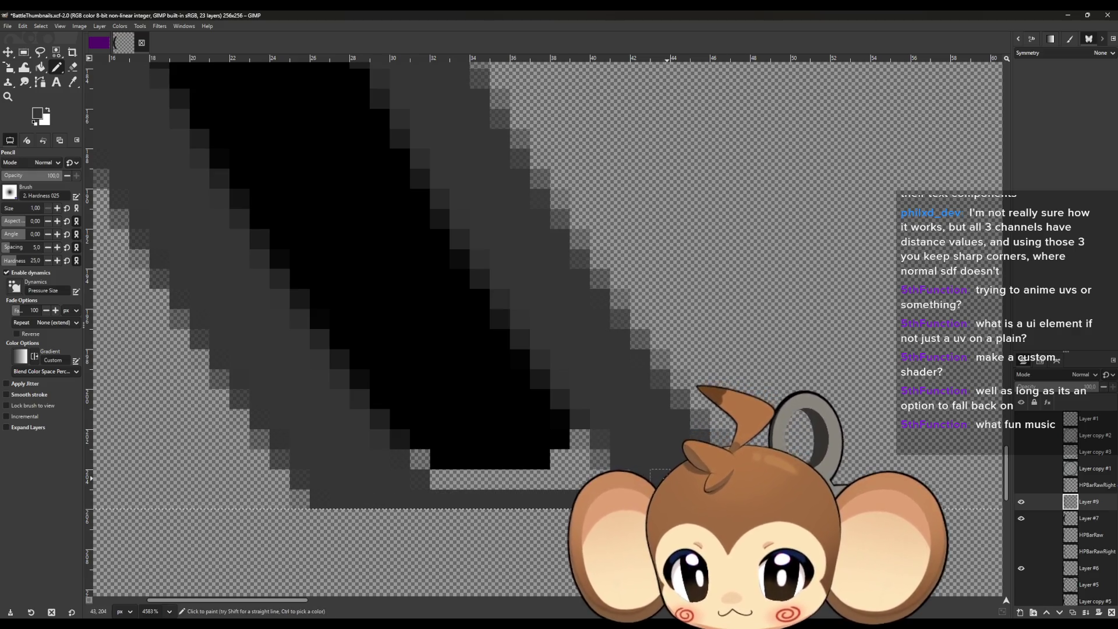
Draw dark gray pixel rows across the bar's bottom end.
mouse_move(396, 479)
mouse_down()
mouse_move(369, 459)
mouse_move(588, 459)
mouse_up()
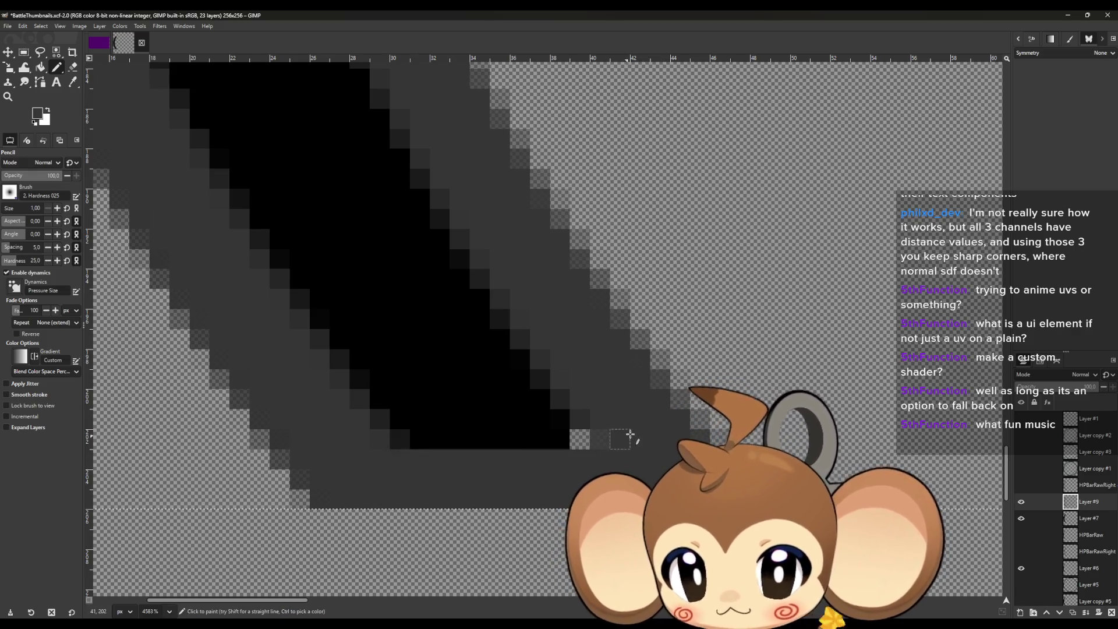
drag(349, 438, 638, 438)
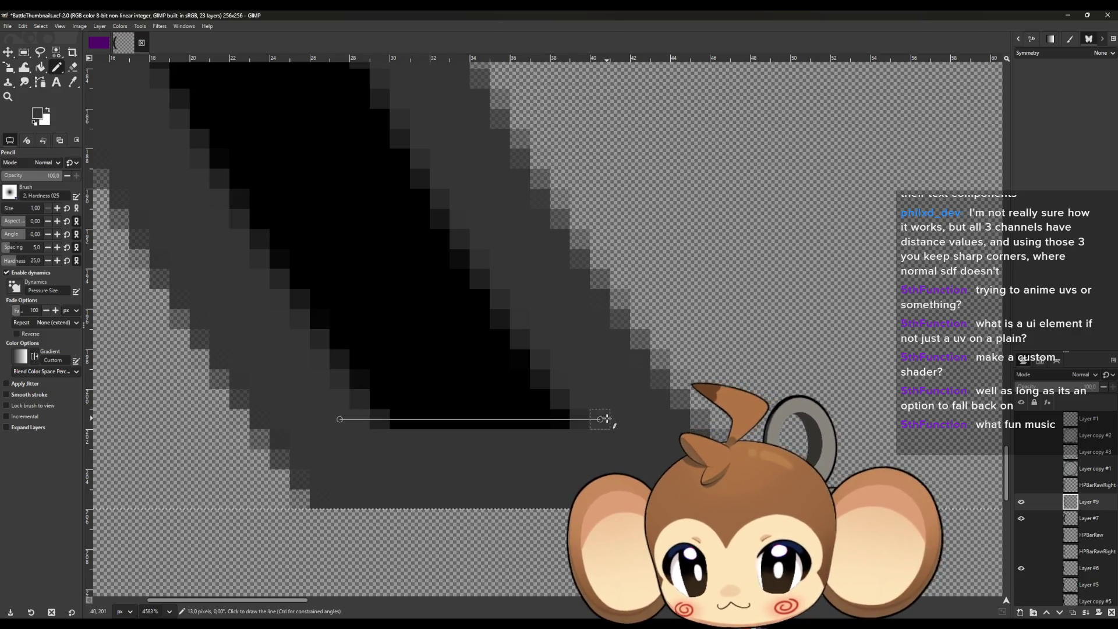
scroll(516, 429, up, 5)
scroll(481, 410, up, 10)
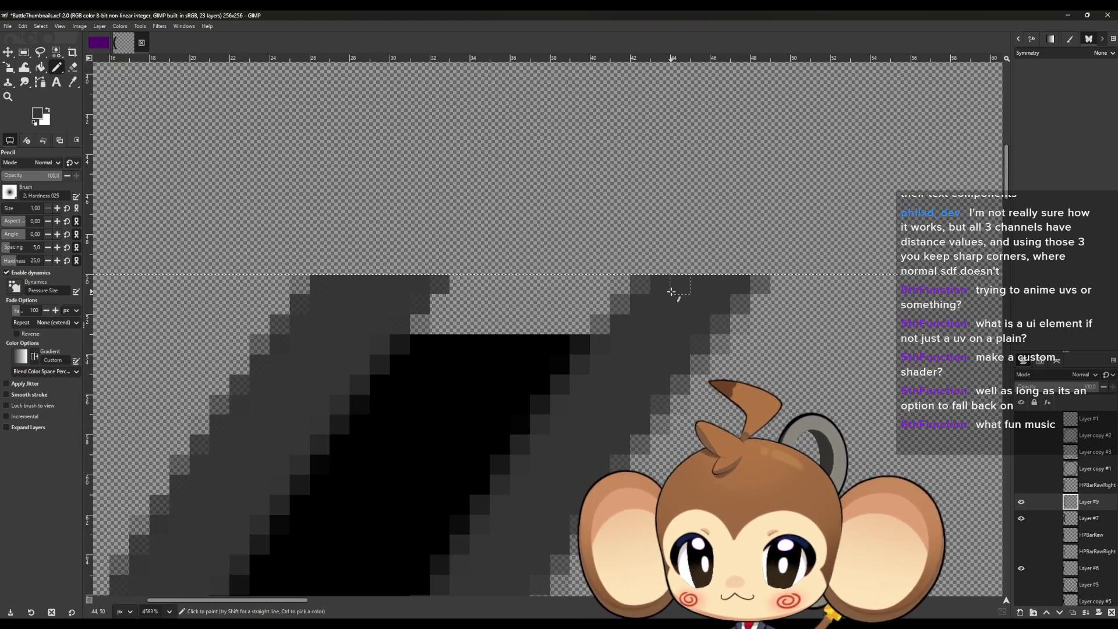
Cap the arc's top end with straight dark gray pixel rows.
click(671, 286)
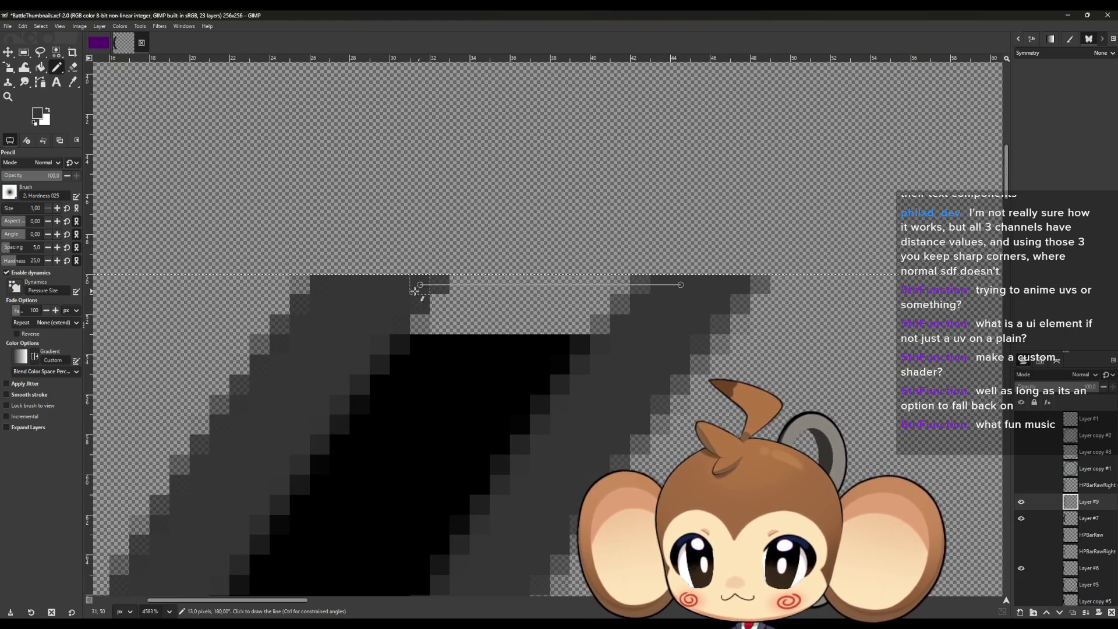
shift+click(362, 286)
click(362, 305)
shift+click(672, 306)
shift+click(641, 324)
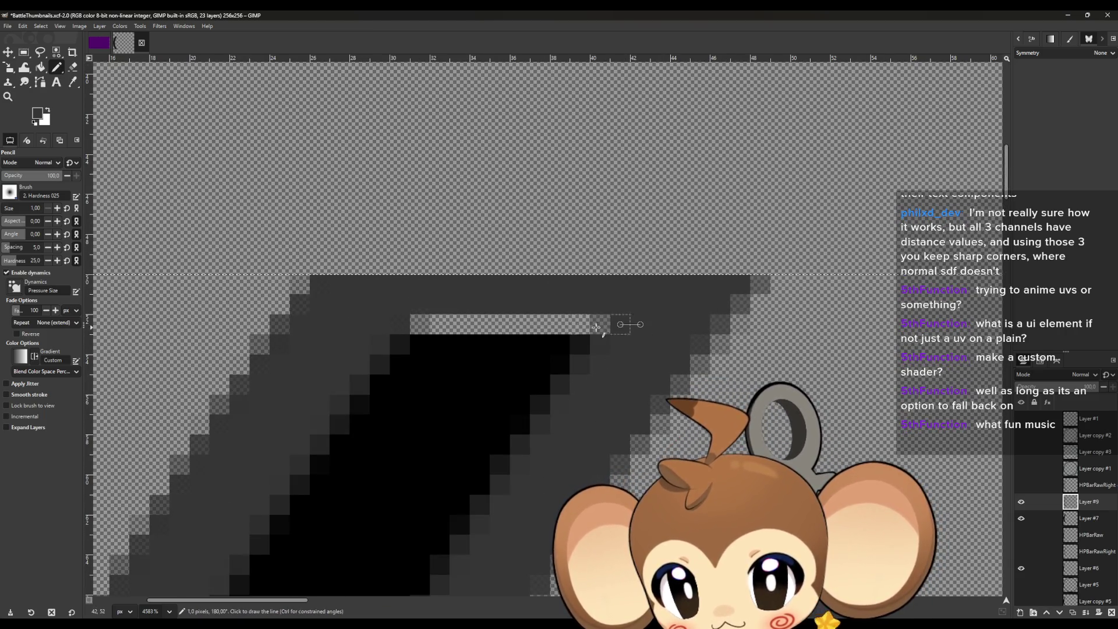
shift+click(349, 322)
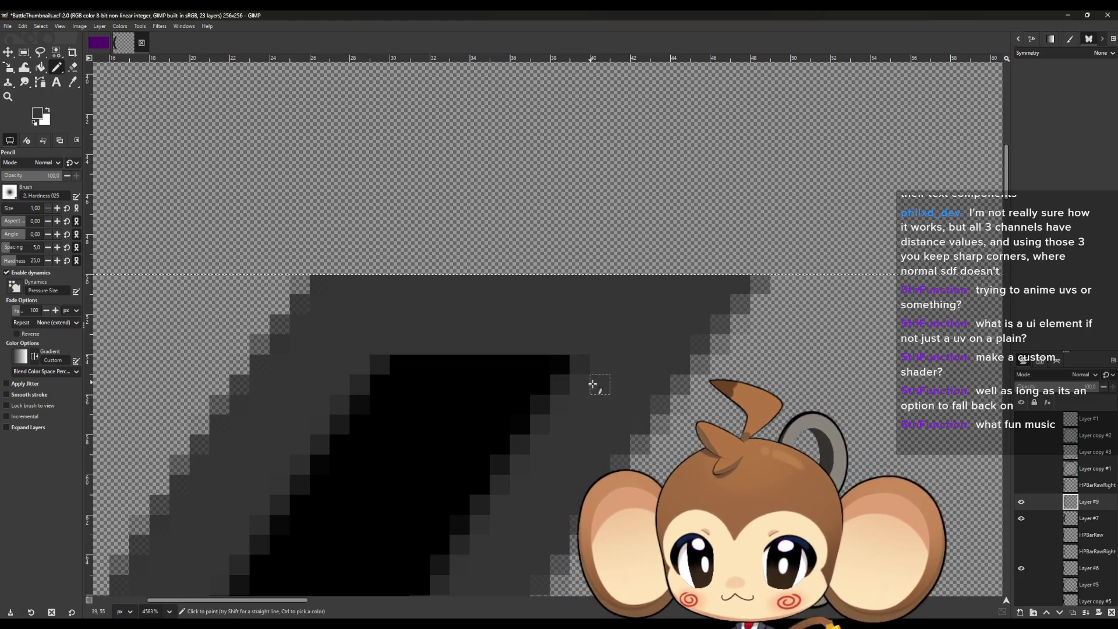
scroll(506, 382, down, 2)
scroll(506, 382, down, 5)
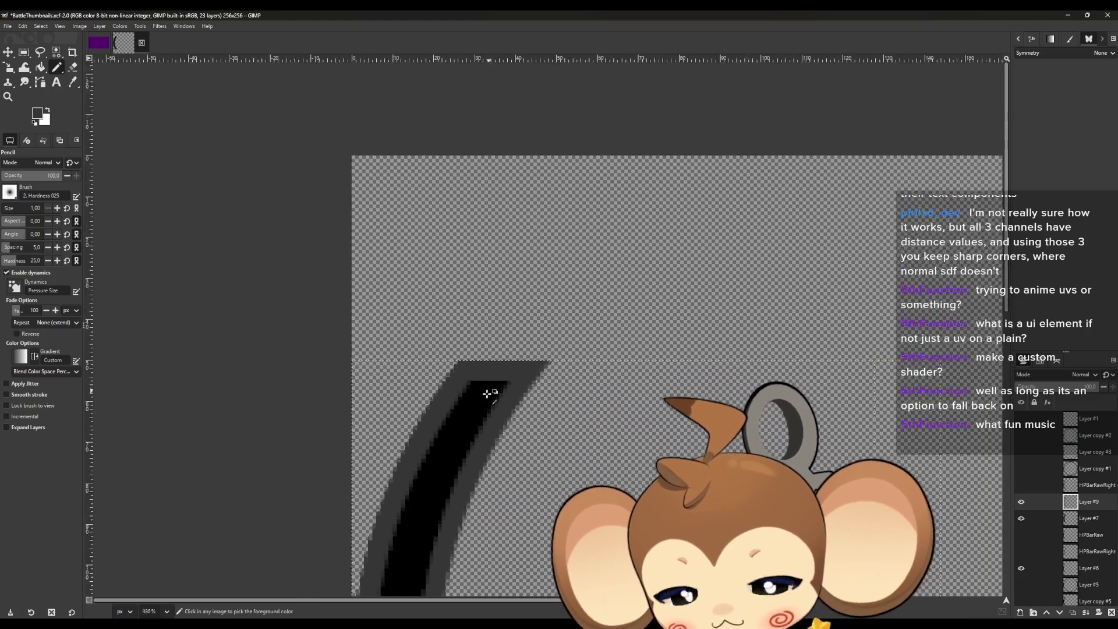
scroll(492, 382, up, 3)
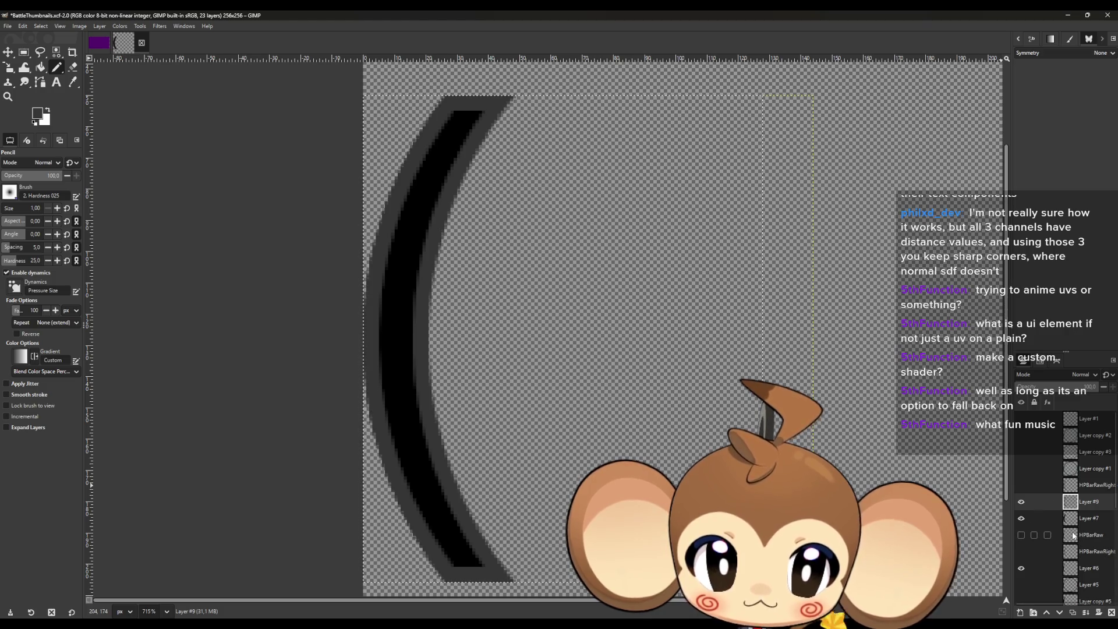
Add an empty Layer #8 below Layer #9 and set the foreground colour to white.
key(shift+ctrl+n)
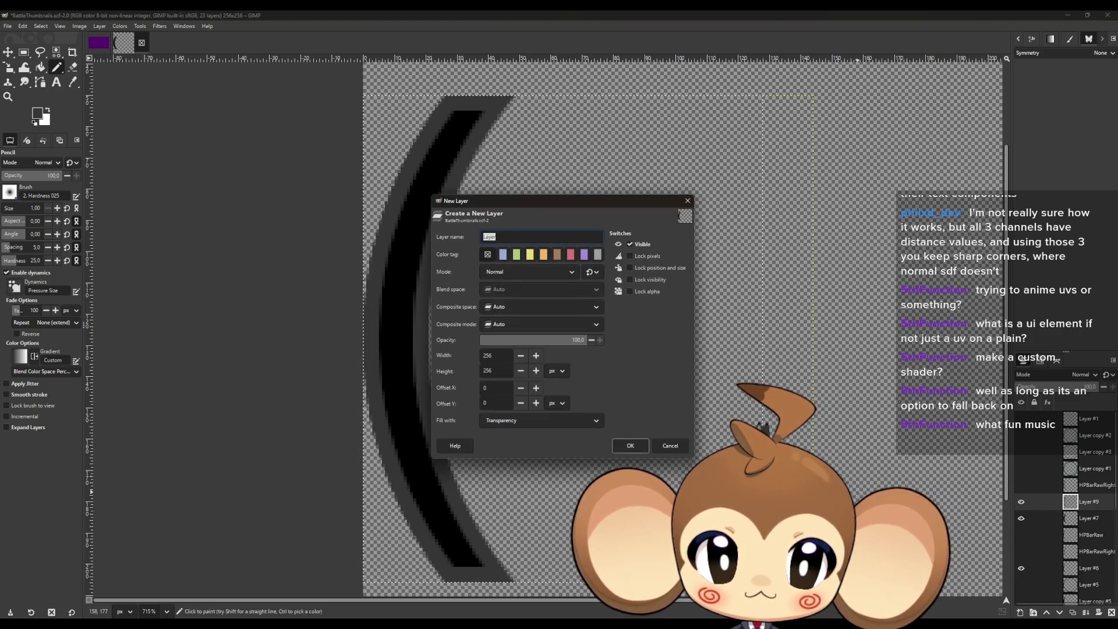
click(662, 448)
drag(1038, 500, 1048, 527)
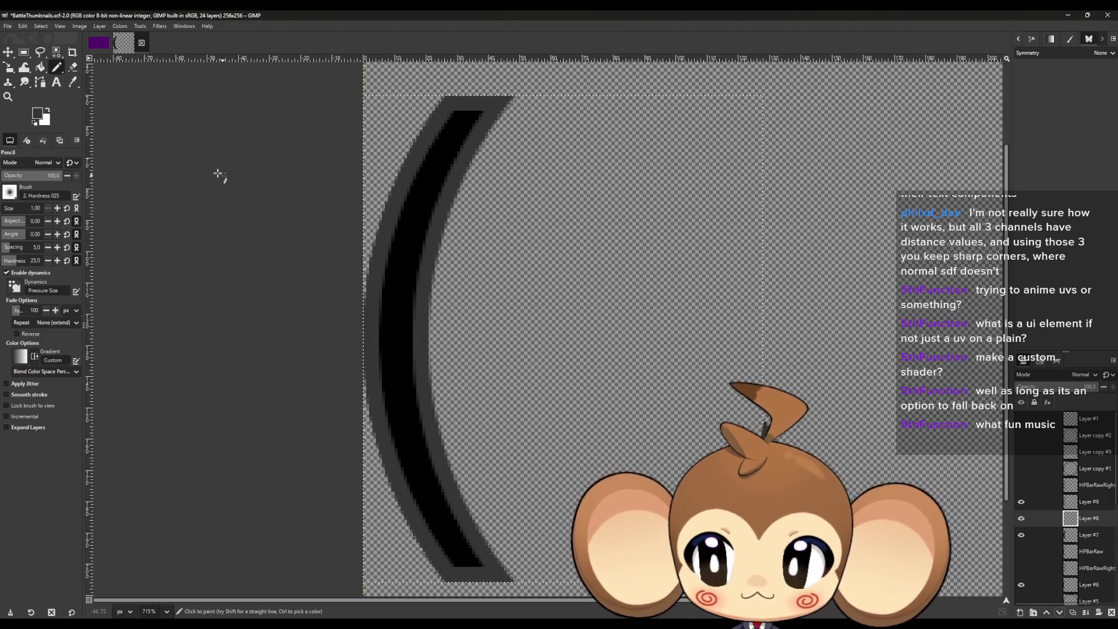
click(39, 114)
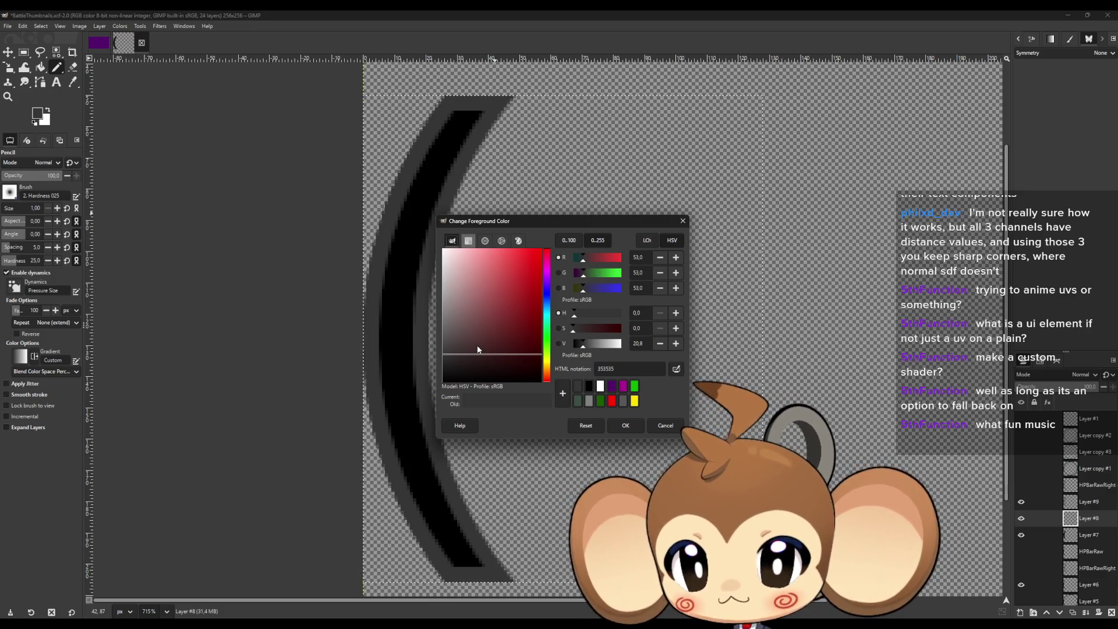
key(x)
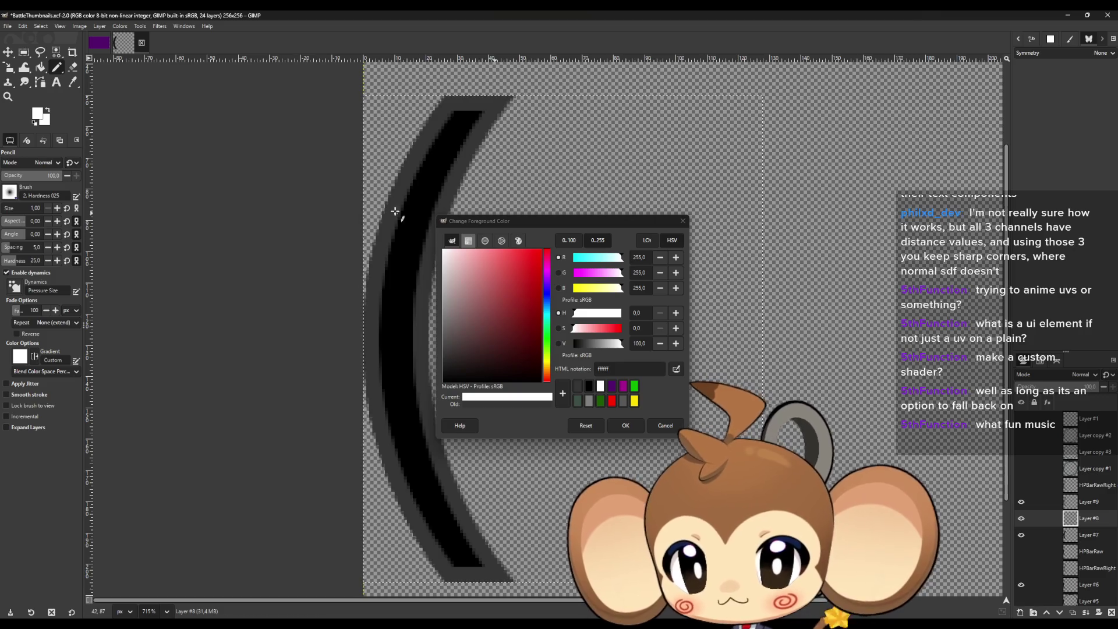
click(625, 425)
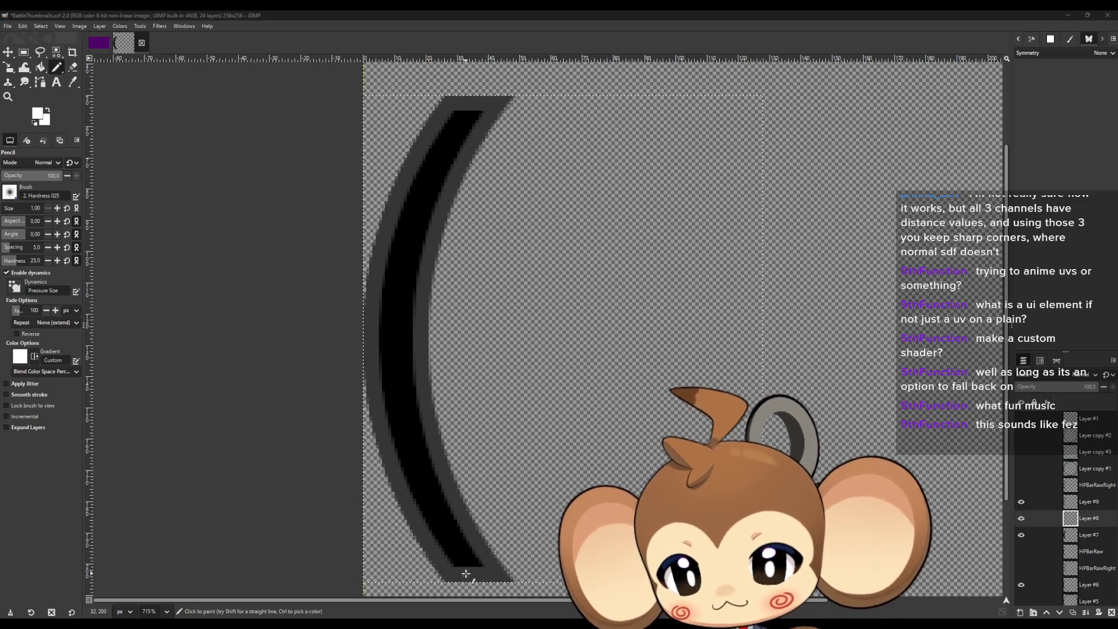
Draw a straight white highlight line across the bottom end of the black arc interior.
scroll(468, 571, down, 2)
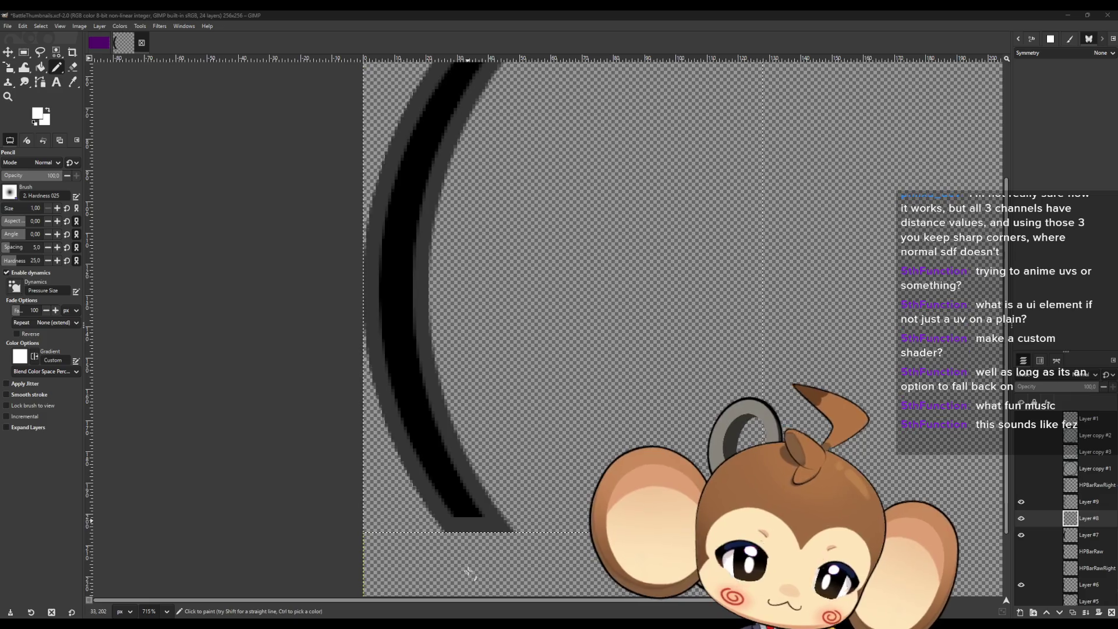
scroll(466, 510, up, 2)
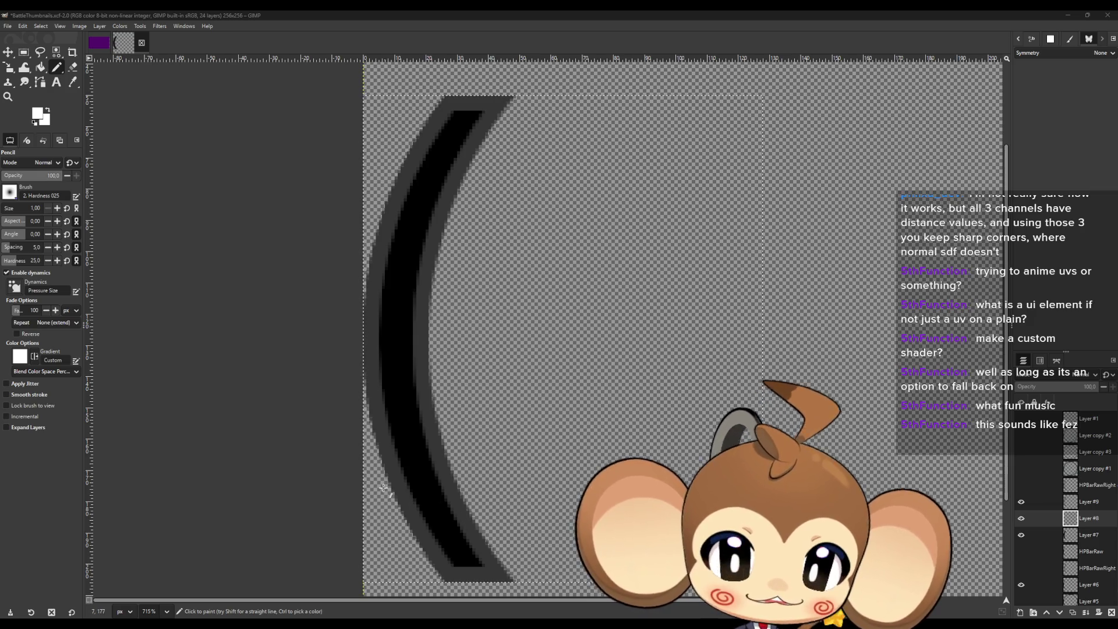
scroll(402, 466, up, 5)
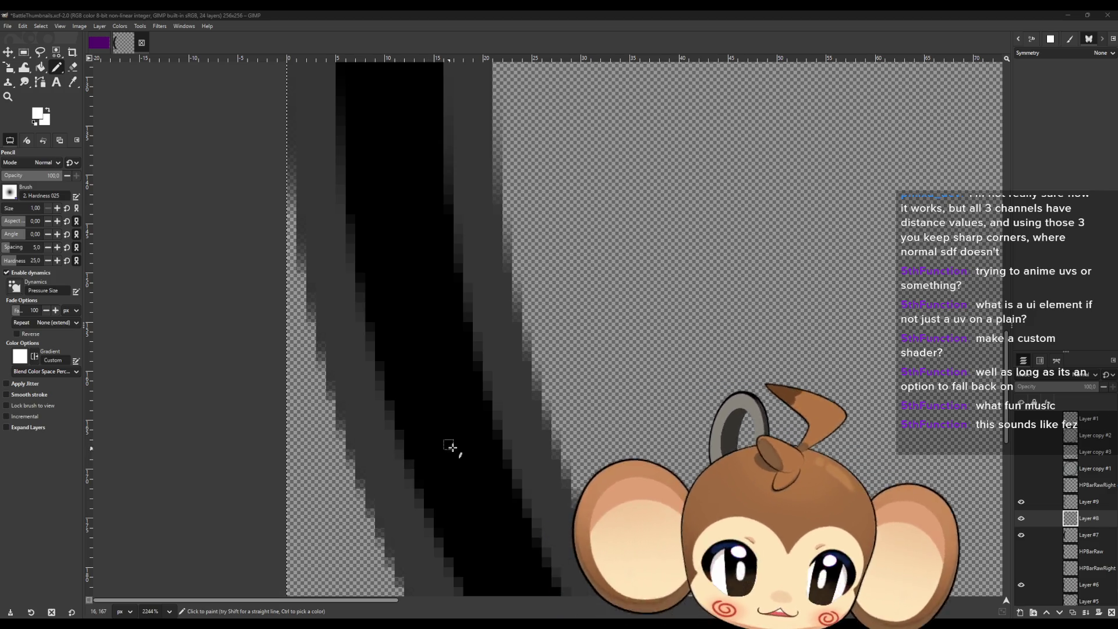
scroll(466, 440, down, 5)
scroll(486, 442, down, 3)
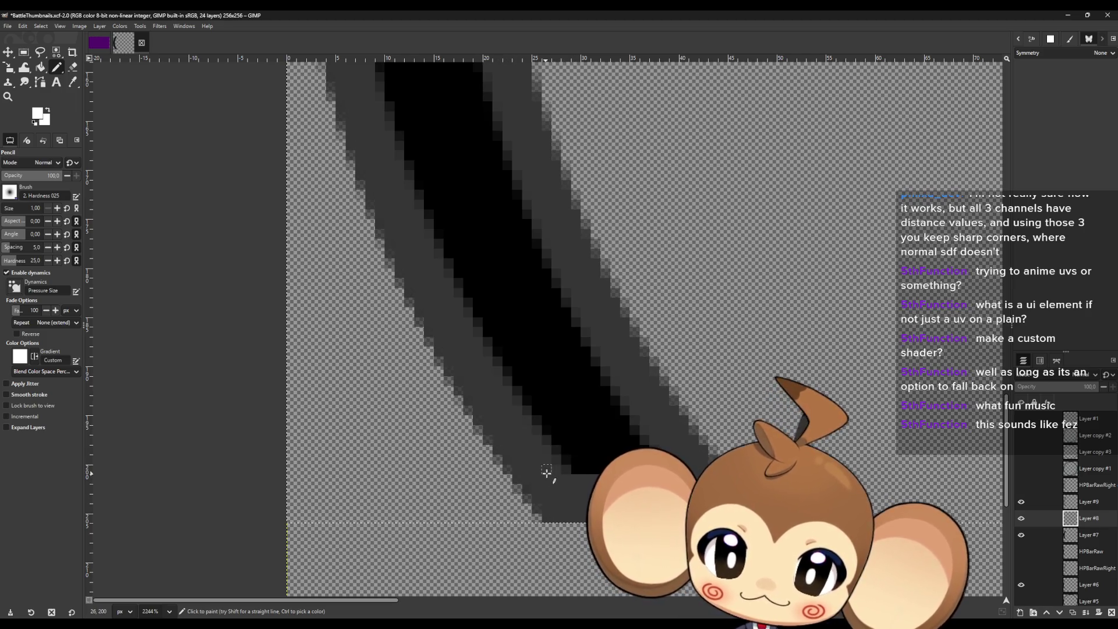
click(546, 469)
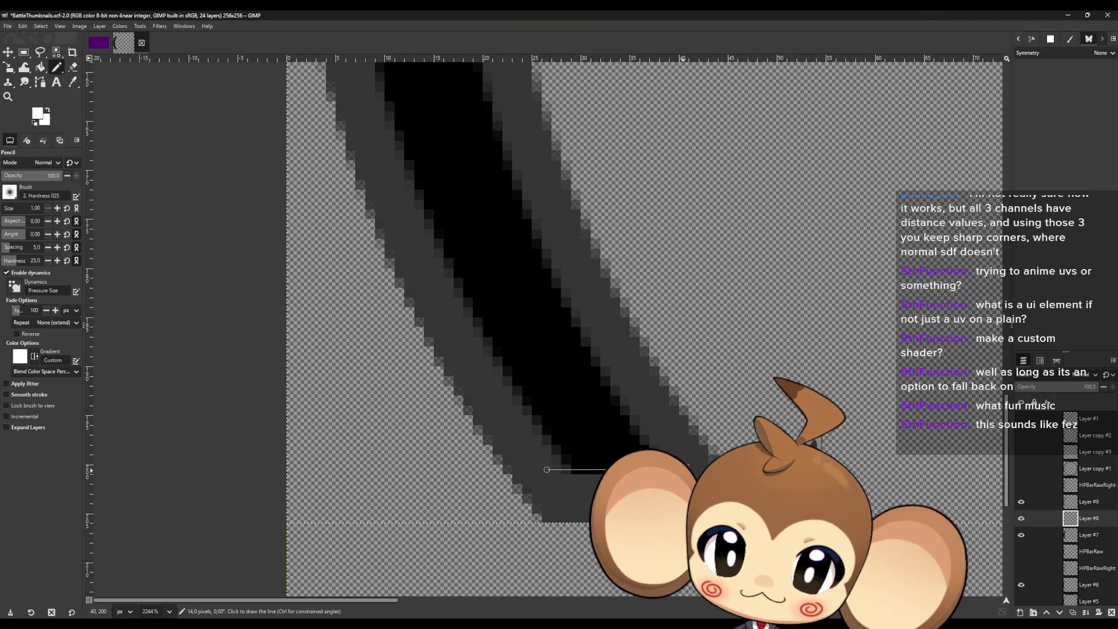
shift+click(684, 469)
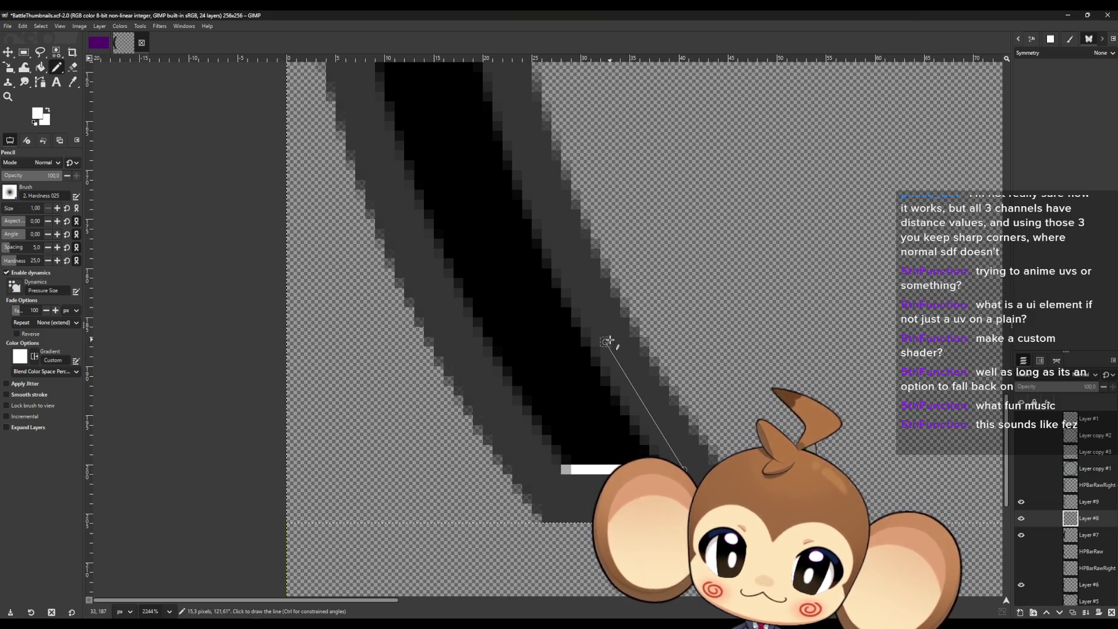
Draw short white pixel lines along the upper arc edge.
click(558, 241)
scroll(556, 244, up, 3)
click(499, 150)
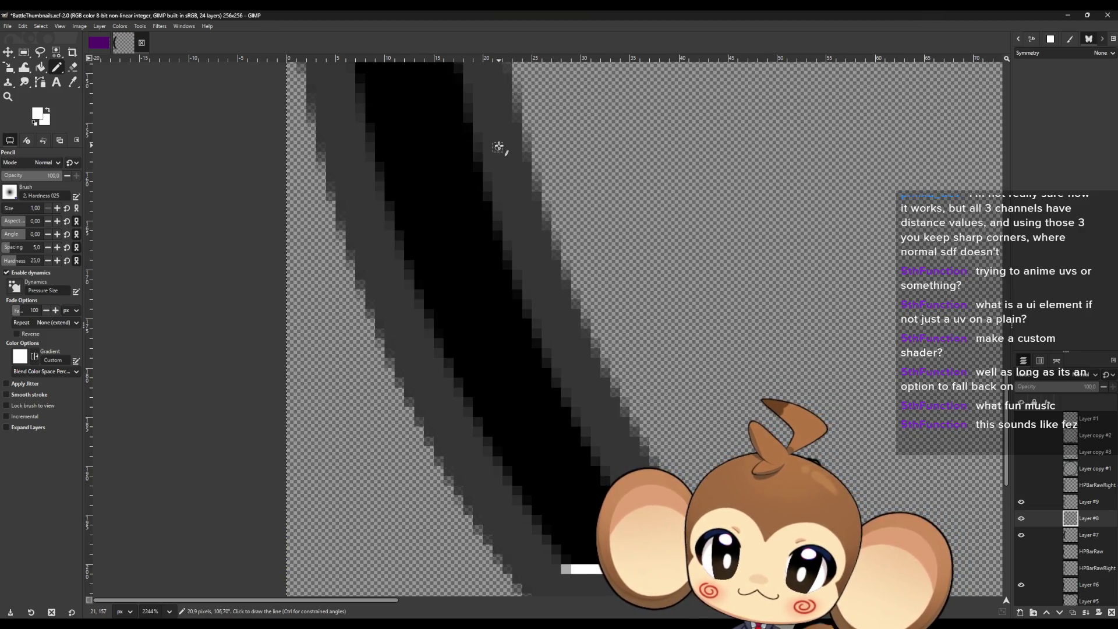
scroll(496, 193, up, 5)
click(467, 138)
scroll(465, 158, up, 10)
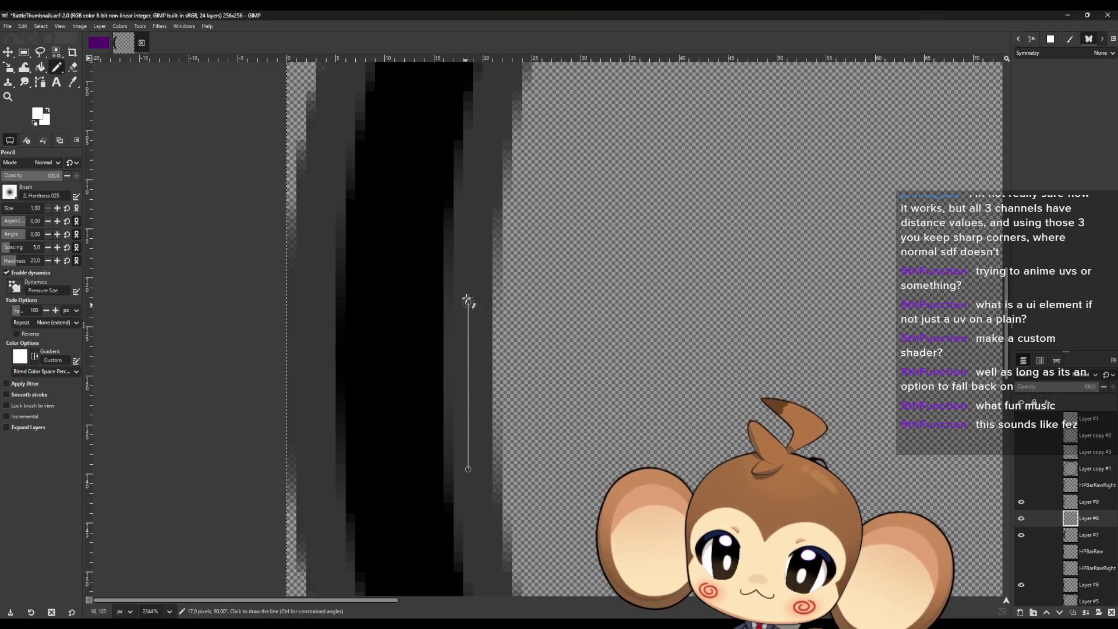
click(468, 292)
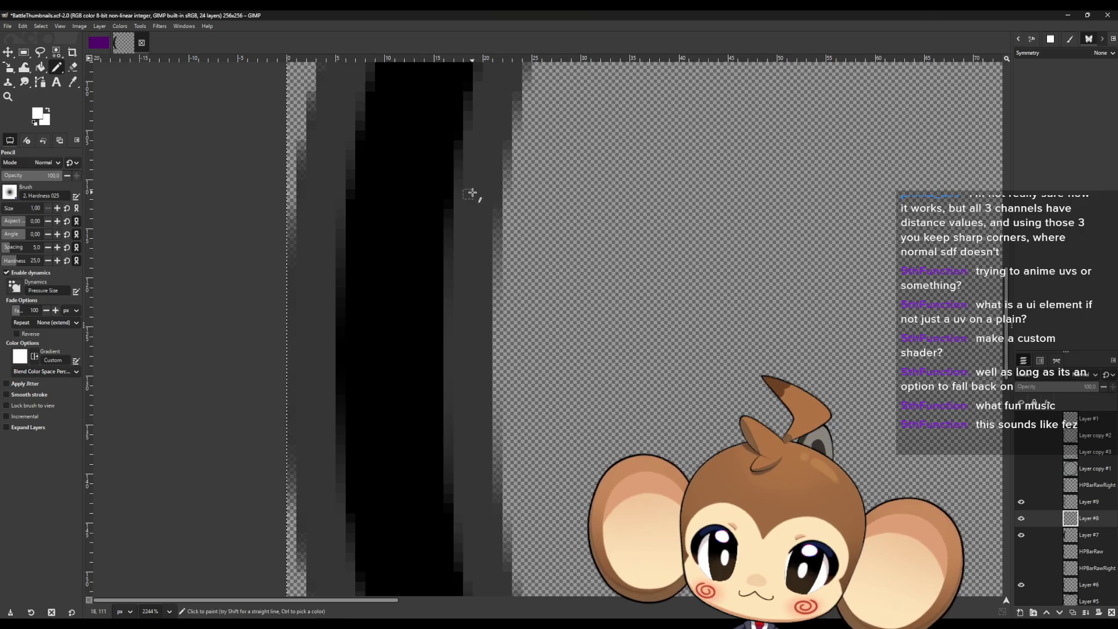
click(488, 156)
Extend the edge line to the interior's top end and draw a white highlight across the top.
scroll(489, 157, up, 6)
click(515, 187)
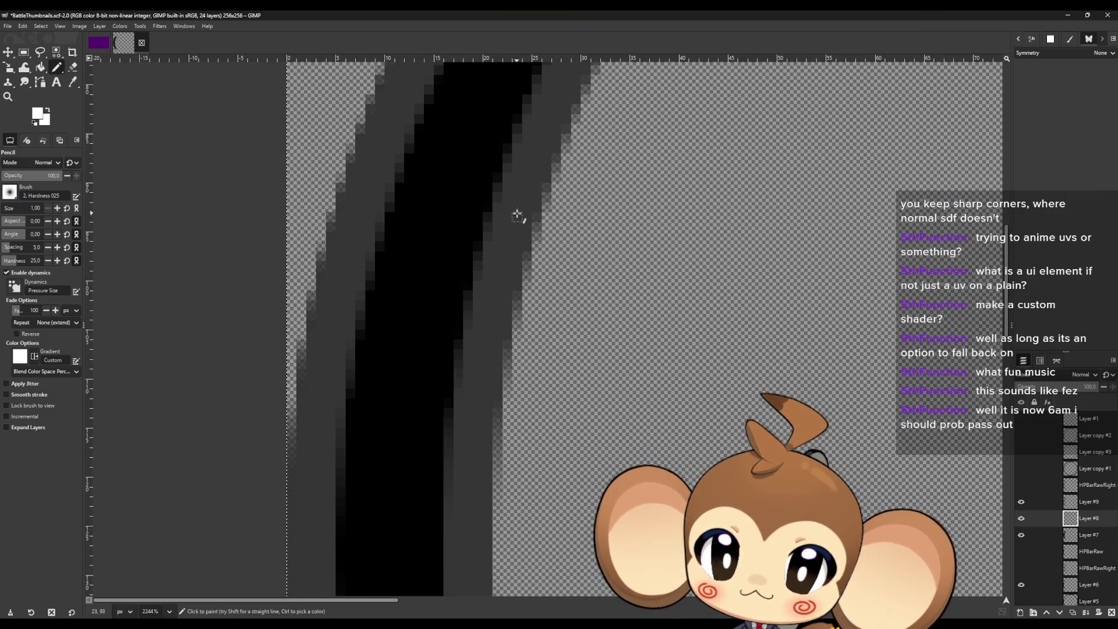
scroll(515, 188, up, 6)
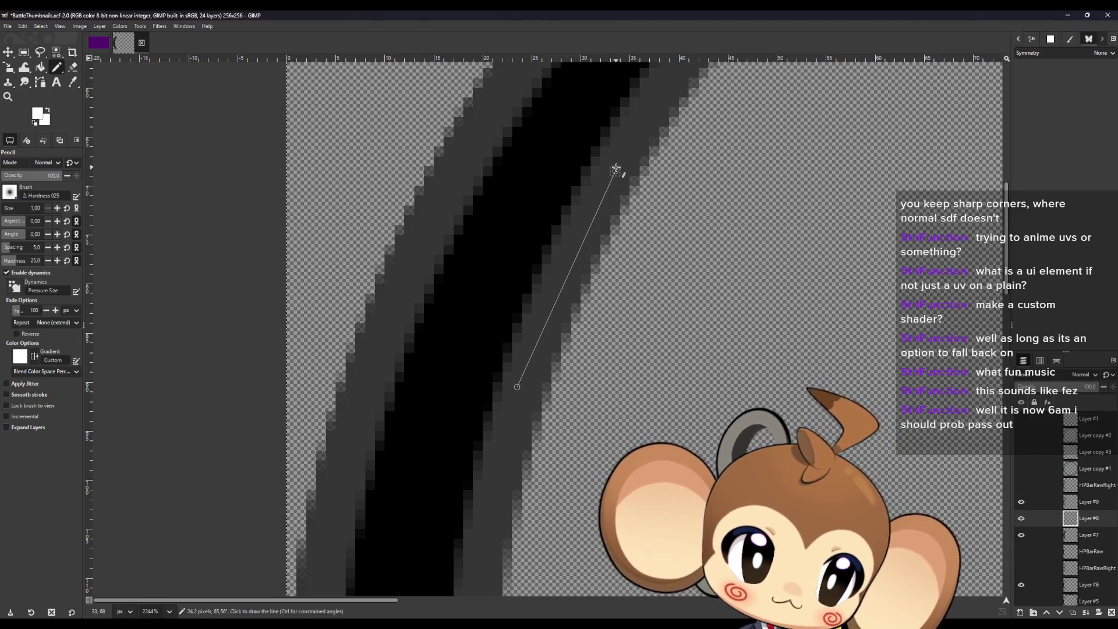
click(616, 169)
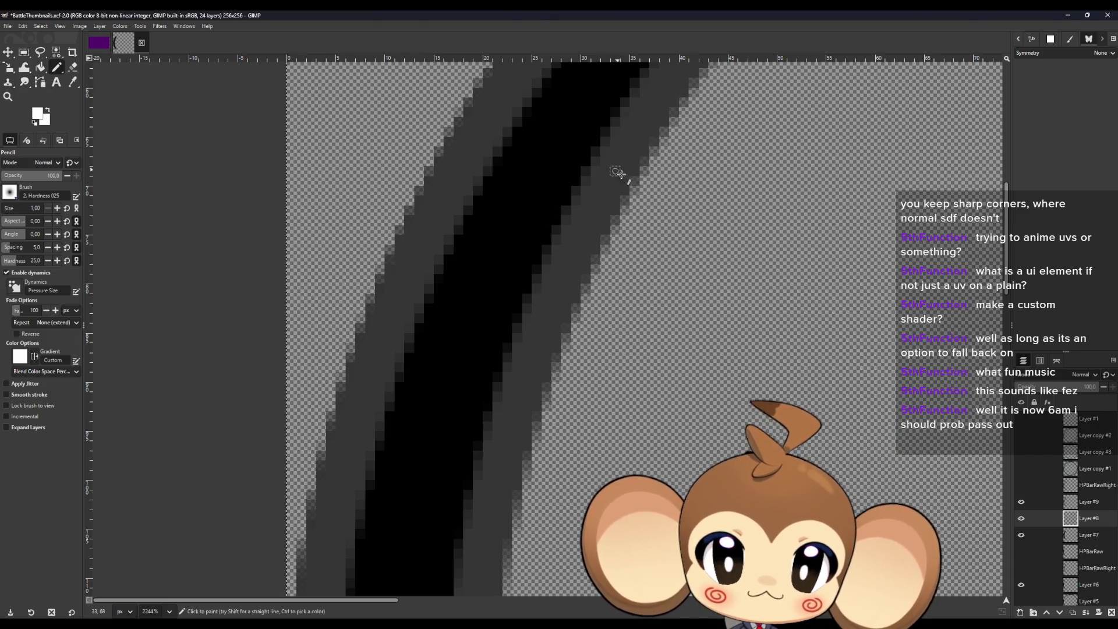
scroll(619, 175, up, 6)
click(693, 242)
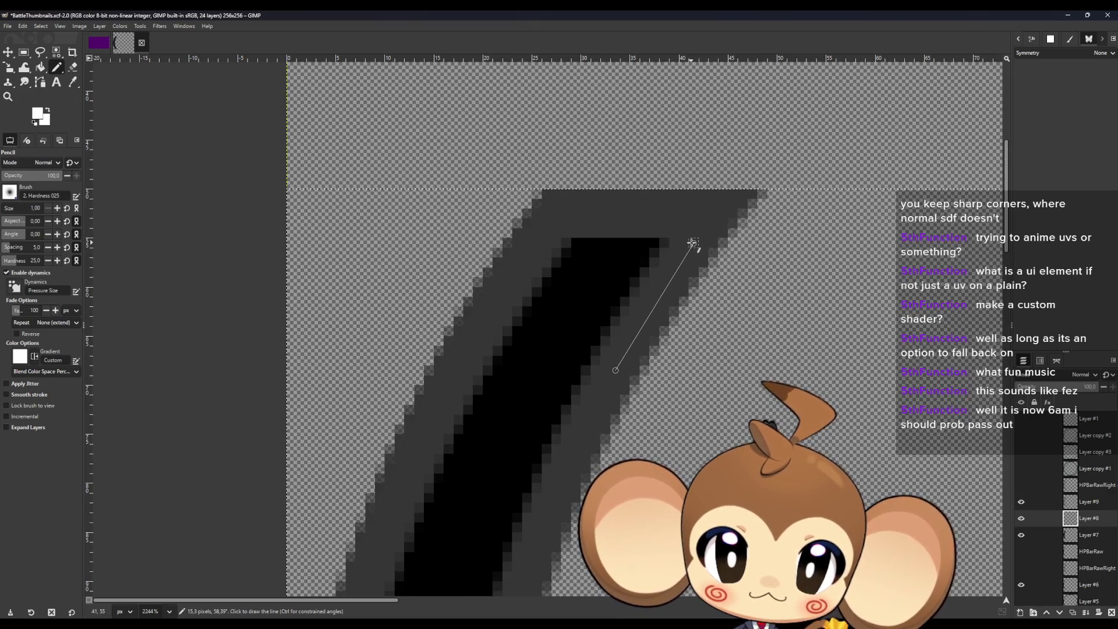
click(546, 242)
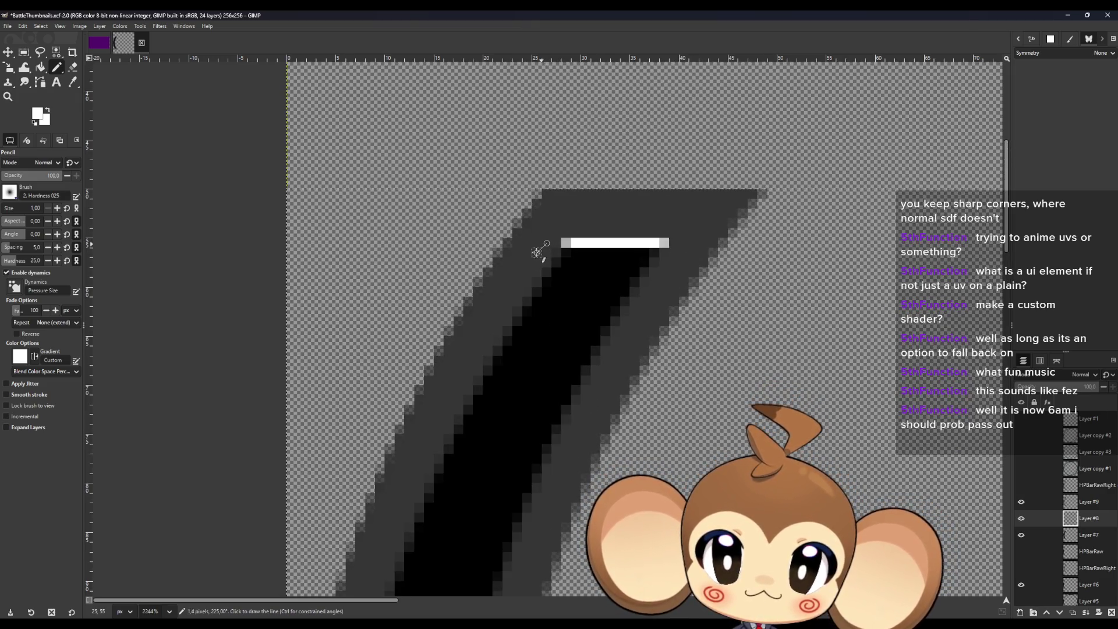
Draw a white line down the arc's left edge, then undo the last four strokes.
click(467, 359)
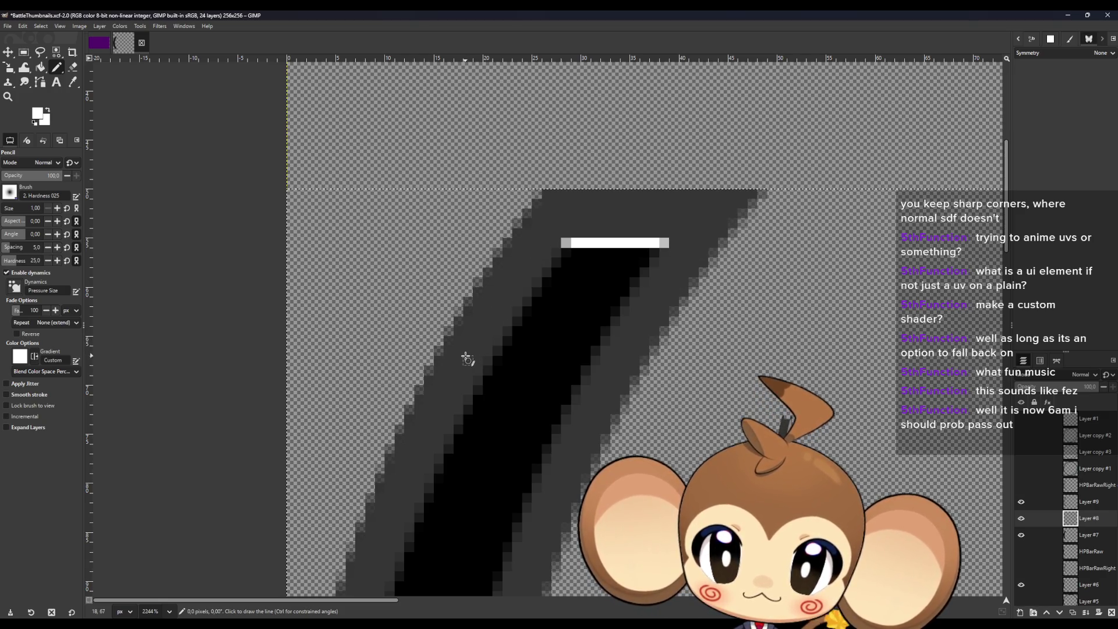
scroll(467, 360, down, 3)
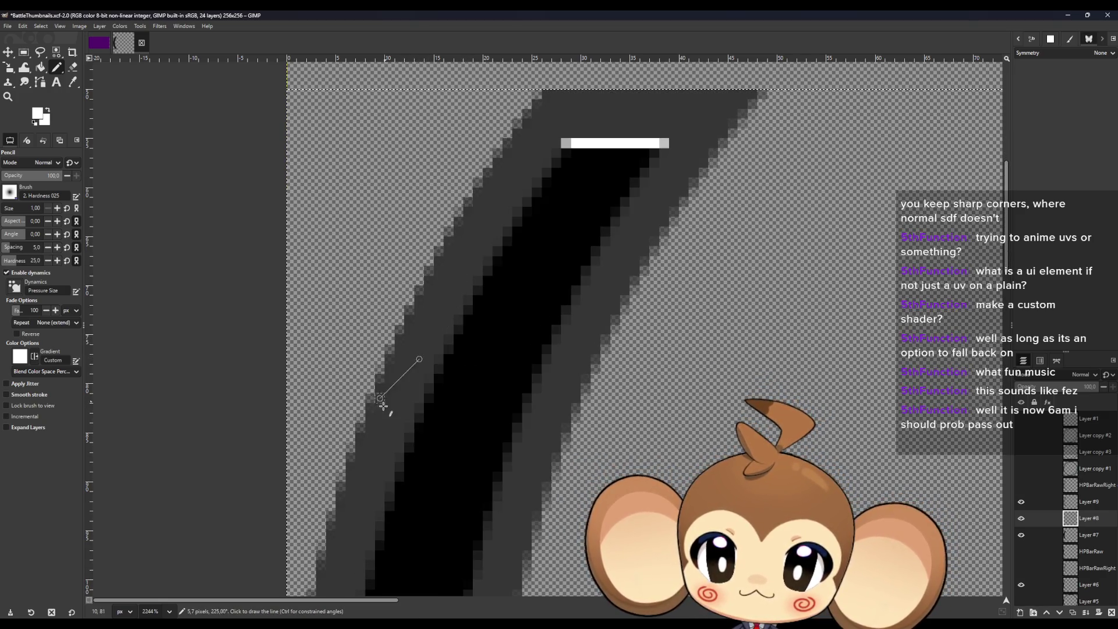
scroll(356, 421, down, 3)
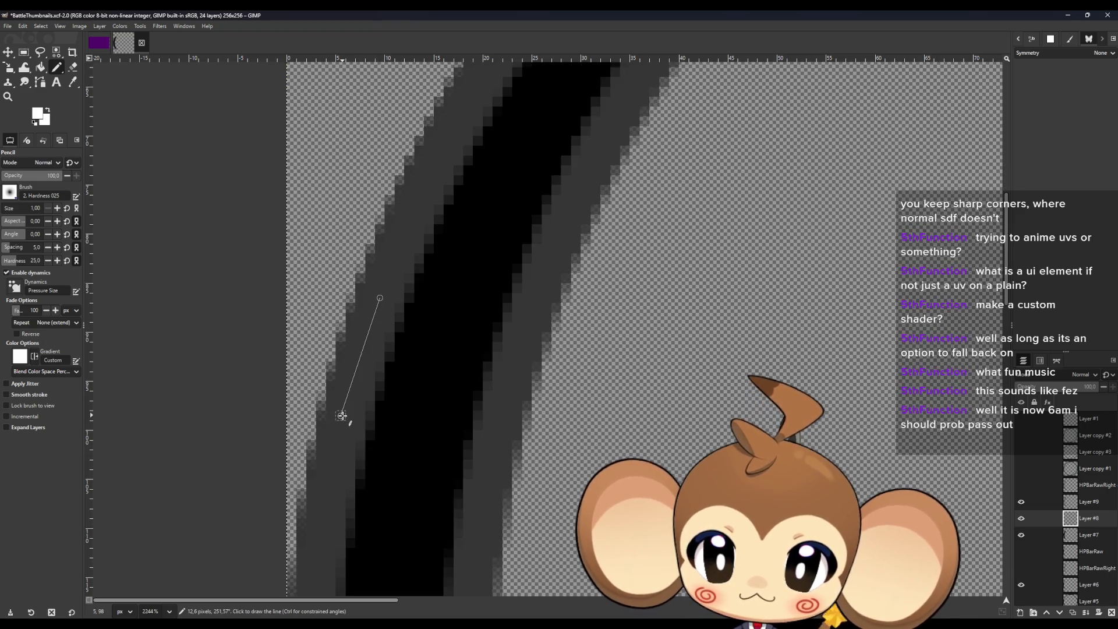
click(341, 415)
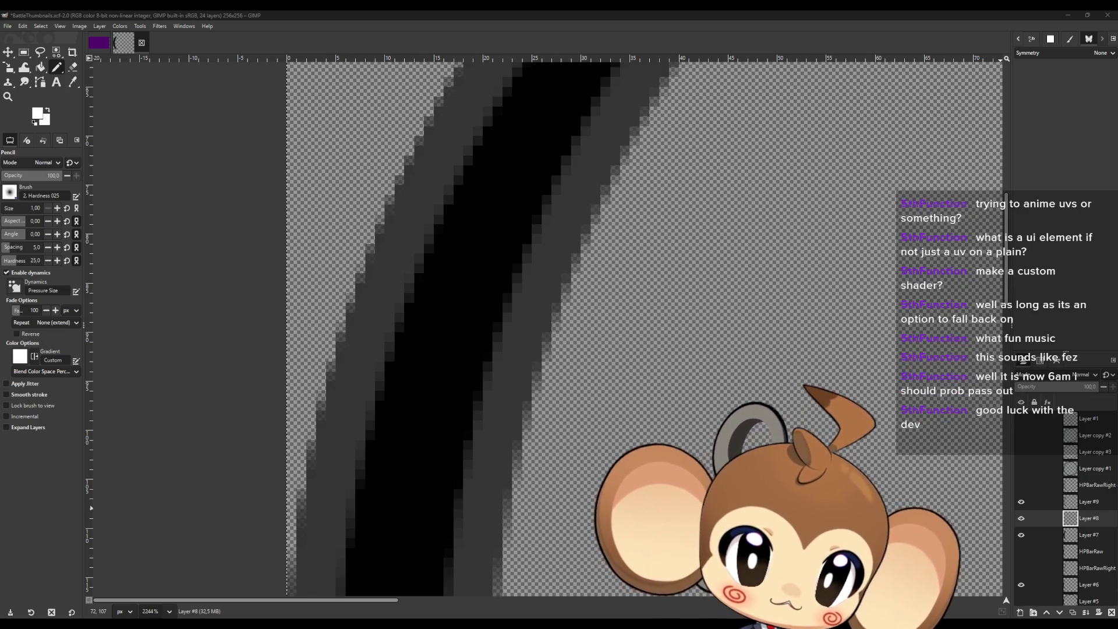
key(ctrl+z)
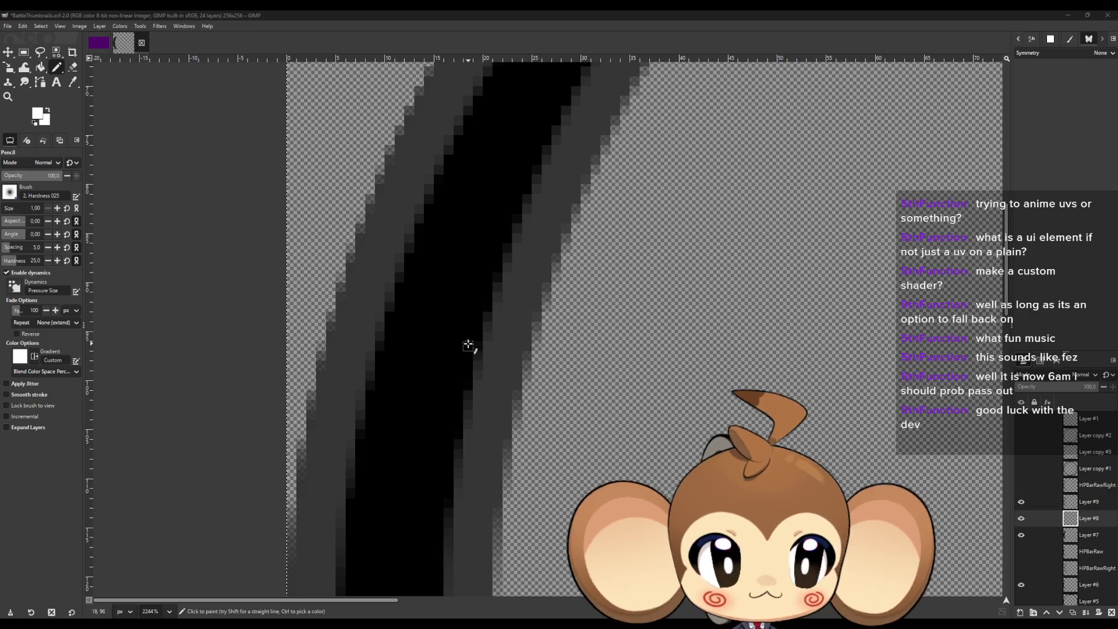
key(ctrl+z)
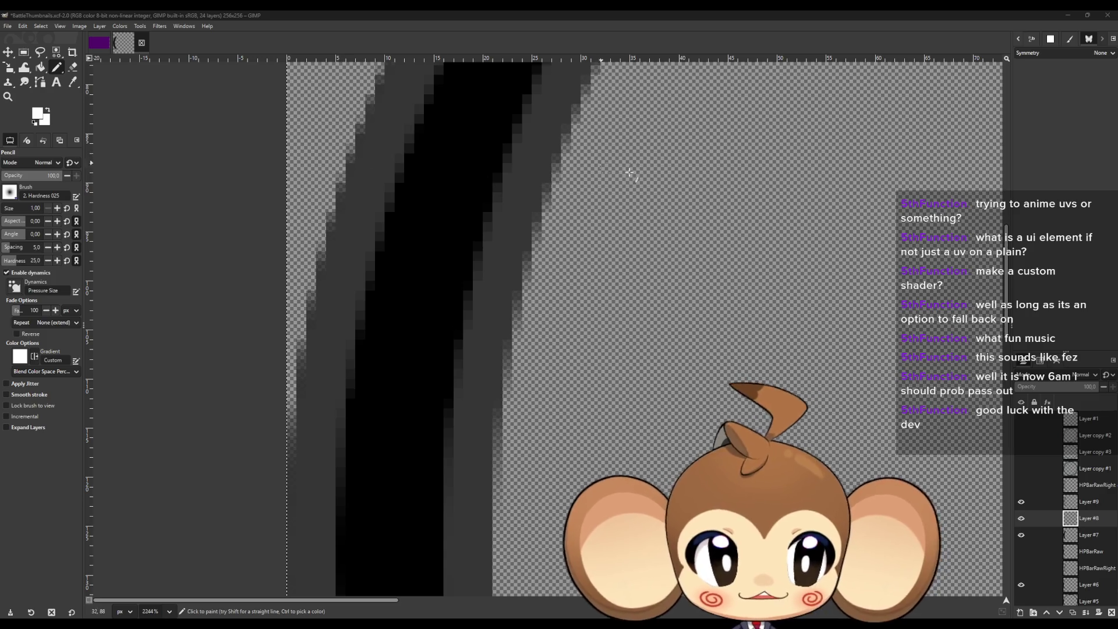
key(ctrl+z)
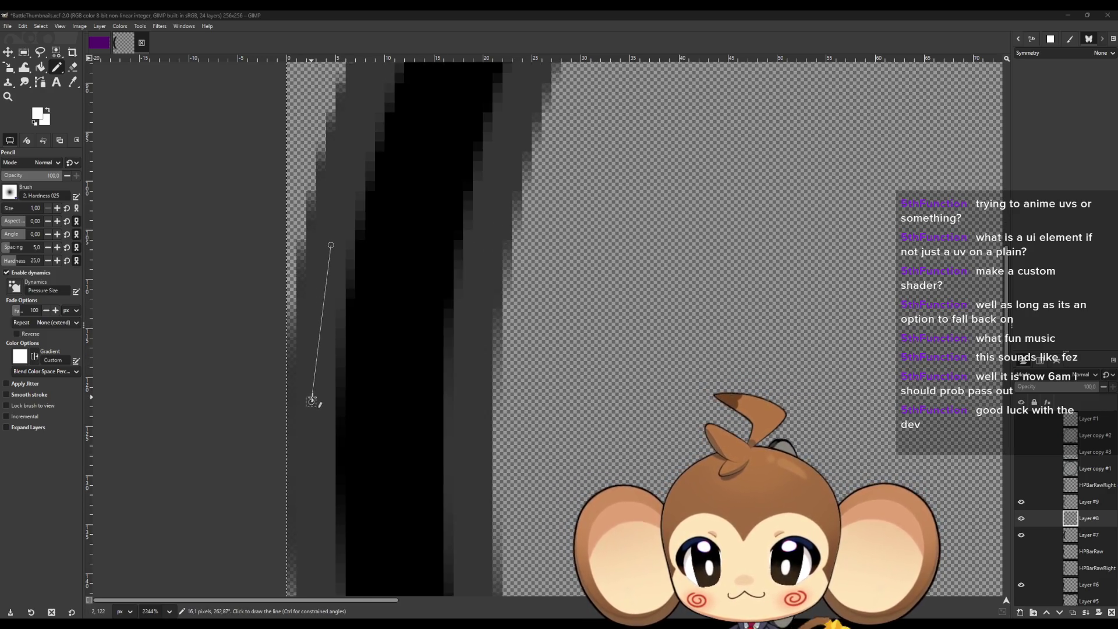
key(ctrl+z)
key(ctrl+z)
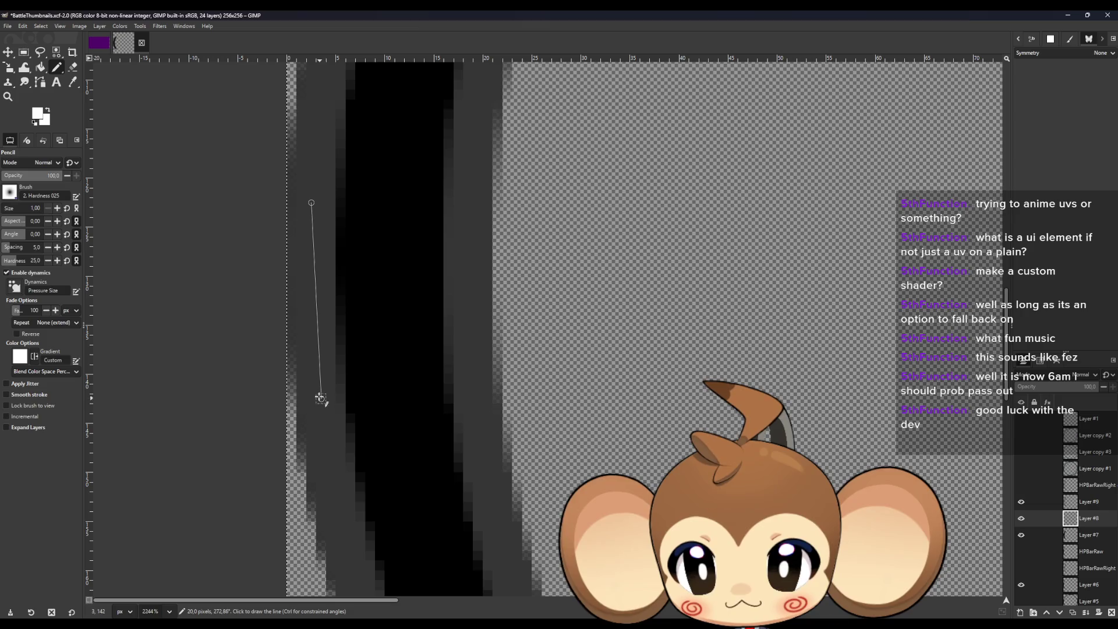
Redraw the white highlight line along the arc's lower left edge.
scroll(318, 390, right, 2)
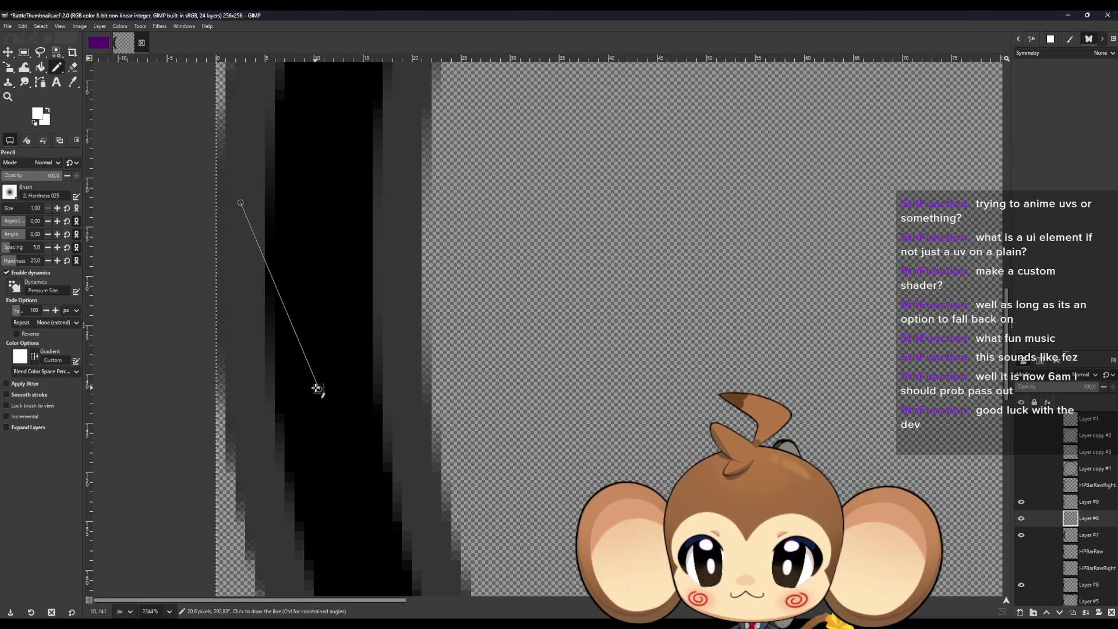
scroll(317, 389, right, 3)
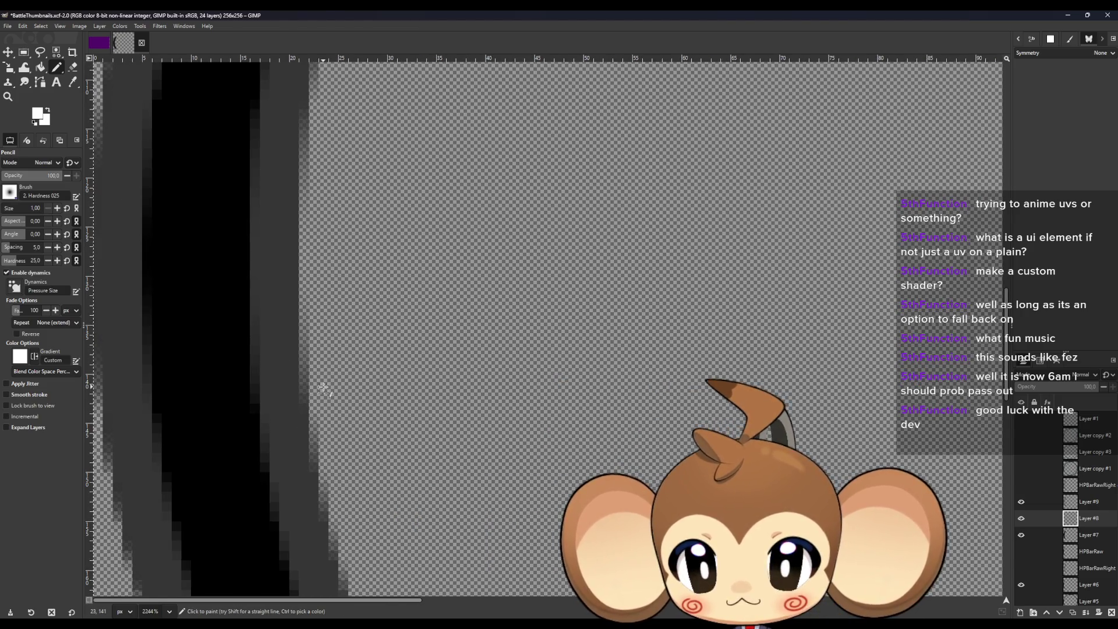
scroll(323, 388, left, 5)
scroll(279, 406, up, 1)
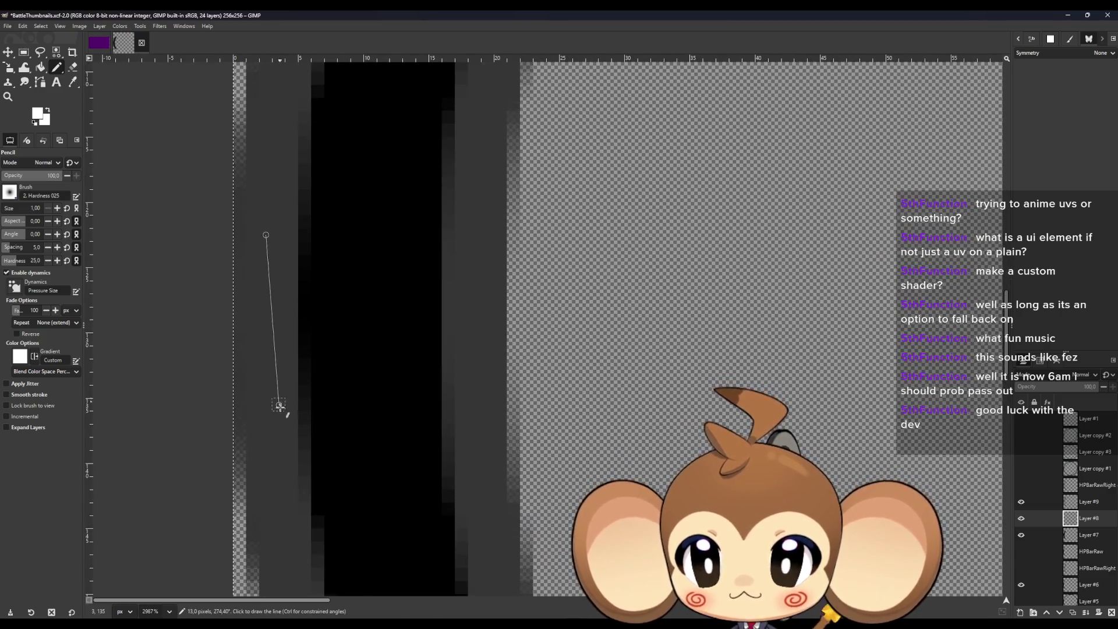
scroll(275, 431, down, 5)
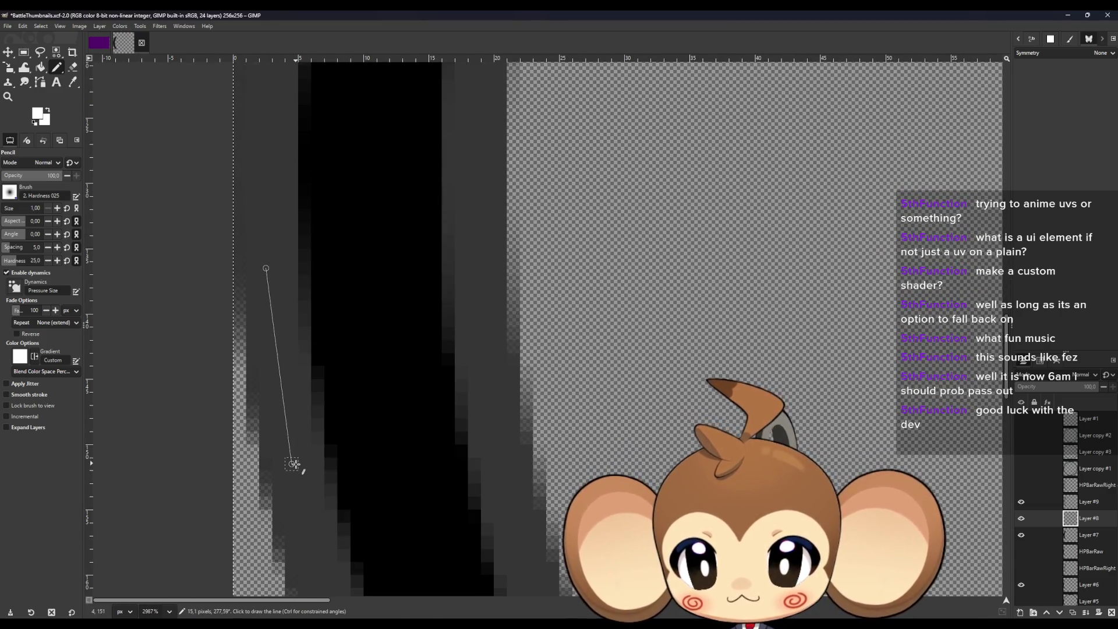
scroll(295, 464, down, 5)
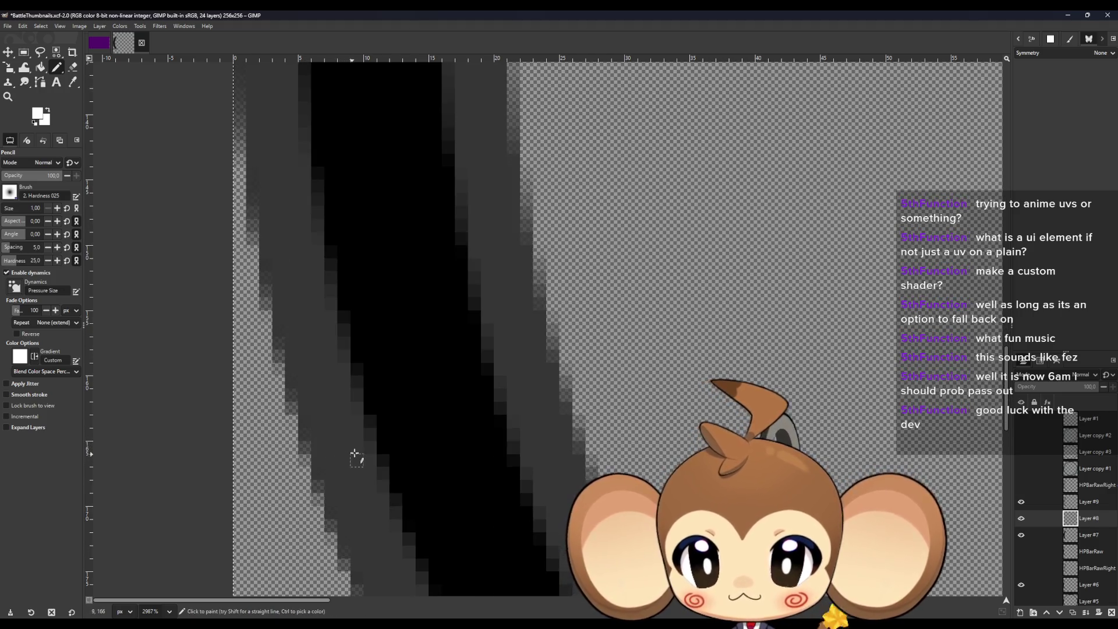
scroll(378, 451, down, 5)
scroll(437, 445, down, 5)
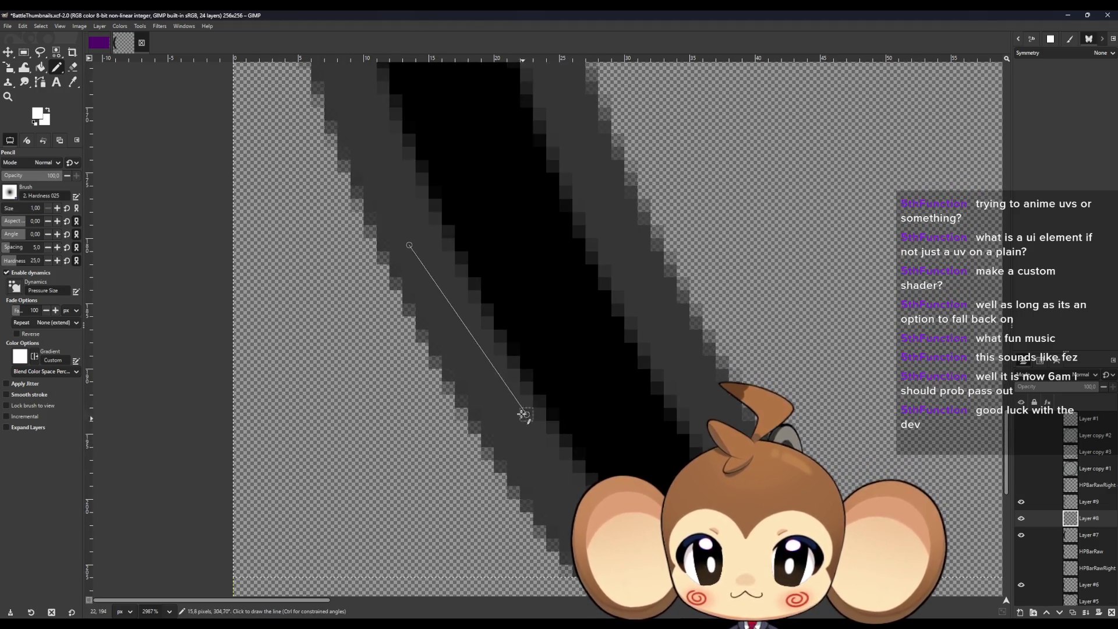
shift+click(500, 414)
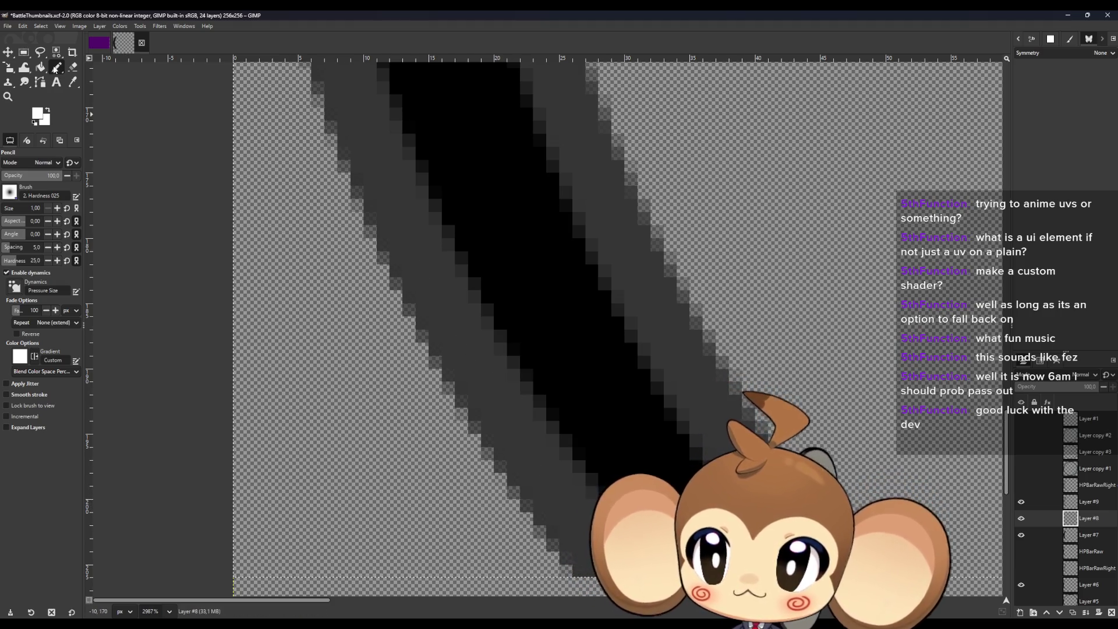
key(shift+b)
click(600, 324)
scroll(652, 401, down, 10)
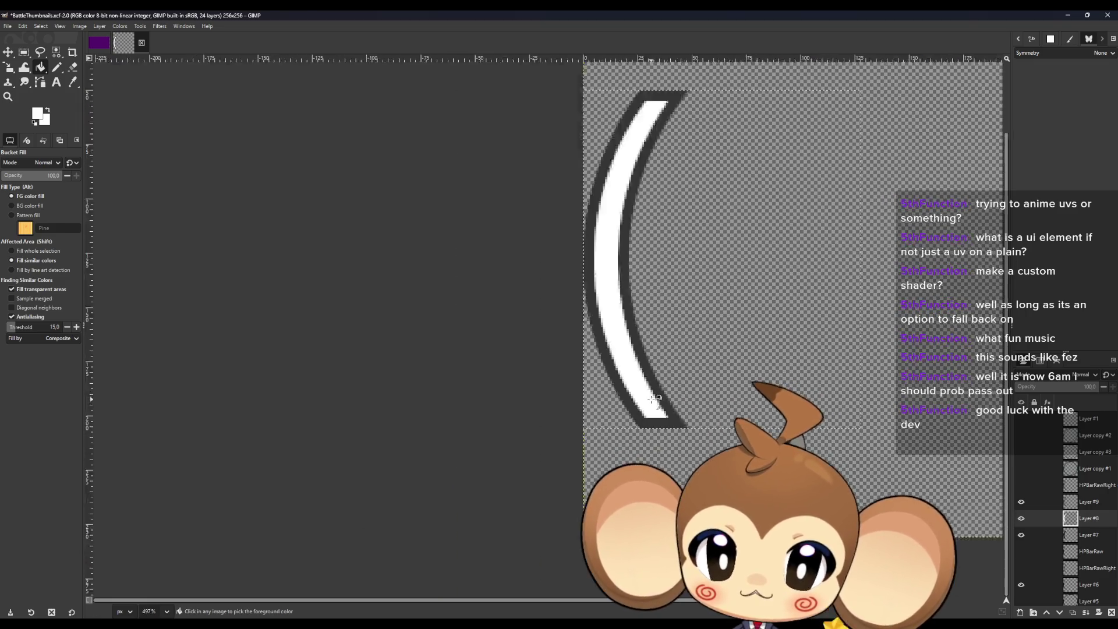
scroll(757, 312, up, 1)
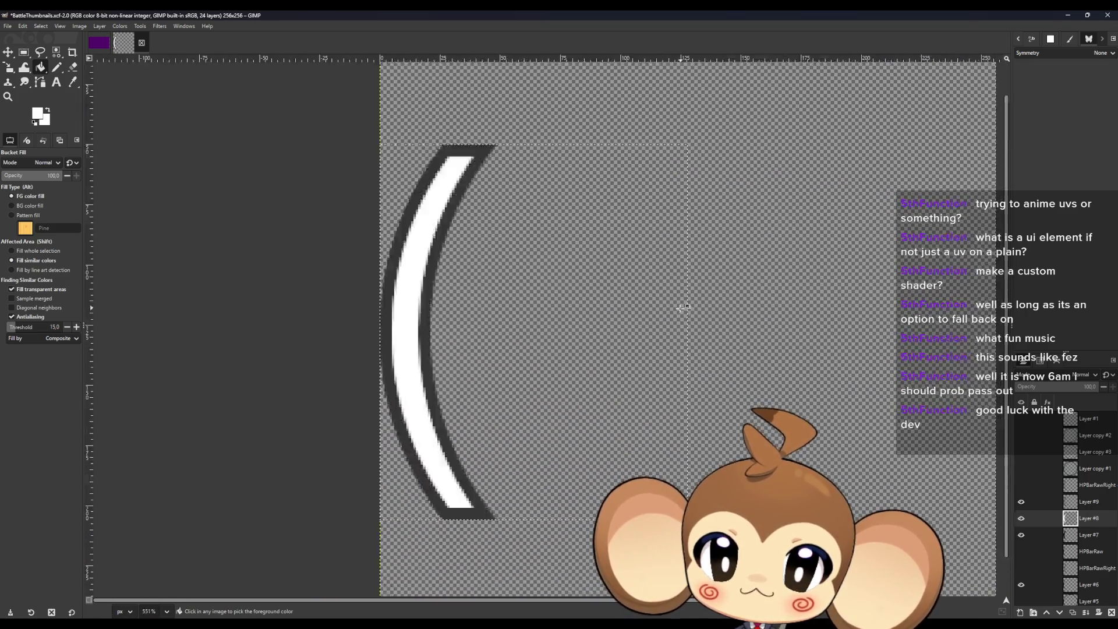
scroll(709, 315, down, 1)
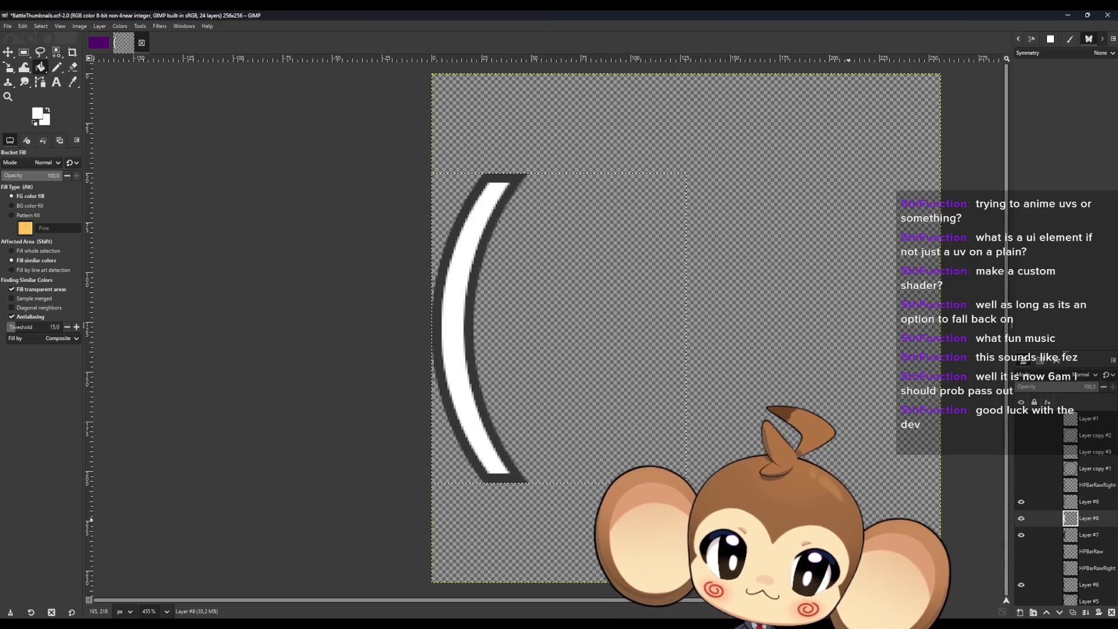
Hide Layer #6 and the arc layers, compare the black and white arcs, leaving Layer #8 visible.
scroll(1029, 568, down, 3)
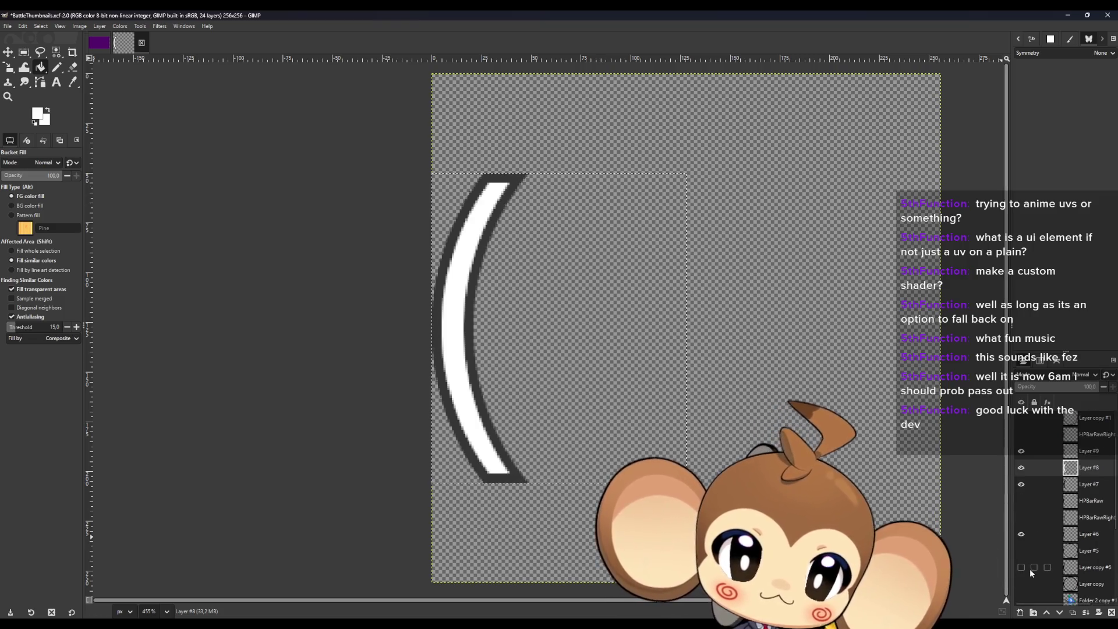
drag(1020, 484, 1019, 454)
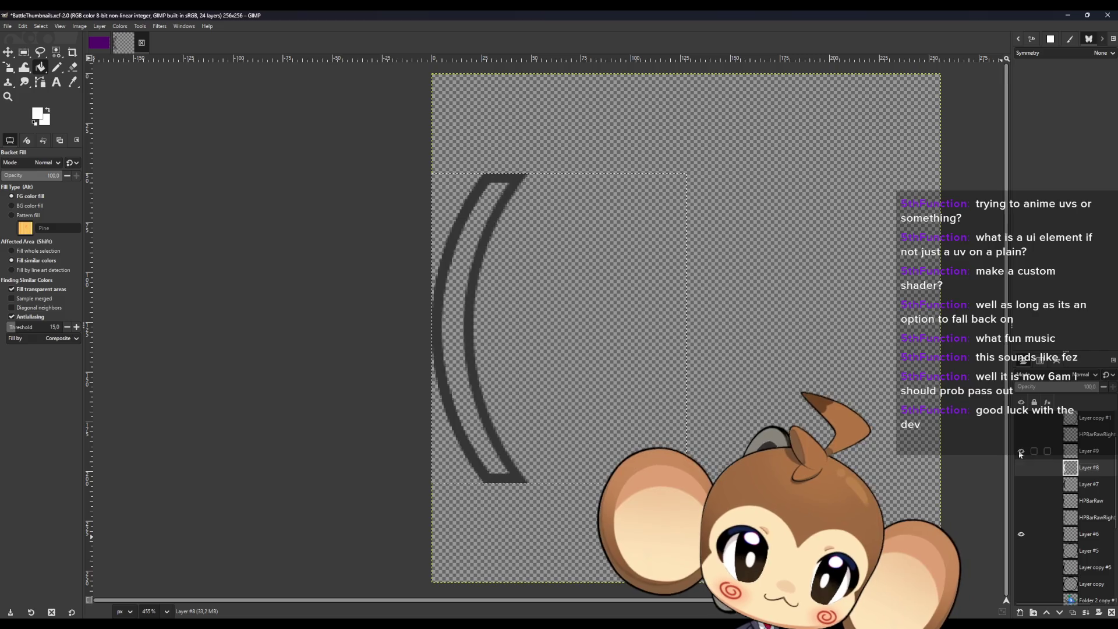
click(1019, 536)
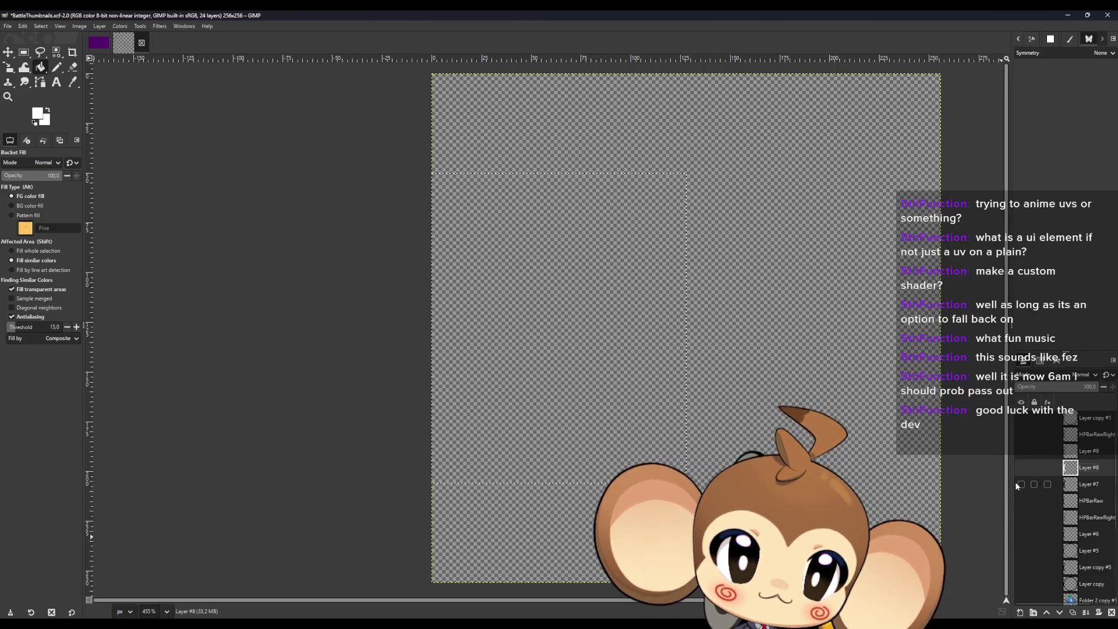
click(1019, 483)
click(1022, 468)
click(1021, 468)
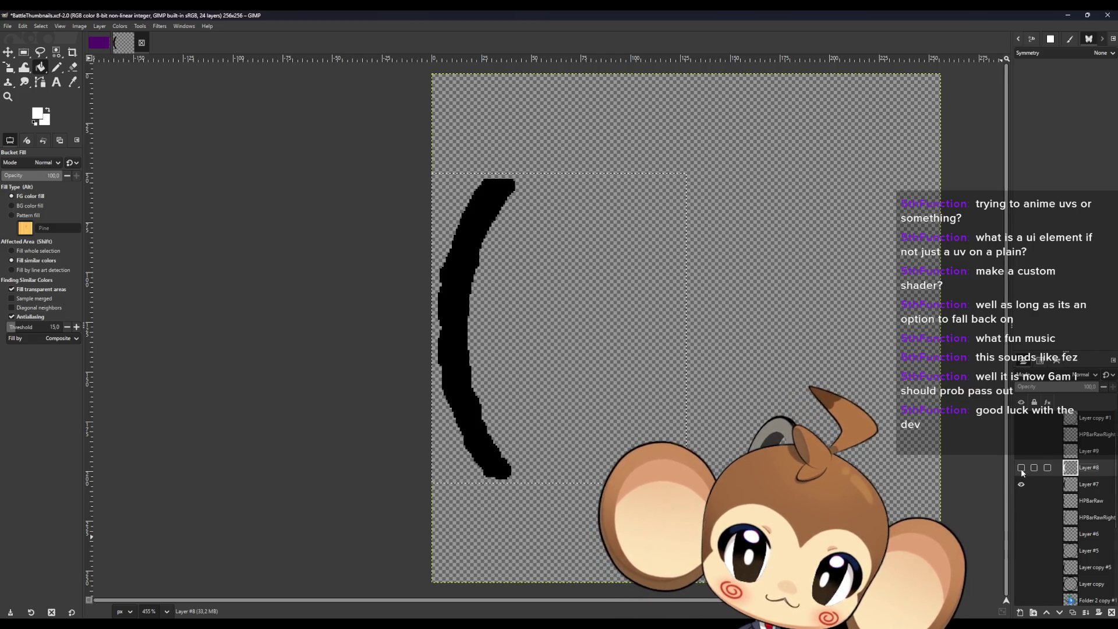
click(1021, 468)
click(1021, 468)
click(1020, 483)
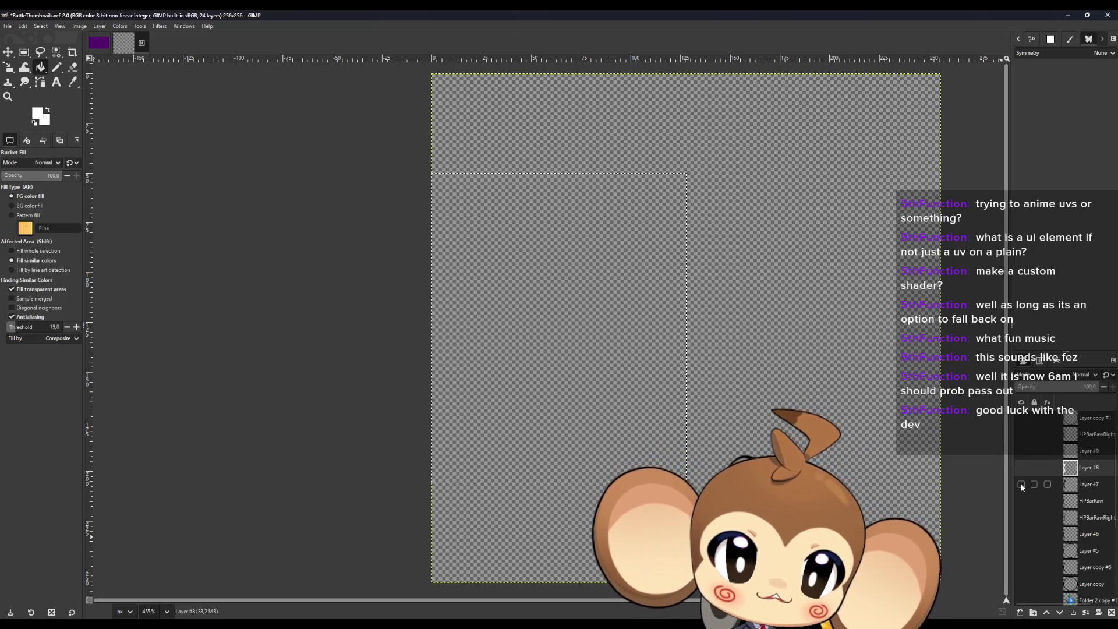
click(1019, 470)
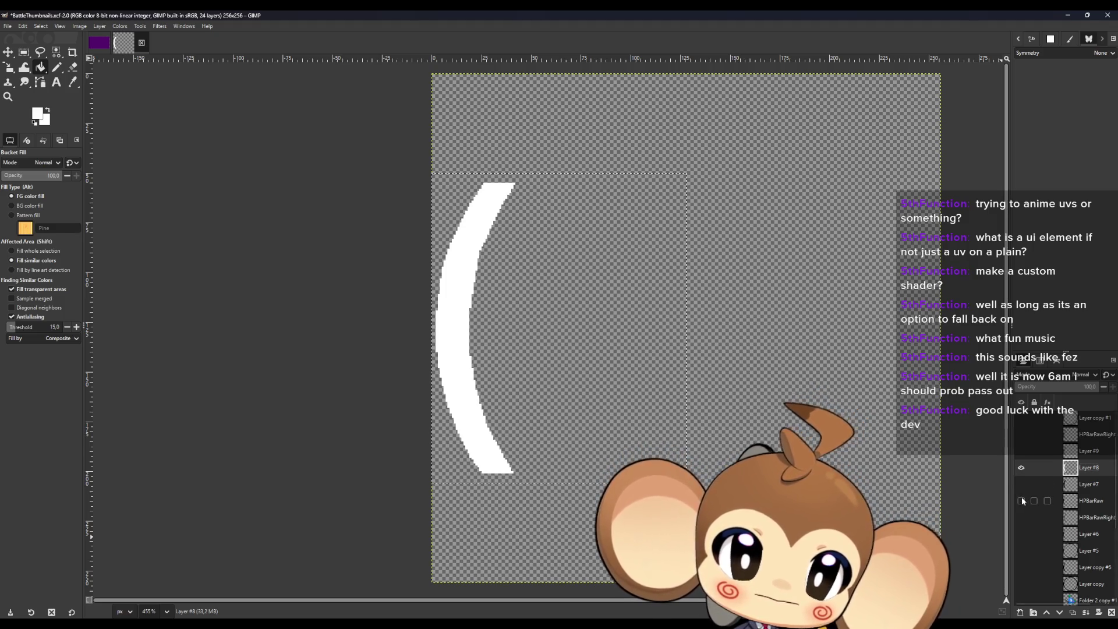
Briefly preview HPBarRaw, then show Layer #9's dark grey outline and make it active.
click(1022, 501)
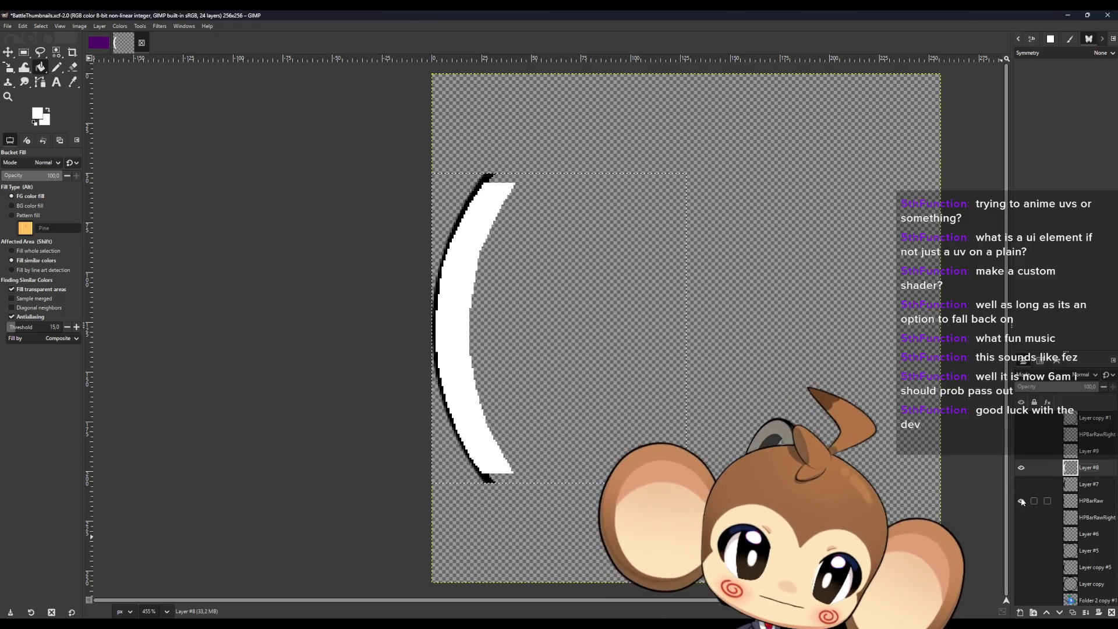
click(1022, 501)
click(1021, 452)
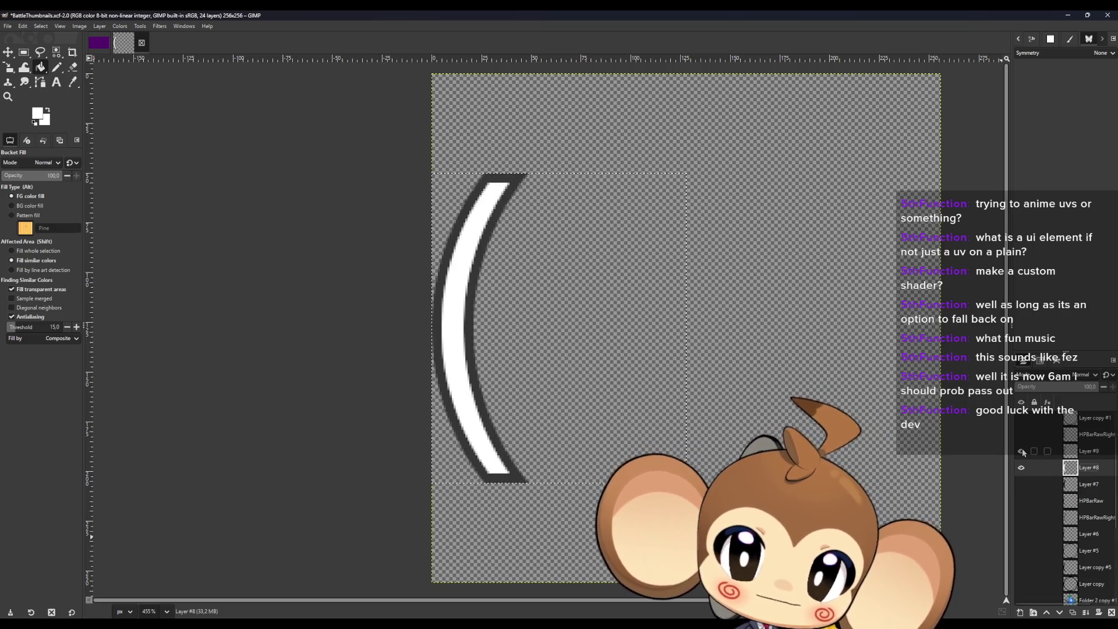
scroll(1023, 454, up, 1)
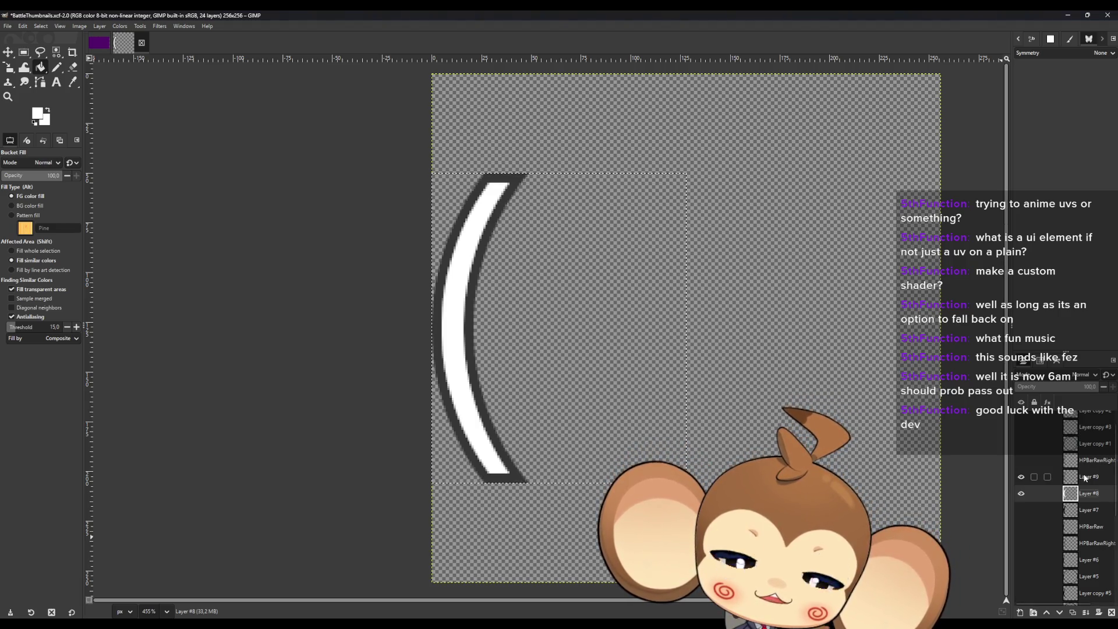
click(1084, 477)
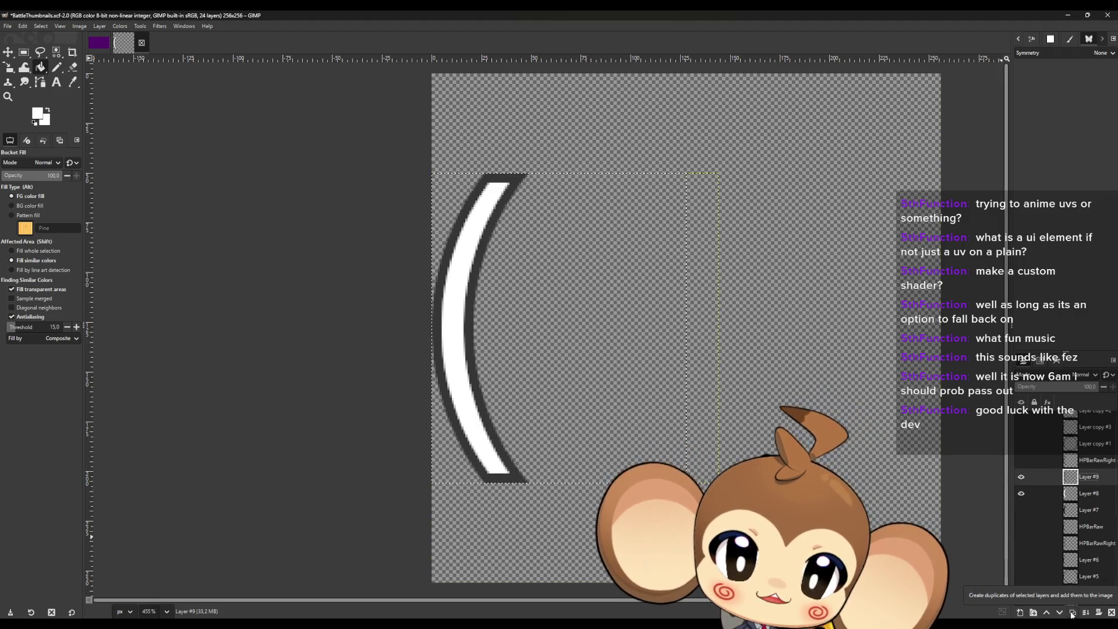
Duplicate Layer #9 into Layer #10 and hide Layer #9 and the white arc Layer #8.
click(1071, 613)
click(1020, 493)
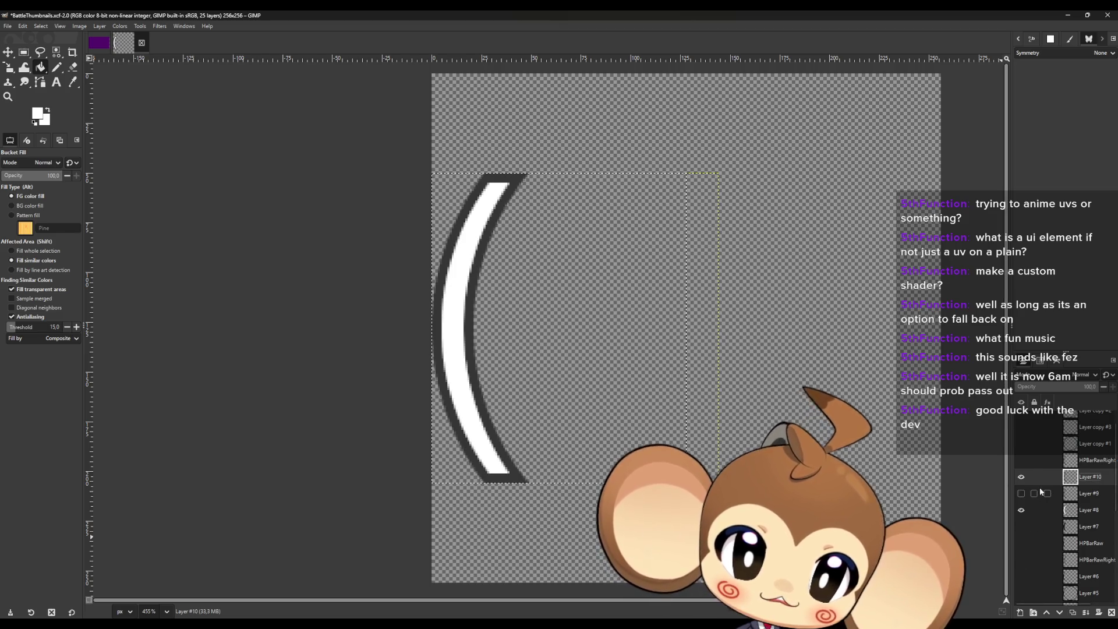
click(1020, 509)
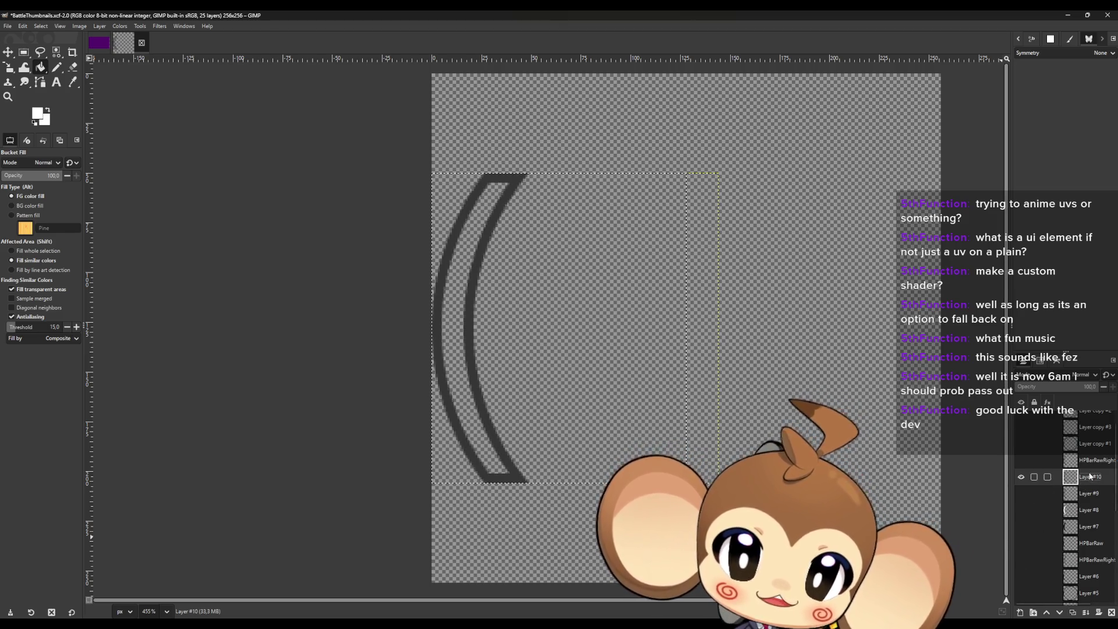
Try brightening the outline copy with Brightness-Contrast, then cancel the change.
click(114, 26)
click(184, 103)
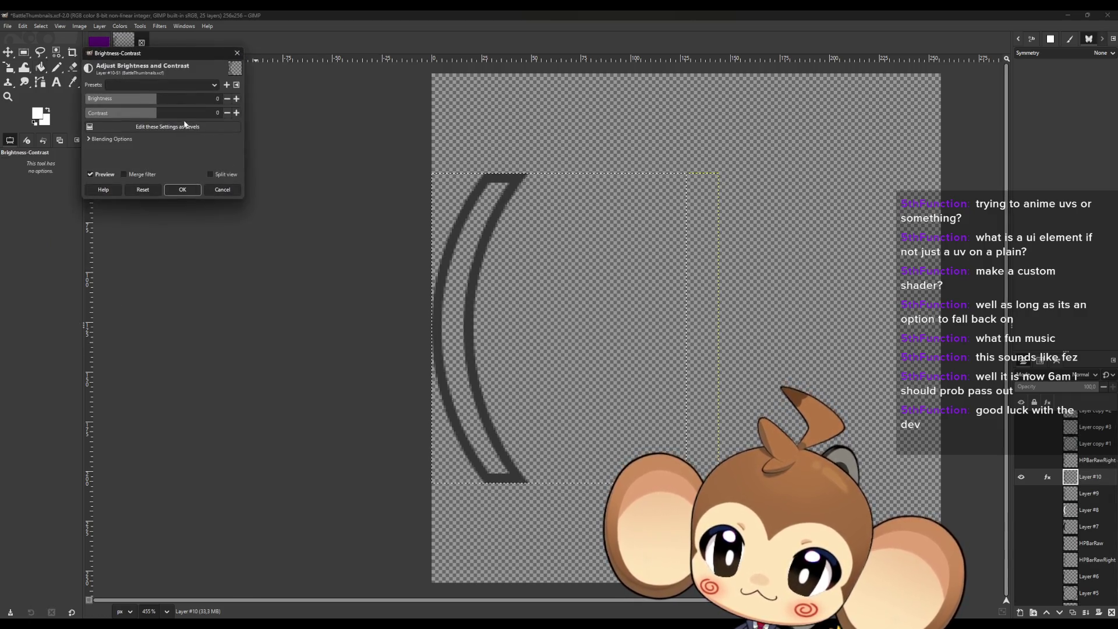
mouse_move(162, 99)
mouse_down()
mouse_move(277, 107)
mouse_move(105, 102)
mouse_move(261, 108)
mouse_up()
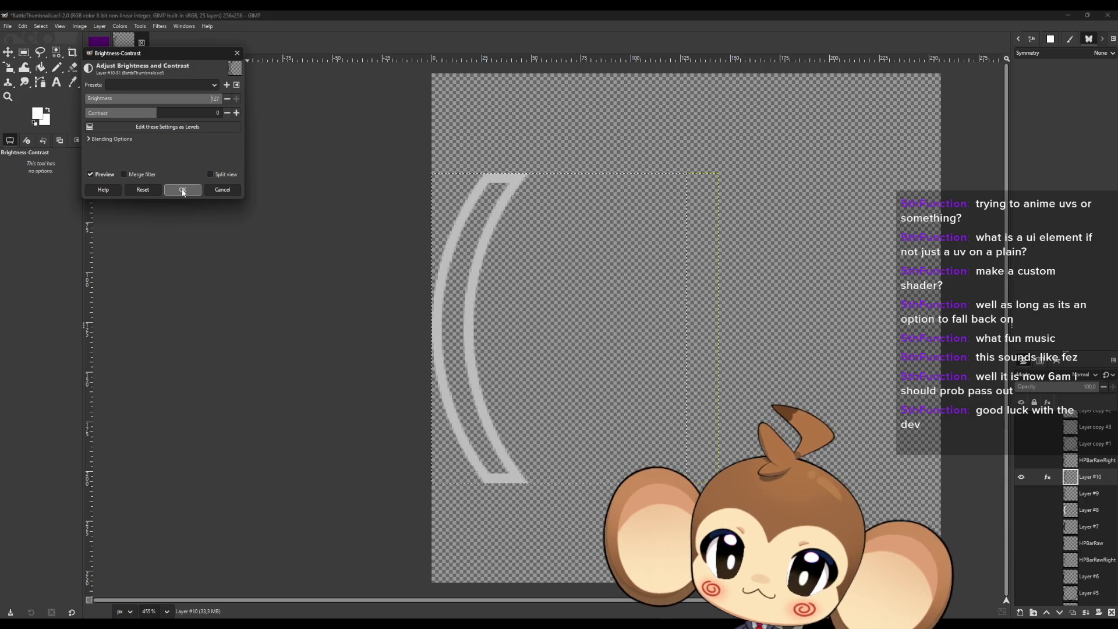
click(221, 190)
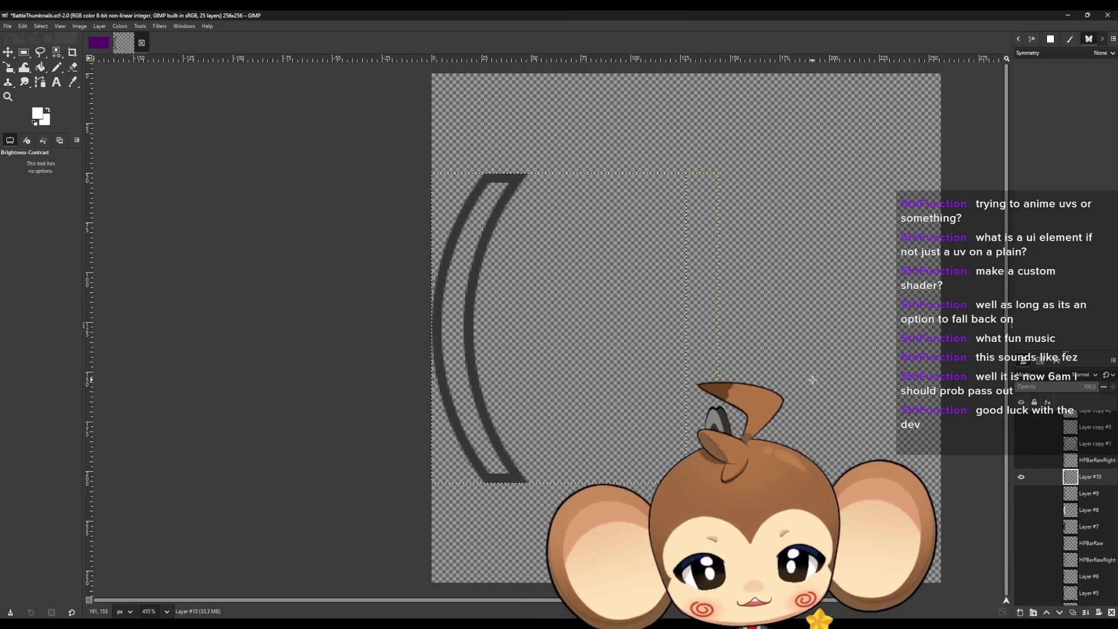
click(40, 67)
scroll(482, 432, up, 5)
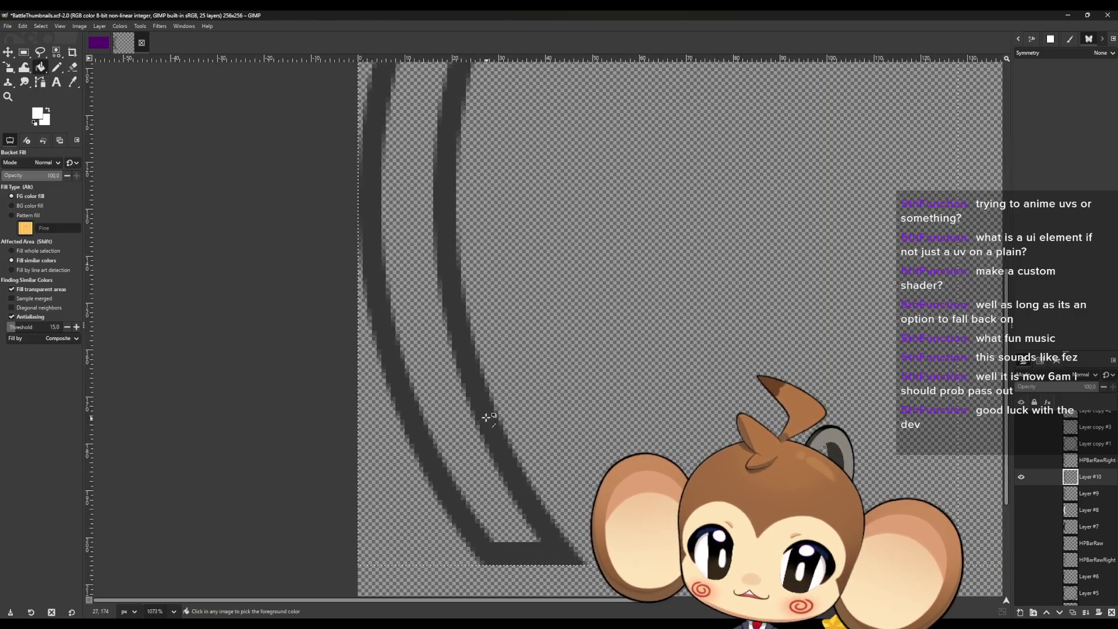
click(486, 411)
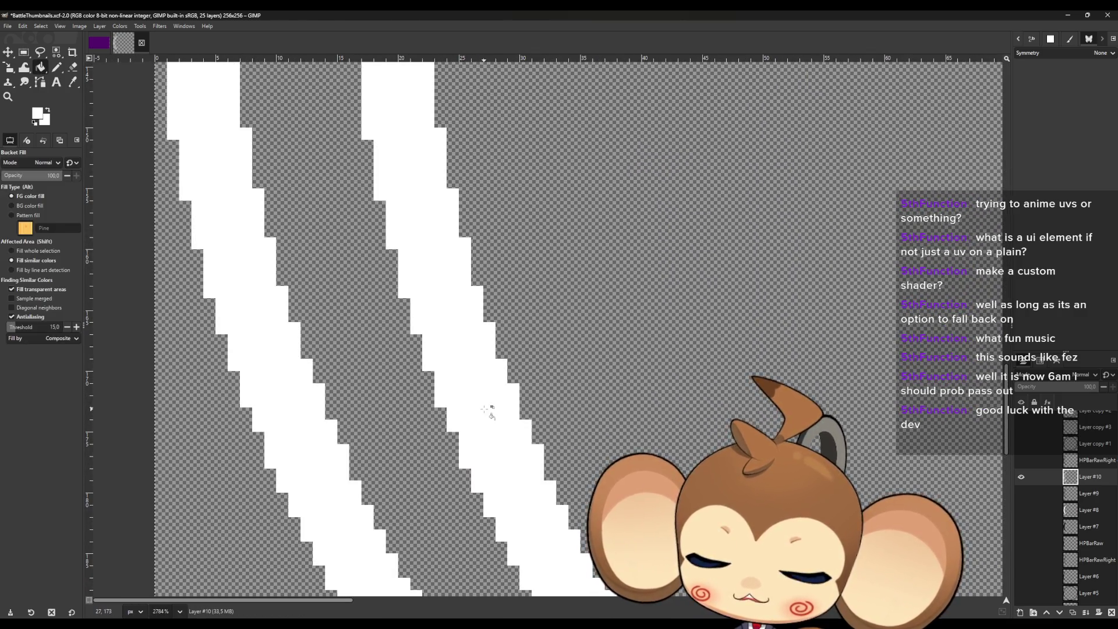
key(ctrl+z)
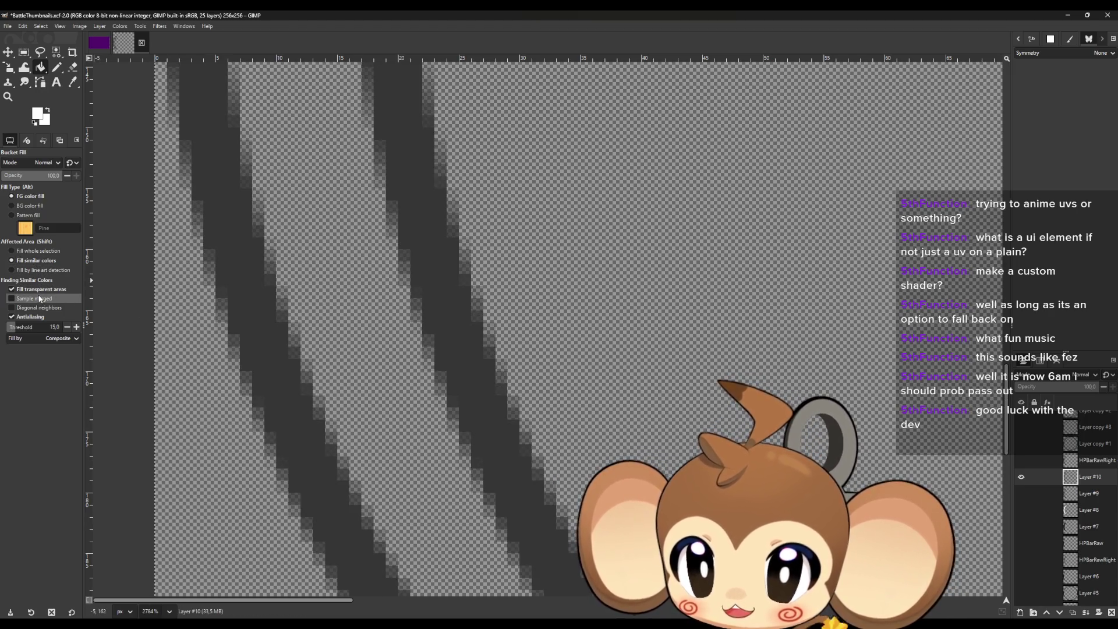
click(35, 288)
click(443, 317)
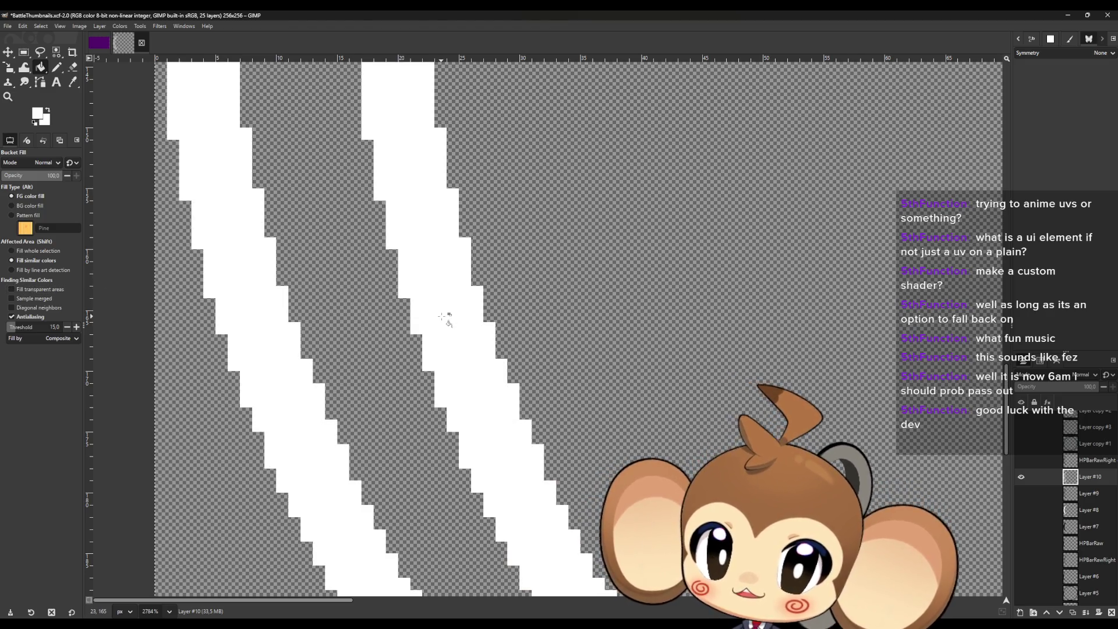
key(ctrl+z)
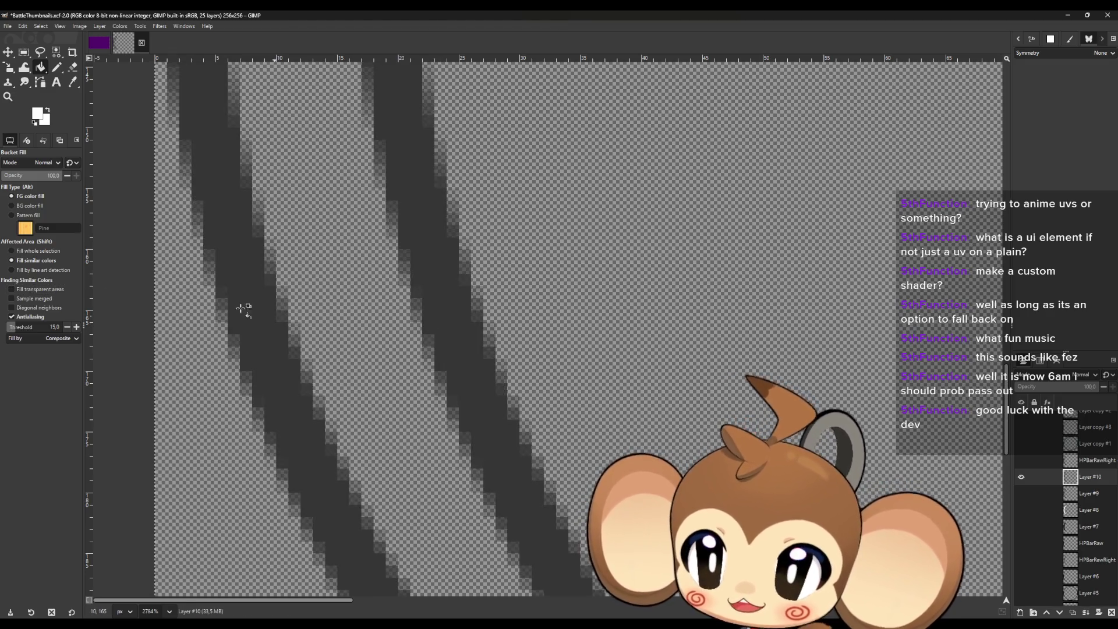
click(12, 290)
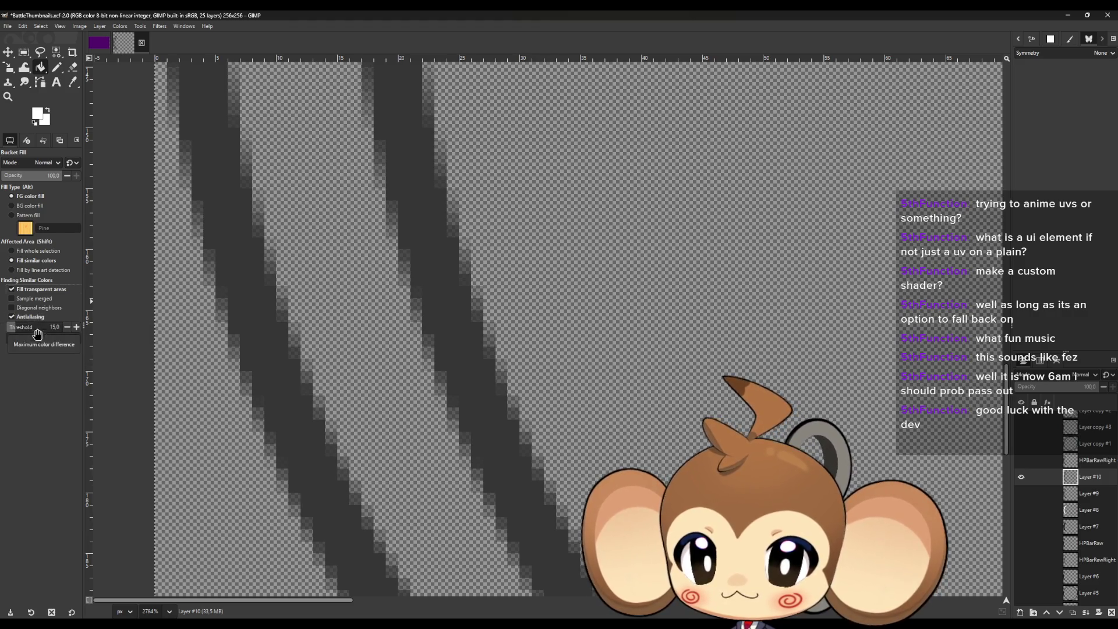
click(61, 340)
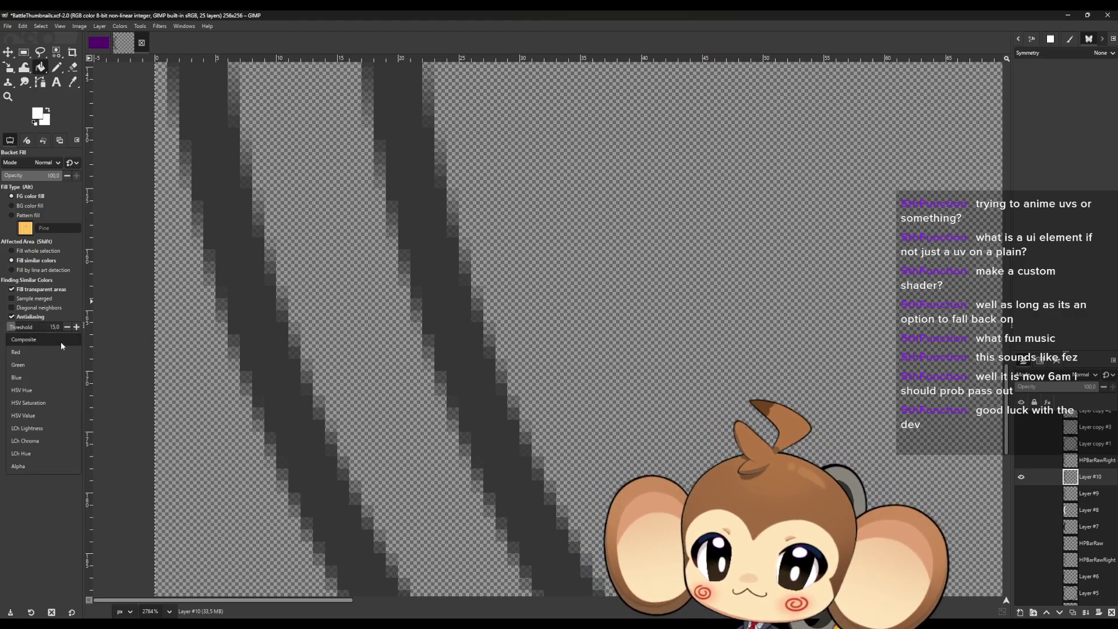
click(59, 466)
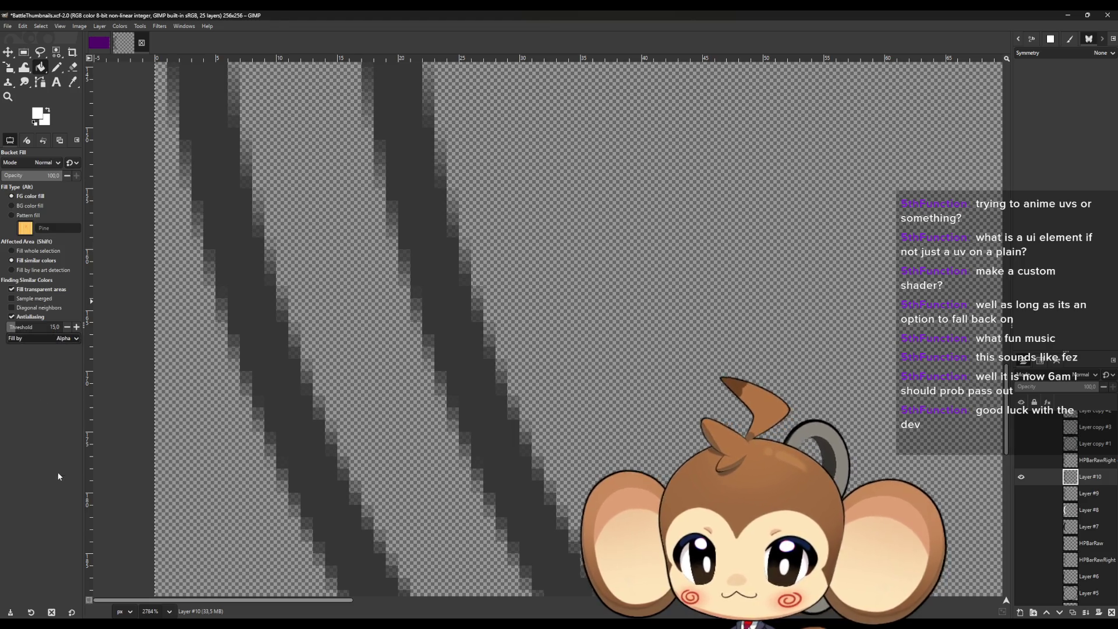
click(473, 329)
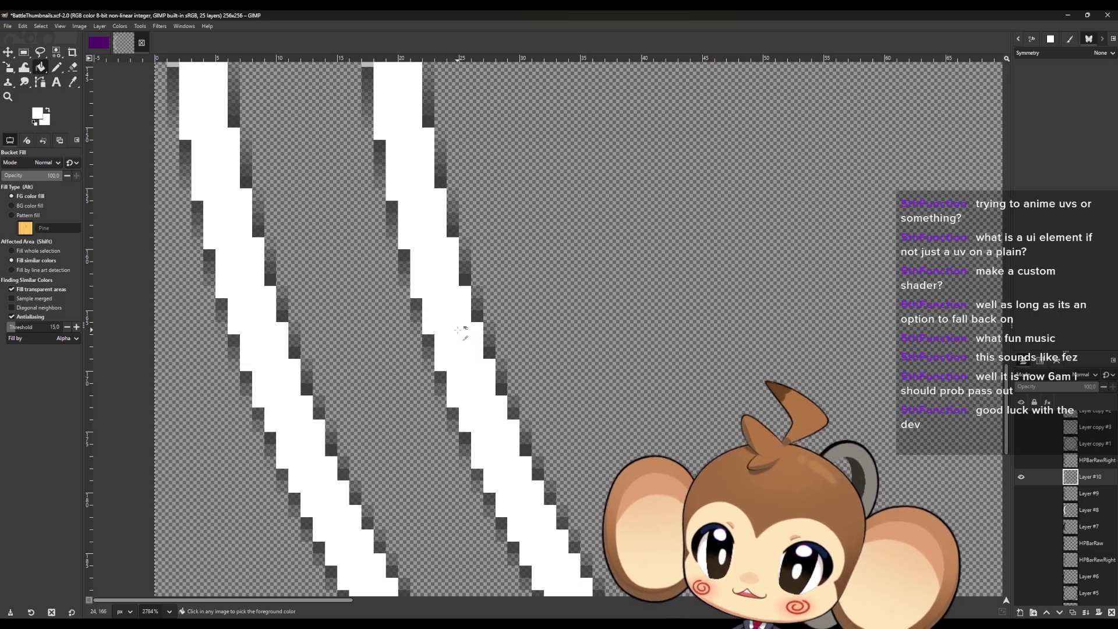
key(ctrl+z)
click(59, 339)
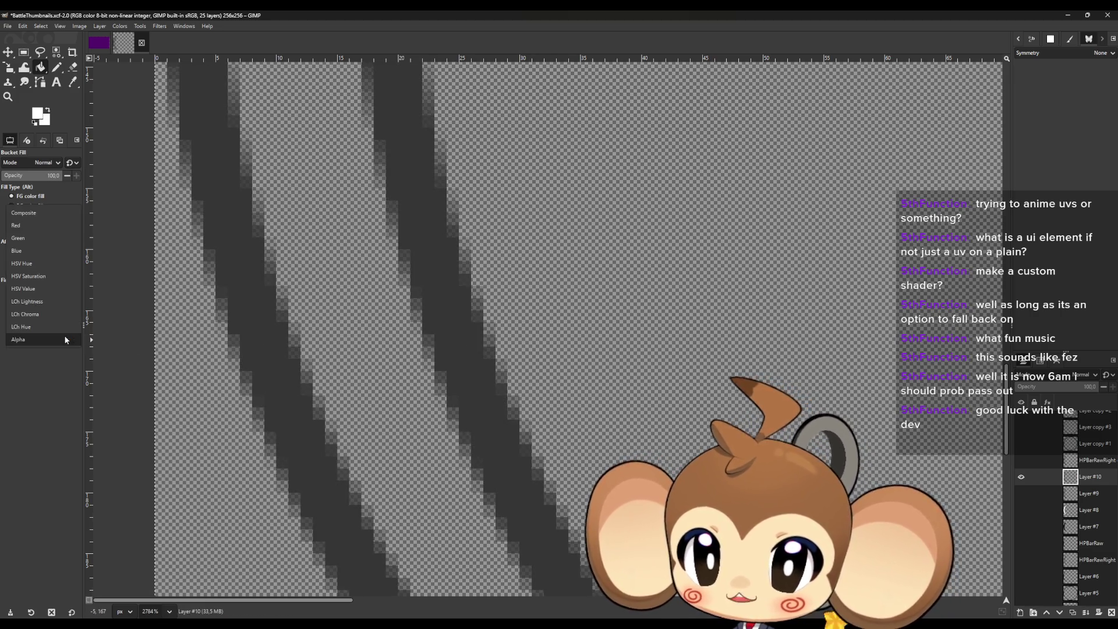
click(33, 215)
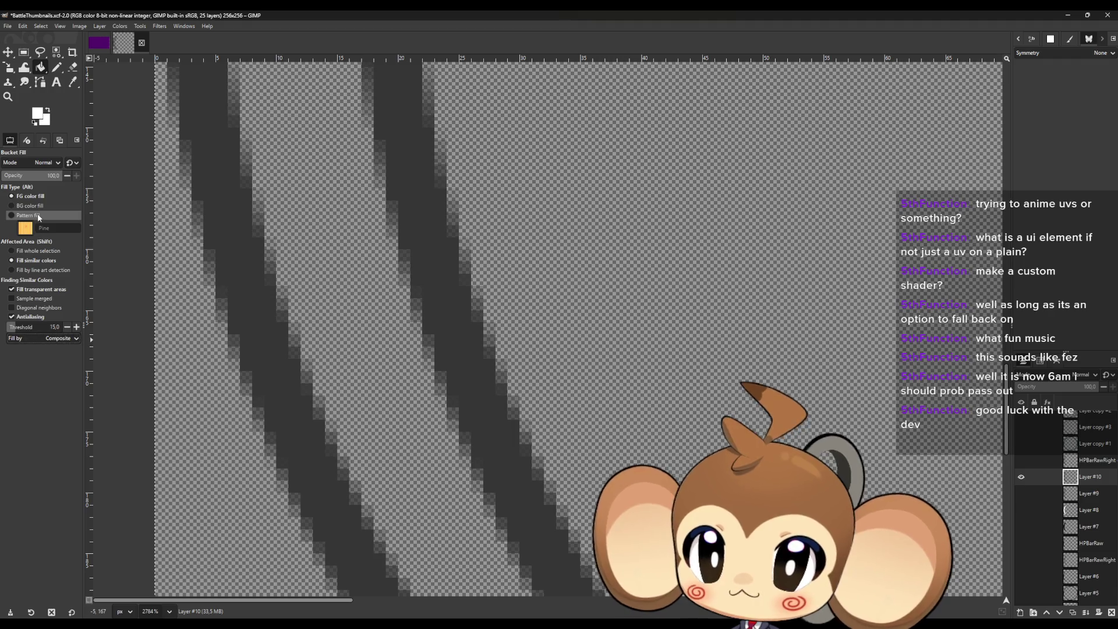
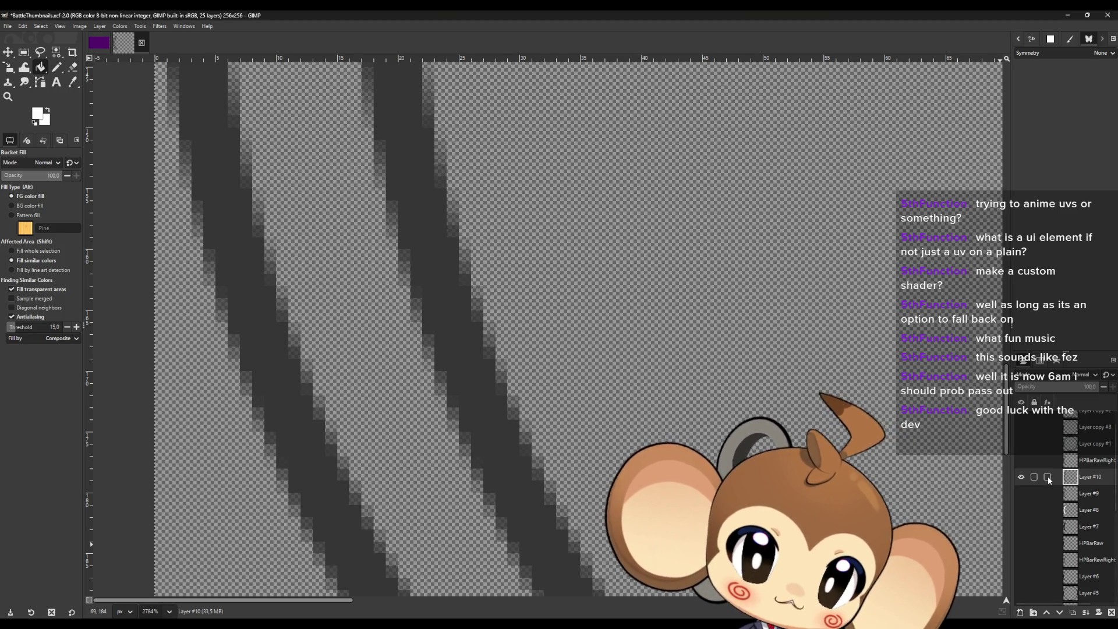
Lock Layer #10's alpha channel and bucket-fill its dark arc stripes with white.
click(1045, 477)
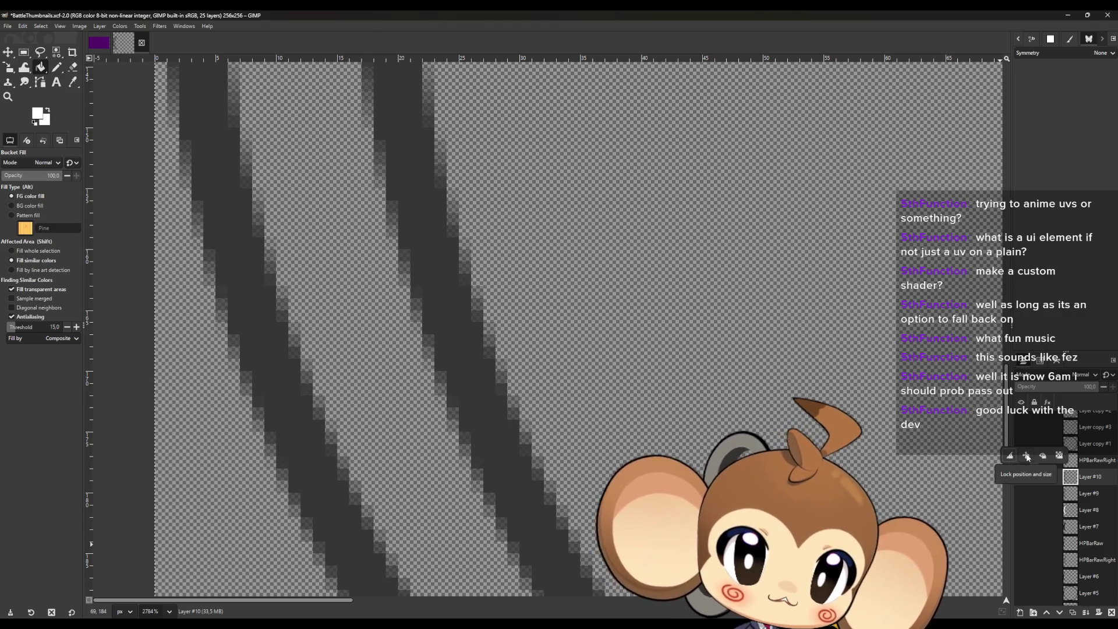
click(1061, 456)
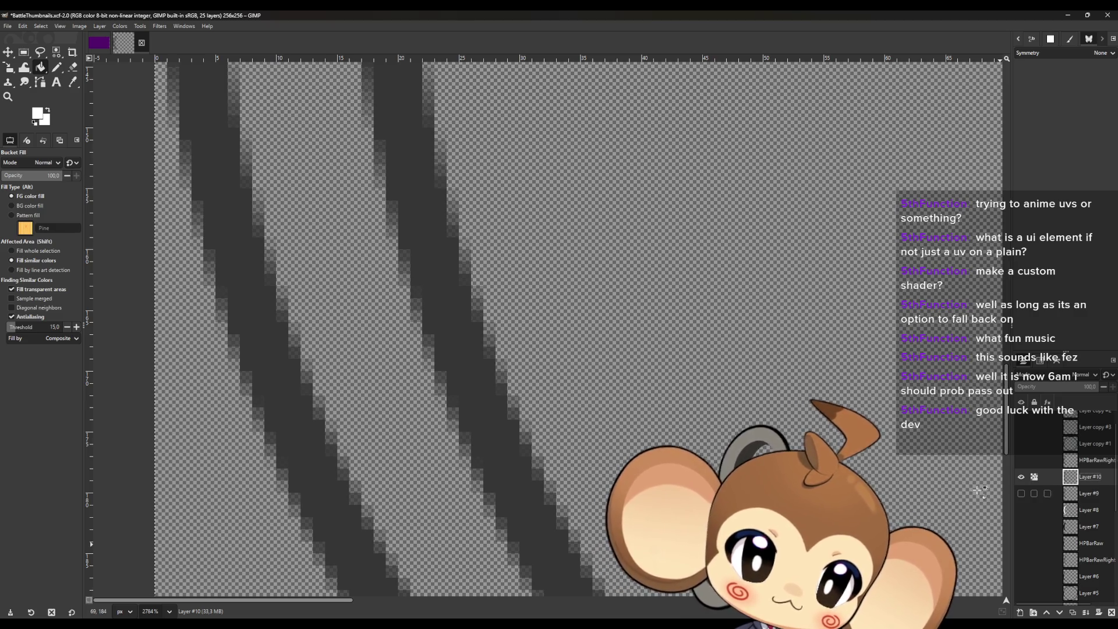
click(485, 415)
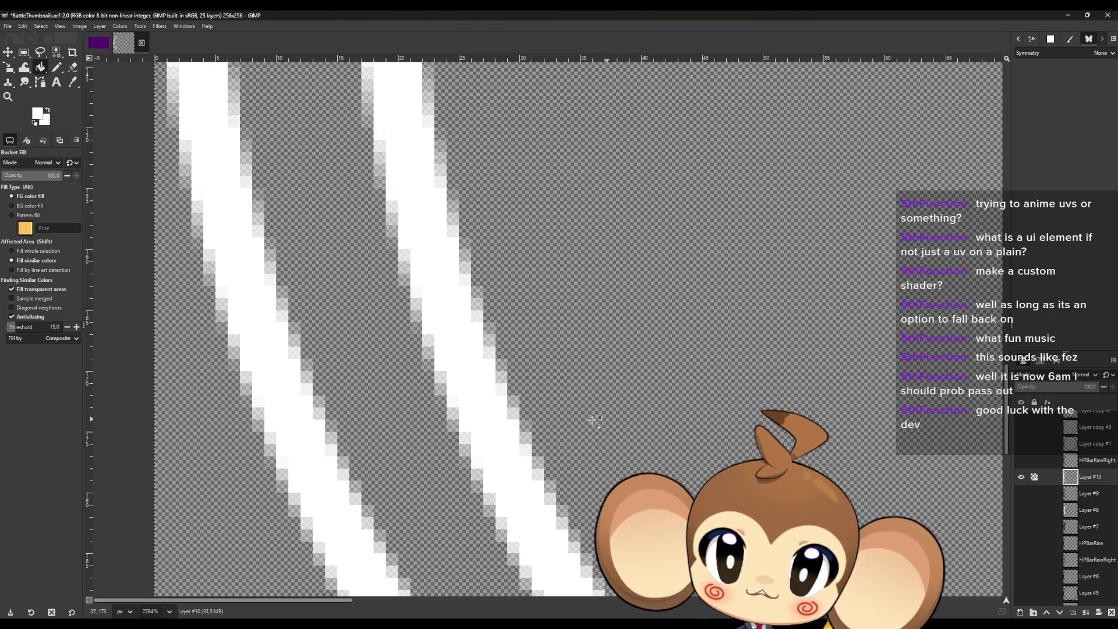
scroll(499, 424, down, 5)
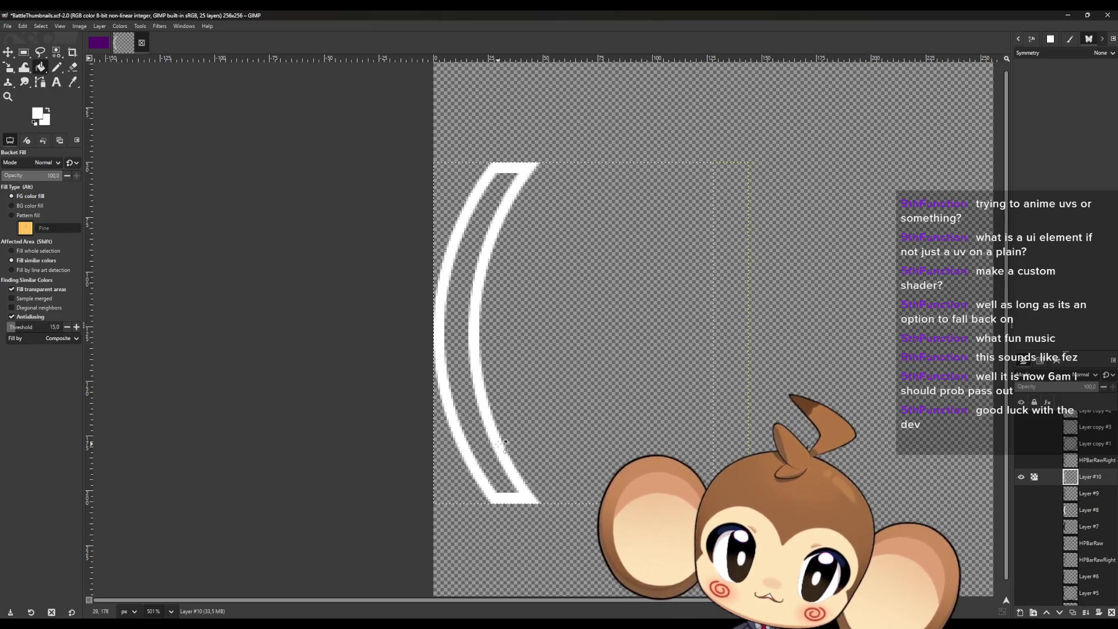
click(1035, 478)
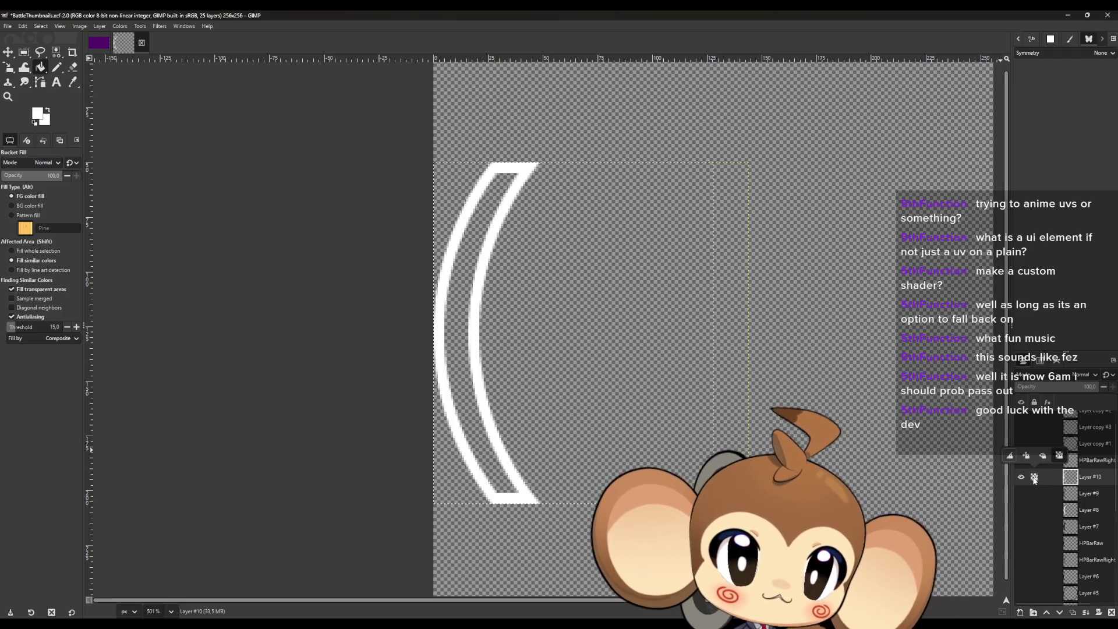
click(1059, 455)
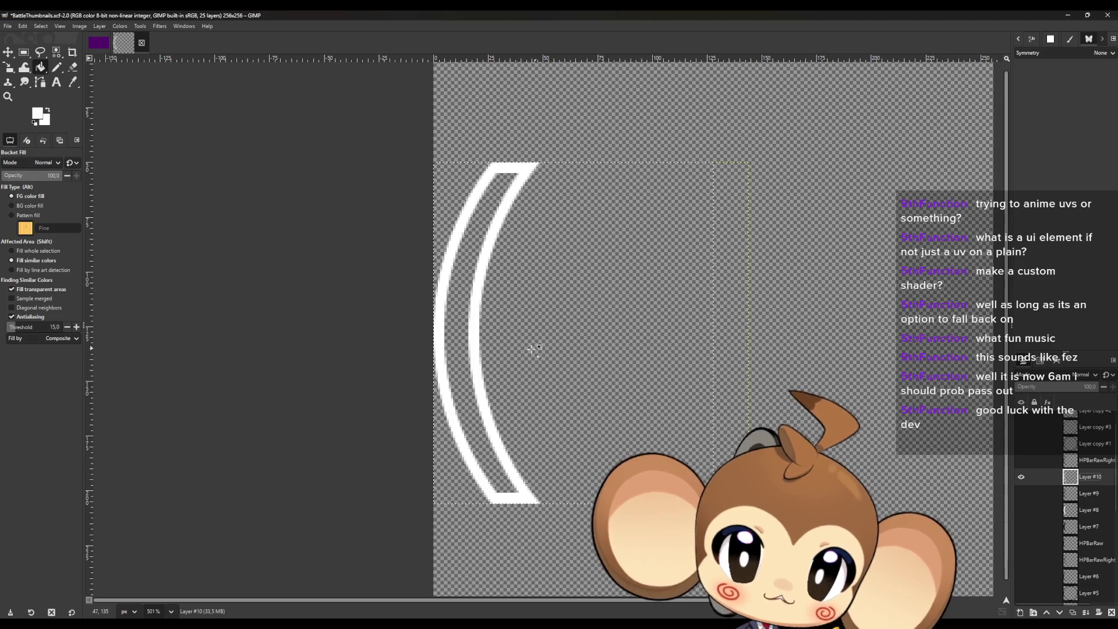
click(1022, 510)
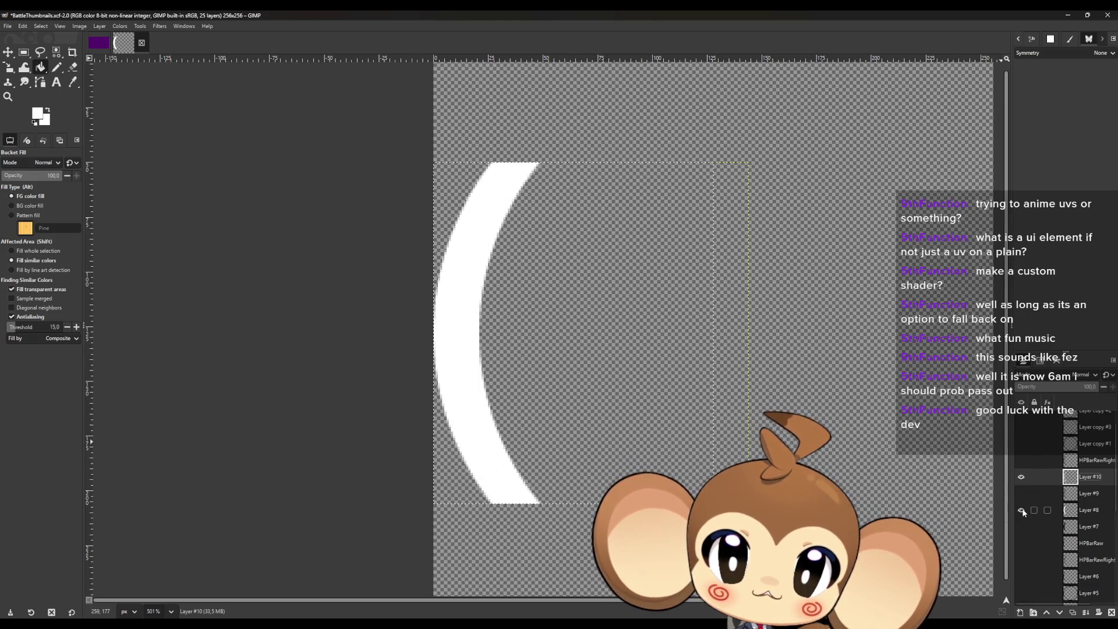
click(1022, 510)
scroll(538, 439, down, 5)
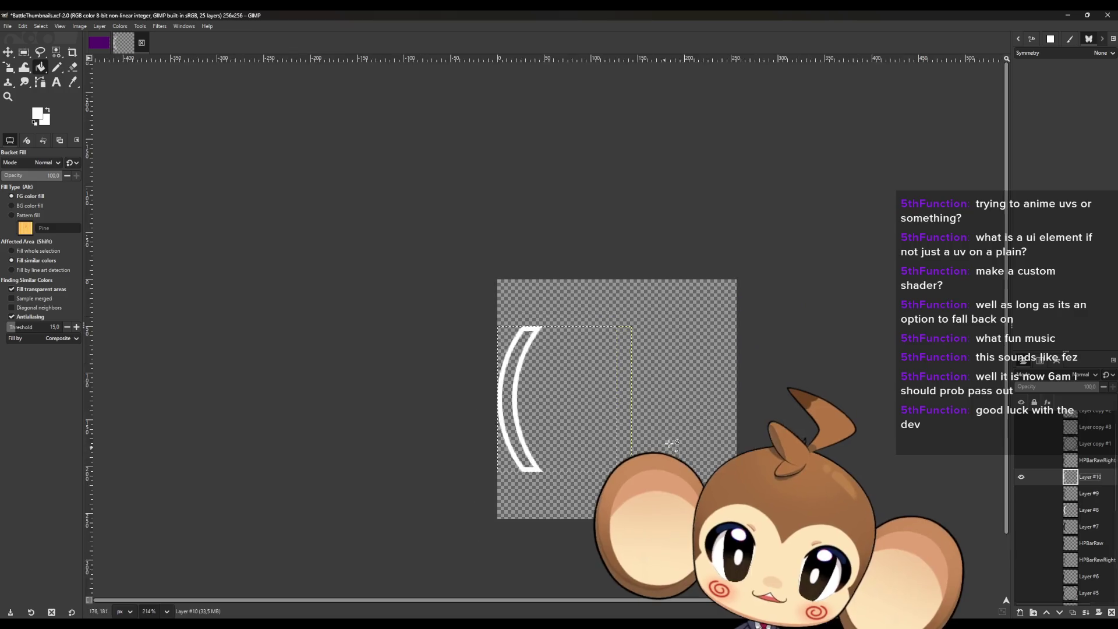
scroll(669, 442, up, 6)
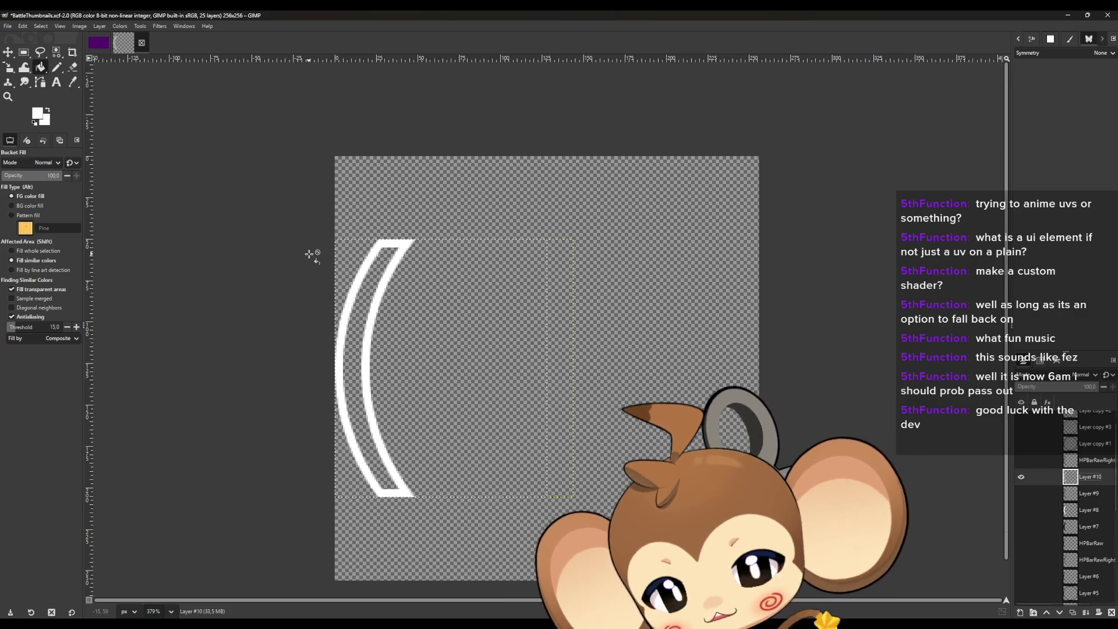
Export the outlined arc as HPBarBorder.png into the Icons folder with default PNG settings.
click(5, 26)
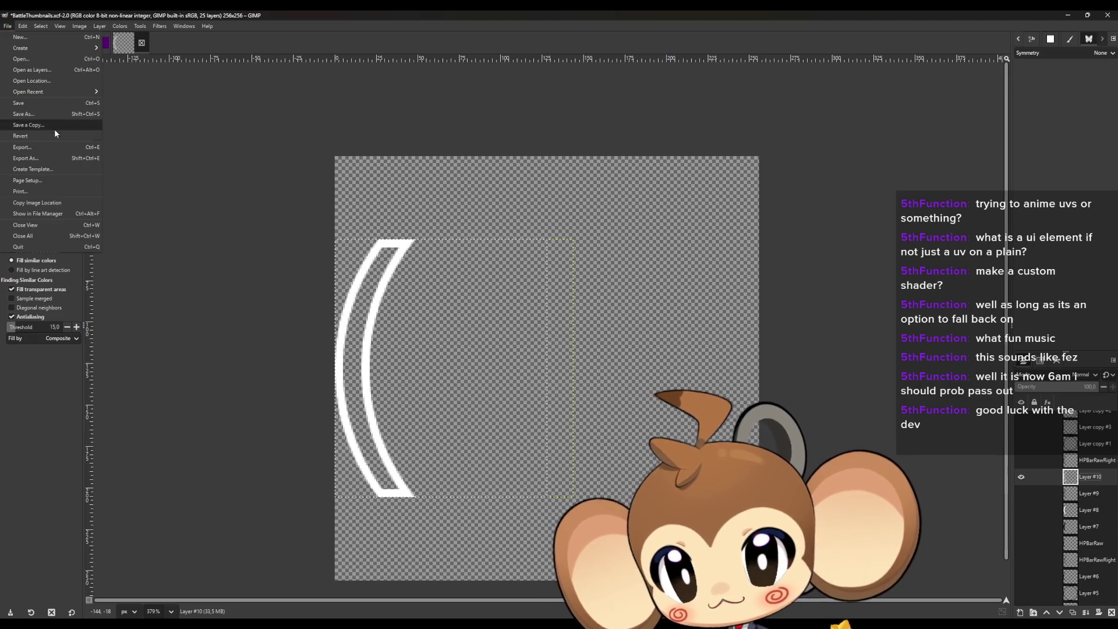
click(60, 161)
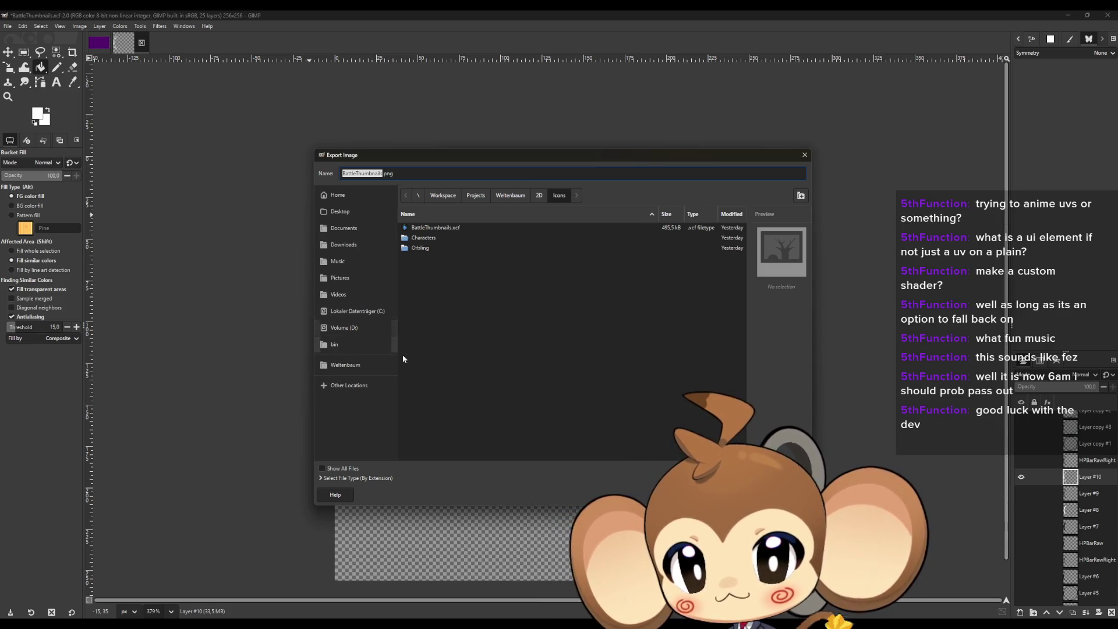
click(378, 175)
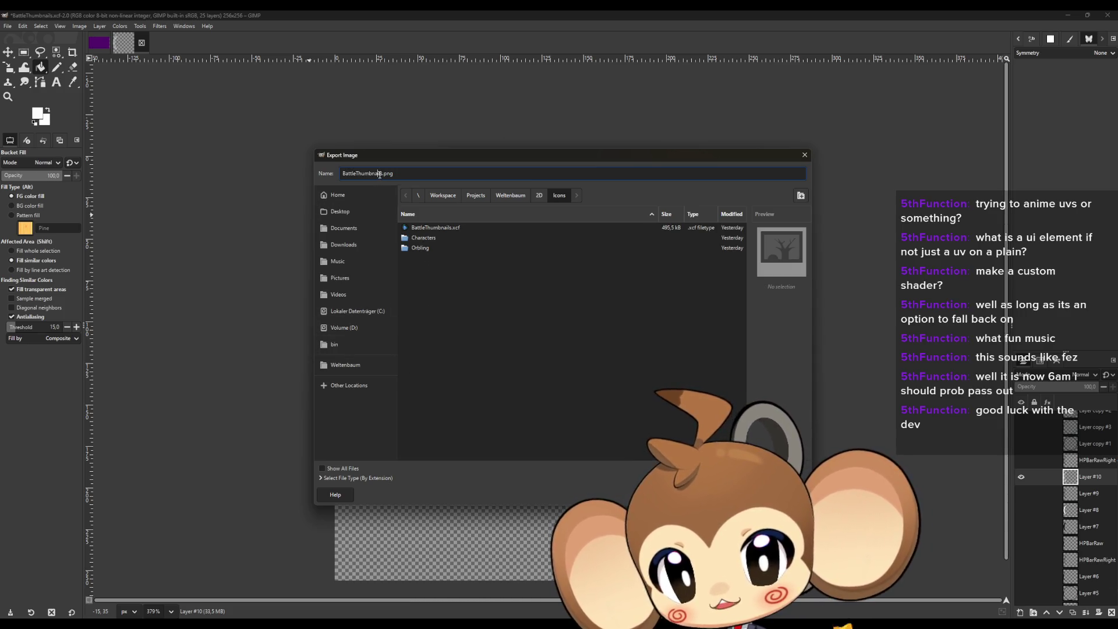
key(BackSpace)
key(BackSpace)
key(BackSpace)
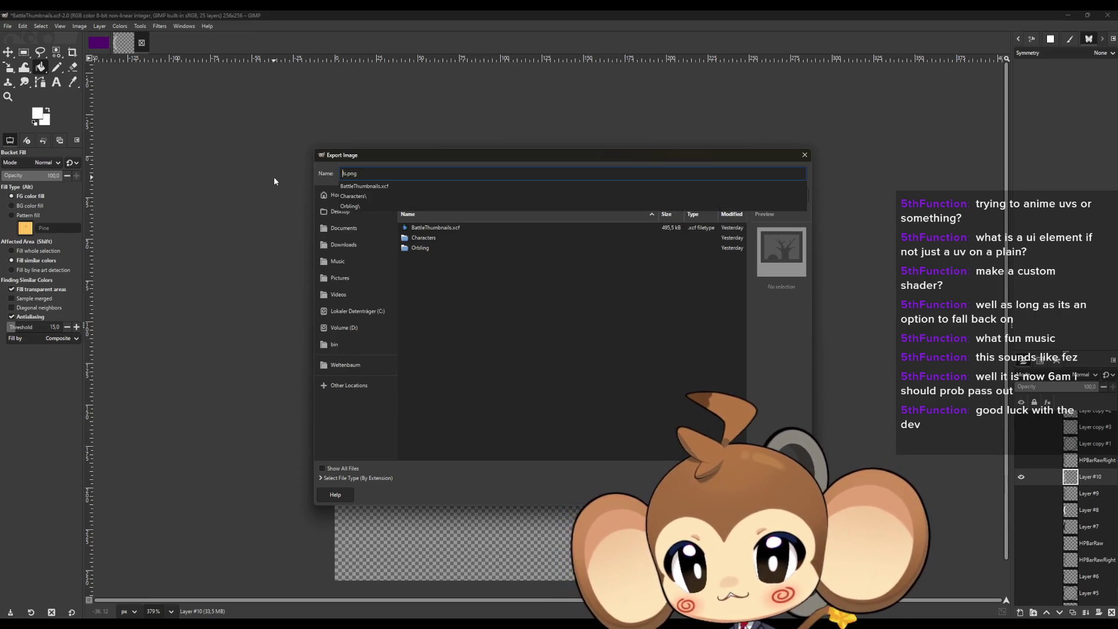
key(Delete)
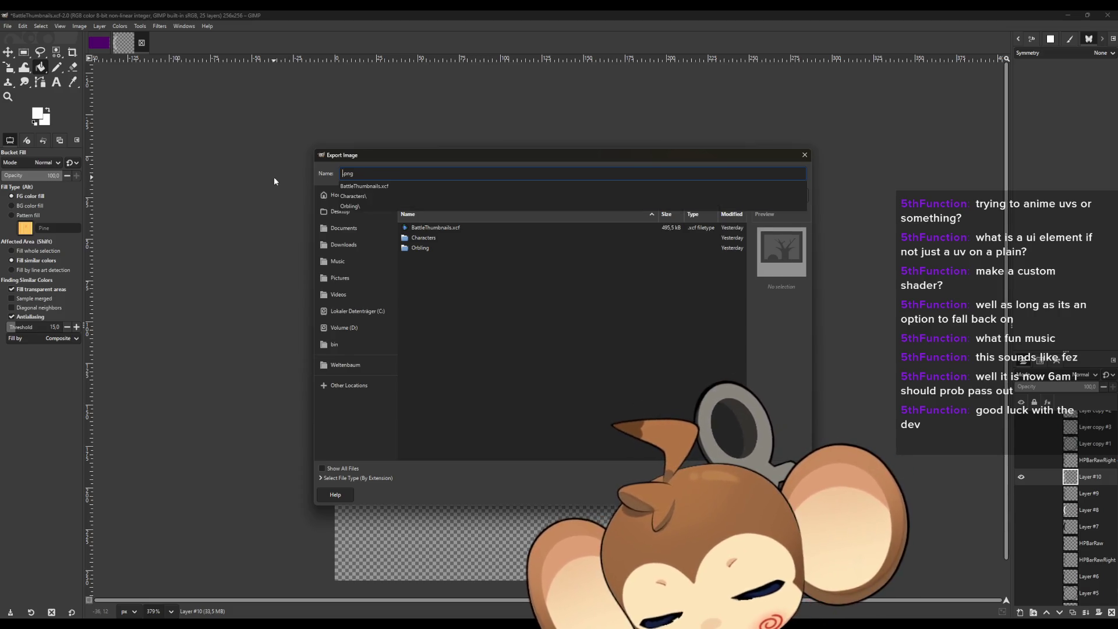
text(HPBar)
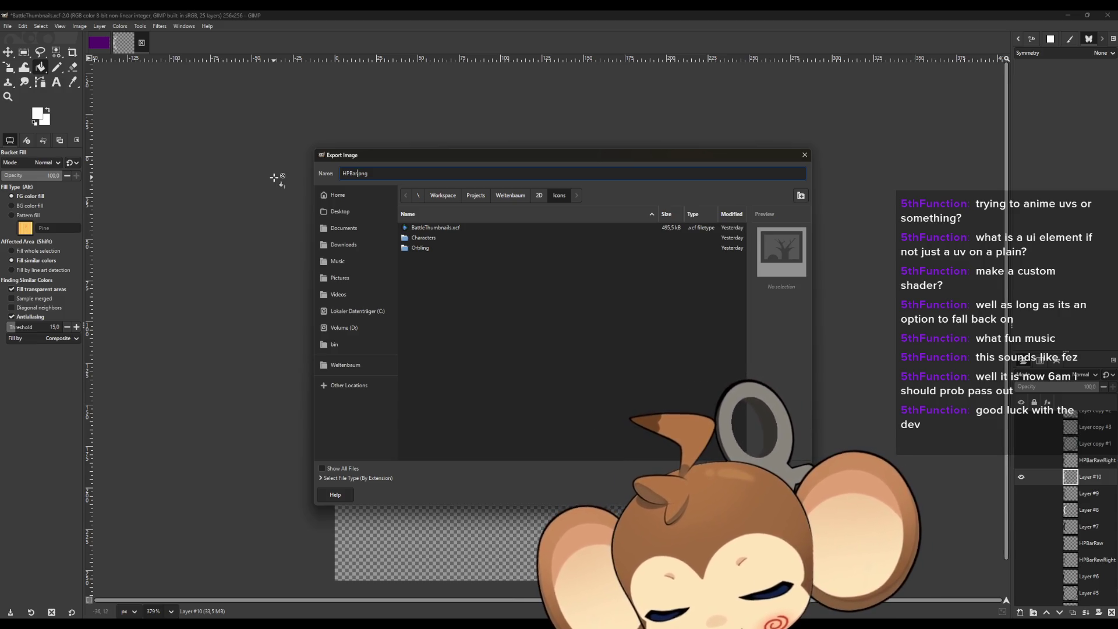
text(Border)
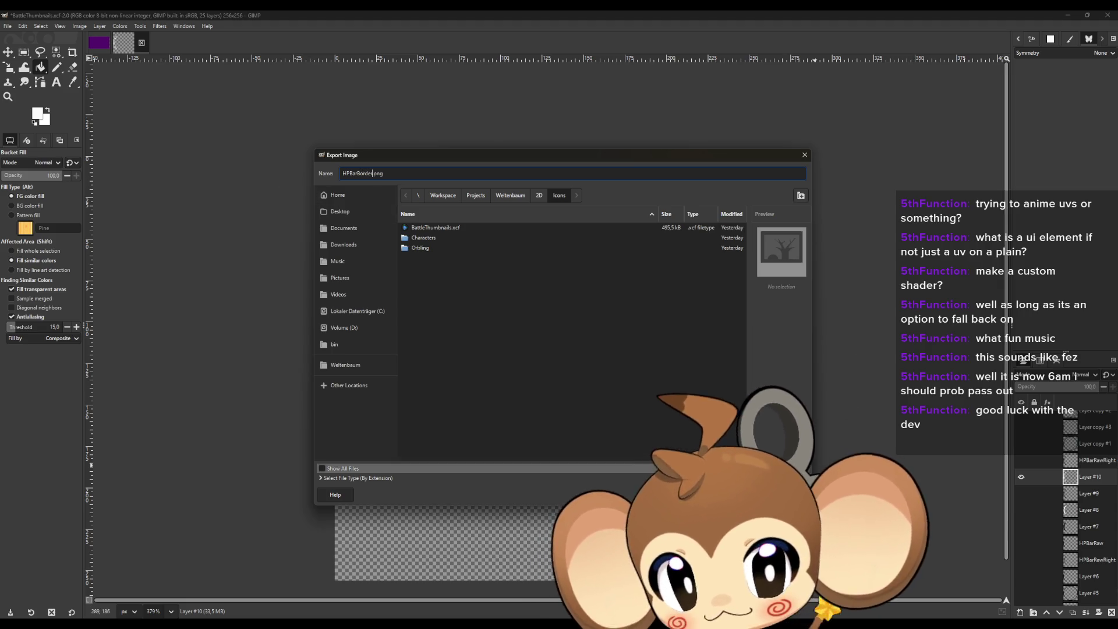
click(749, 494)
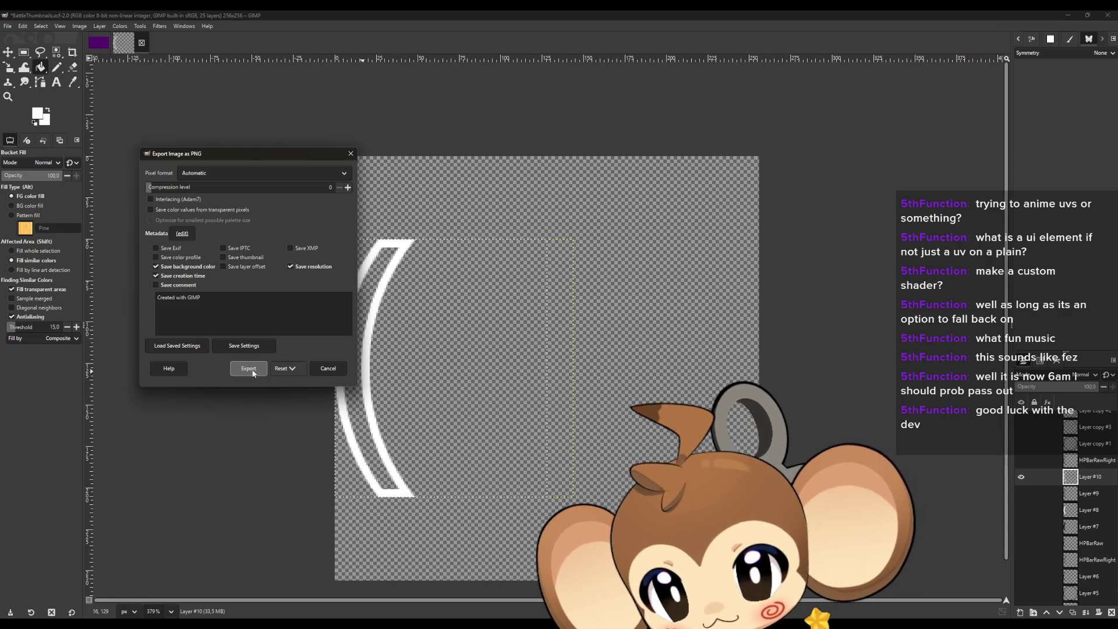
click(250, 369)
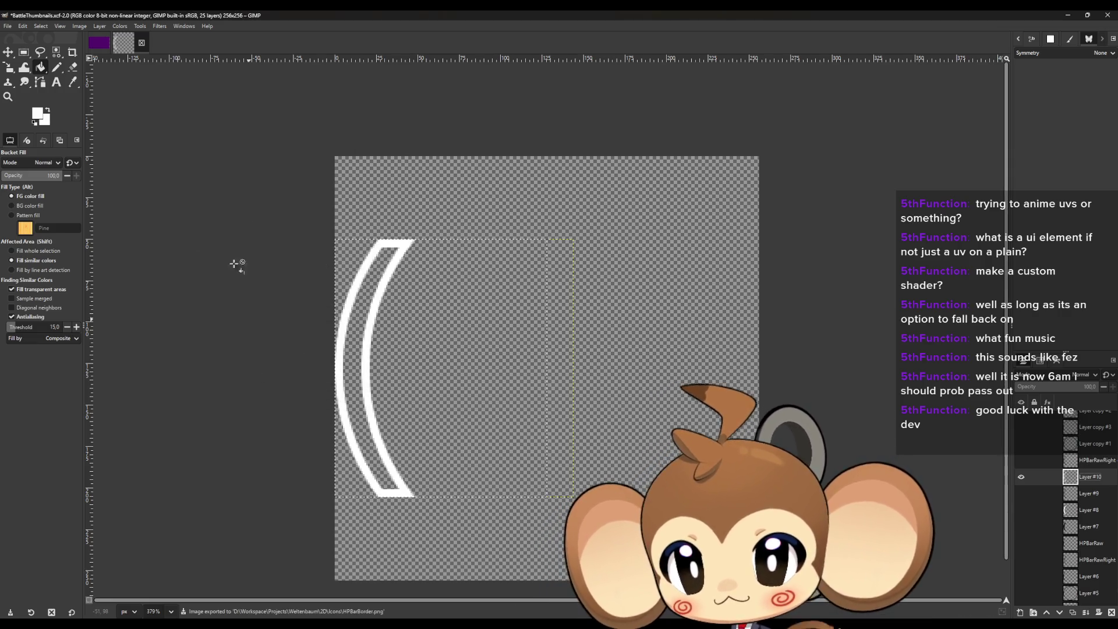
click(7, 27)
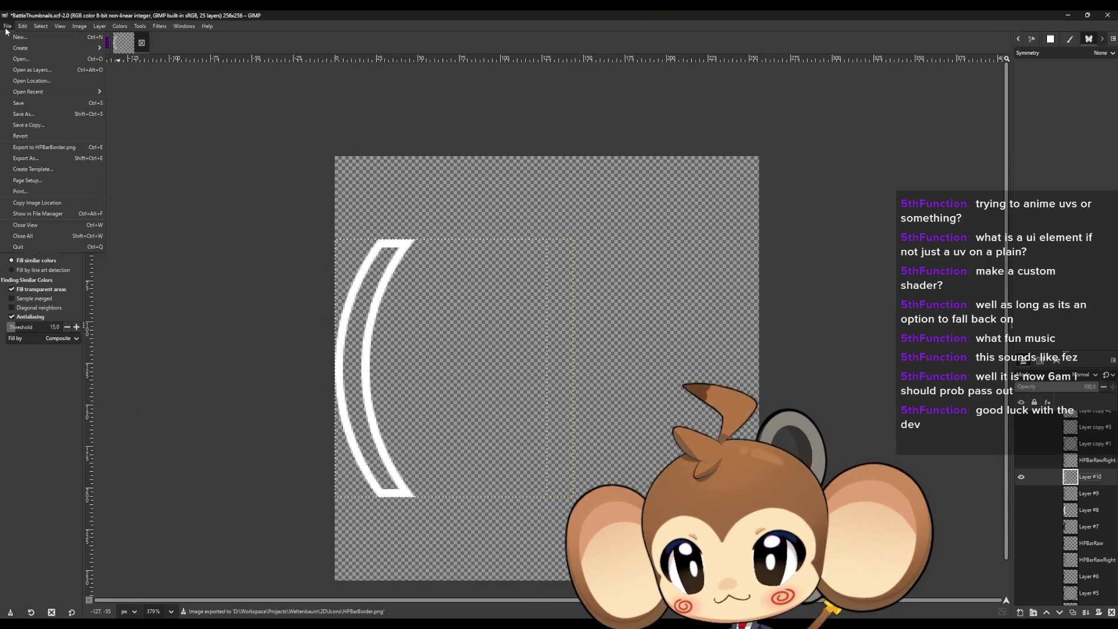
Hide the outlined arc on Layer #10 and show the filled arc on Layer #8.
click(51, 158)
key(Escape)
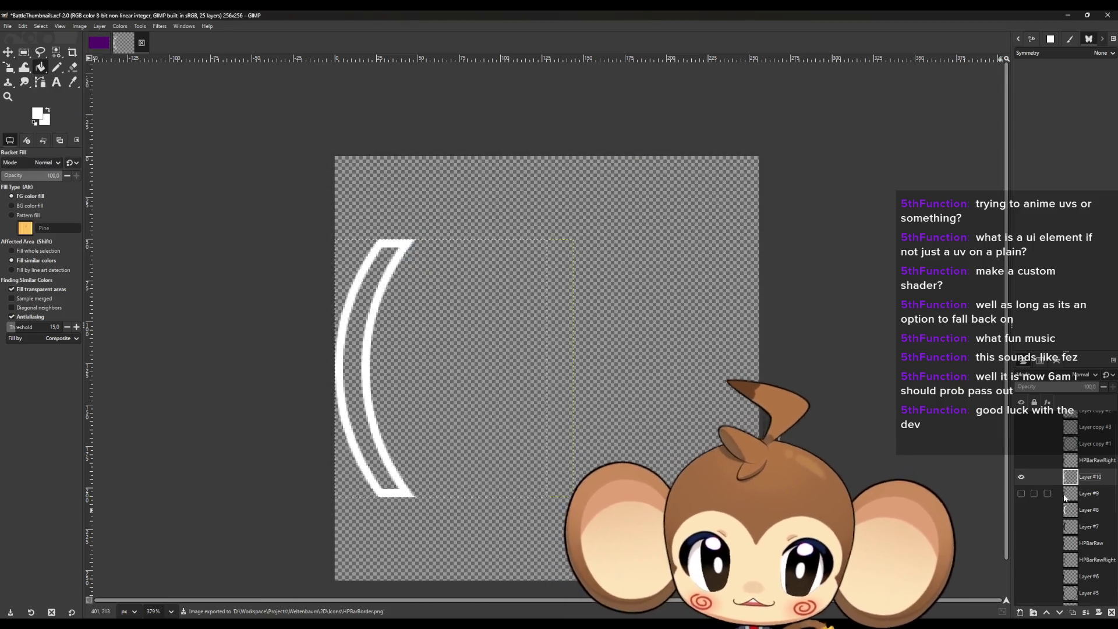
click(1021, 510)
click(1021, 477)
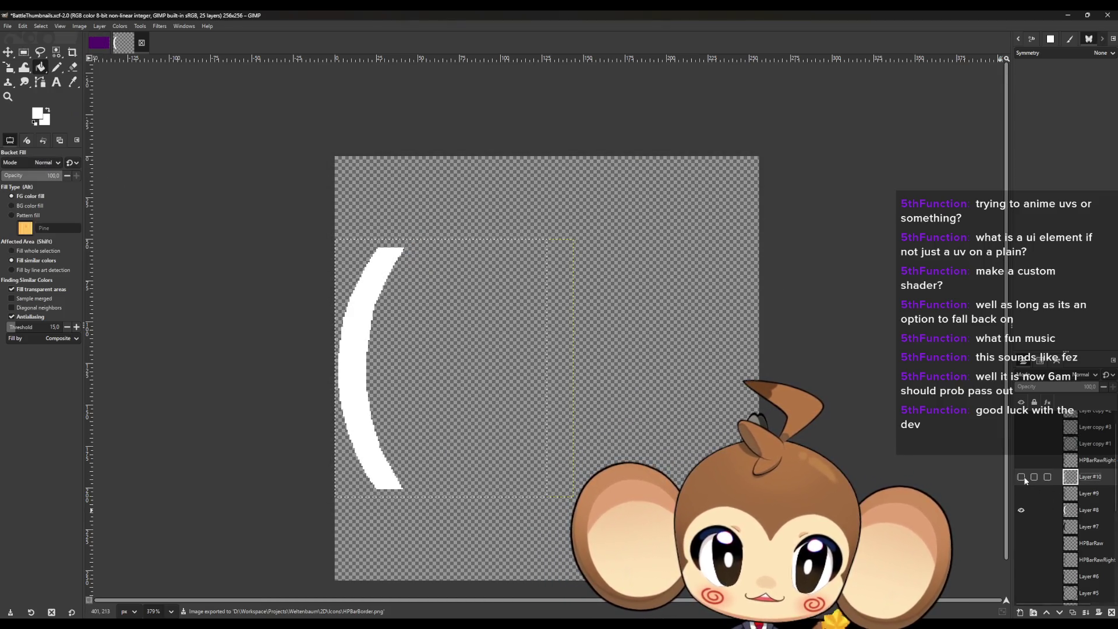
Export the filled arc as HPBarInside.png into the Icons folder.
click(7, 27)
click(26, 158)
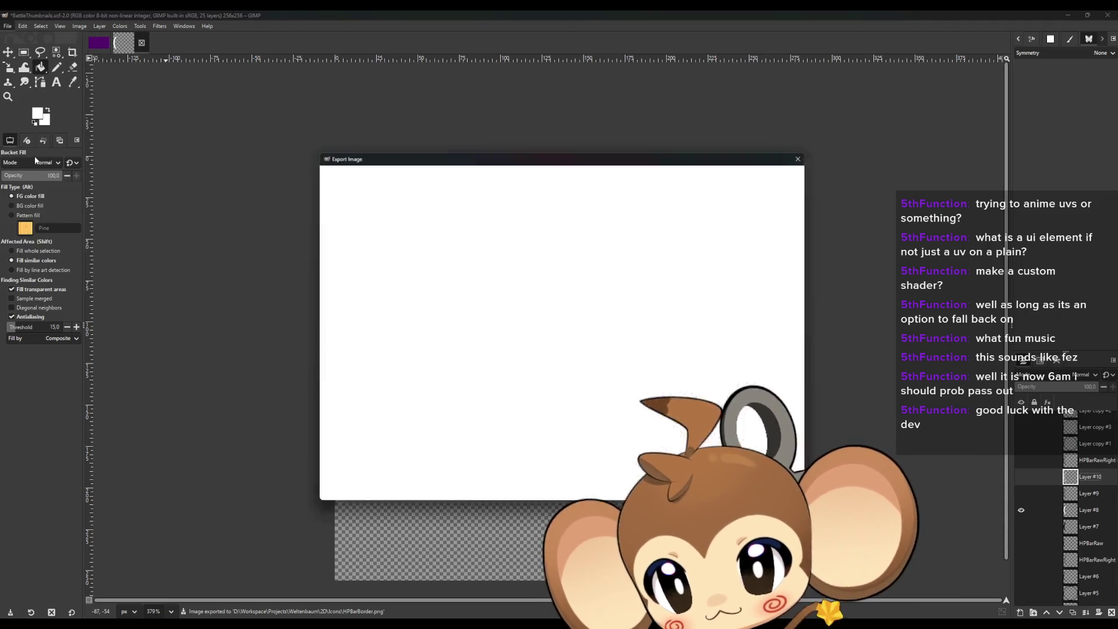
click(430, 247)
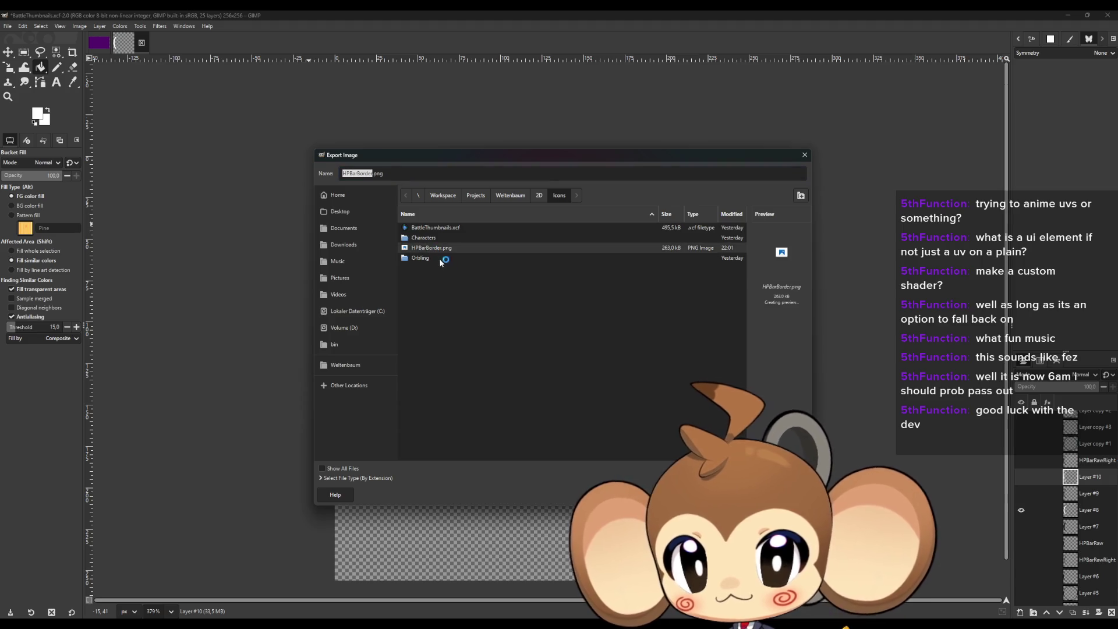
click(364, 173)
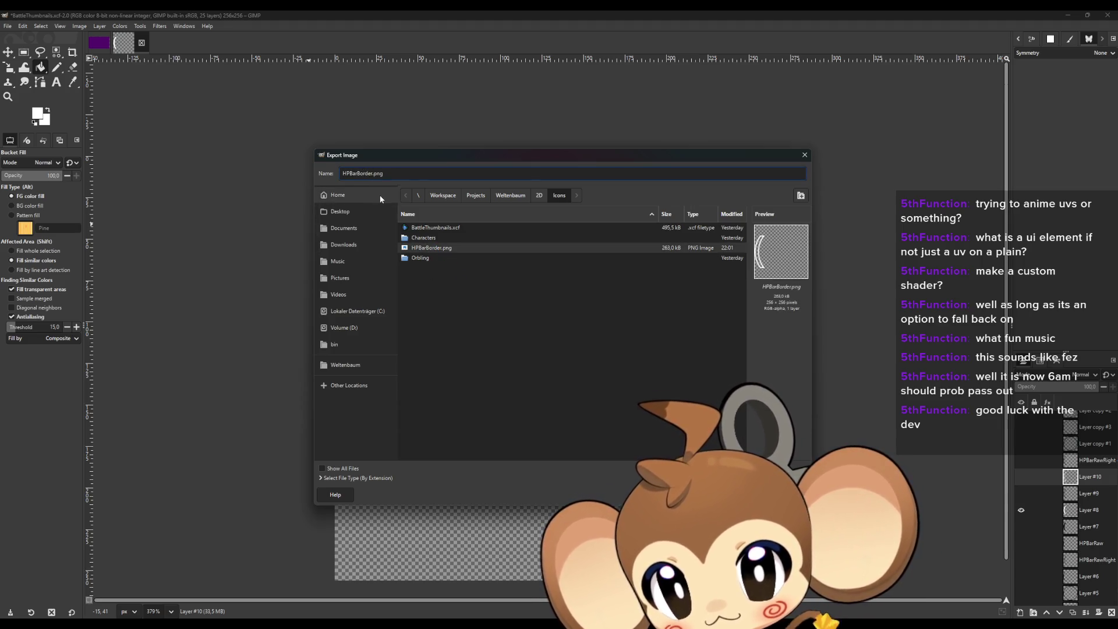
key(BackSpace)
key(BackSpace)
key(BackSpace)
key(Delete)
key(Delete)
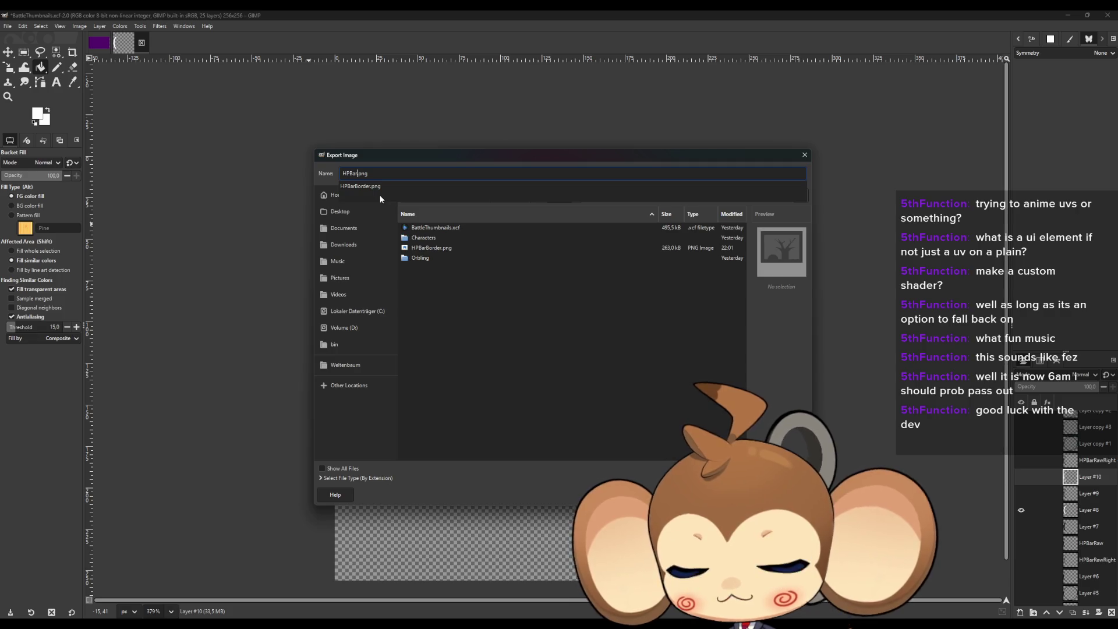
text(Inside)
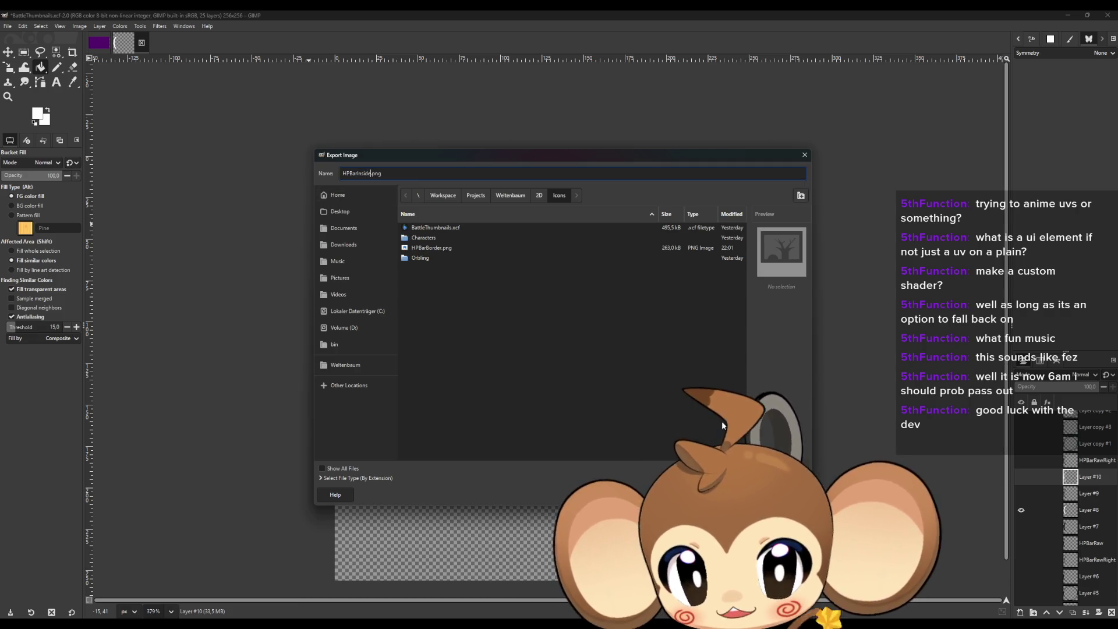
key(Return)
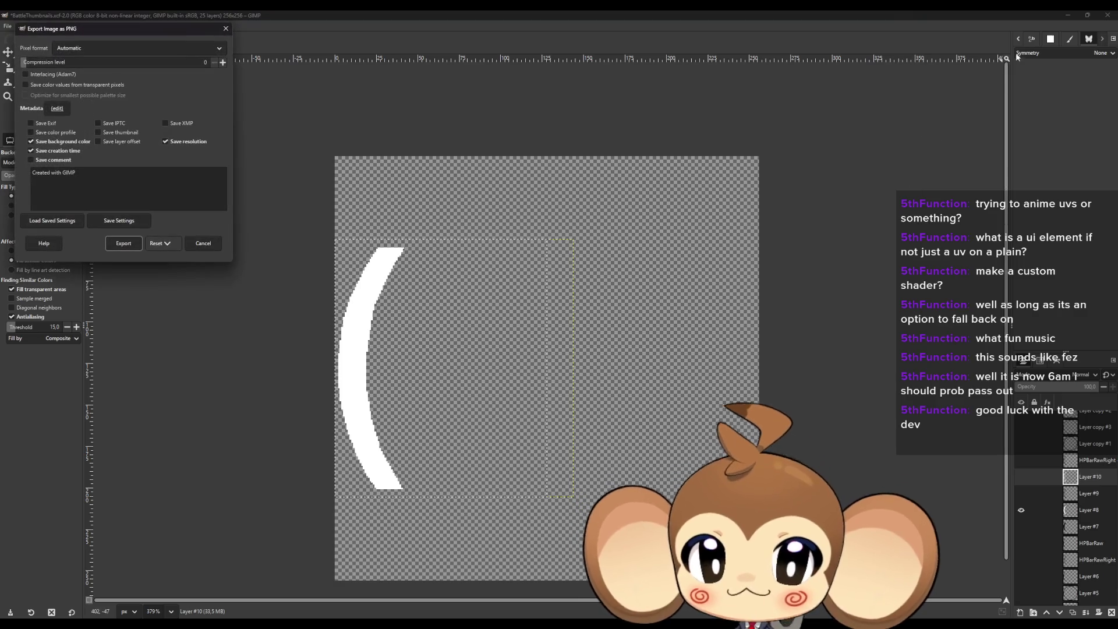
click(123, 244)
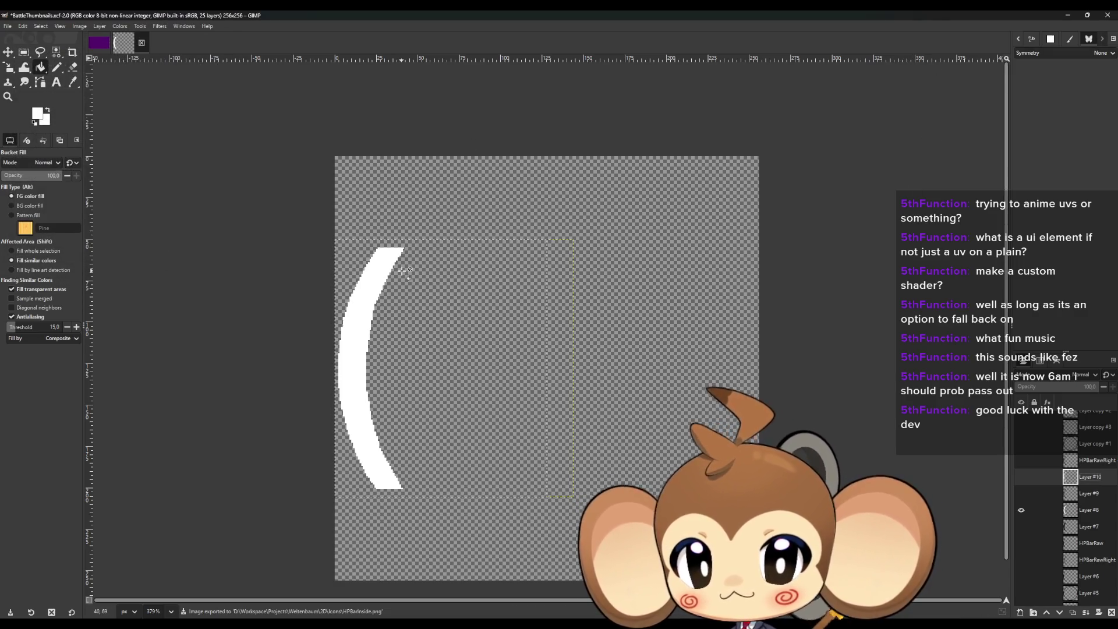
click(1074, 15)
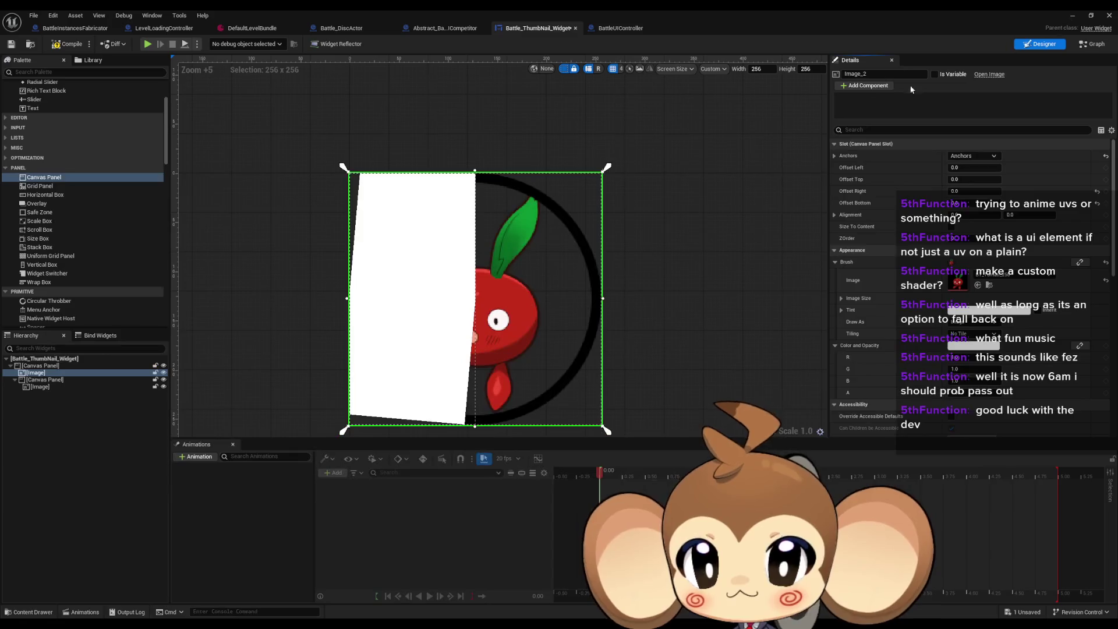
Delete the white placeholder image and browse the Disk folder to the imported arc textures.
click(474, 297)
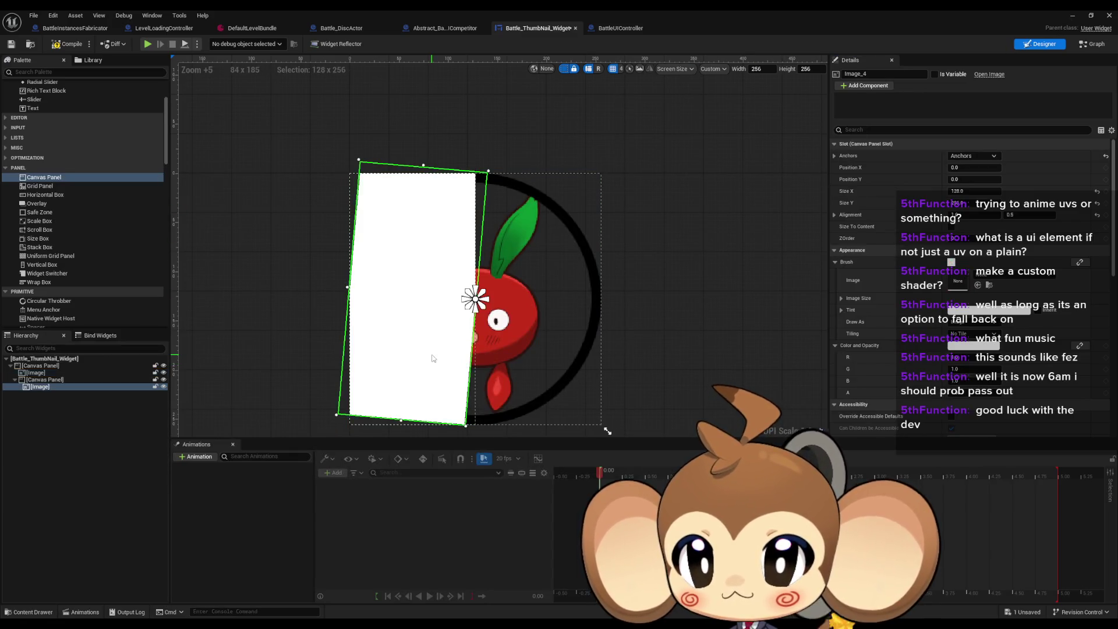
key(Delete)
click(1073, 15)
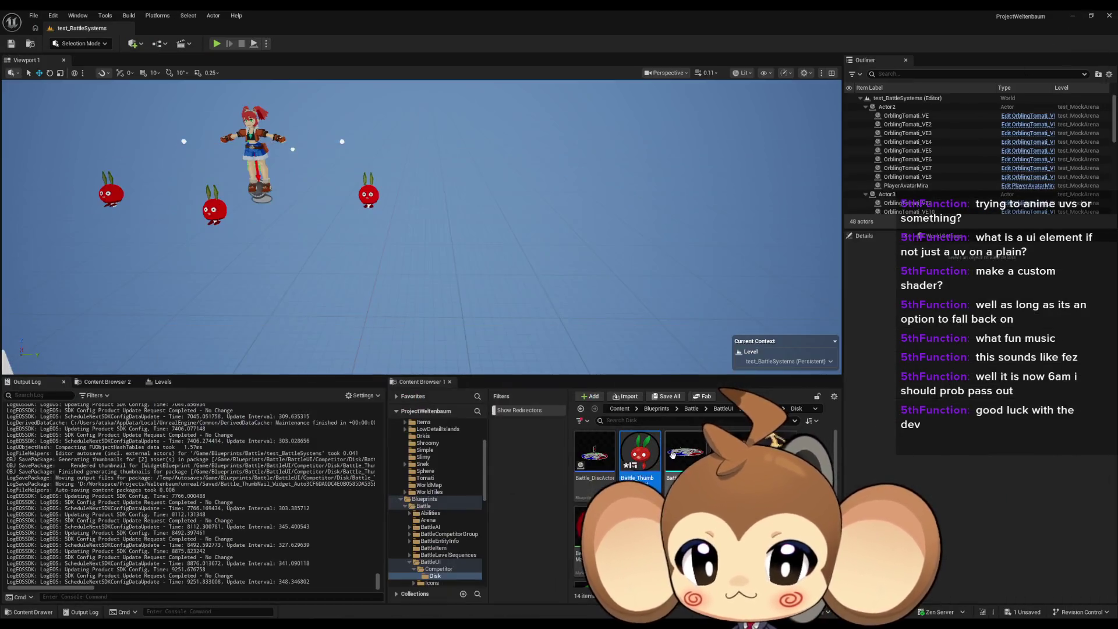
click(685, 453)
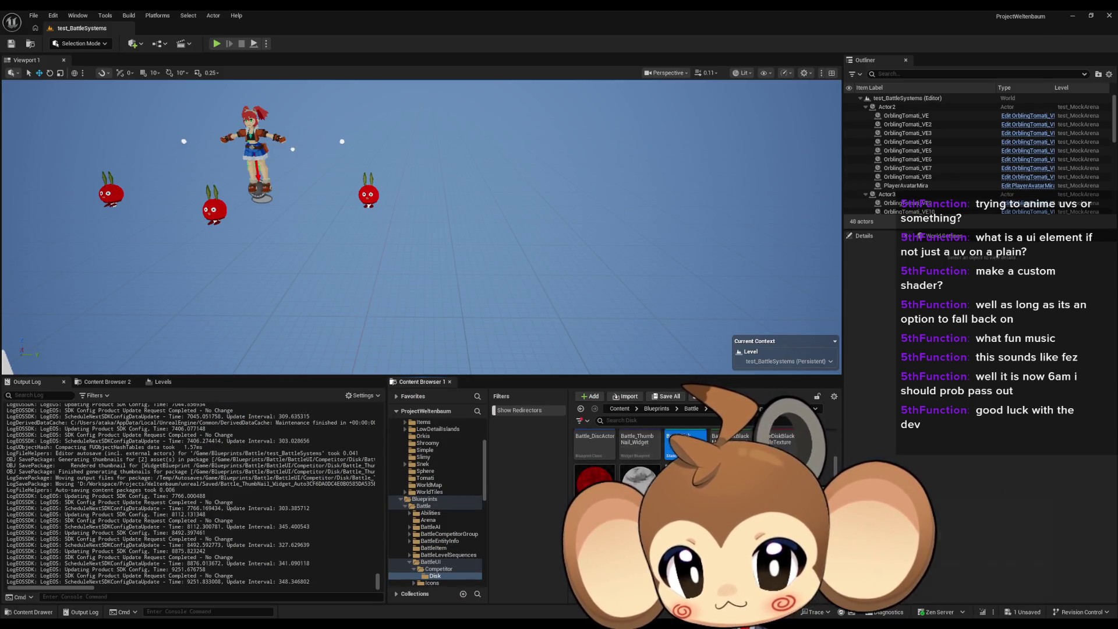
scroll(640, 454, down, 1)
scroll(641, 460, down, 2)
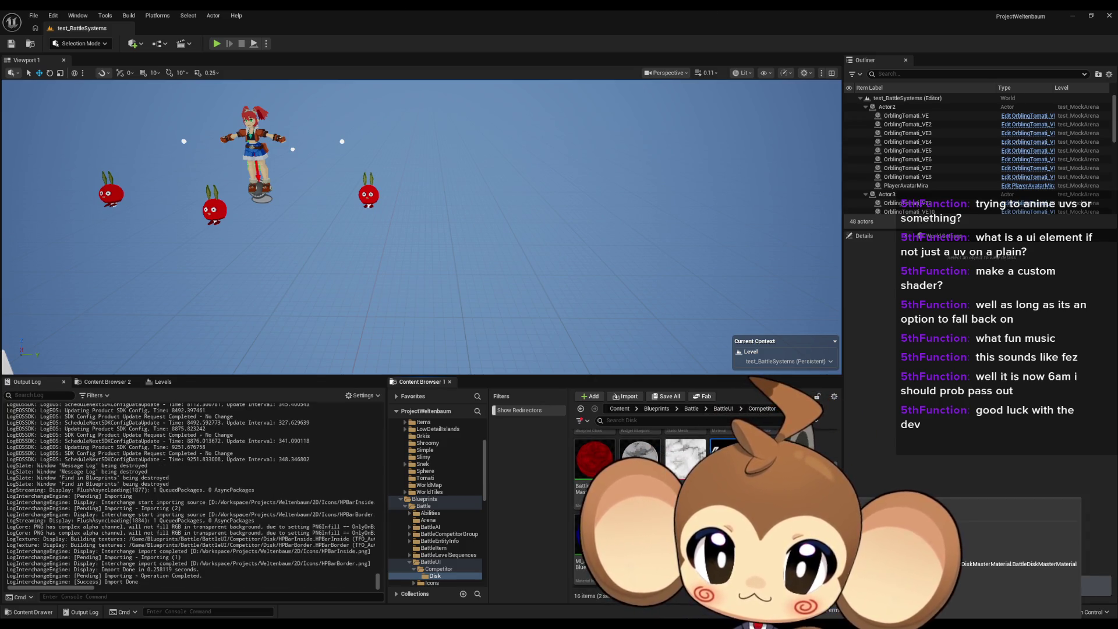
Set HPBarBorder to NoMipmaps, Uncompressed and Nearest filtering, and save it.
double_click(725, 453)
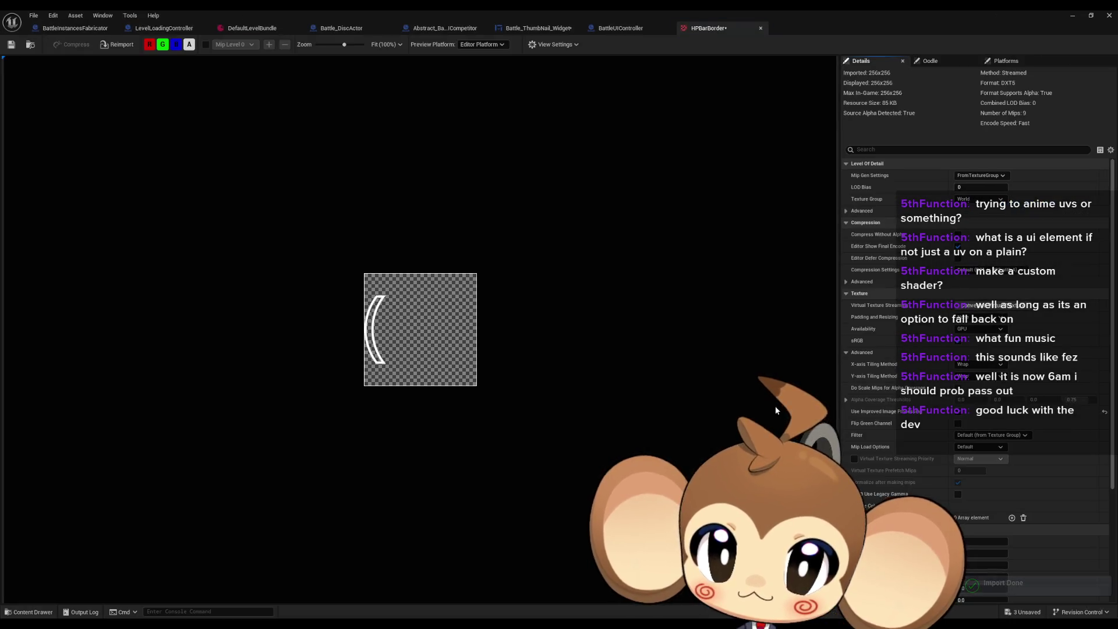
click(980, 176)
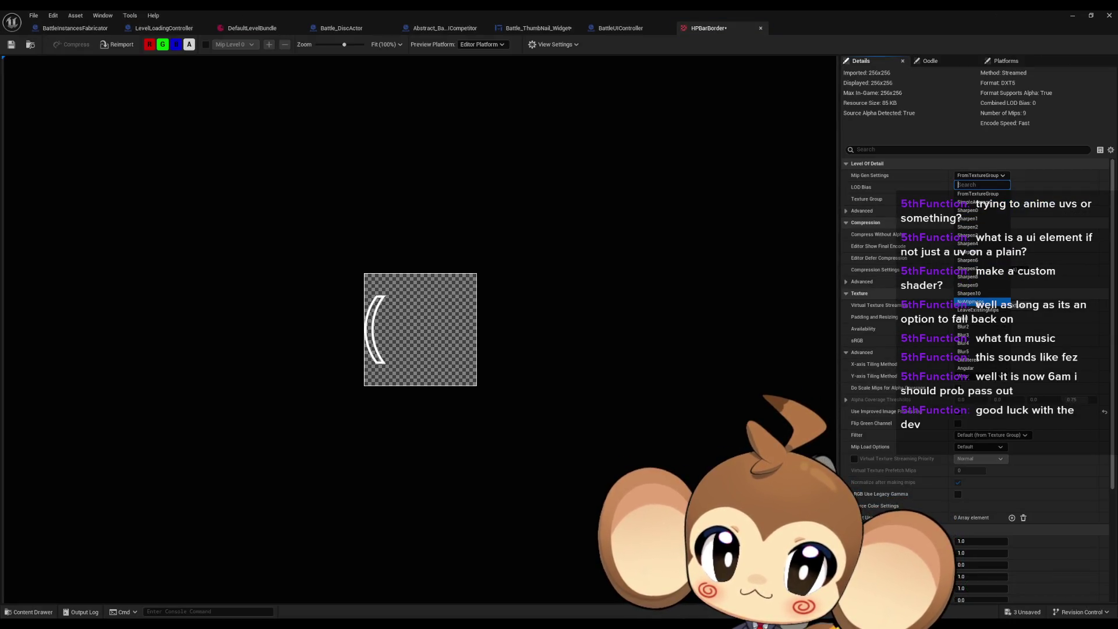
click(978, 302)
click(978, 271)
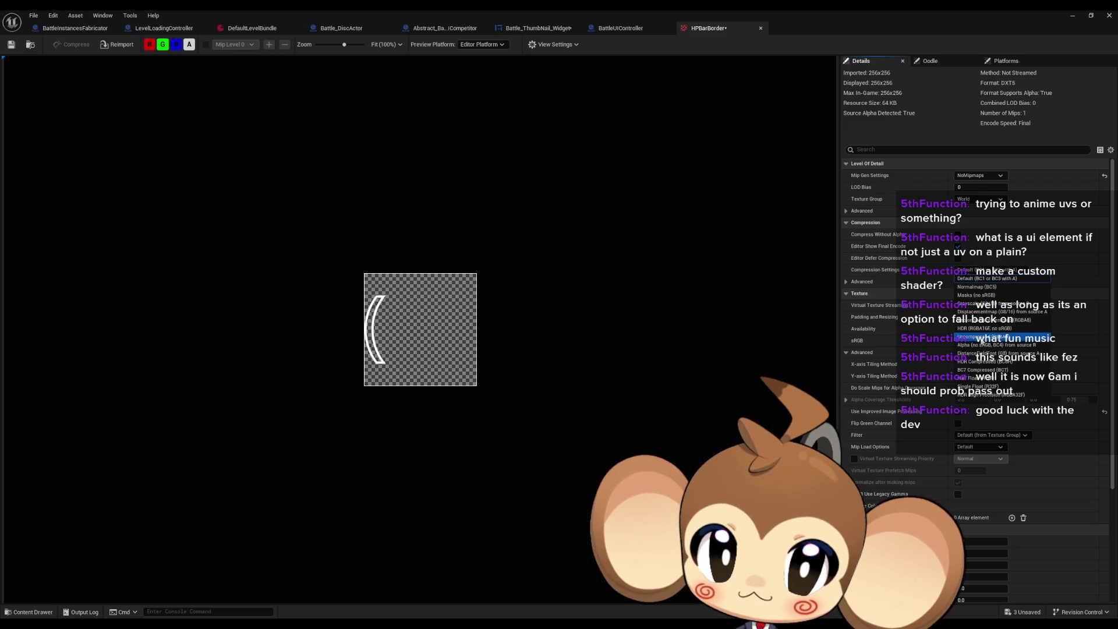
click(978, 336)
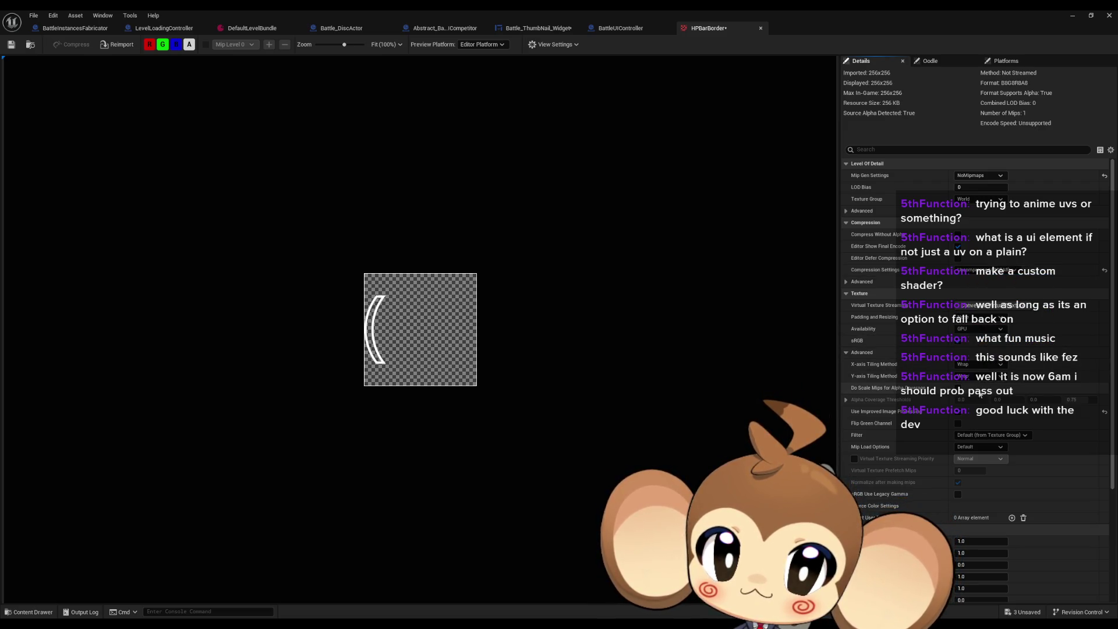
click(980, 435)
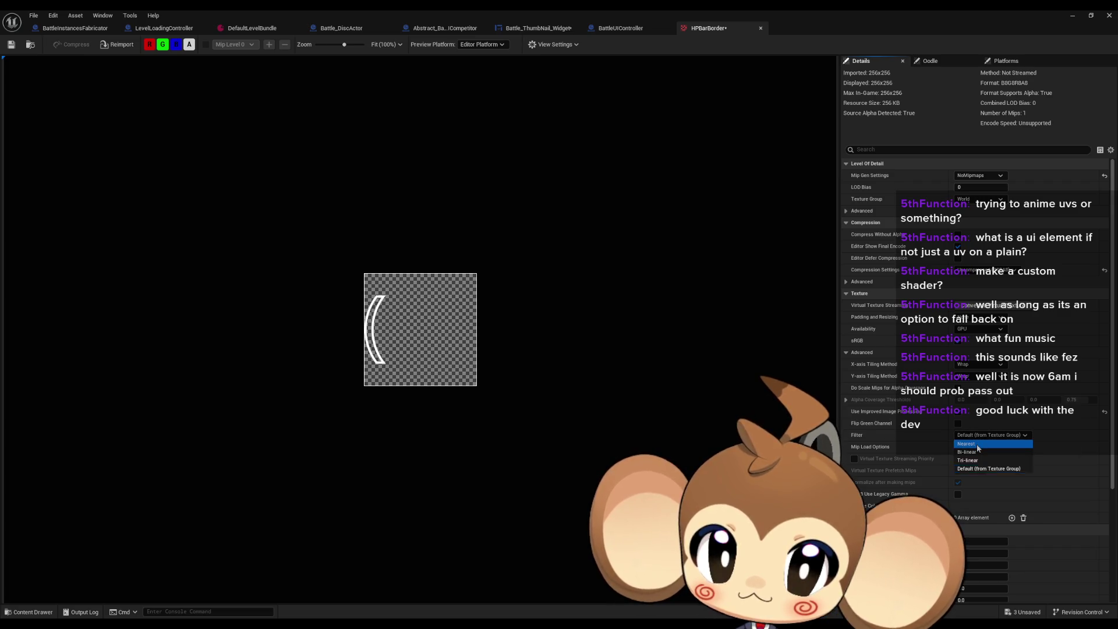
click(977, 444)
click(11, 44)
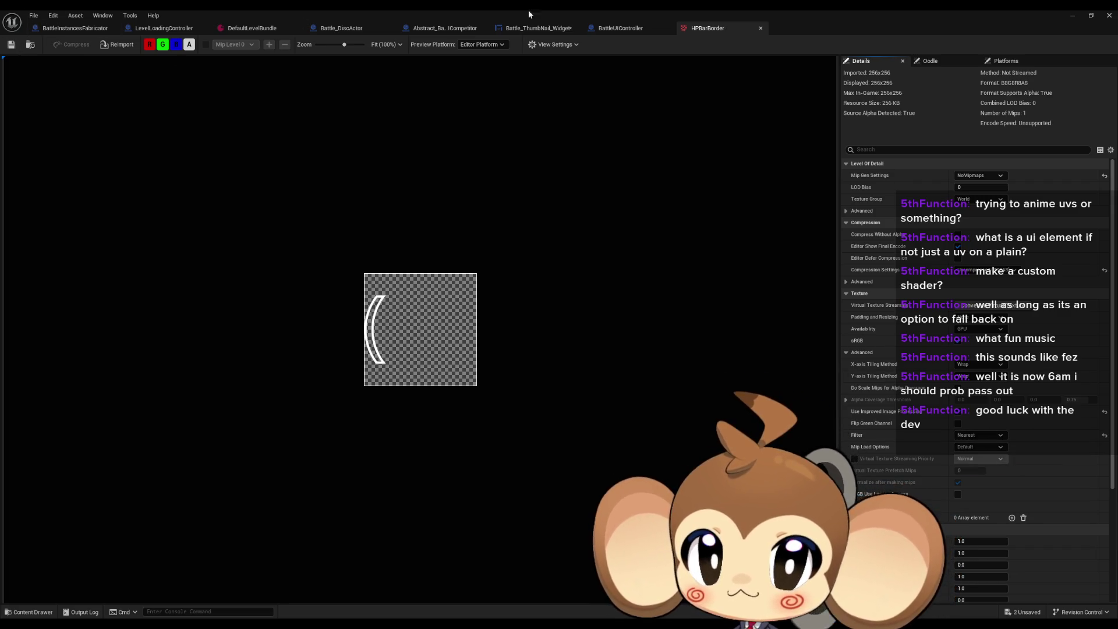
Set HPBarInside to NoMipmaps, Uncompressed and Nearest filtering, and save it.
double_click(845, 9)
double_click(777, 458)
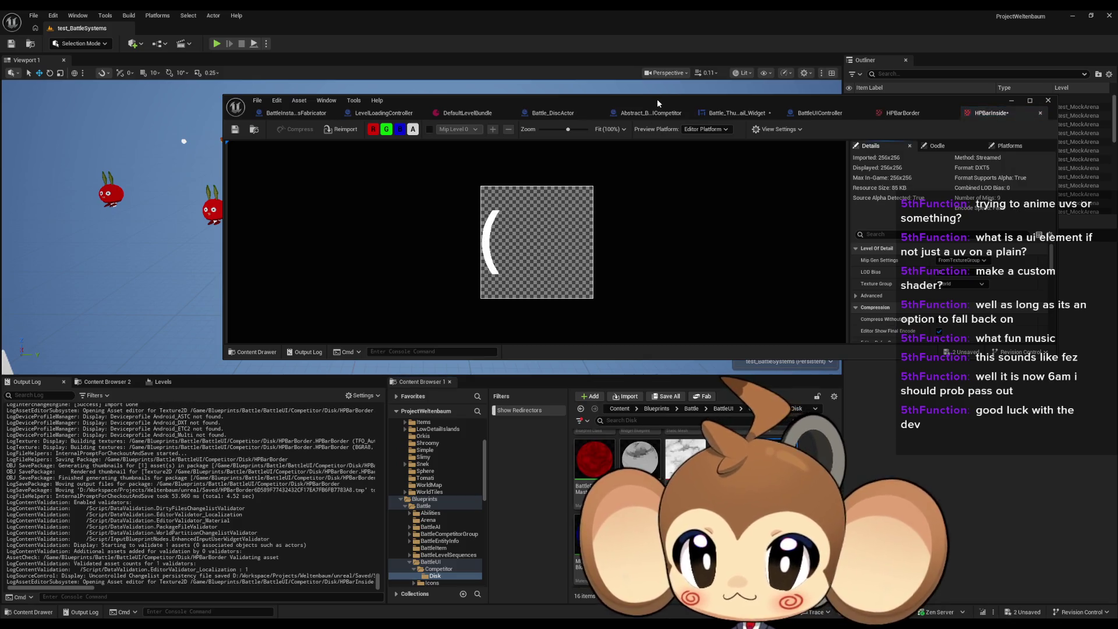
double_click(657, 99)
click(980, 175)
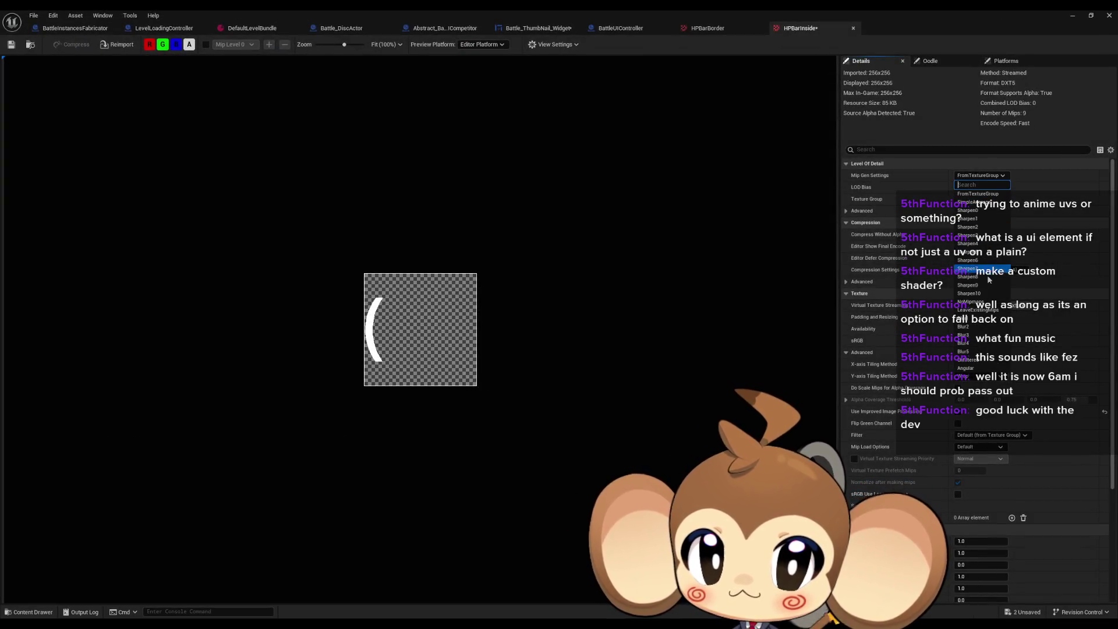
click(978, 305)
click(984, 270)
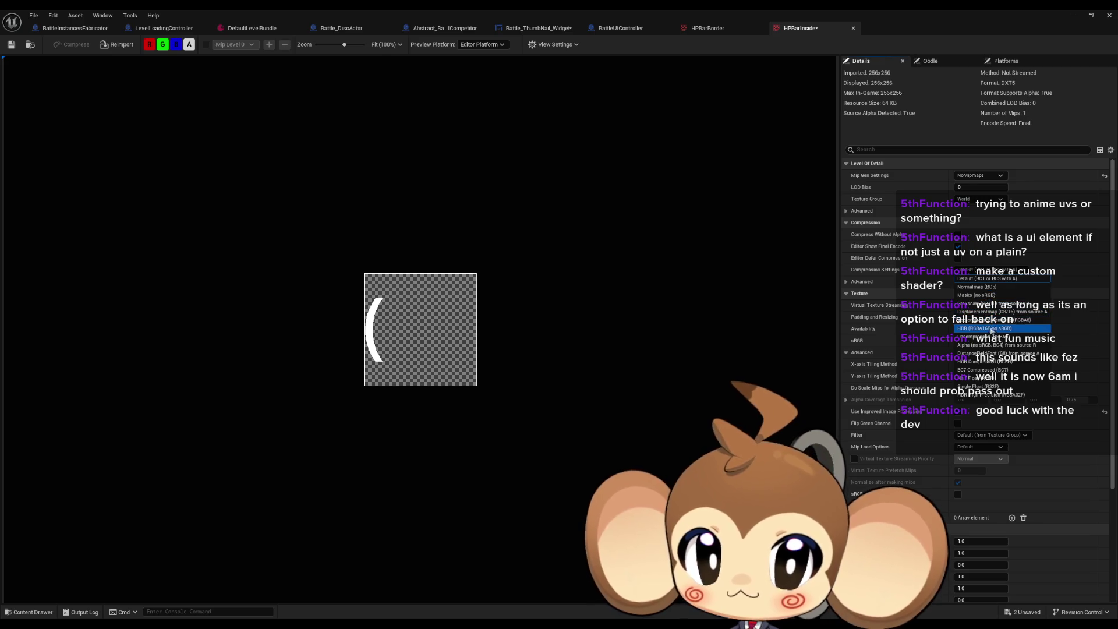
click(983, 381)
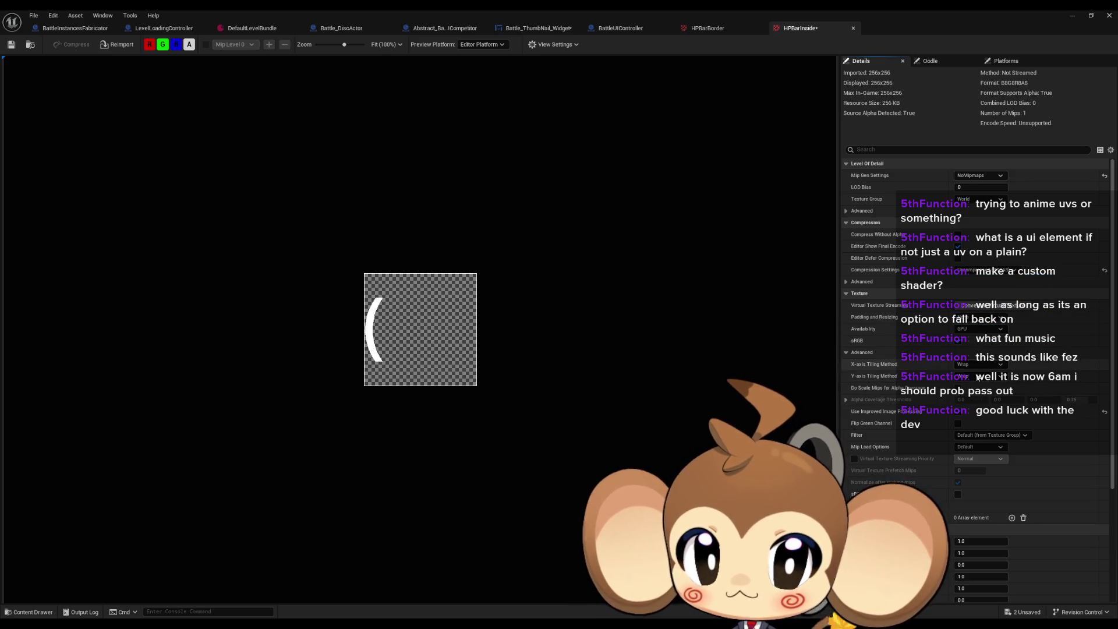
click(982, 435)
click(980, 444)
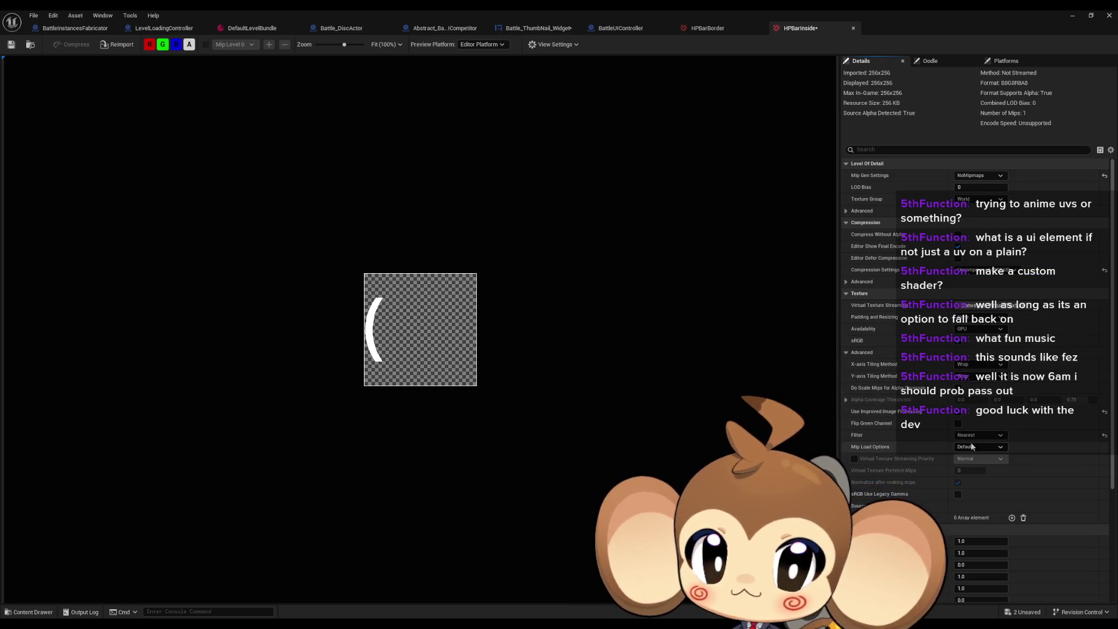
click(11, 45)
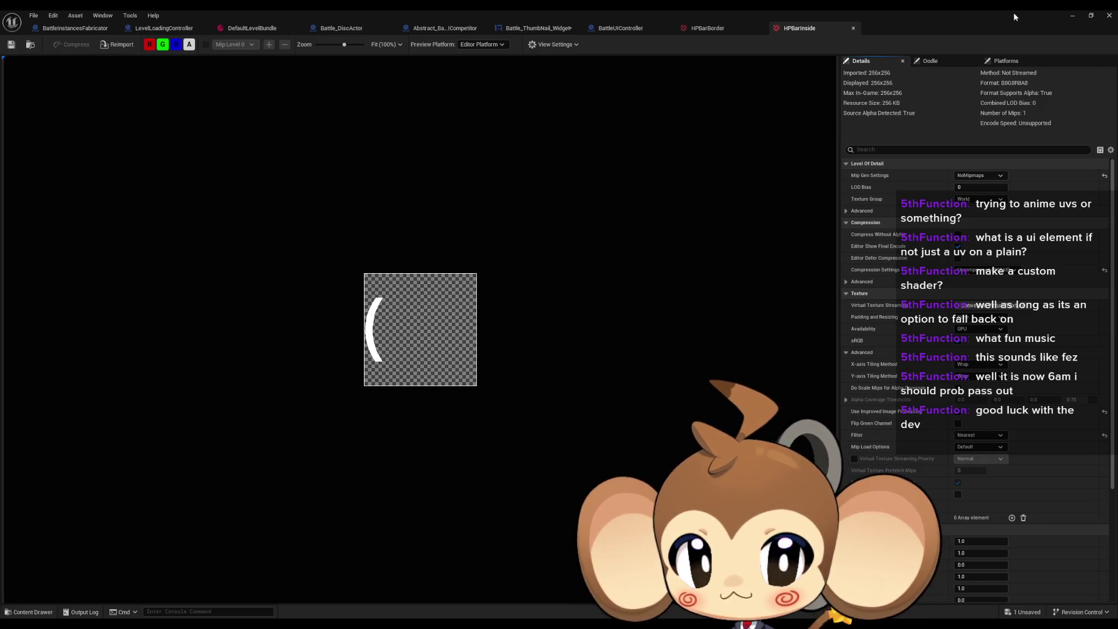
Close the HPBarInside texture and open Battle_ThumbNail_Widget full screen, centred on the cherry portrait.
click(853, 28)
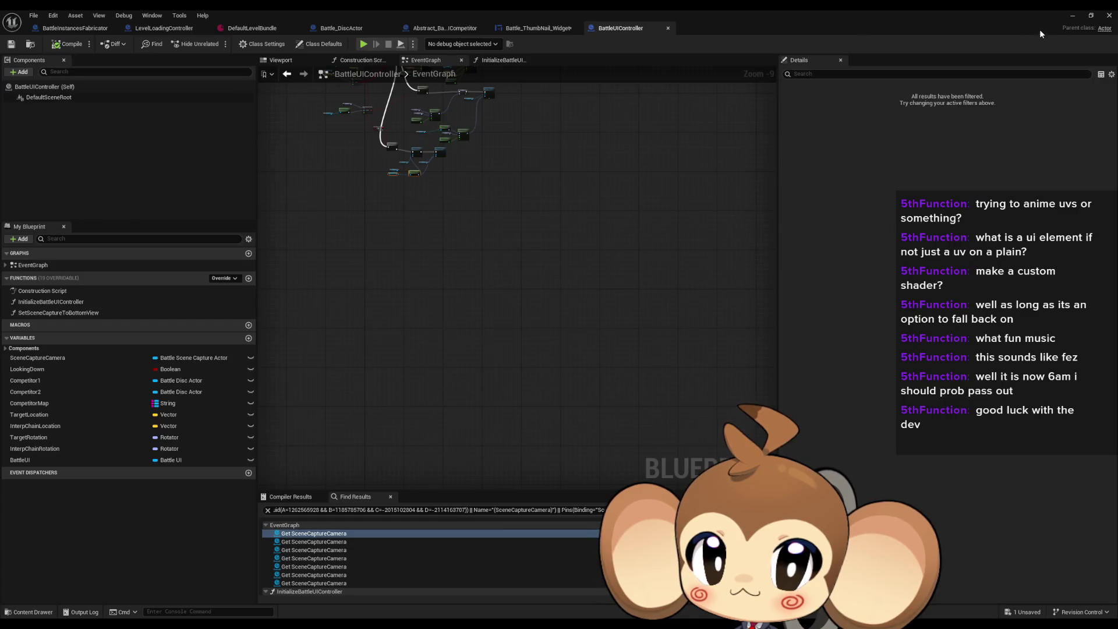
click(1070, 17)
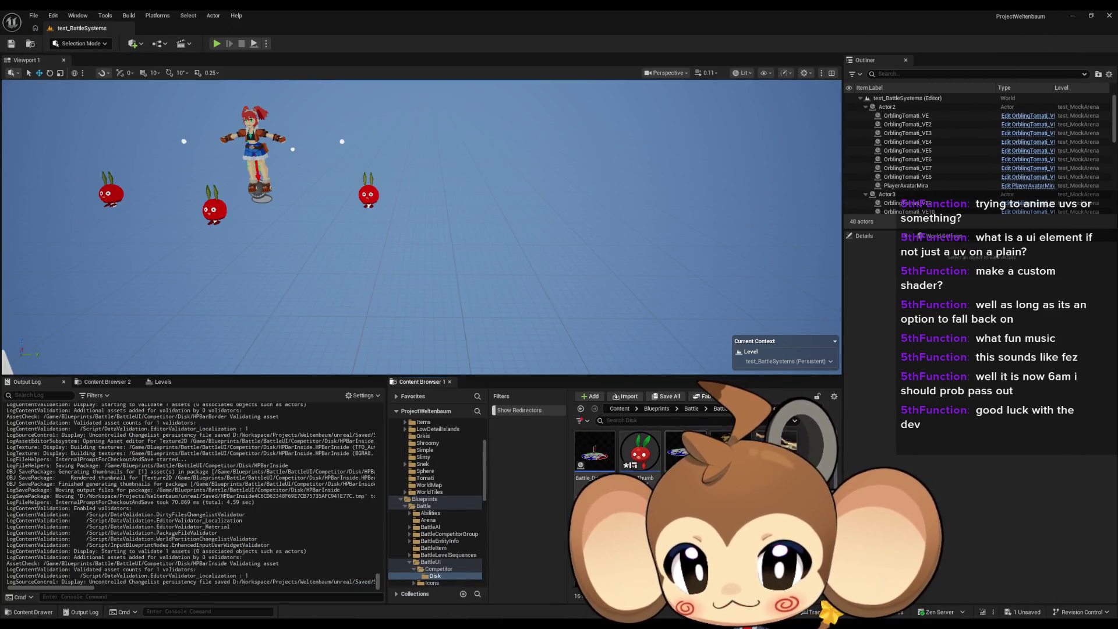
double_click(645, 460)
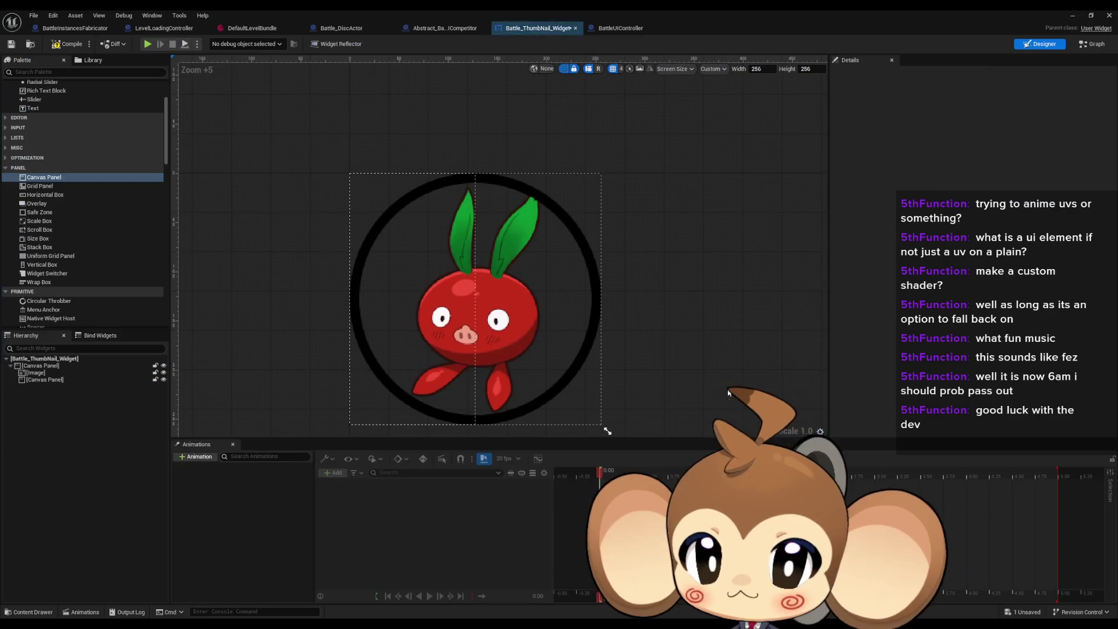
double_click(598, 9)
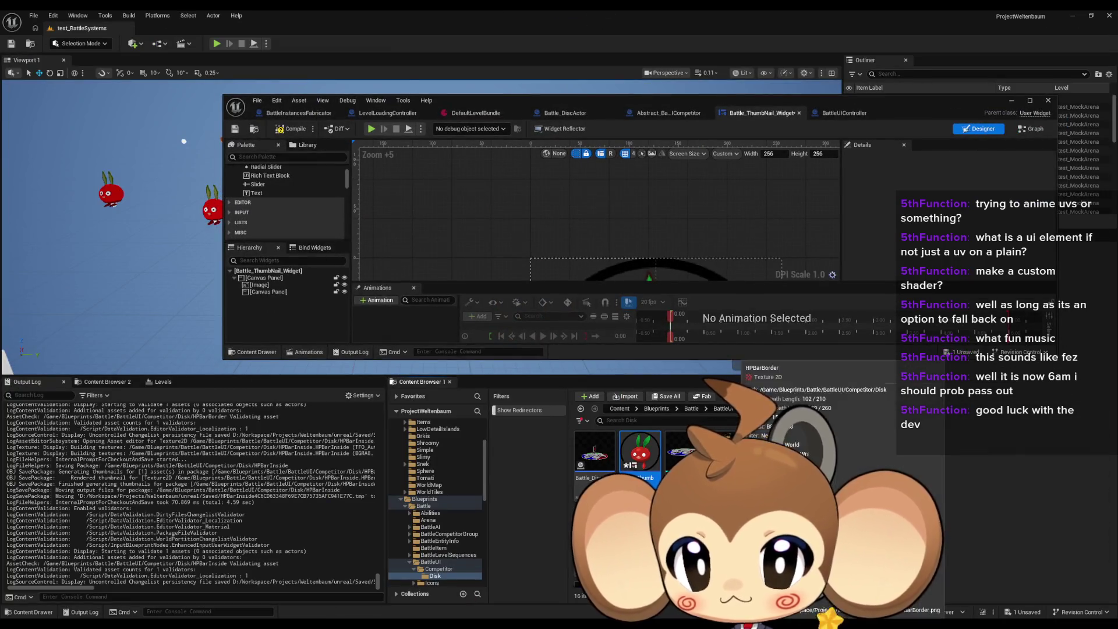
scroll(631, 150, down, 4)
drag(630, 150, 601, 105)
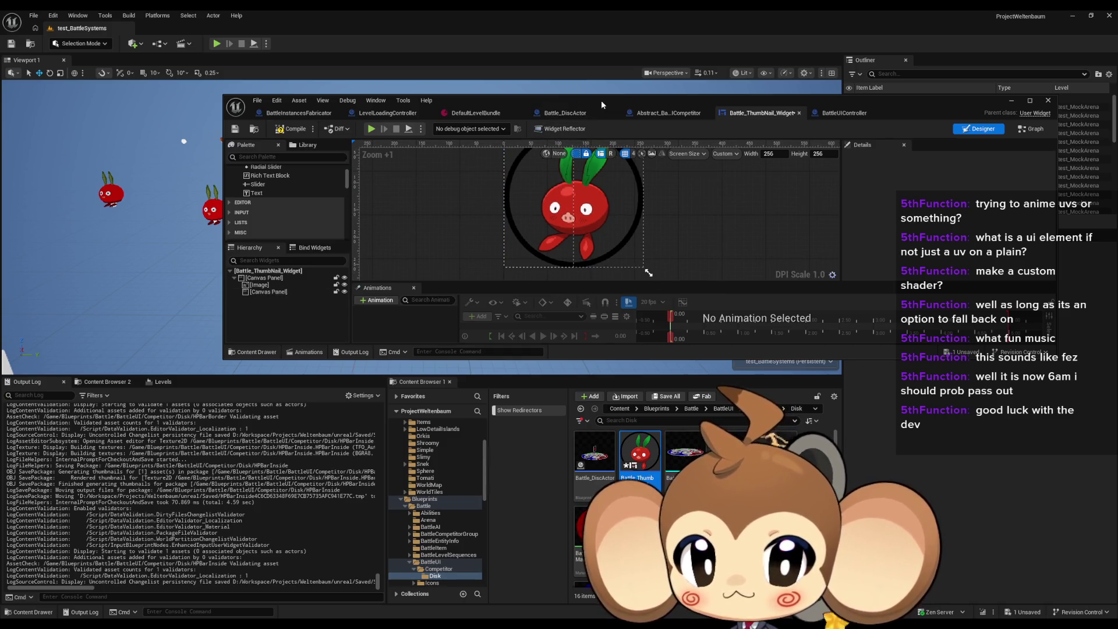
double_click(601, 100)
scroll(357, 299, up, 2)
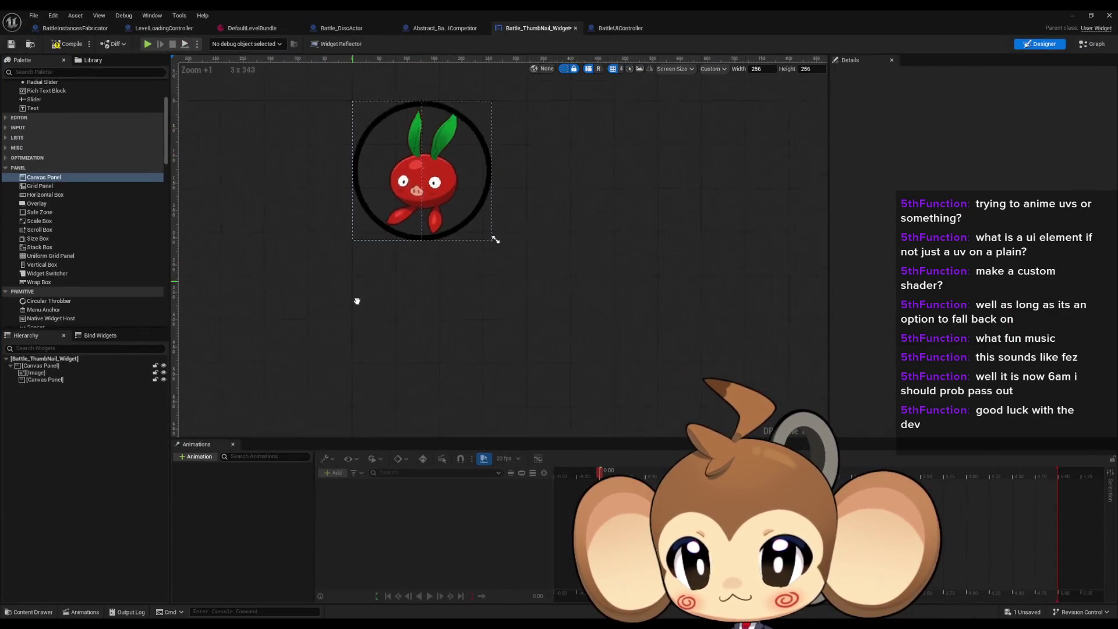
Add an Image inside the nested Canvas Panel and anchor it to the bottom-left preset.
click(34, 381)
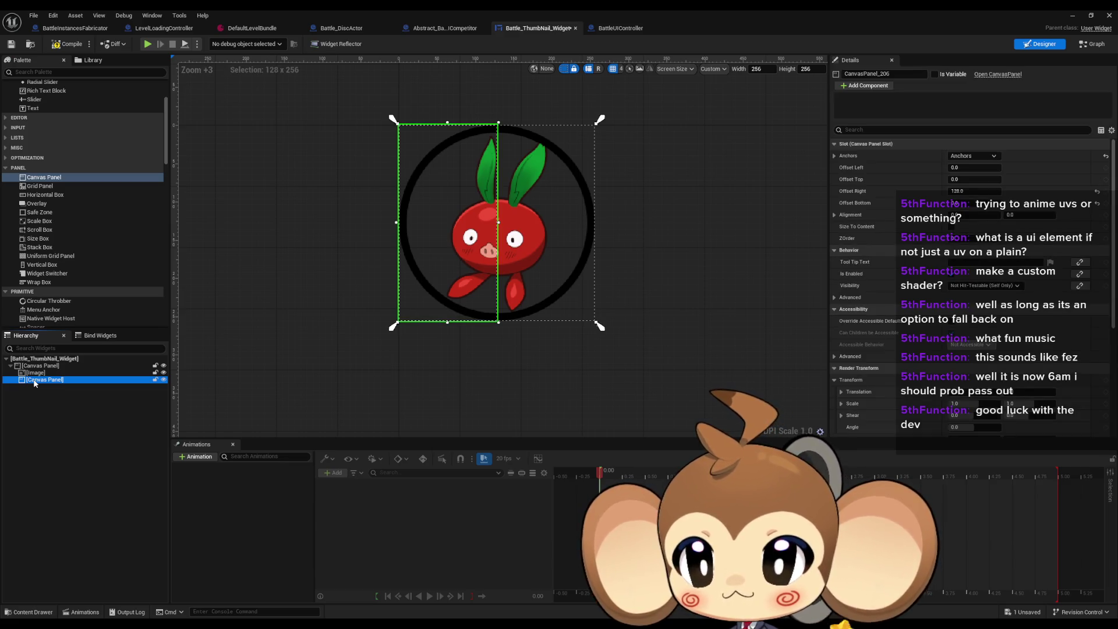
scroll(67, 256, up, 1)
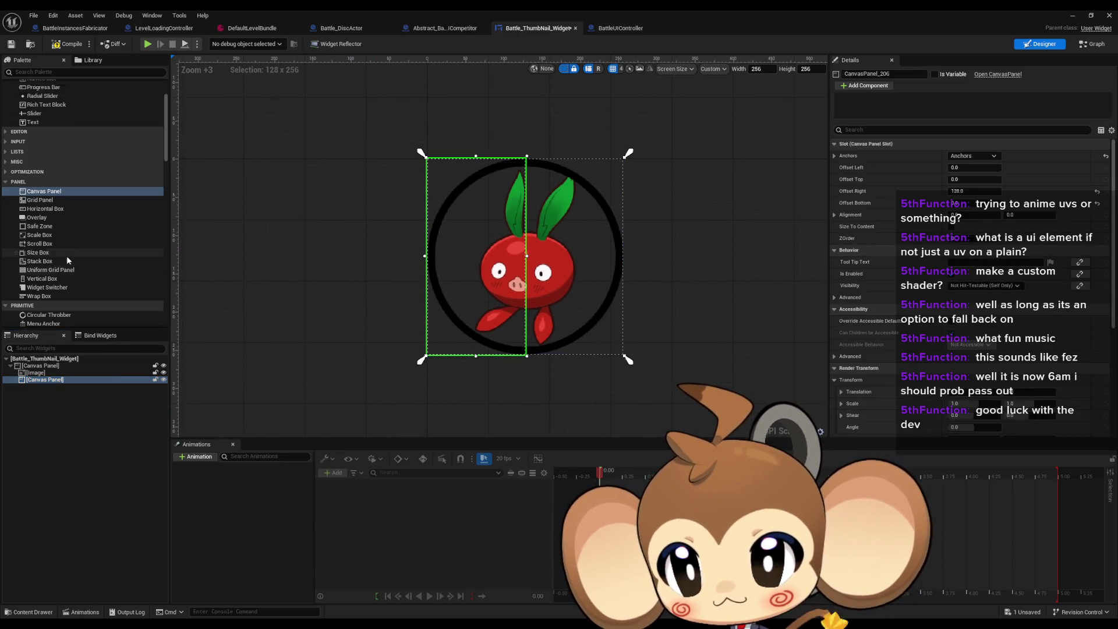
scroll(67, 256, up, 5)
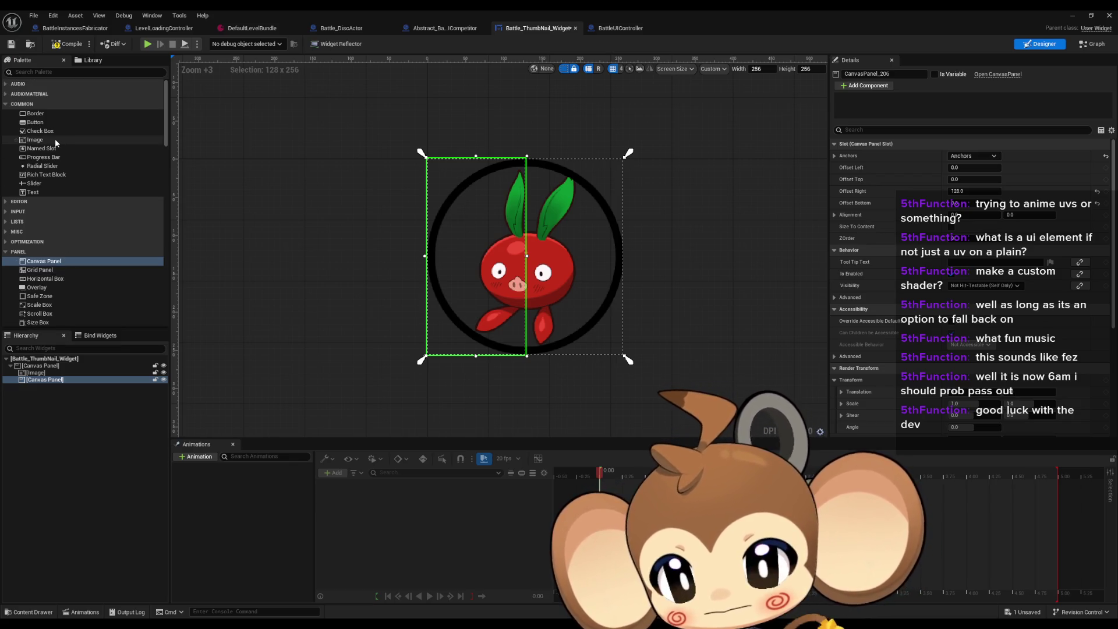
drag(55, 140, 46, 383)
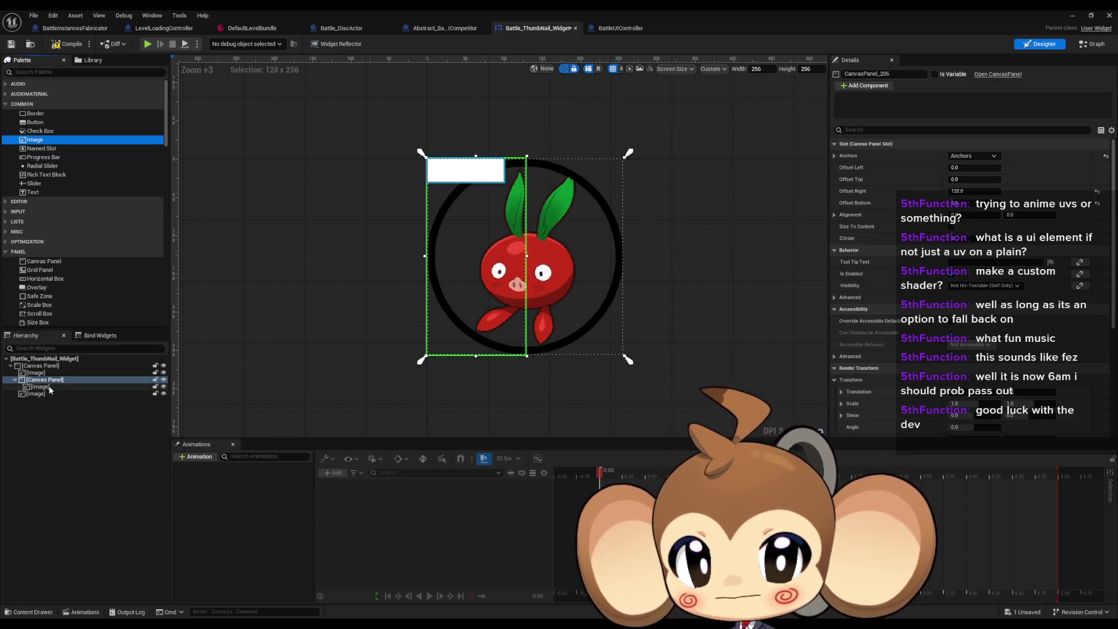
click(46, 388)
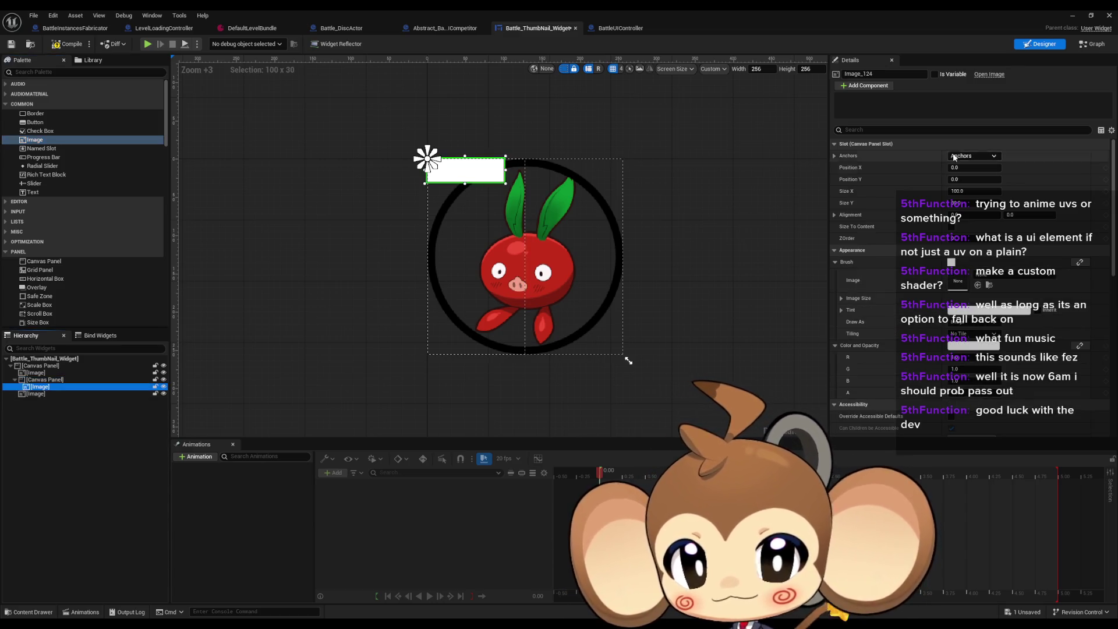
click(972, 157)
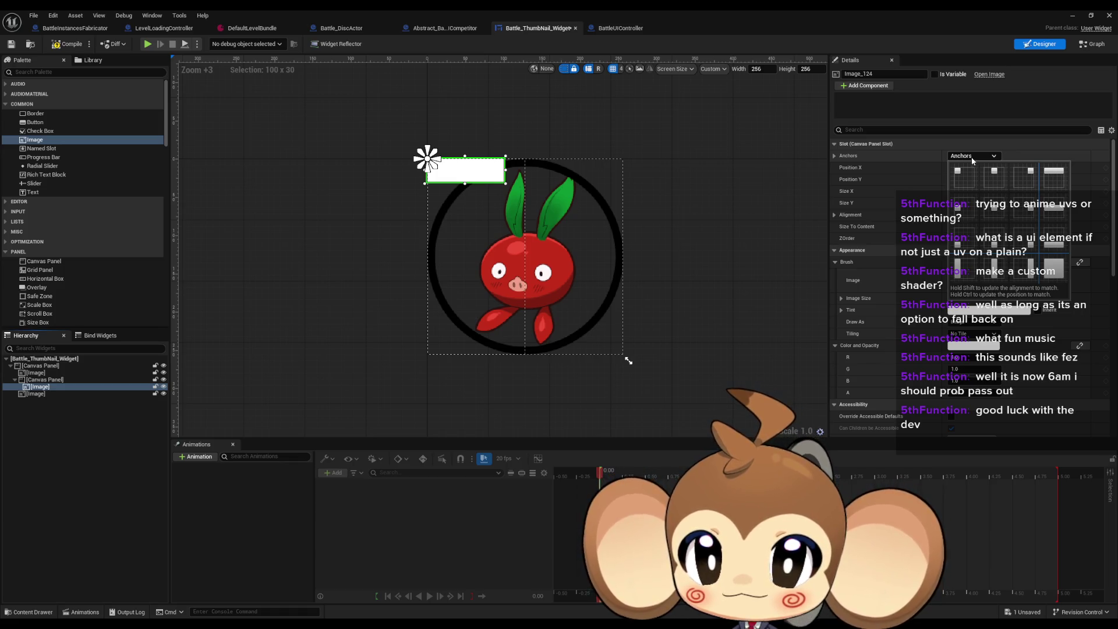
click(971, 156)
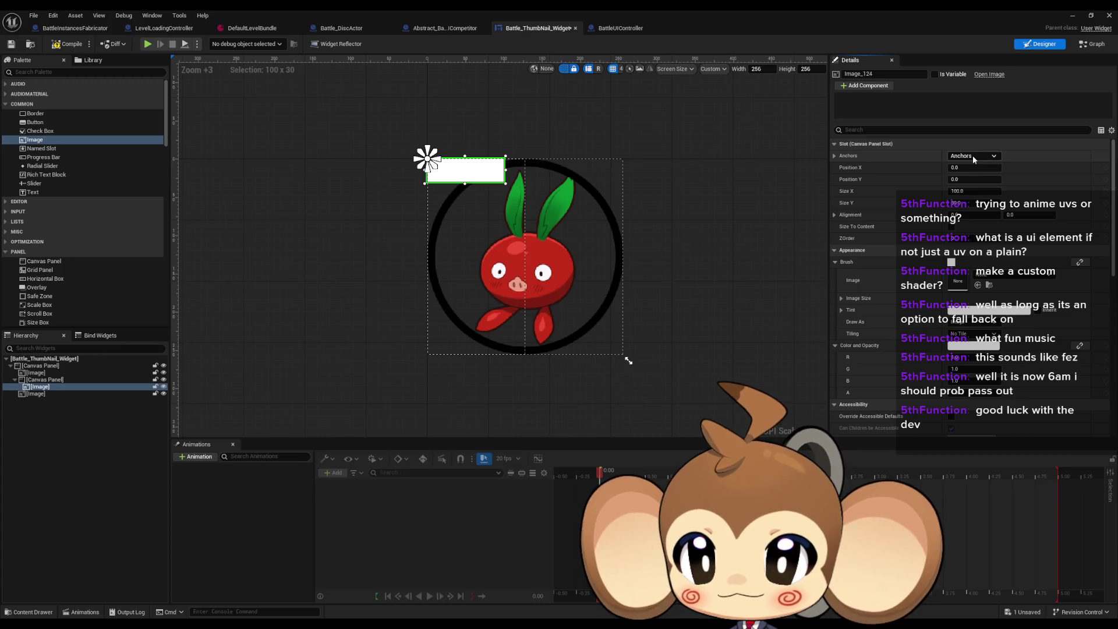
click(972, 155)
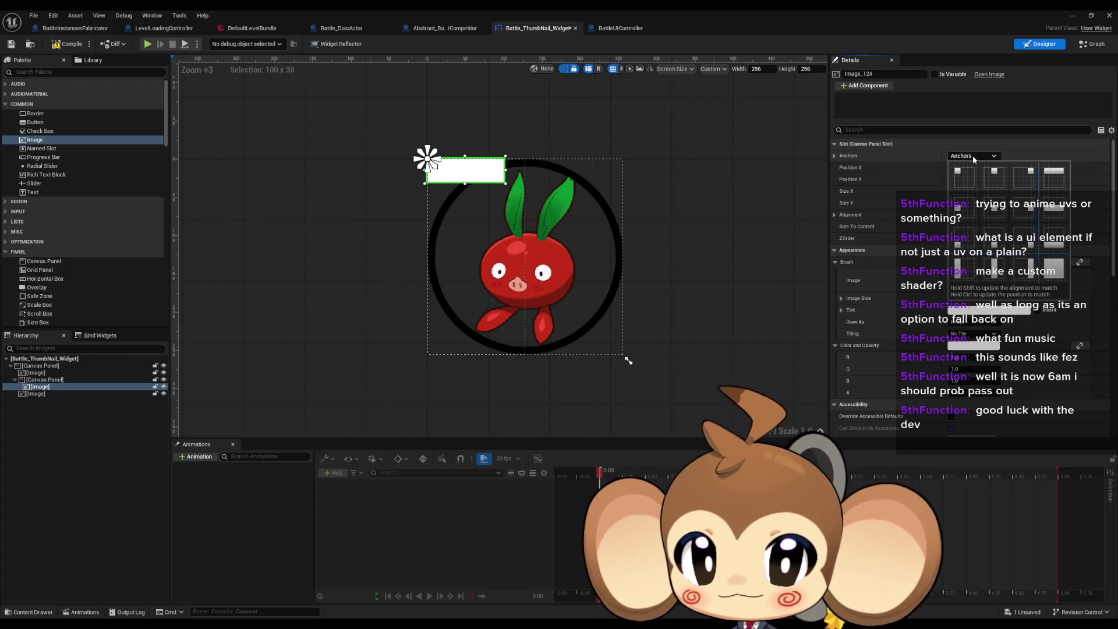
click(958, 244)
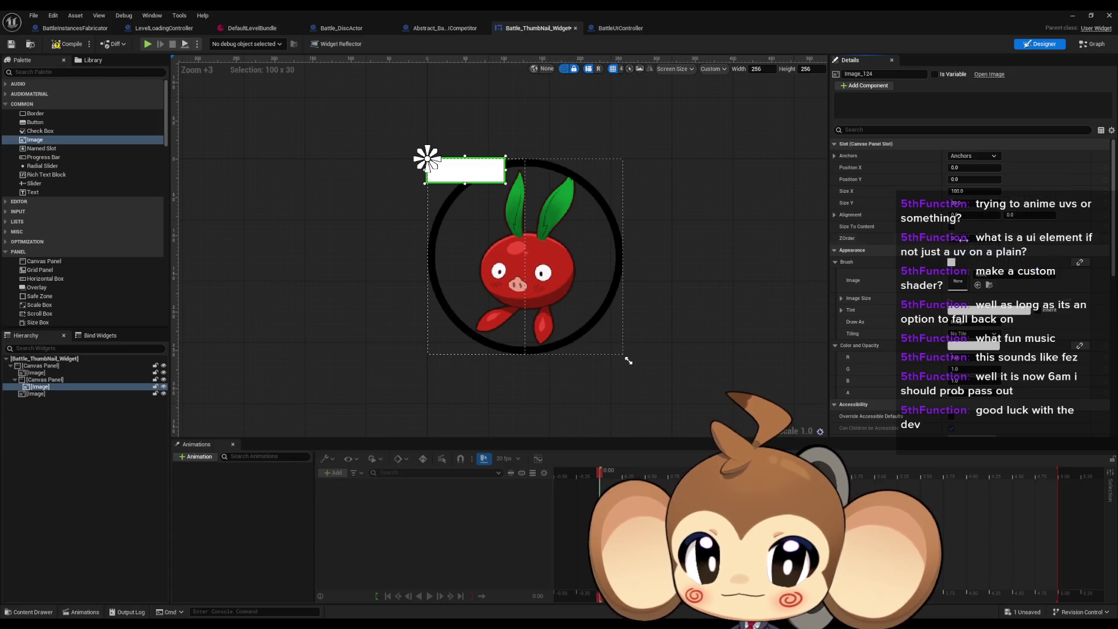
Resize the new image to 256 × 256 in the Details panel.
click(964, 190)
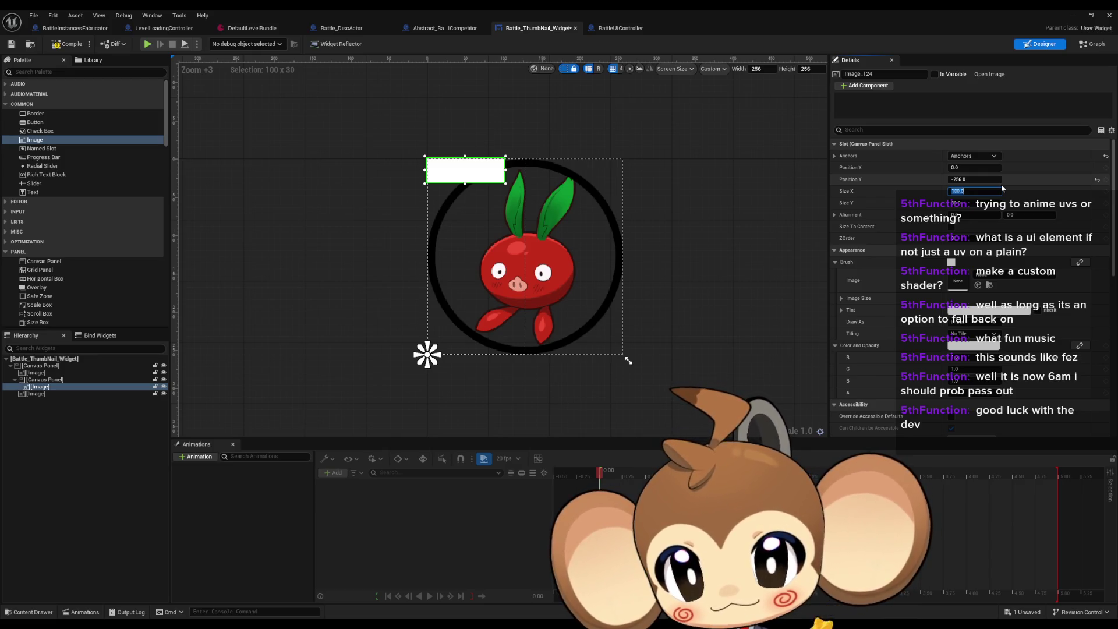
text(256)
key(Tab)
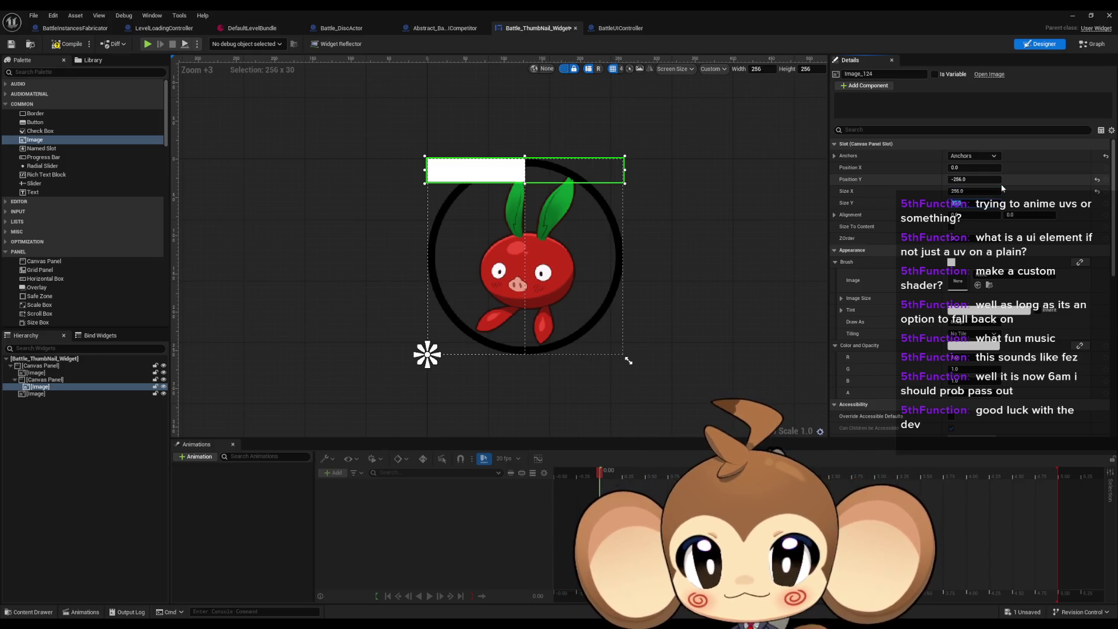
text(2)
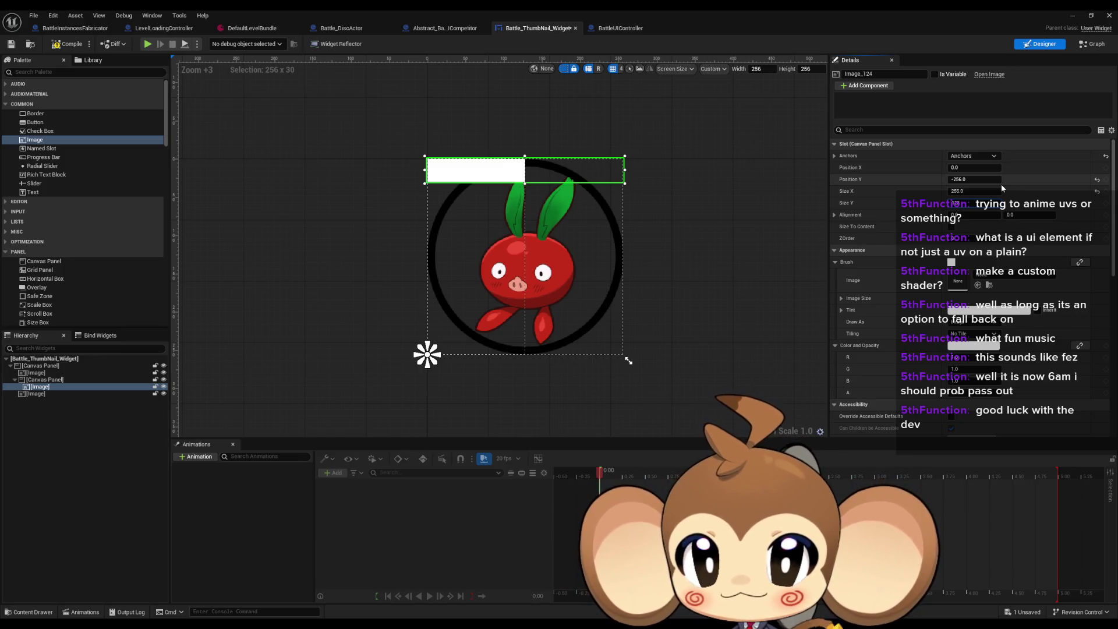
key(Return)
text(1)
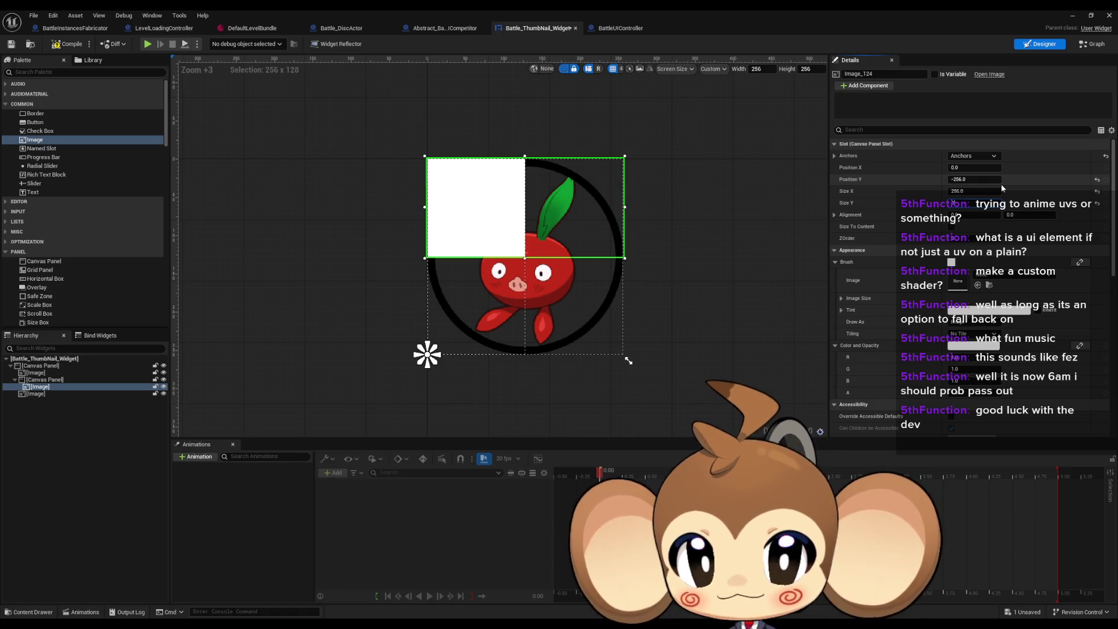
text(56)
key(Return)
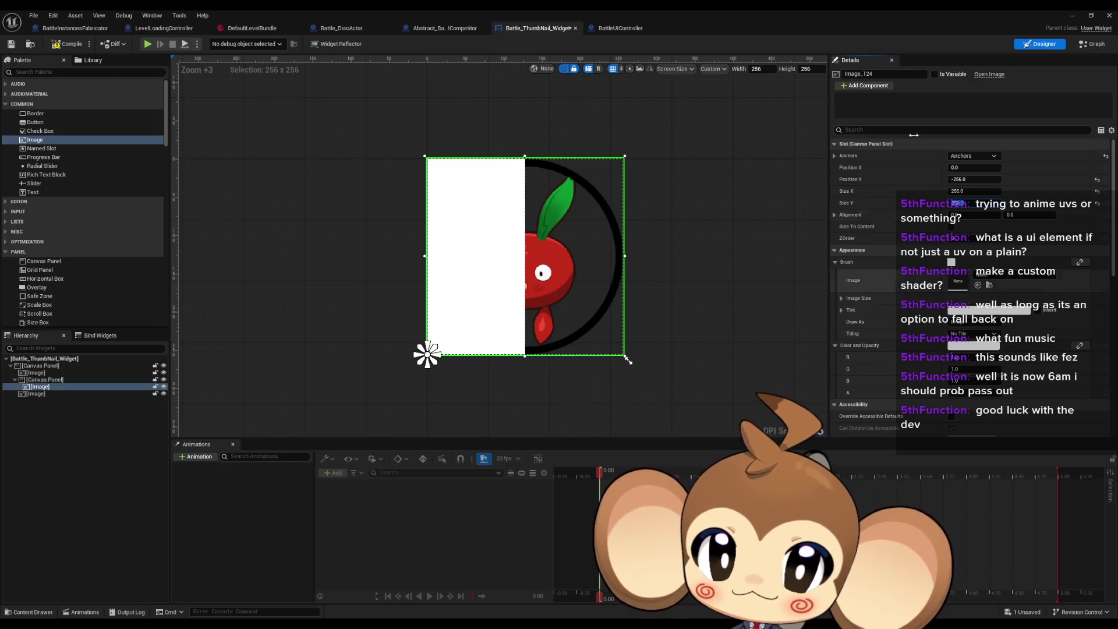
double_click(833, 10)
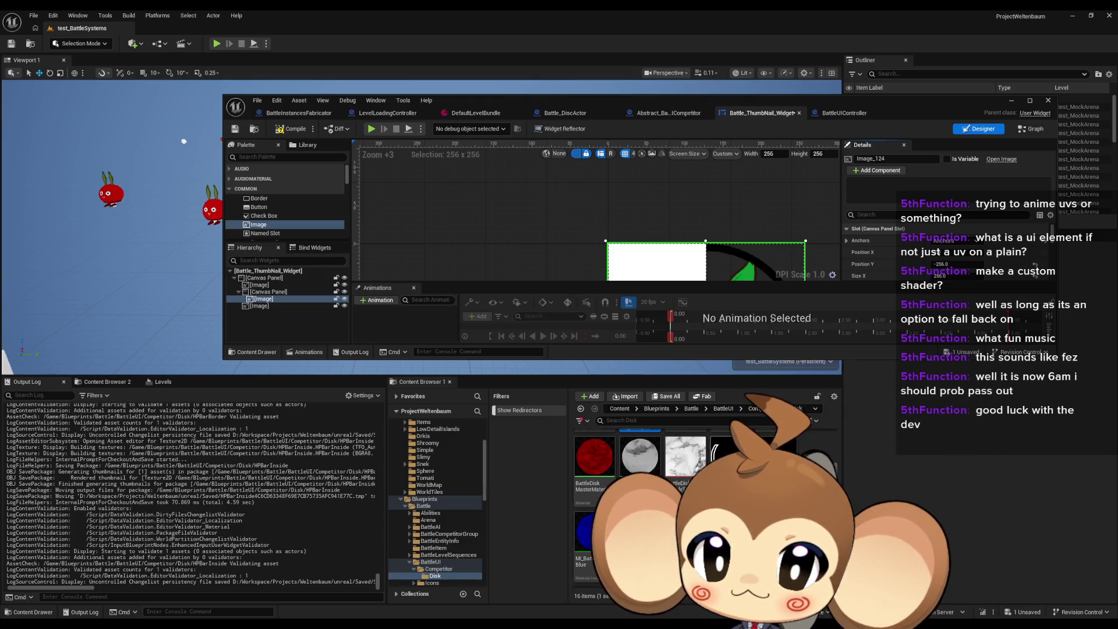
Assign the HPBarInside texture to the image's brush, then select Image_49.
scroll(687, 214, down, 2)
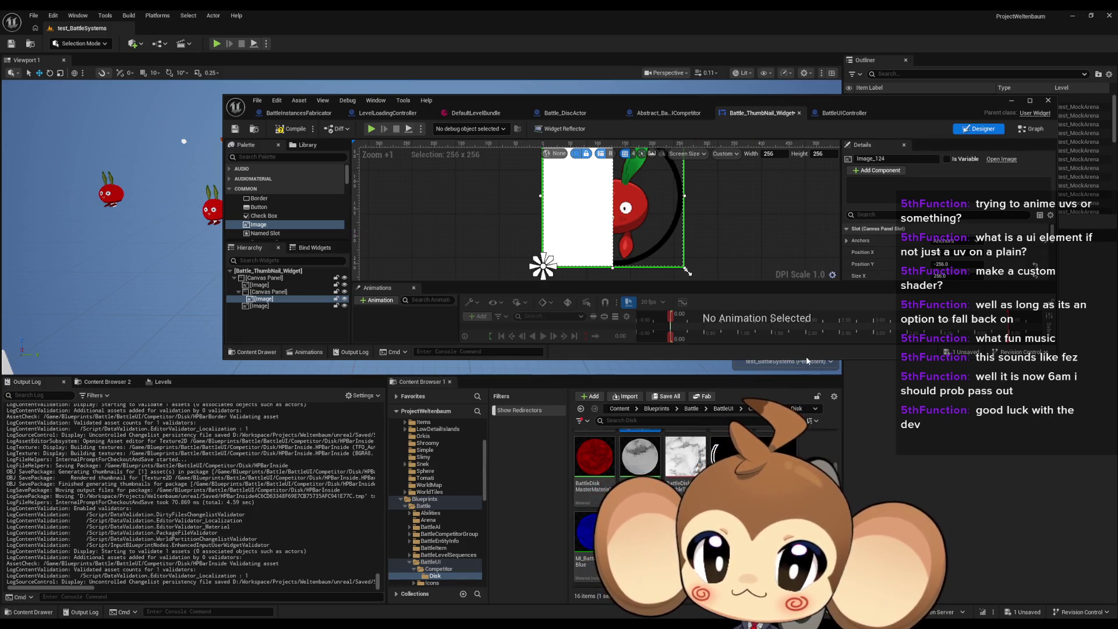
scroll(940, 243, down, 5)
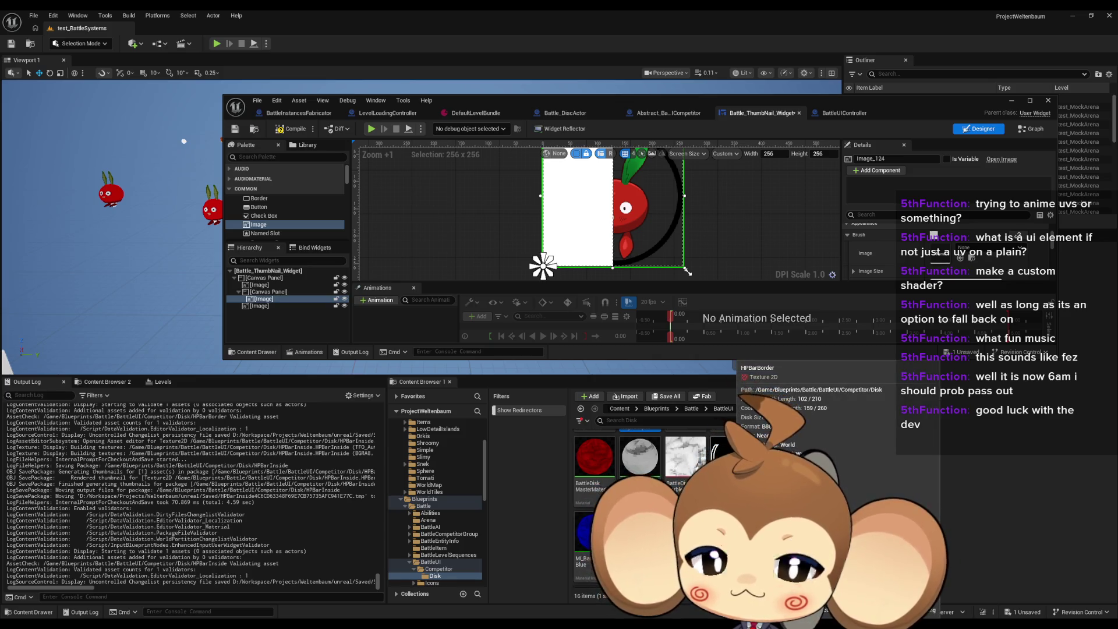
mouse_move(728, 460)
mouse_down()
mouse_move(862, 407)
mouse_move(948, 259)
mouse_up()
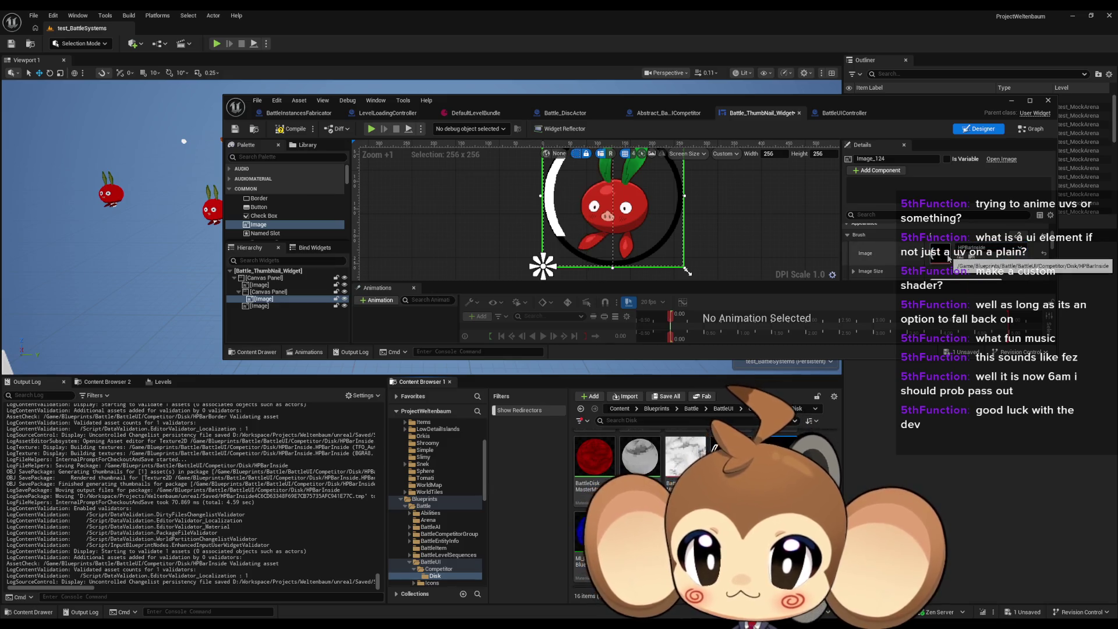
click(259, 307)
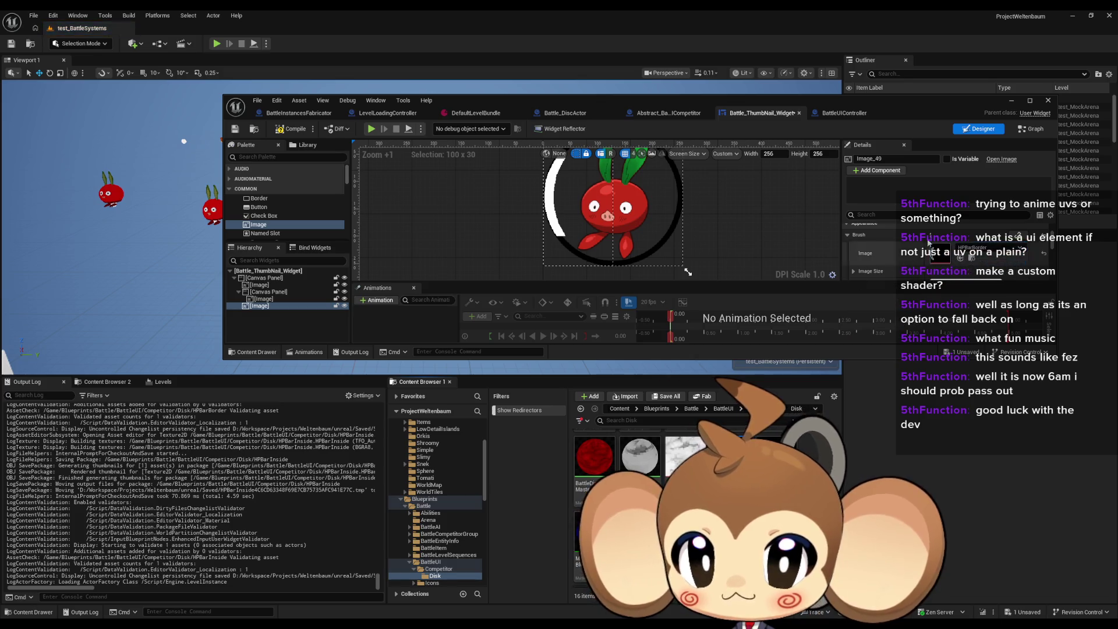
double_click(525, 103)
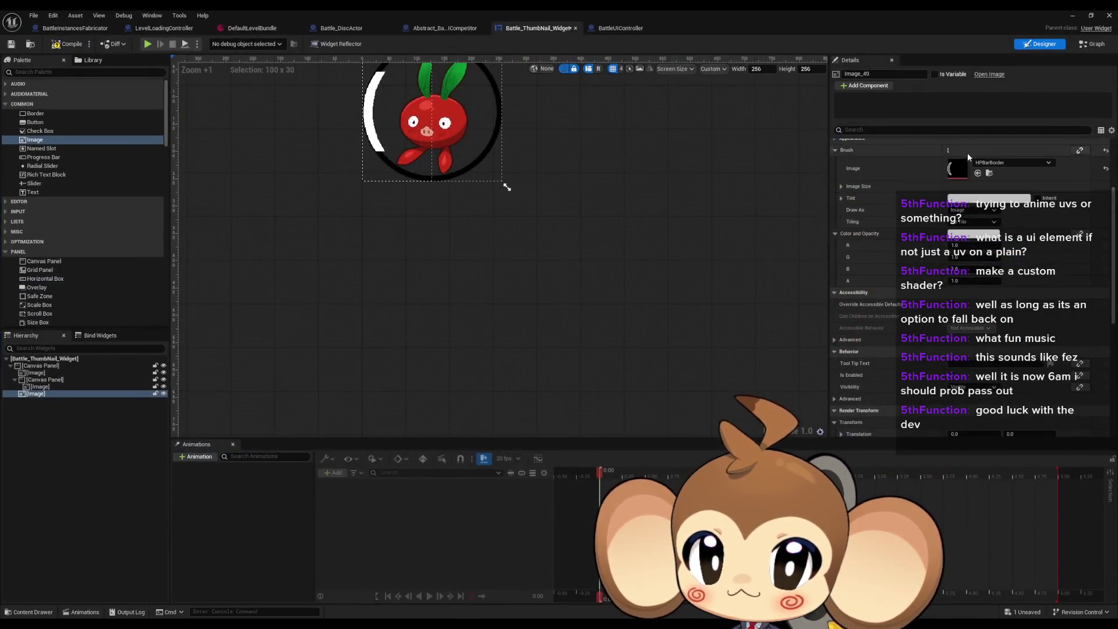
Stretch Image_49's anchors over the full canvas with zero offsets and tint it dark grey.
scroll(379, 200, up, 3)
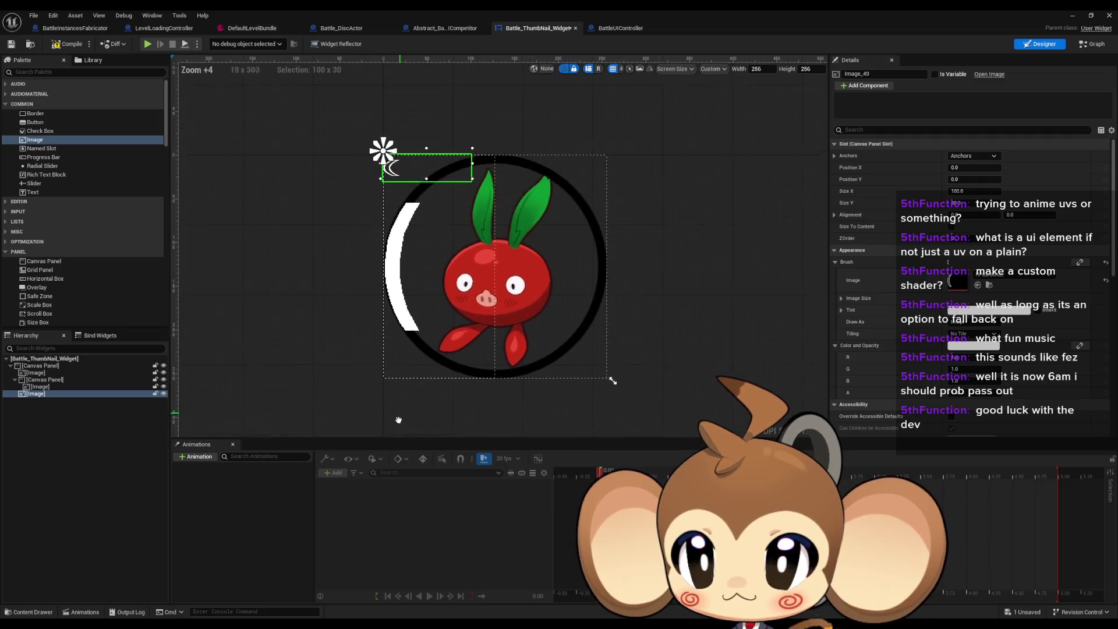
click(970, 155)
click(1054, 269)
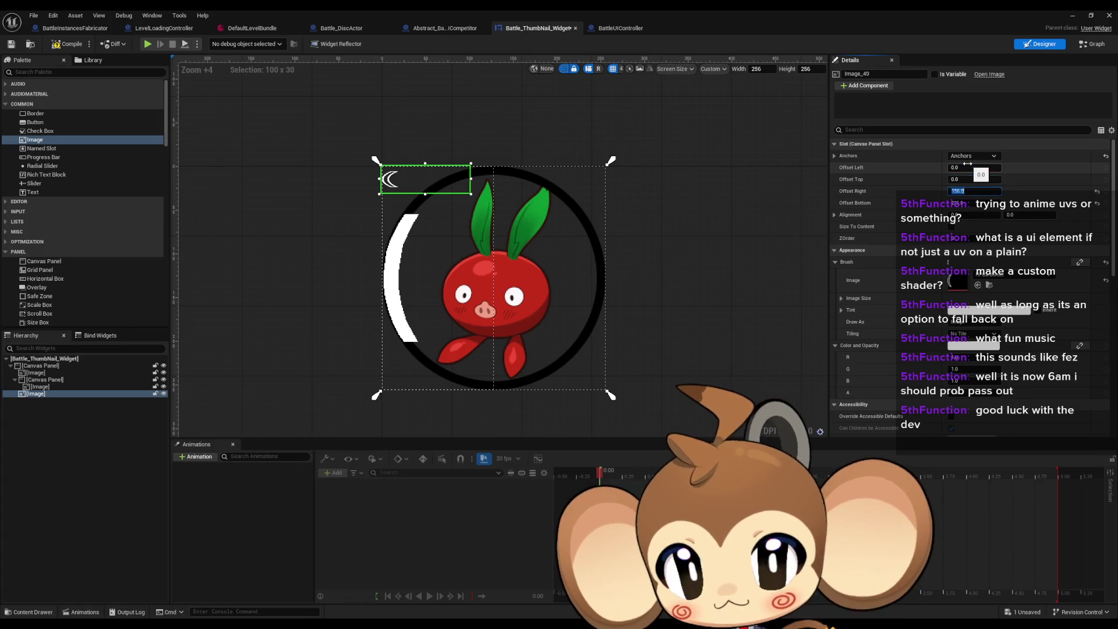
text(0)
key(Tab)
text(0)
key(Return)
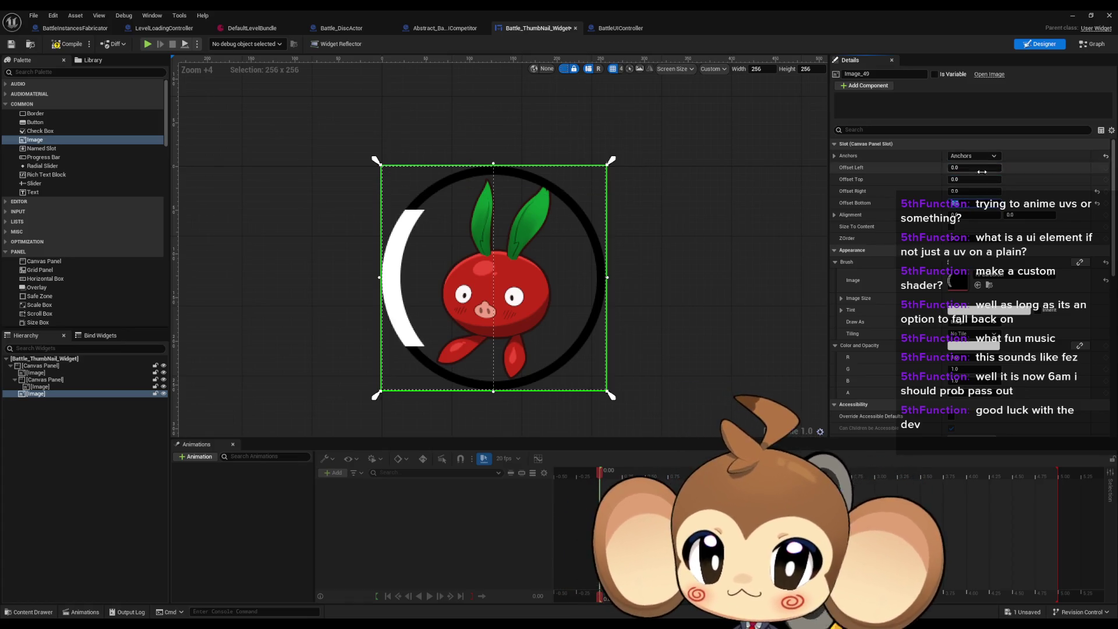
click(971, 312)
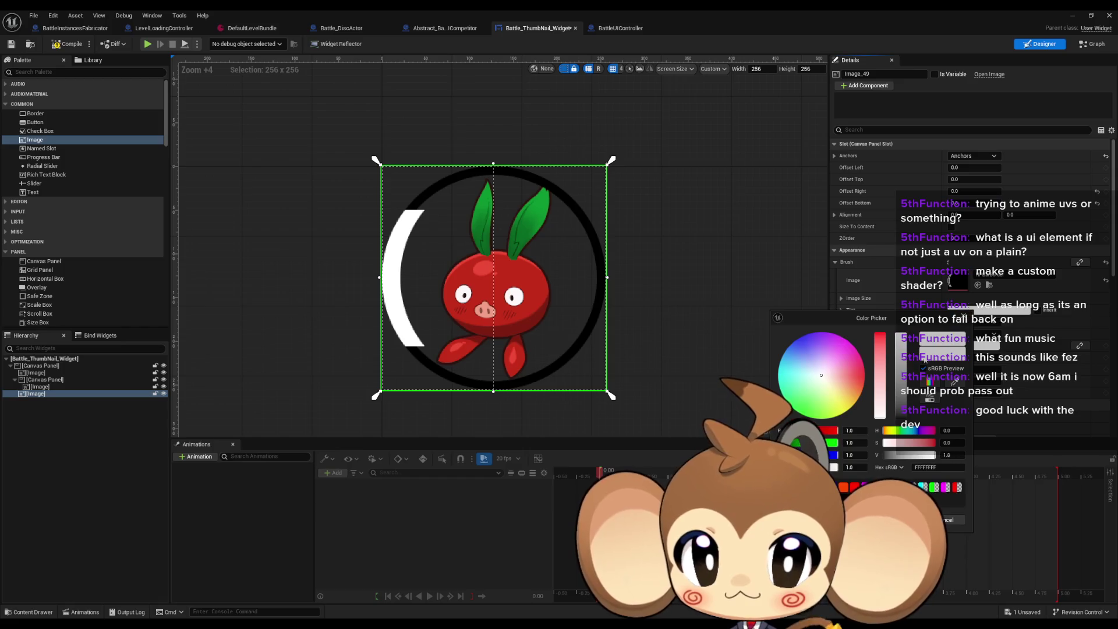
drag(905, 385, 903, 413)
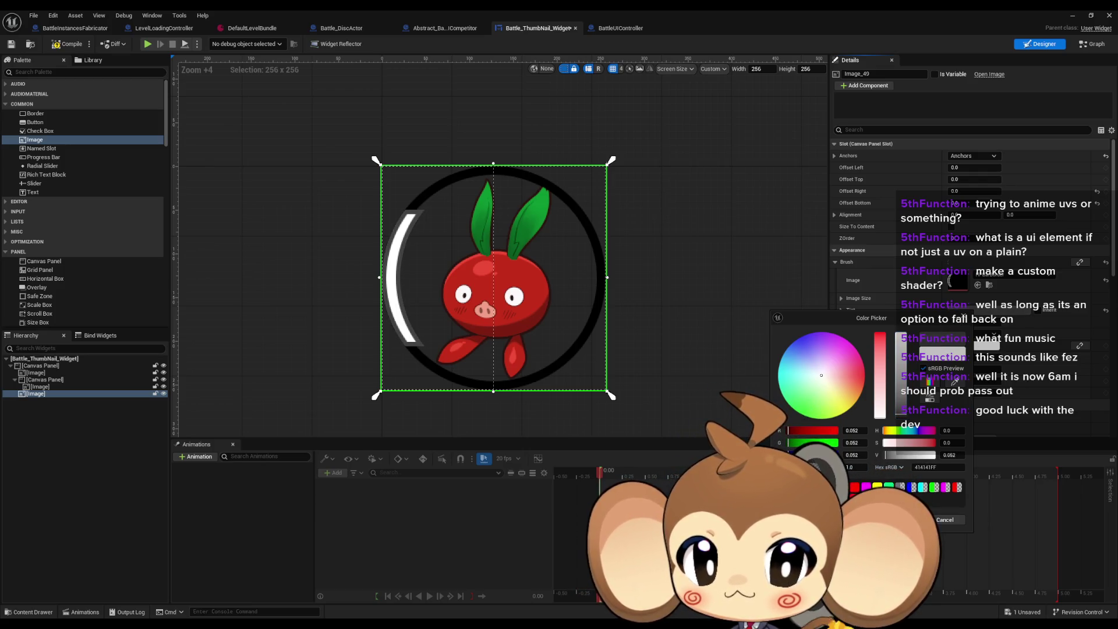
click(911, 519)
Rename the nested image HPFill and duplicate it twice as HPSoft and HPBackground.
click(41, 387)
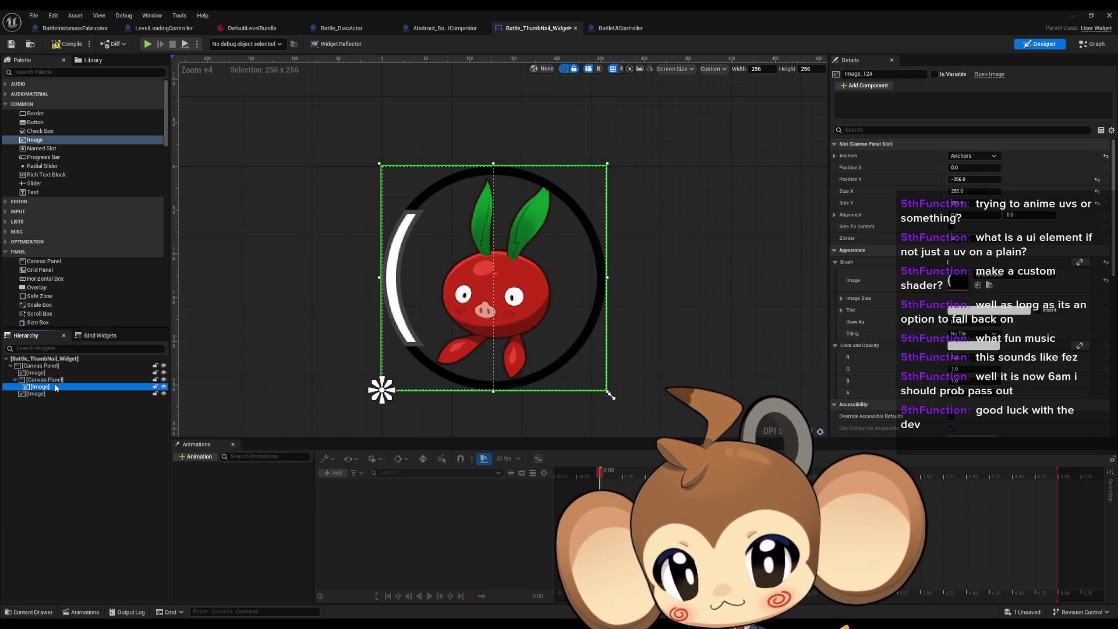
click(54, 387)
text(HPFill)
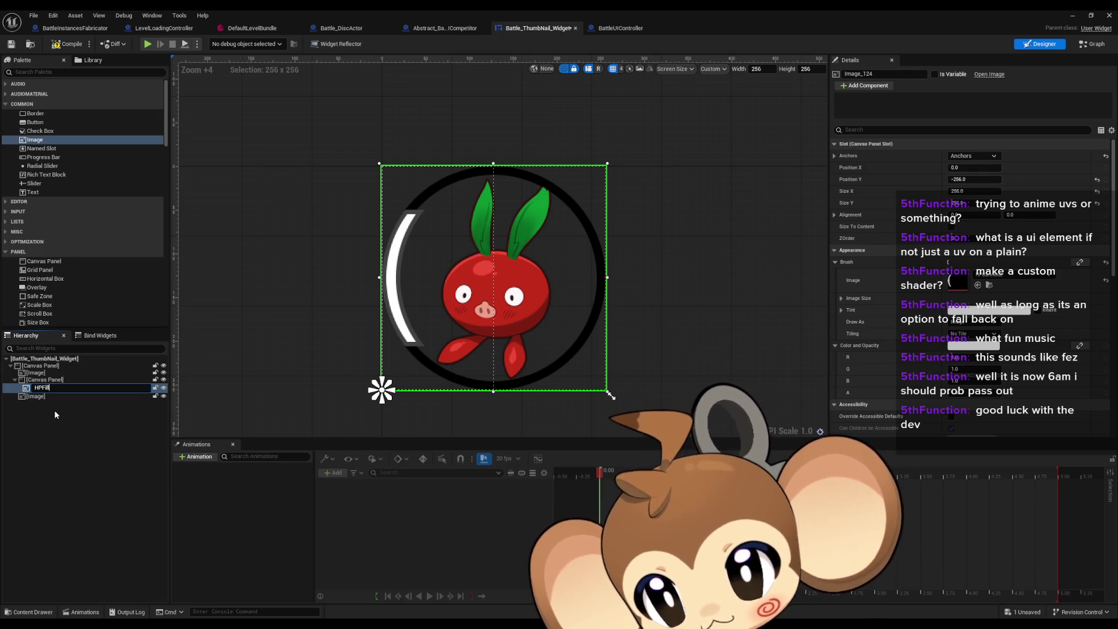
key(Return)
key(Return)
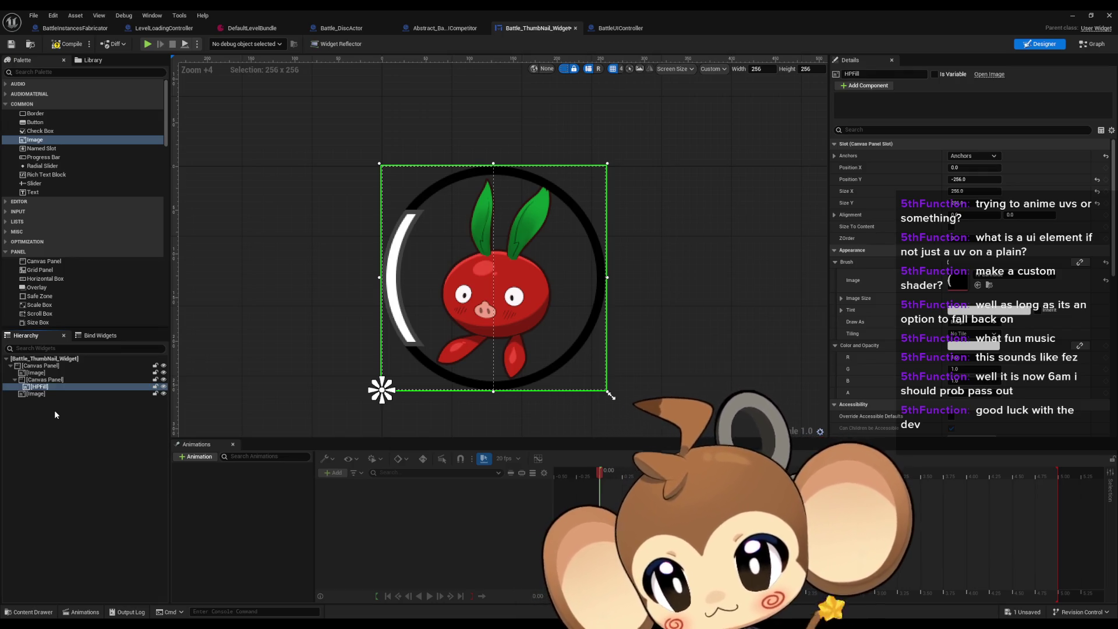
key(ctrl+d)
key(F2)
text(HPSel)
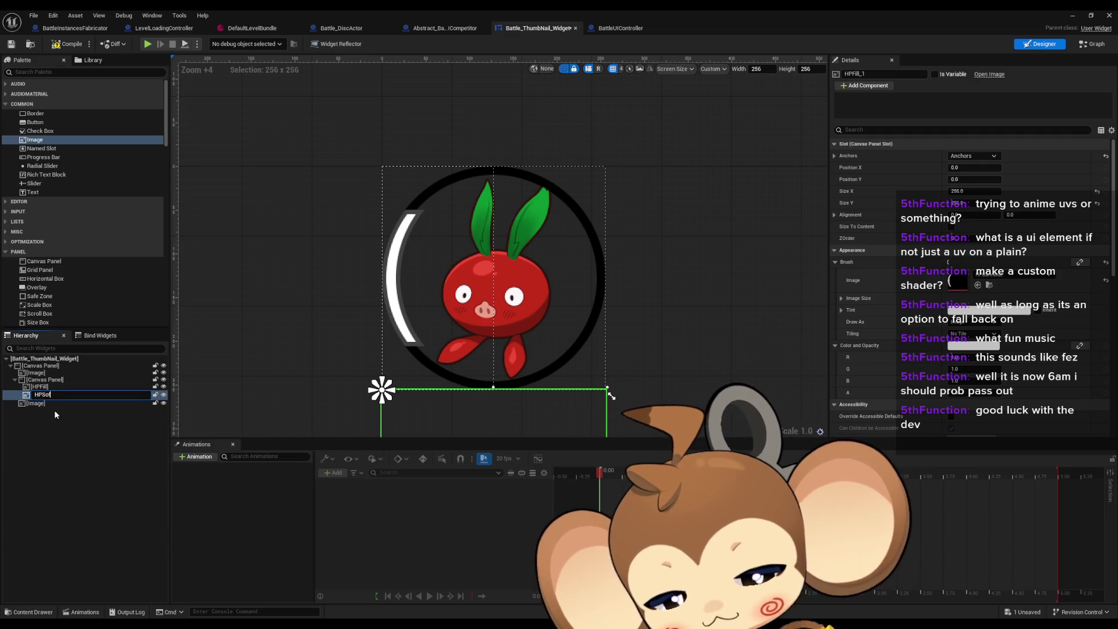
text(t)
key(Return)
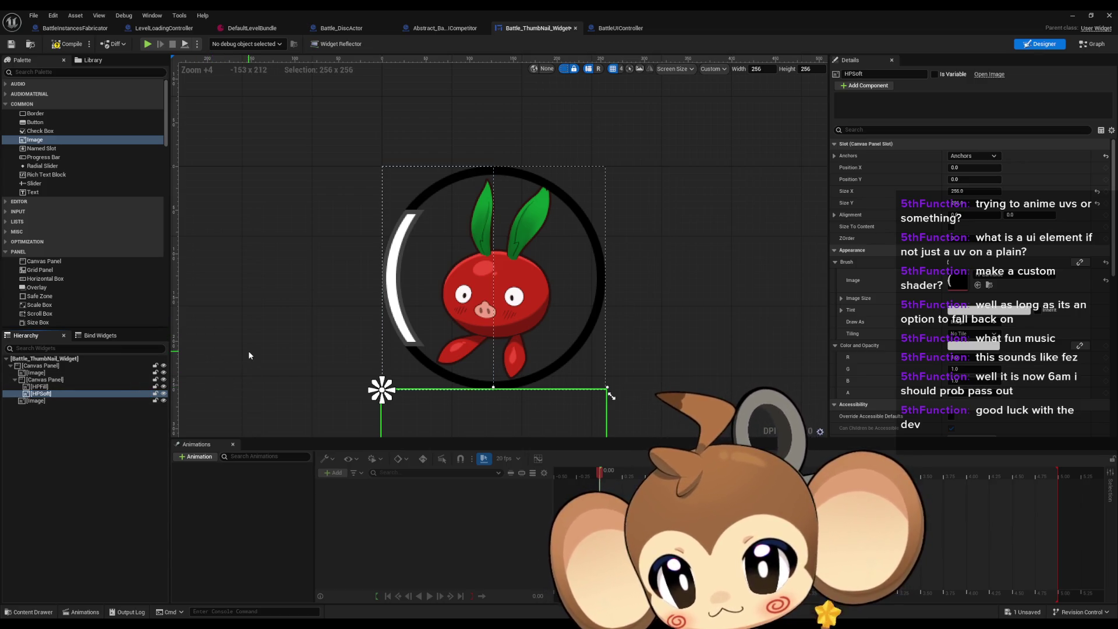
key(ctrl+d)
key(F2)
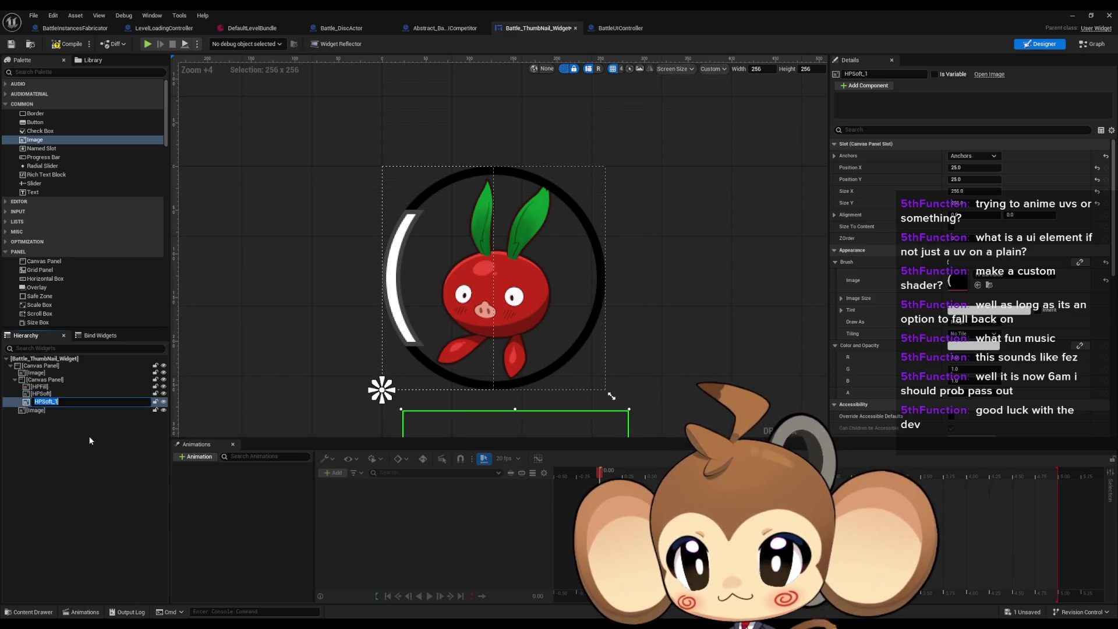
key(Right)
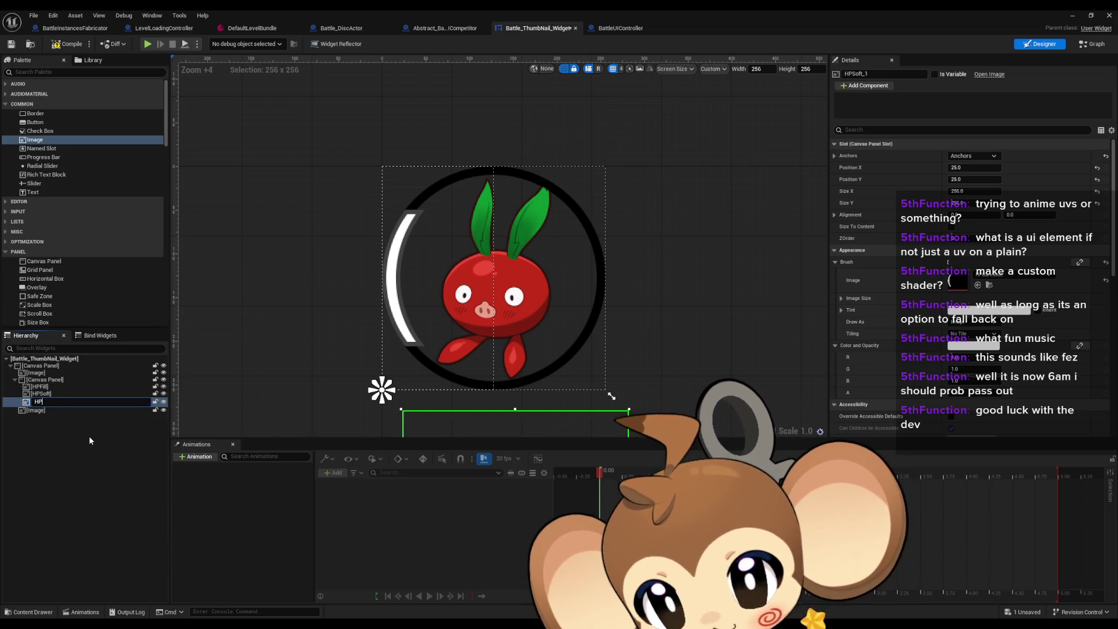
text(Background)
key(Return)
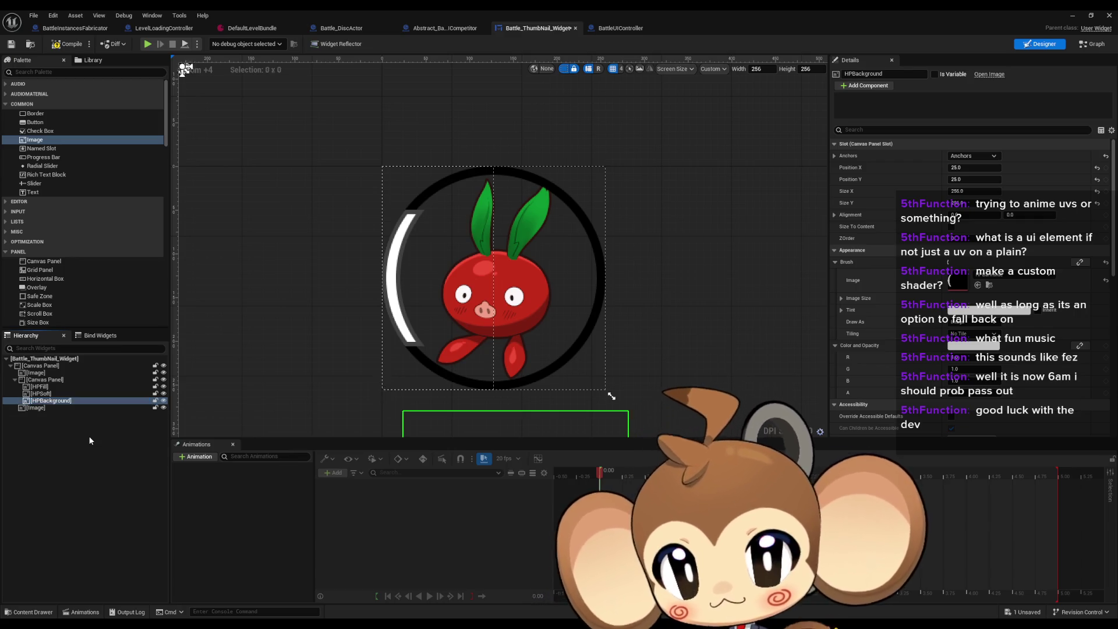
Set HPSoft's vertical position to 256 and HPBackground's Position X to 0.
scroll(473, 309, down, 3)
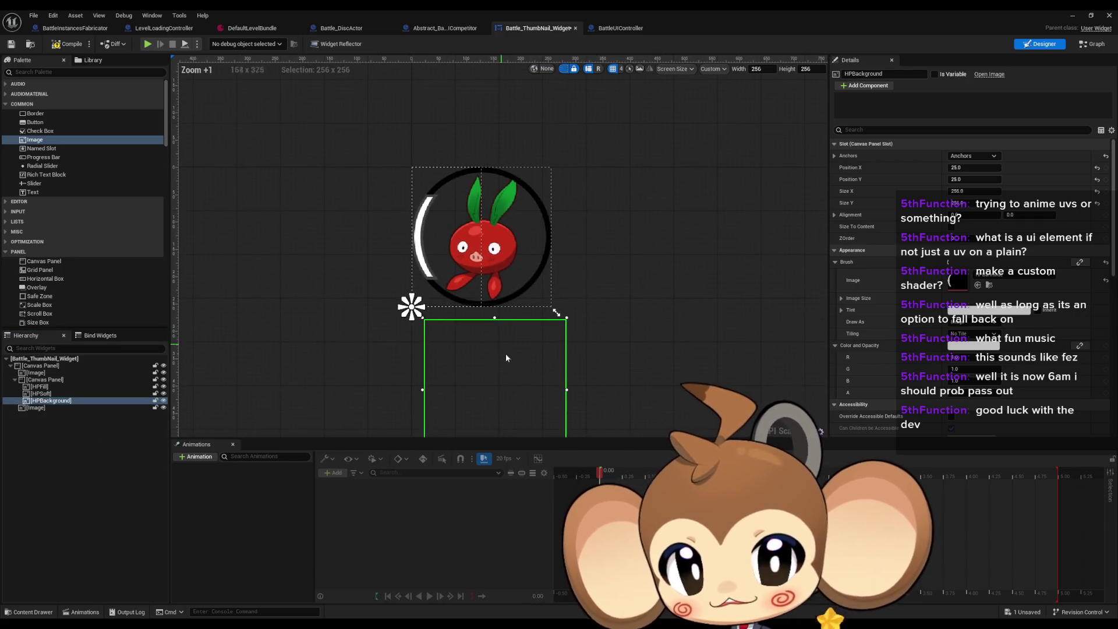
click(41, 387)
click(42, 394)
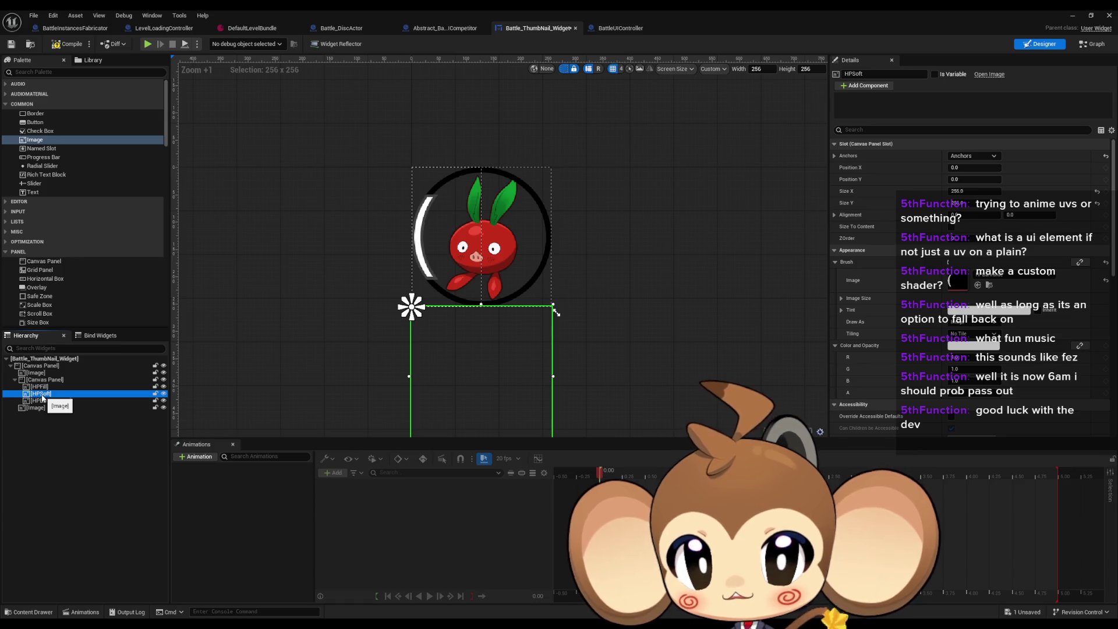
click(971, 190)
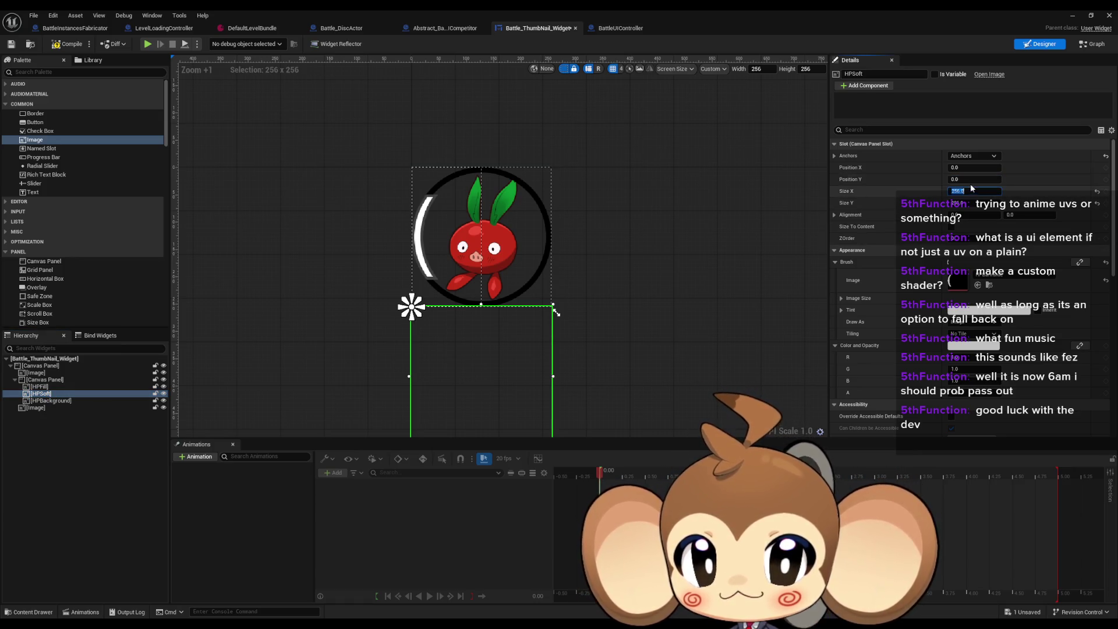
click(971, 179)
text(256)
key(Return)
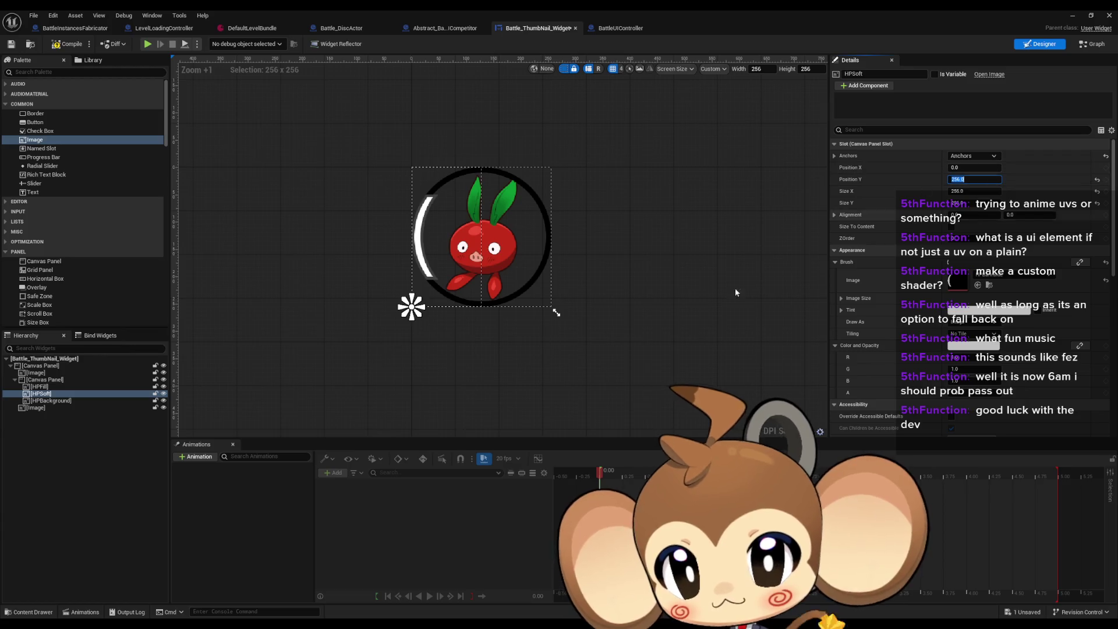
scroll(525, 239, up, 5)
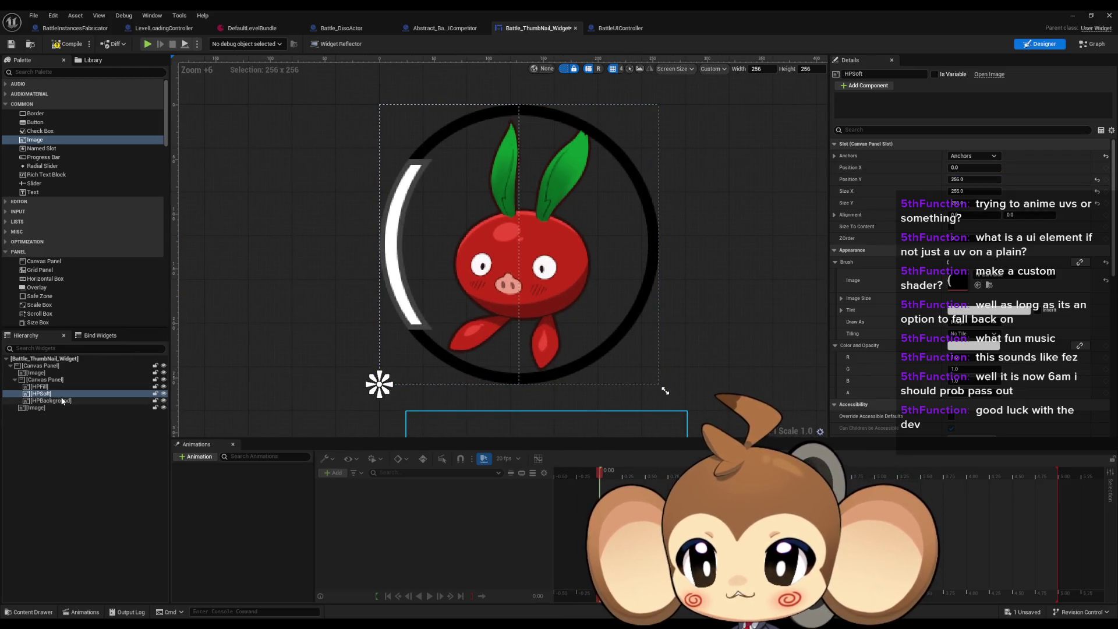
click(62, 400)
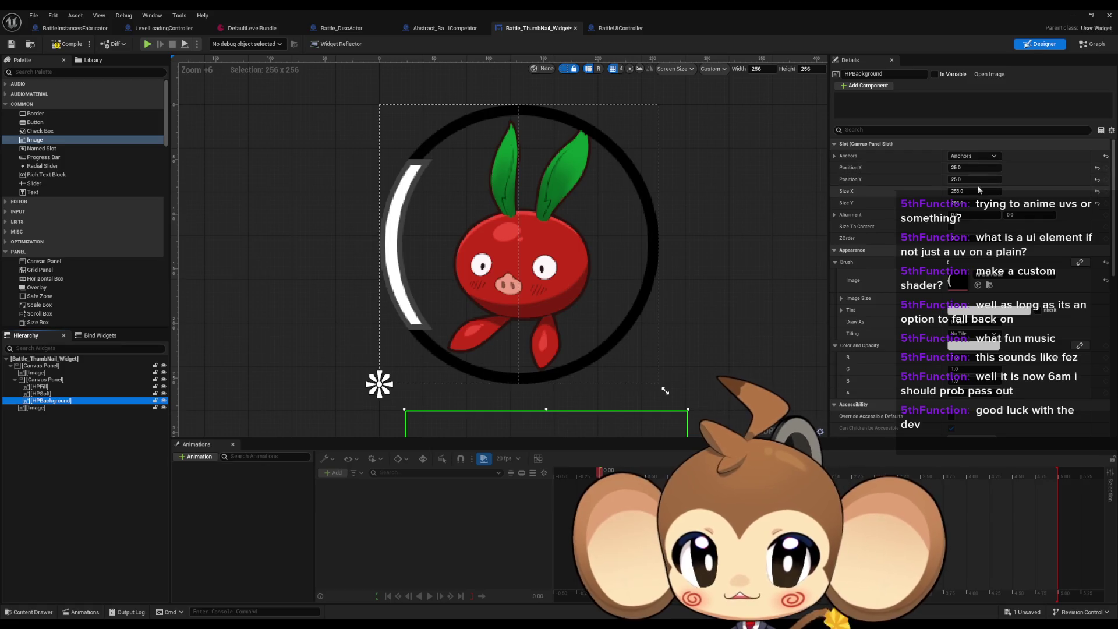
click(1000, 168)
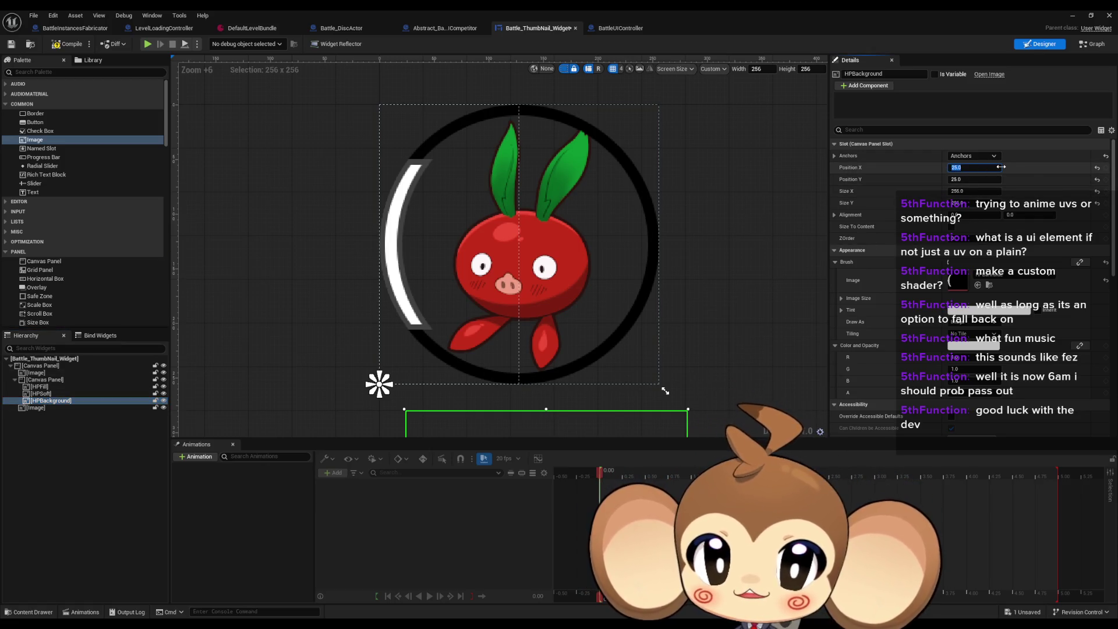
text(0)
key(Tab)
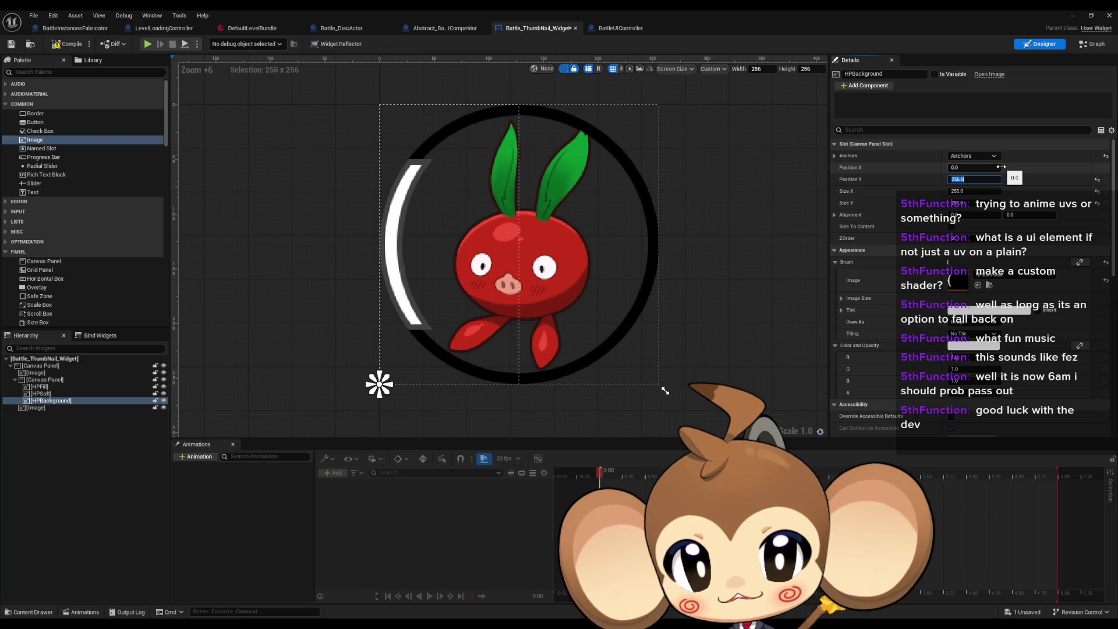
click(58, 387)
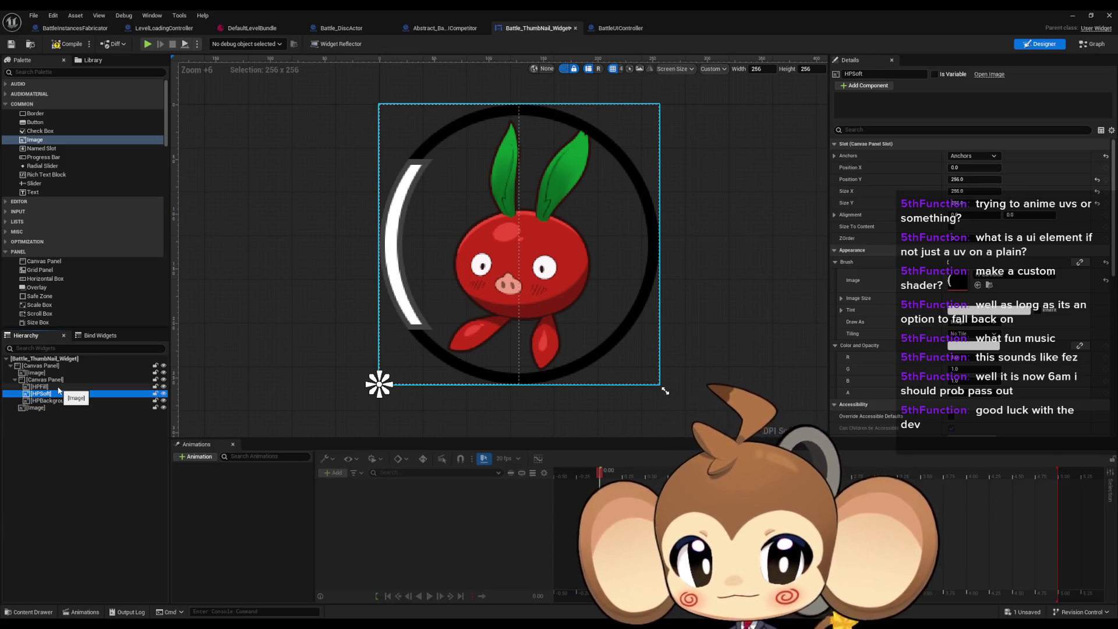
Tint the HPFill arc bright green using its Brush Tint color picker.
click(991, 316)
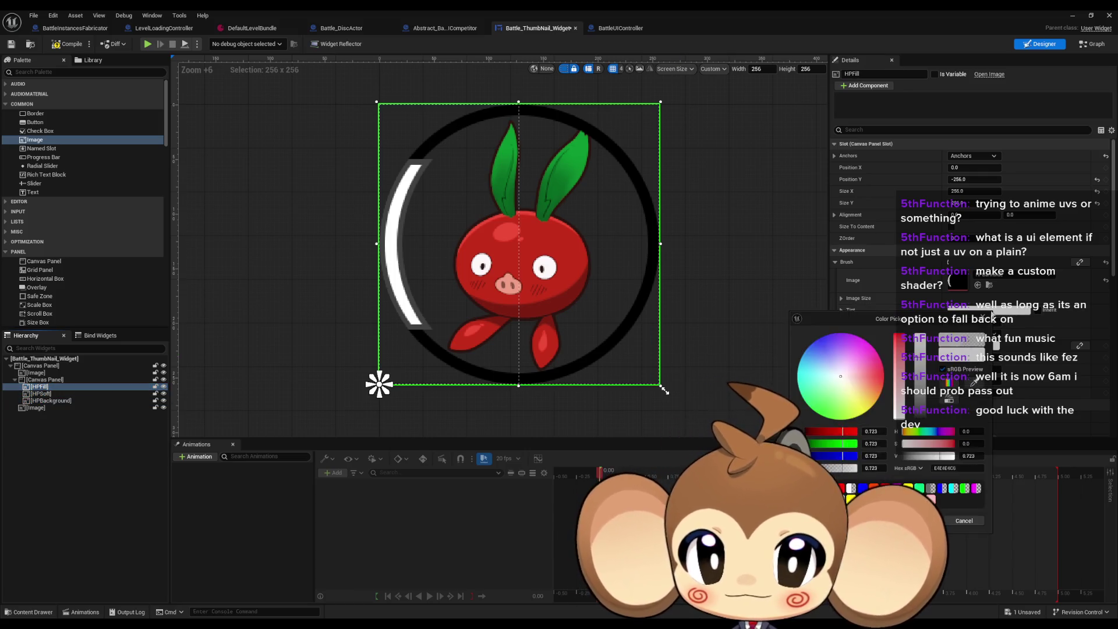
click(822, 415)
drag(822, 415, 821, 415)
key(Return)
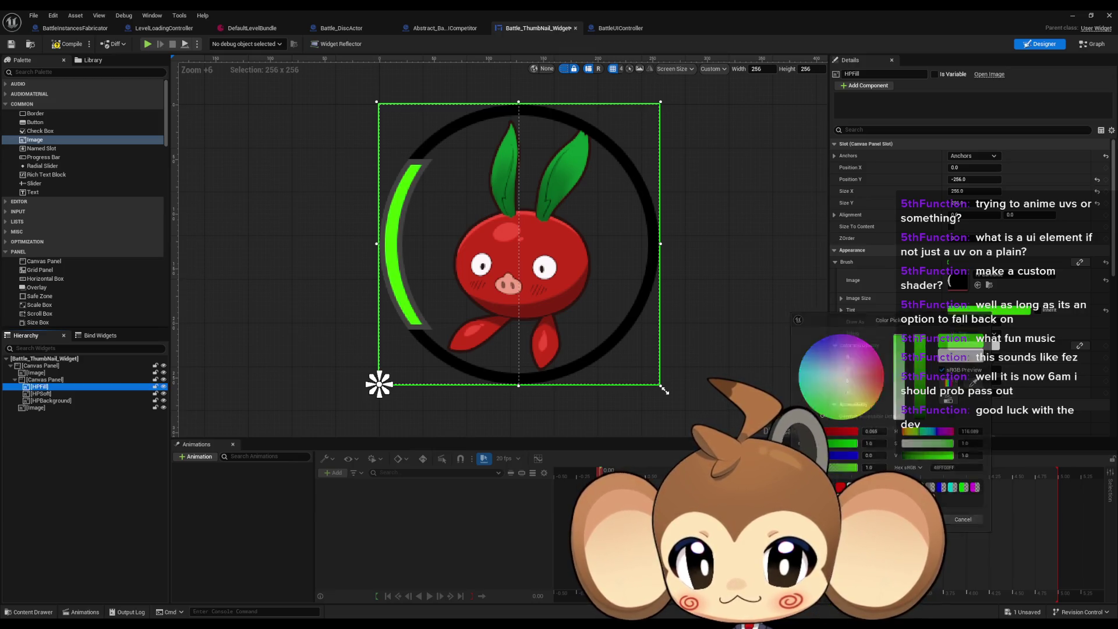
Give the HPSoft arc a red Brush Tint, then select the inner canvas panel holding the arcs.
click(41, 393)
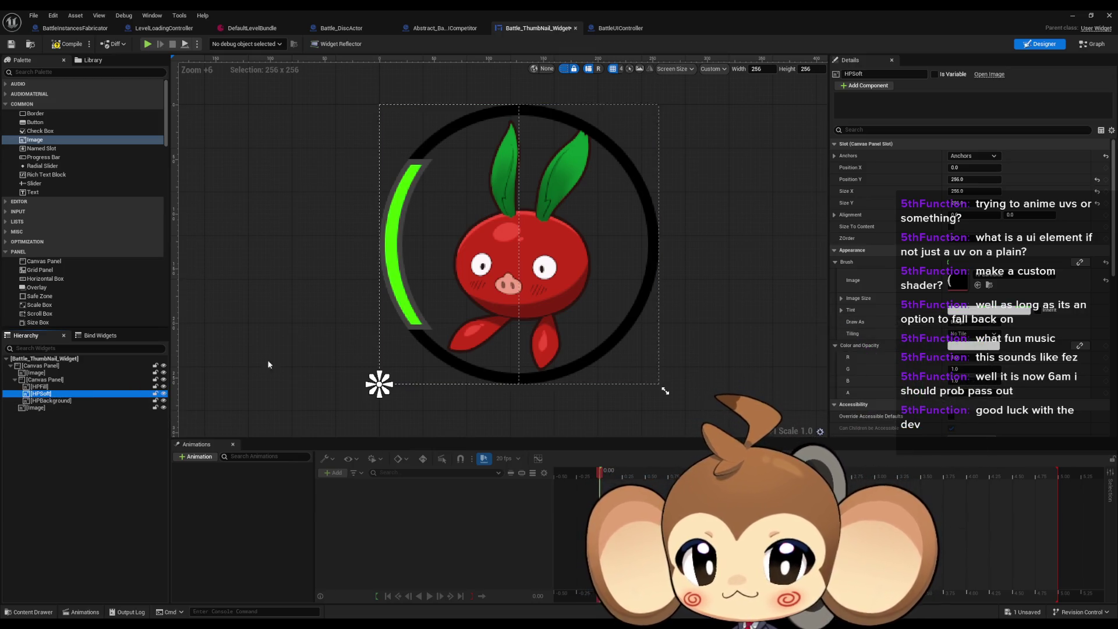
click(978, 314)
drag(851, 379, 875, 374)
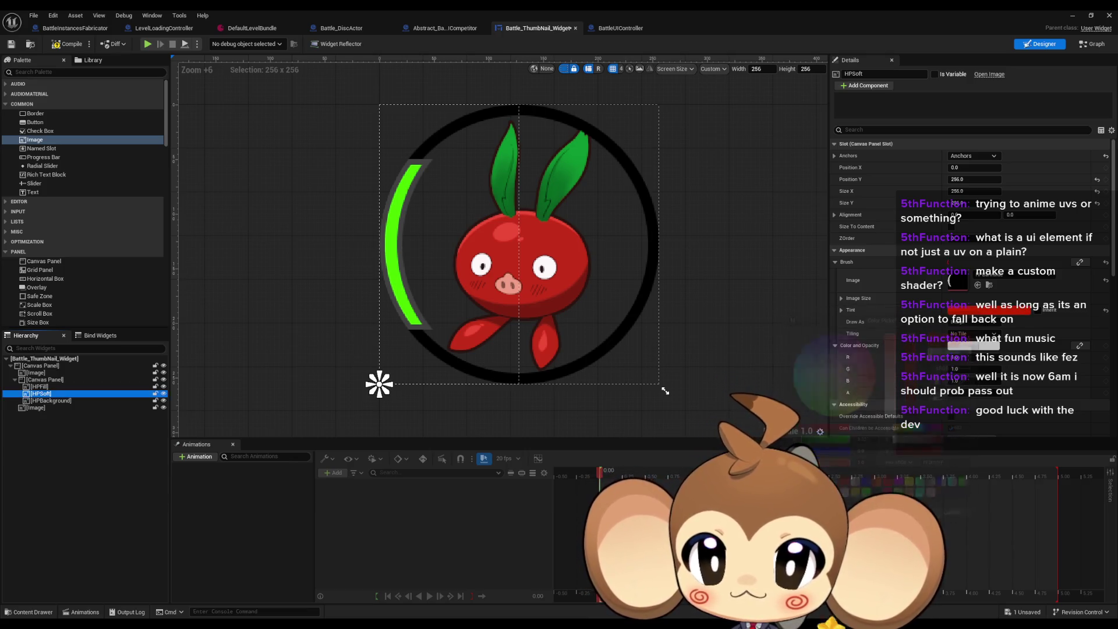
click(66, 401)
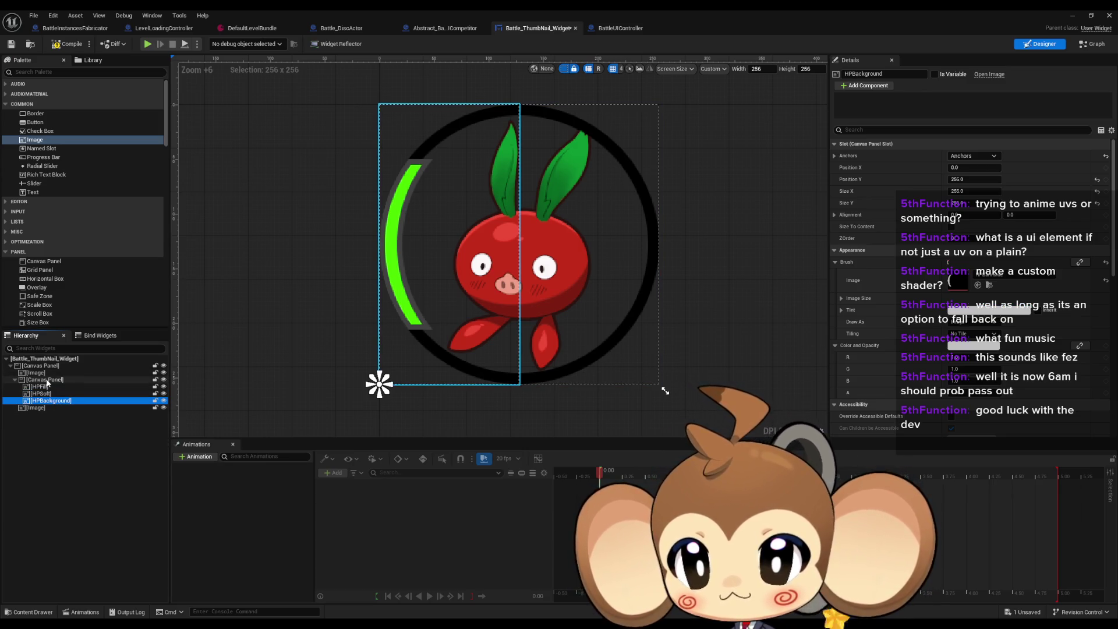
click(48, 380)
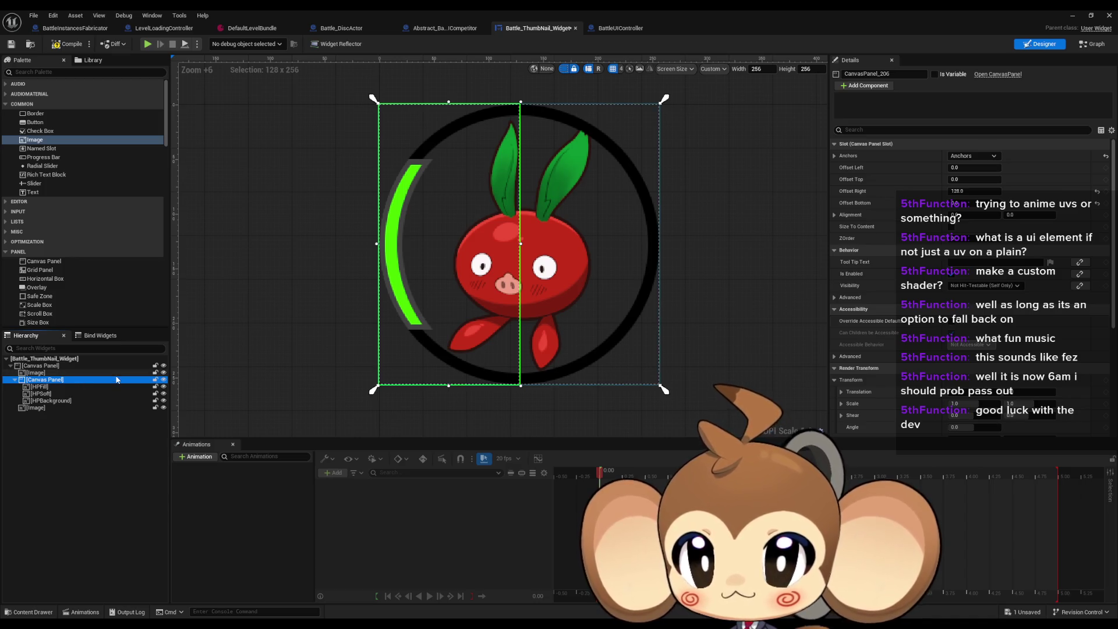
Set the inner canvas panel's Offset Top to 55, trying 57 first.
drag(348, 231, 345, 290)
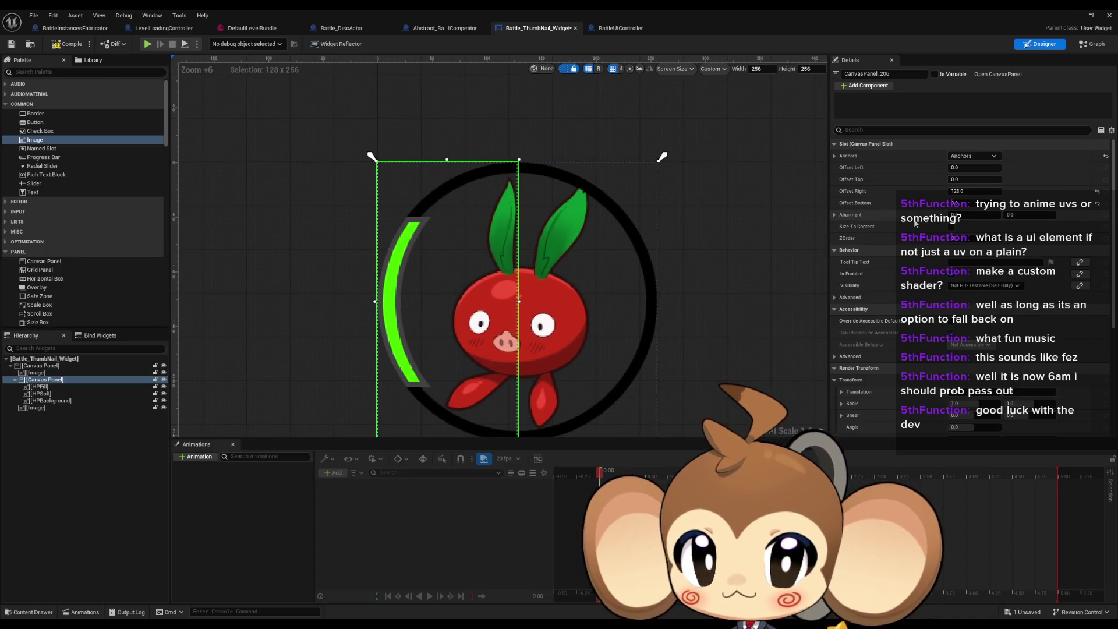
drag(745, 273, 742, 235)
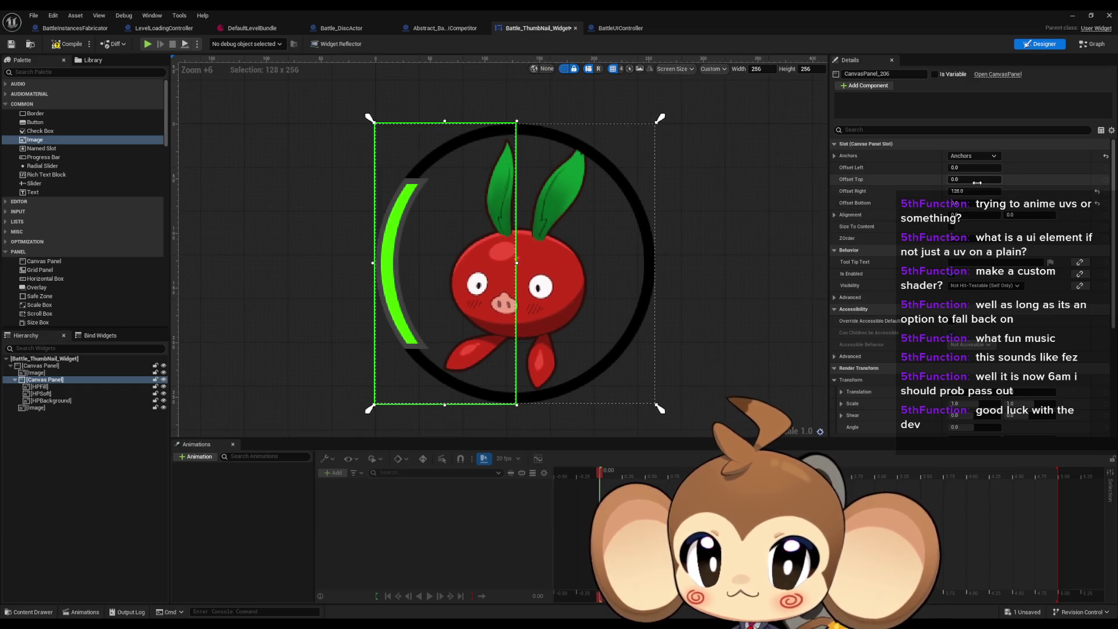
drag(966, 180, 1001, 179)
scroll(819, 222, up, 13)
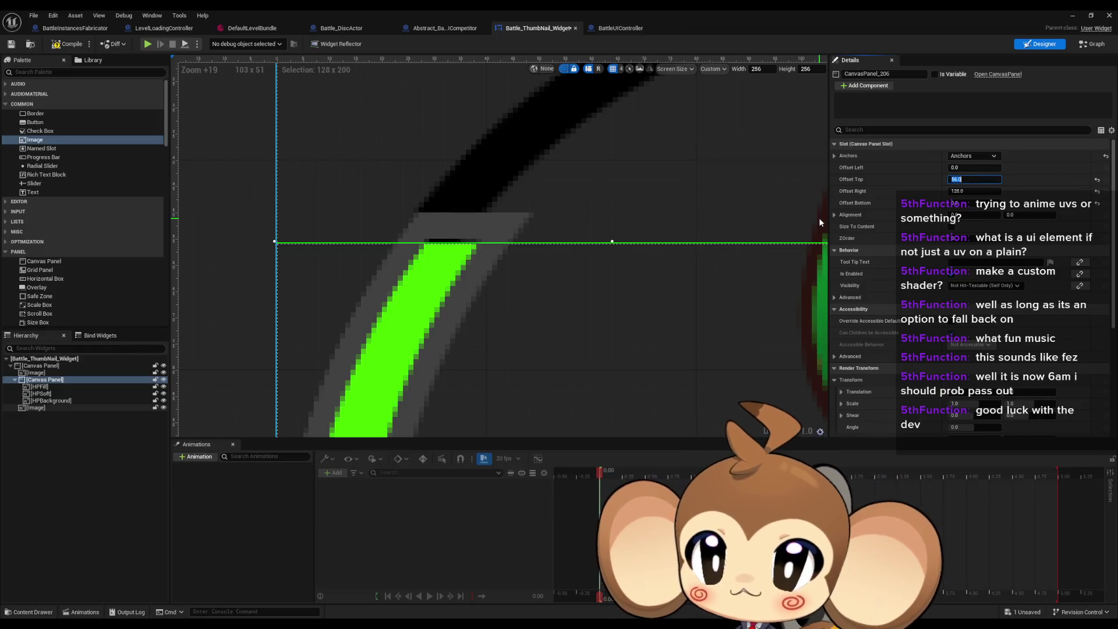
key(Return)
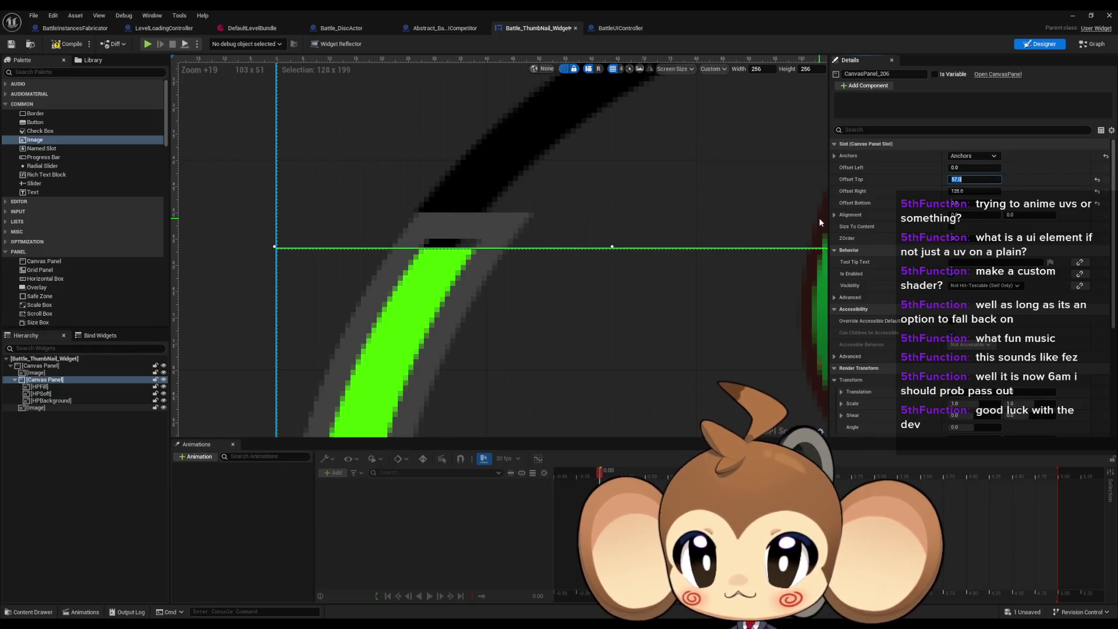
text(5)
key(Return)
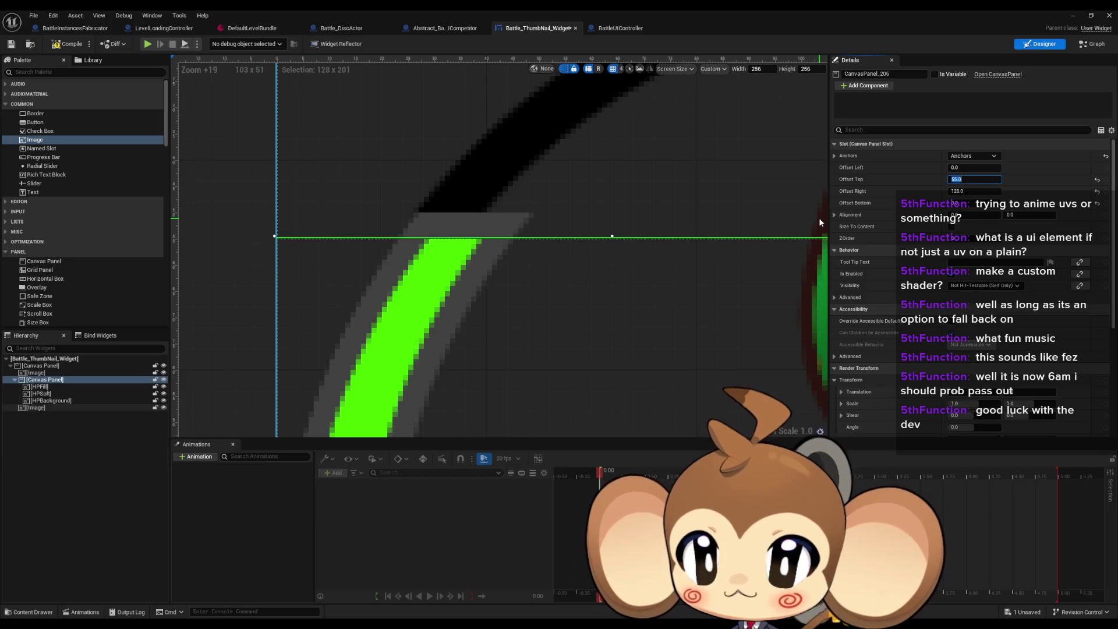
scroll(446, 246, up, 1)
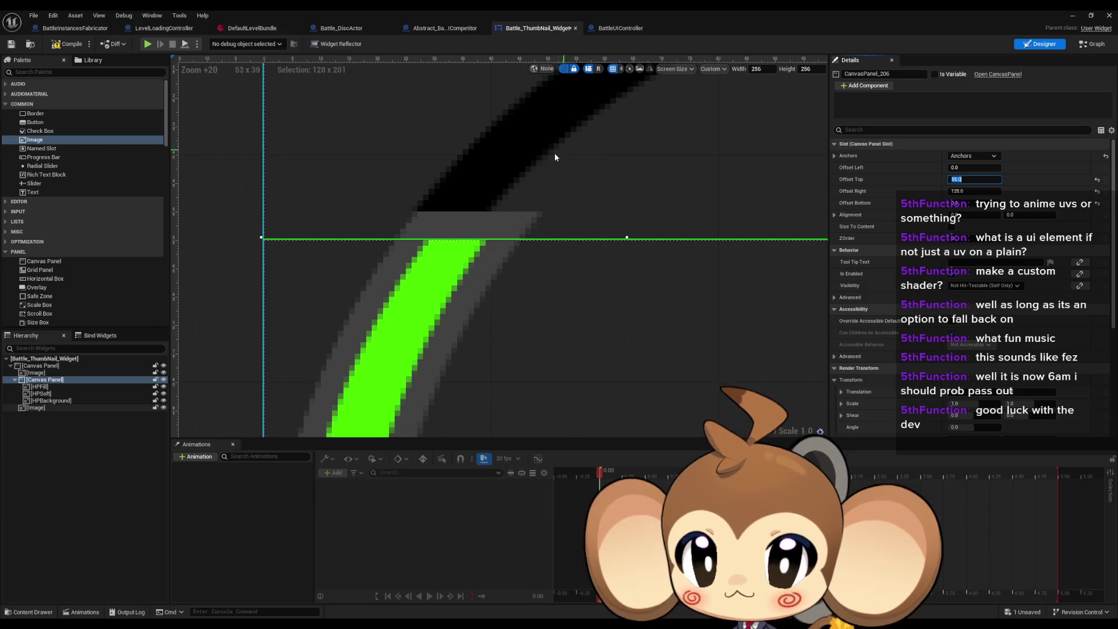
Toggle grid snapping, reframe the cherry thumbnail, and reselect the inner canvas panel.
click(615, 69)
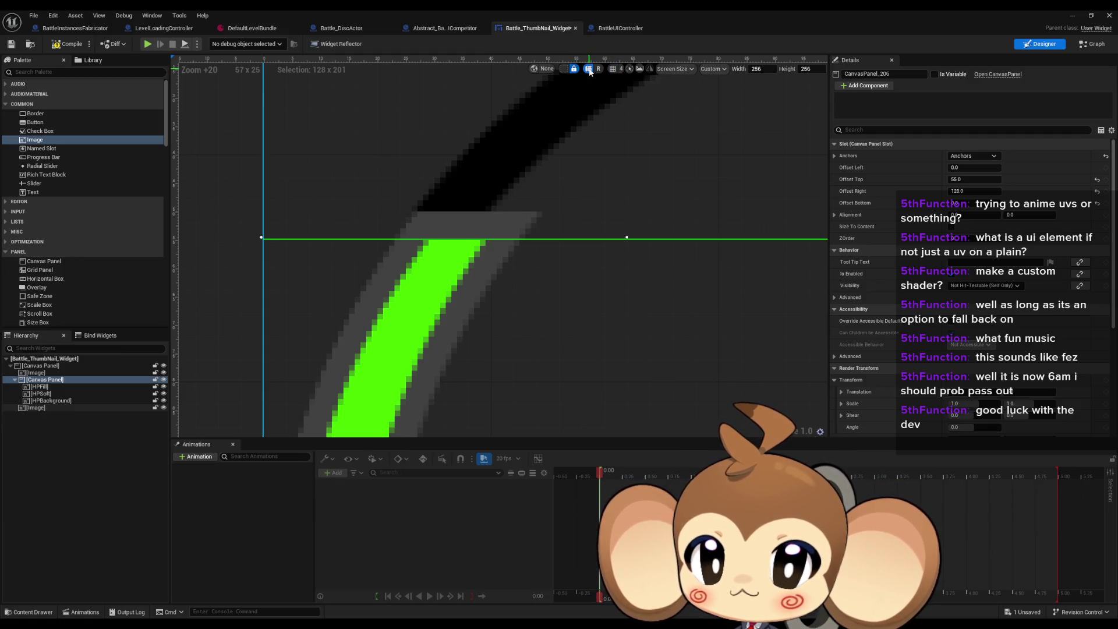
click(618, 129)
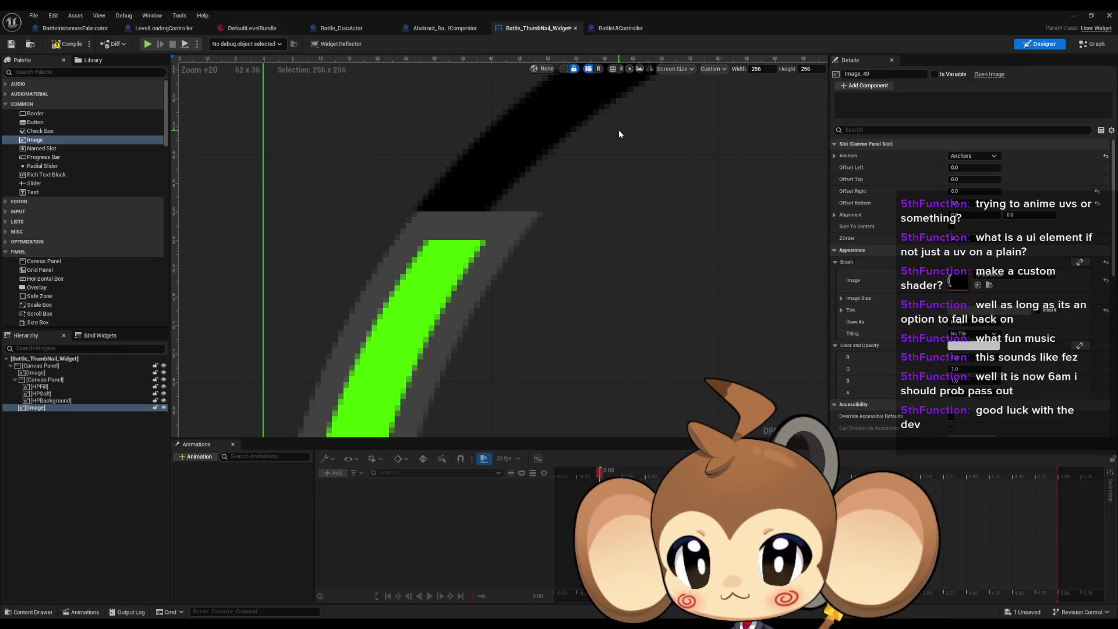
click(613, 68)
click(564, 69)
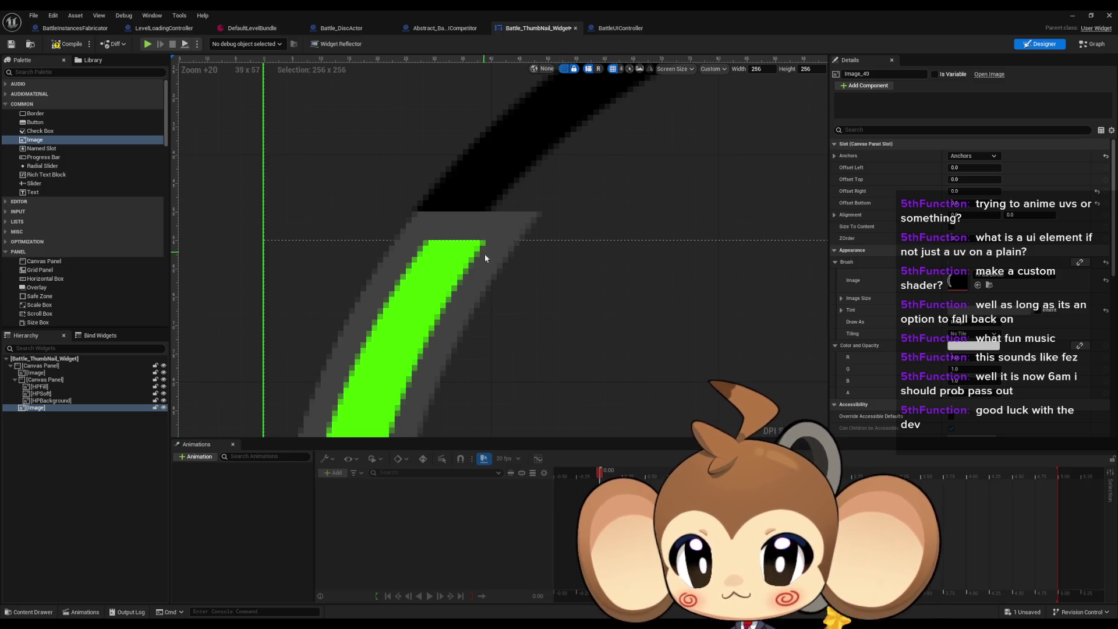
scroll(482, 258, down, 5)
mouse_move(643, 283)
mouse_down()
mouse_move(652, 134)
mouse_move(600, 123)
mouse_up()
click(52, 407)
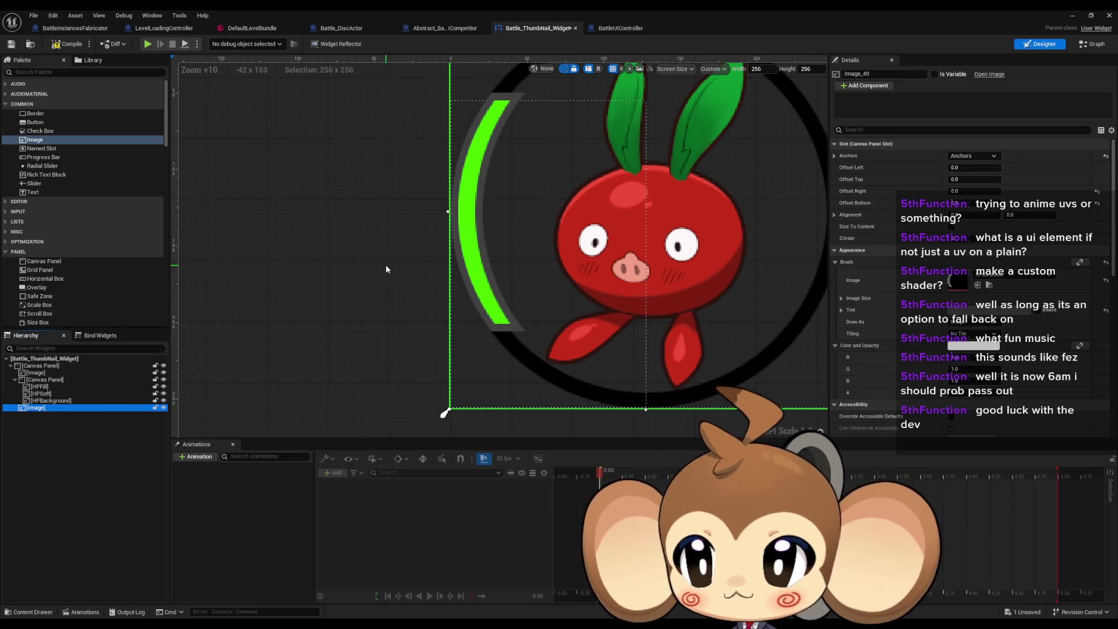
click(47, 400)
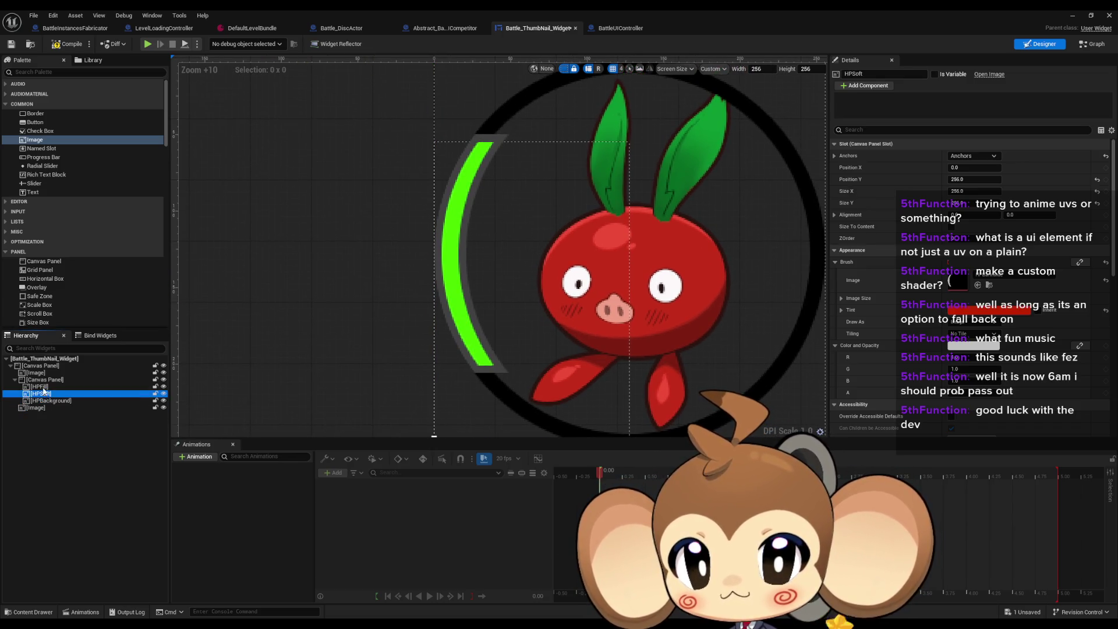
click(44, 381)
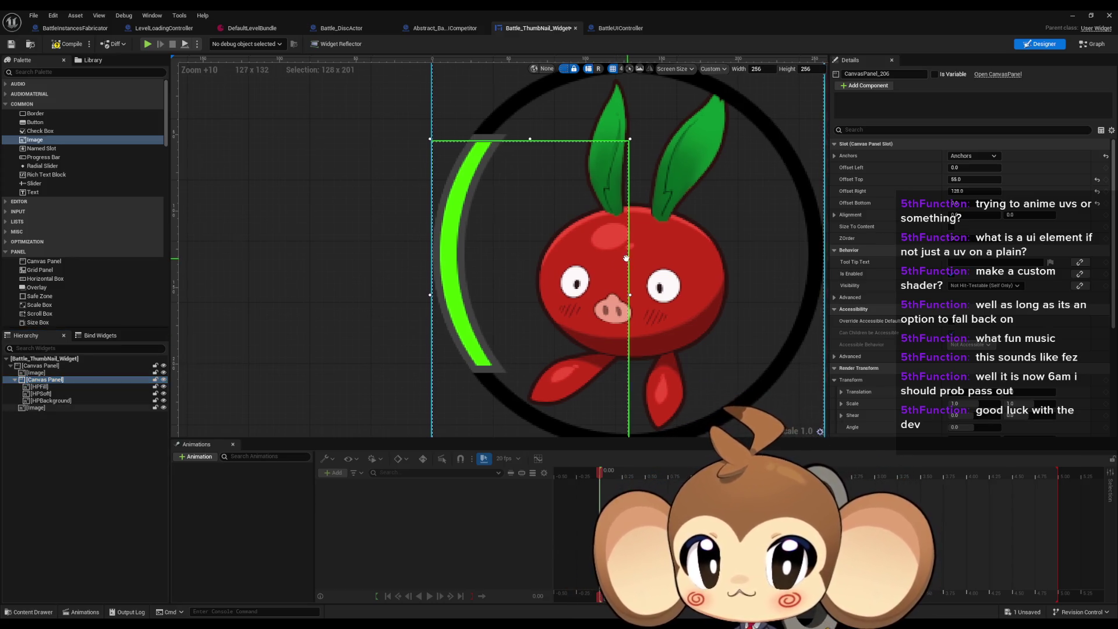
Pull the canvas panel's top edge down near the arc's bottom, setting Offset Top to 201.
click(969, 179)
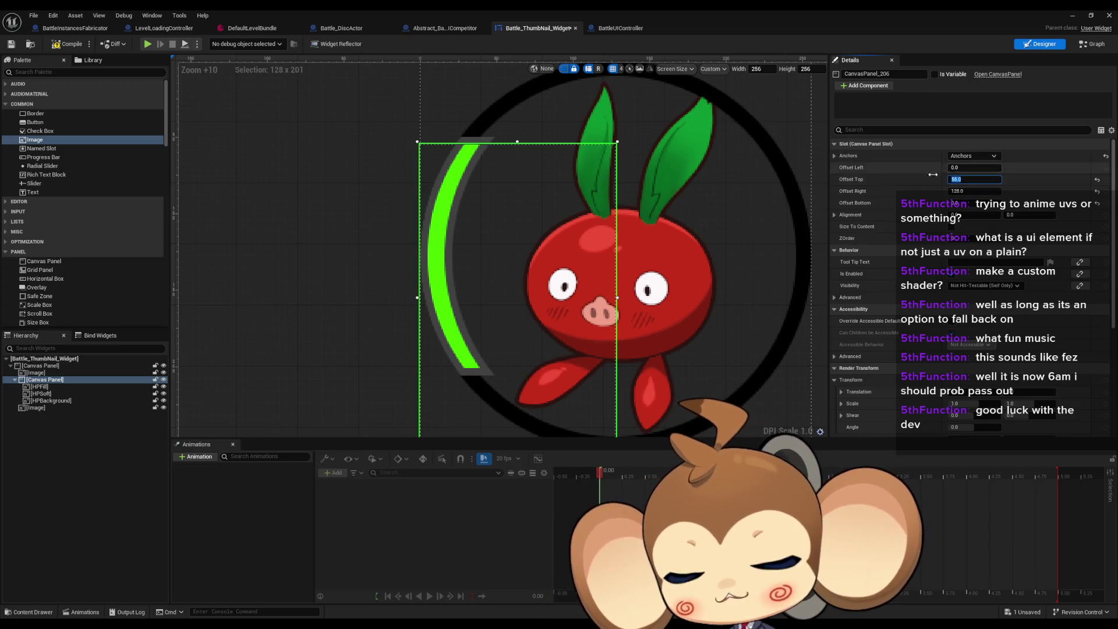
click(528, 153)
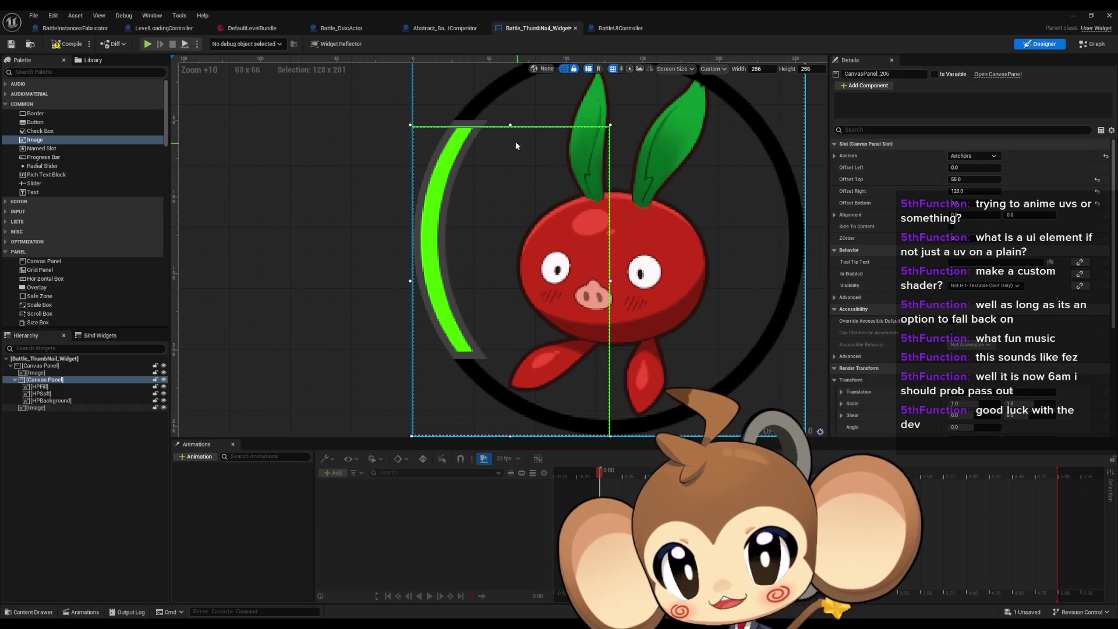
drag(510, 124, 520, 349)
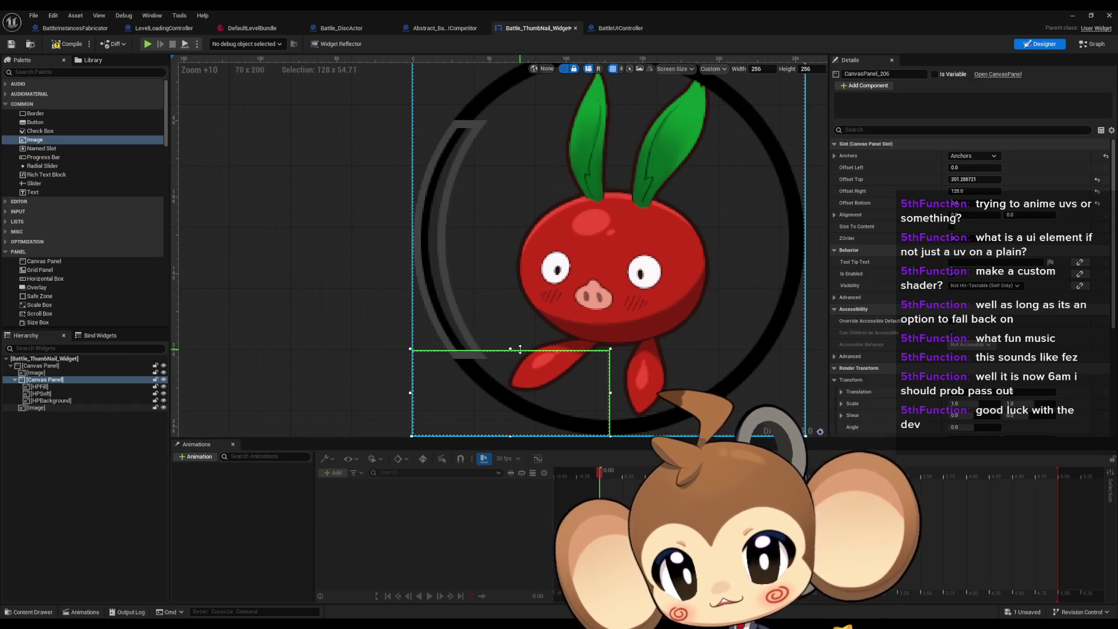
scroll(508, 378, up, 5)
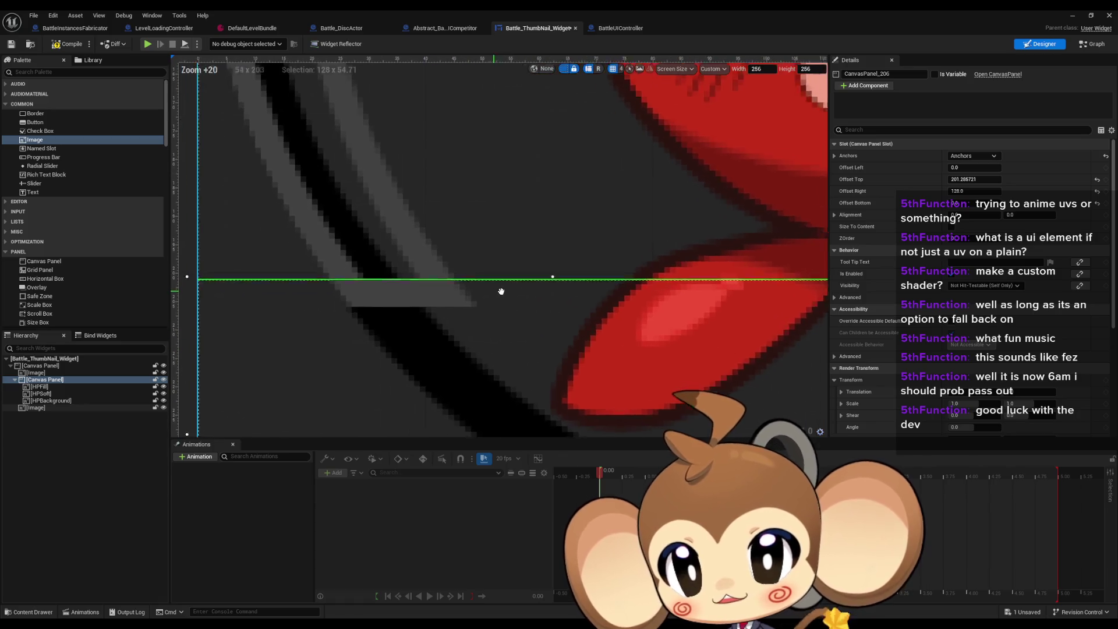
click(978, 179)
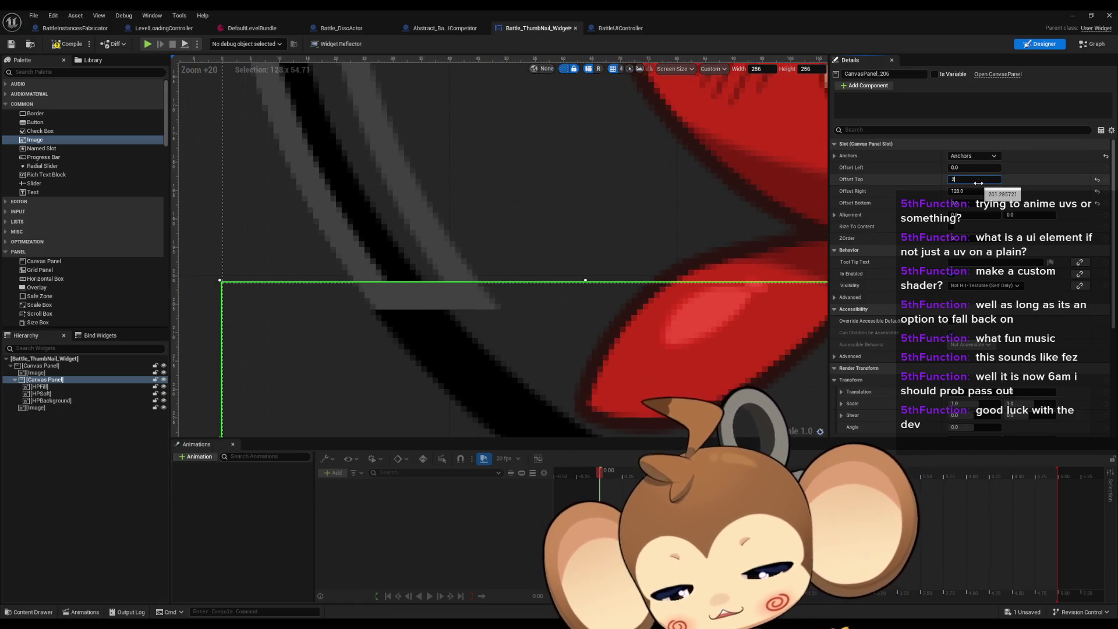
text(01)
key(Return)
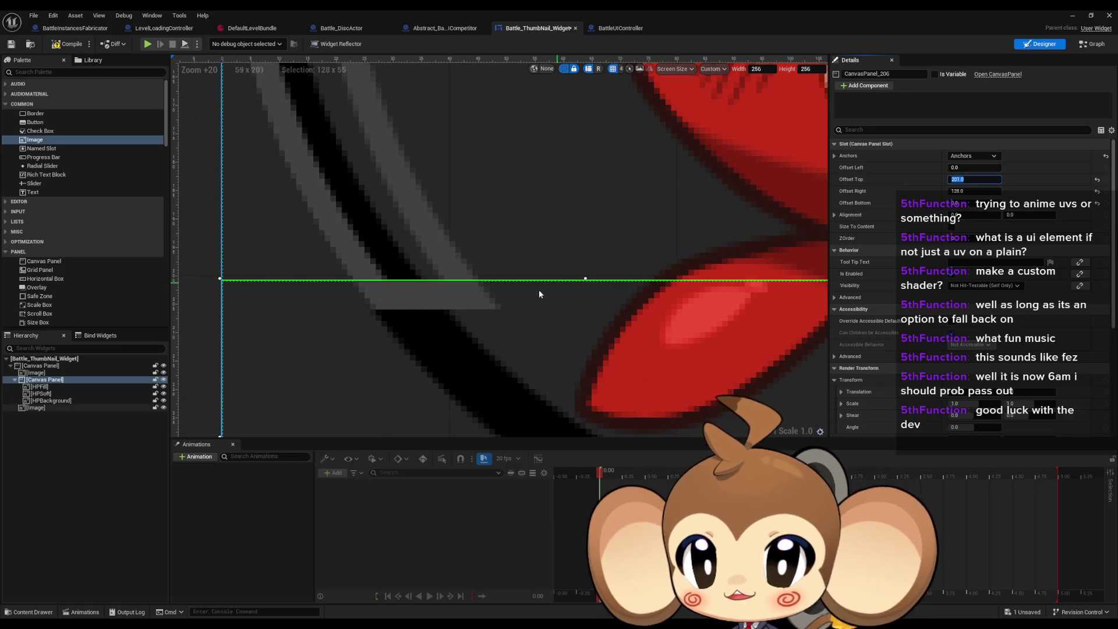
Fine-tune the top offset, trying 202 before settling on 201, and reframe the portrait.
drag(536, 287, 553, 342)
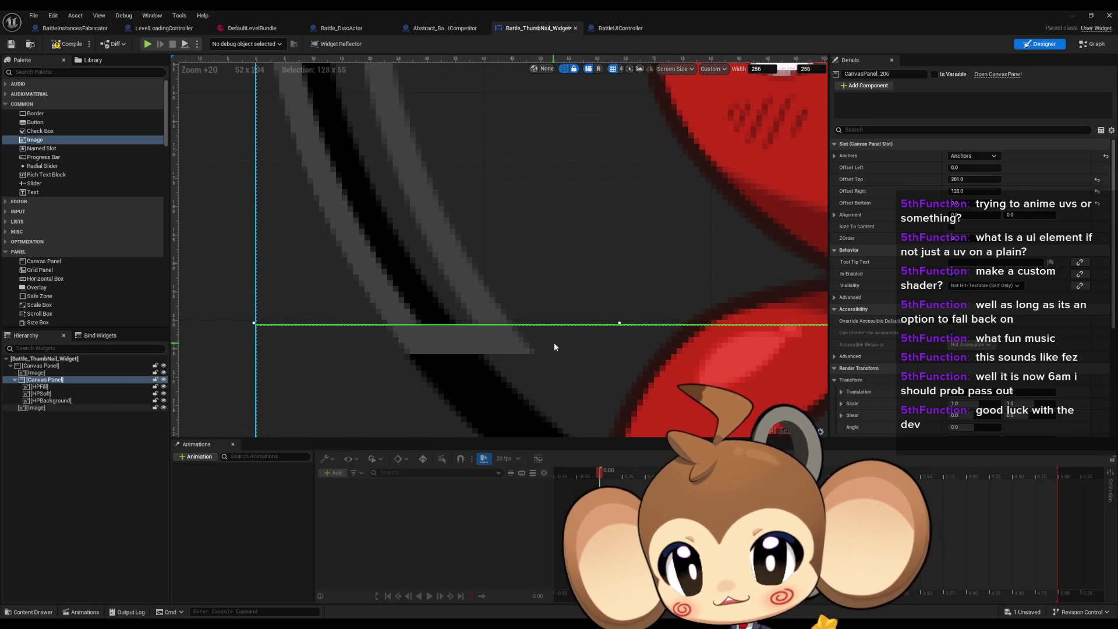
click(976, 179)
text(02)
key(Return)
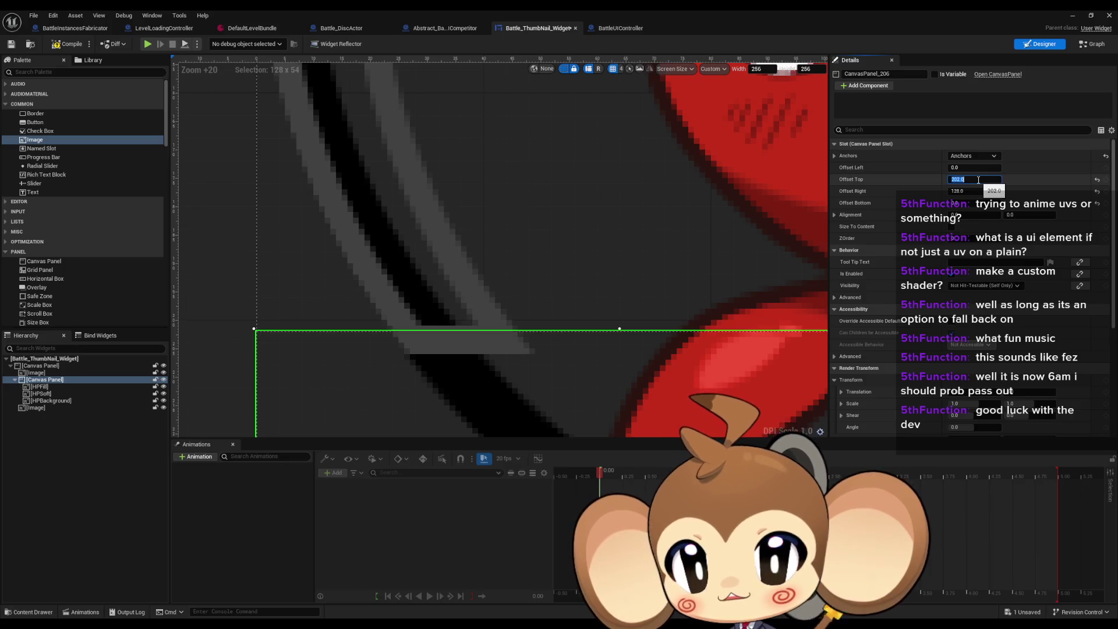
text(2)
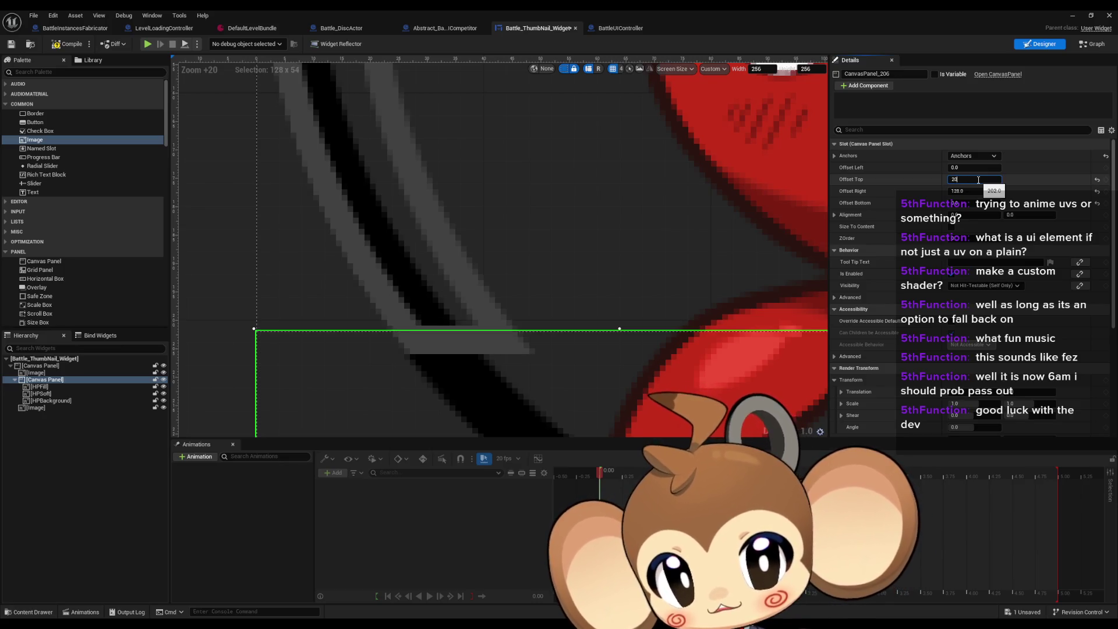
text(0)
key(Return)
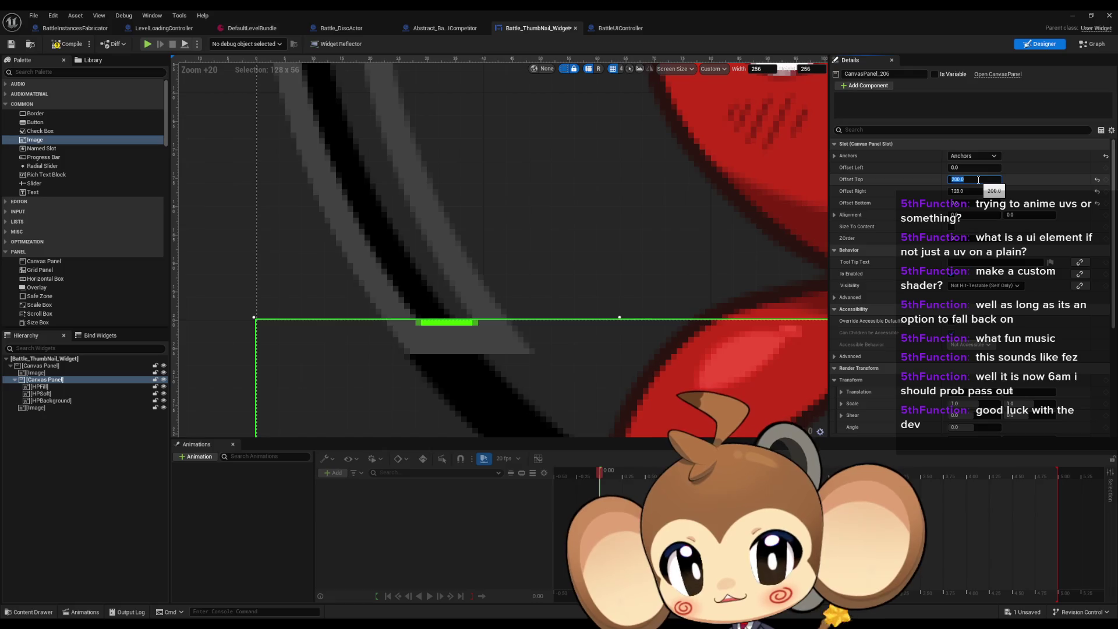
key(Return)
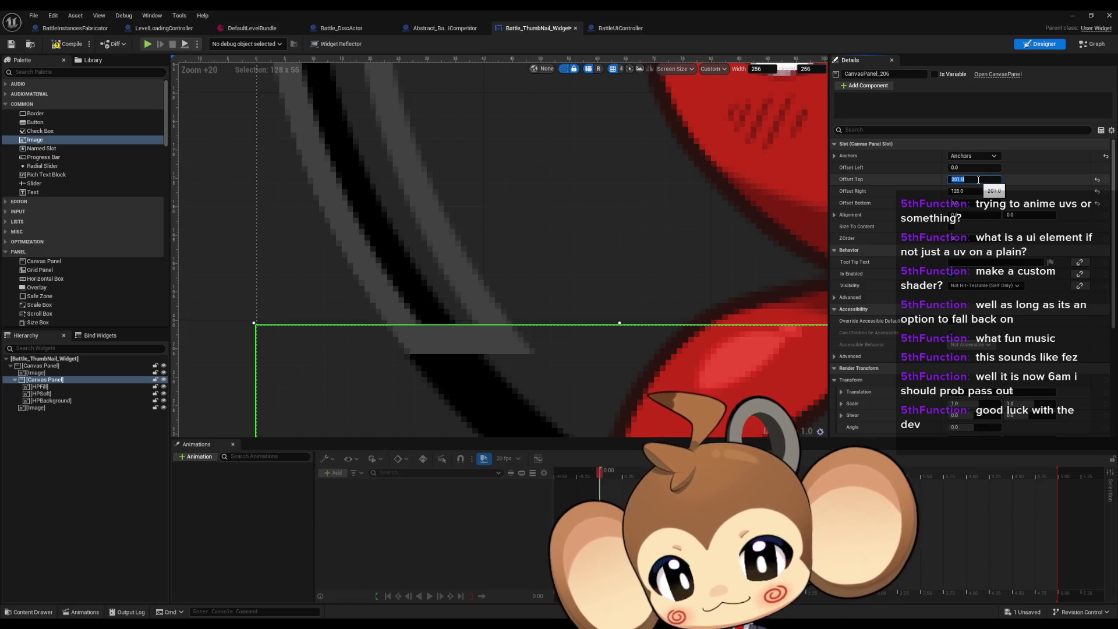
scroll(680, 255, down, 10)
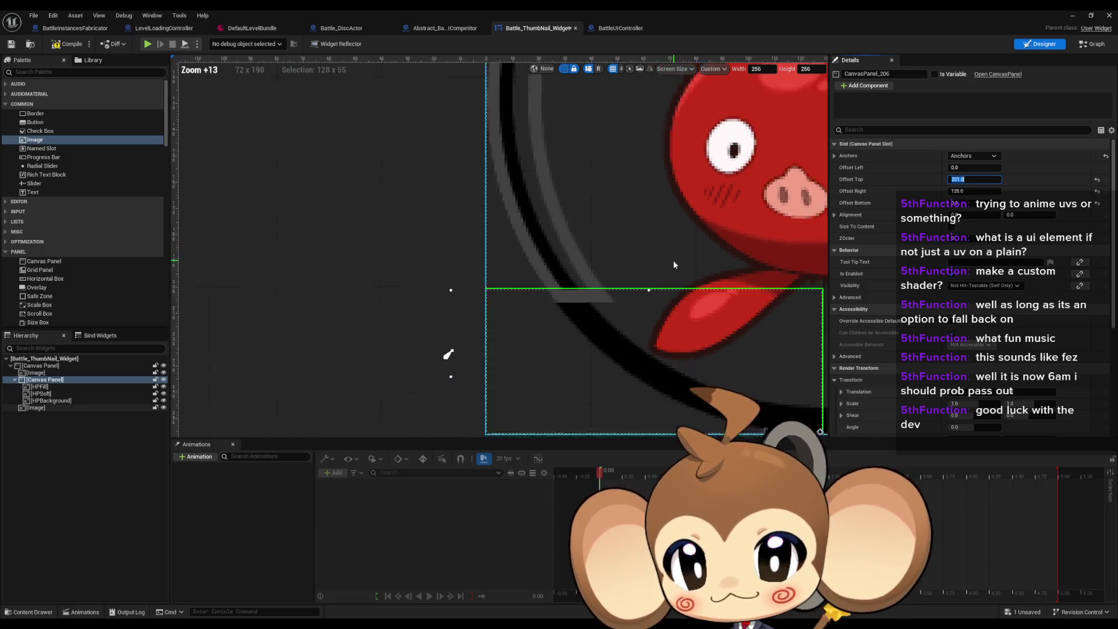
drag(624, 264, 546, 260)
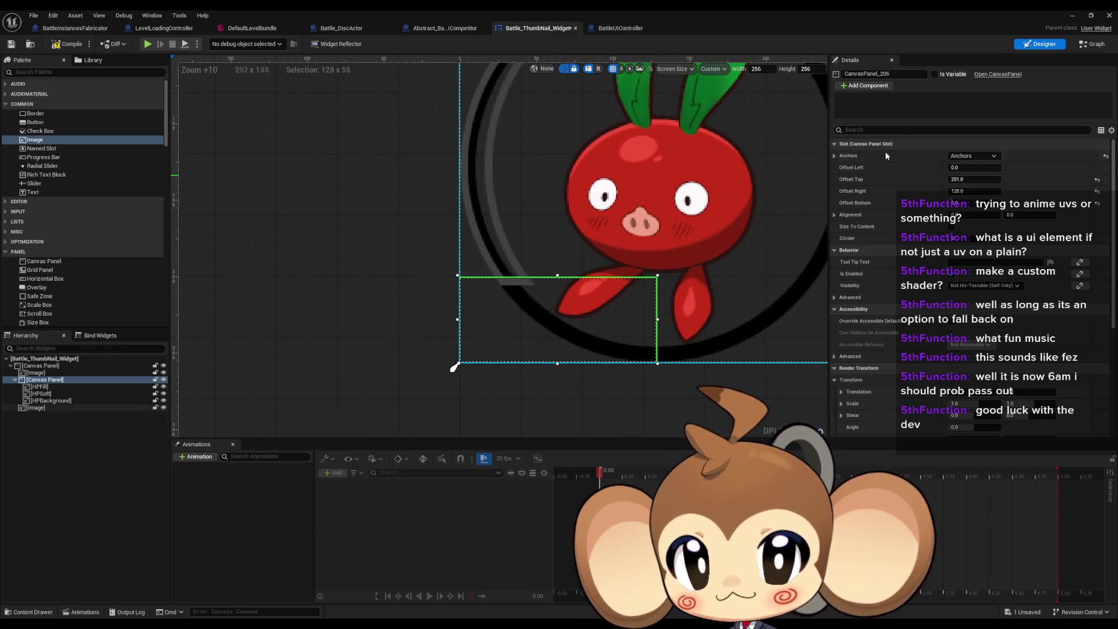
Add a comment titled 55.0 in the widget's event graph.
click(1091, 44)
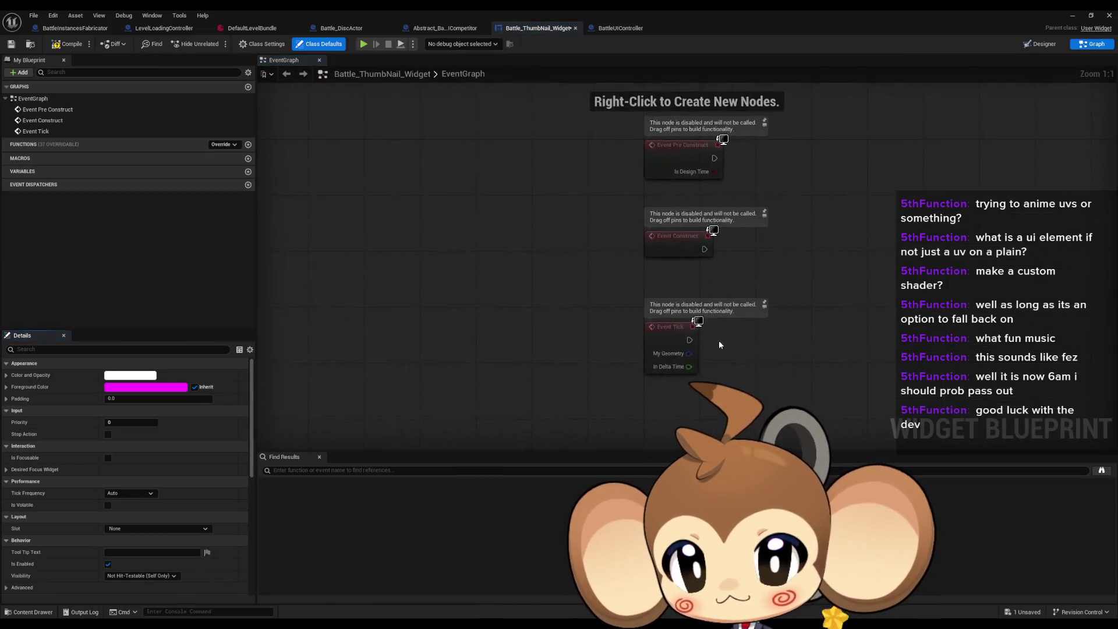
text(c55.0)
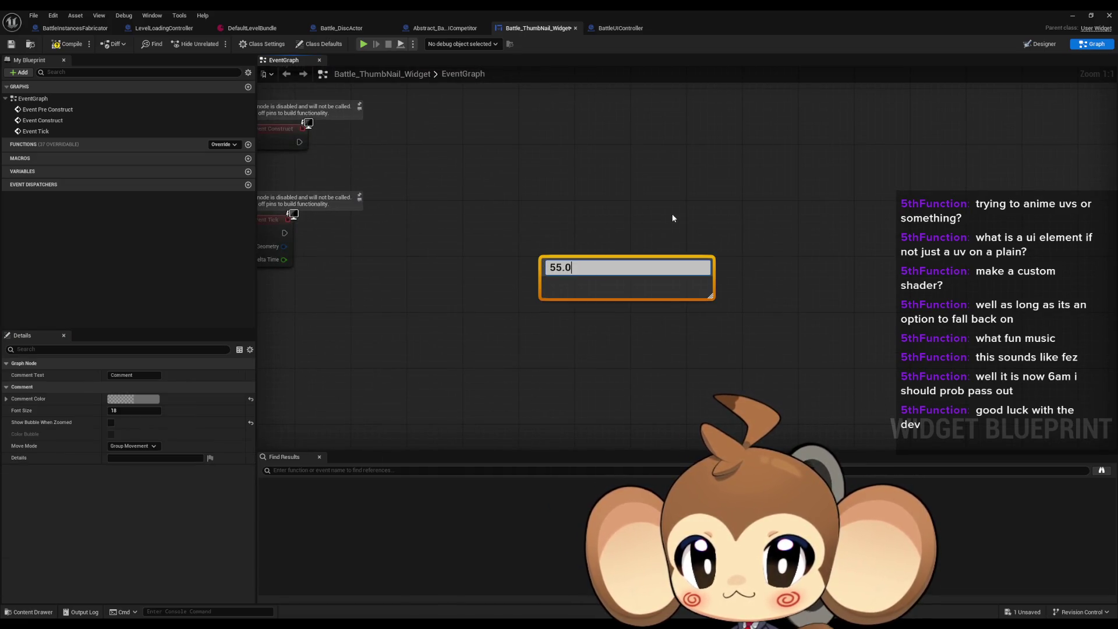
click(673, 215)
Copy and paste the 55.0 comment and retitle the copy 201.
click(559, 265)
key(ctrl+c)
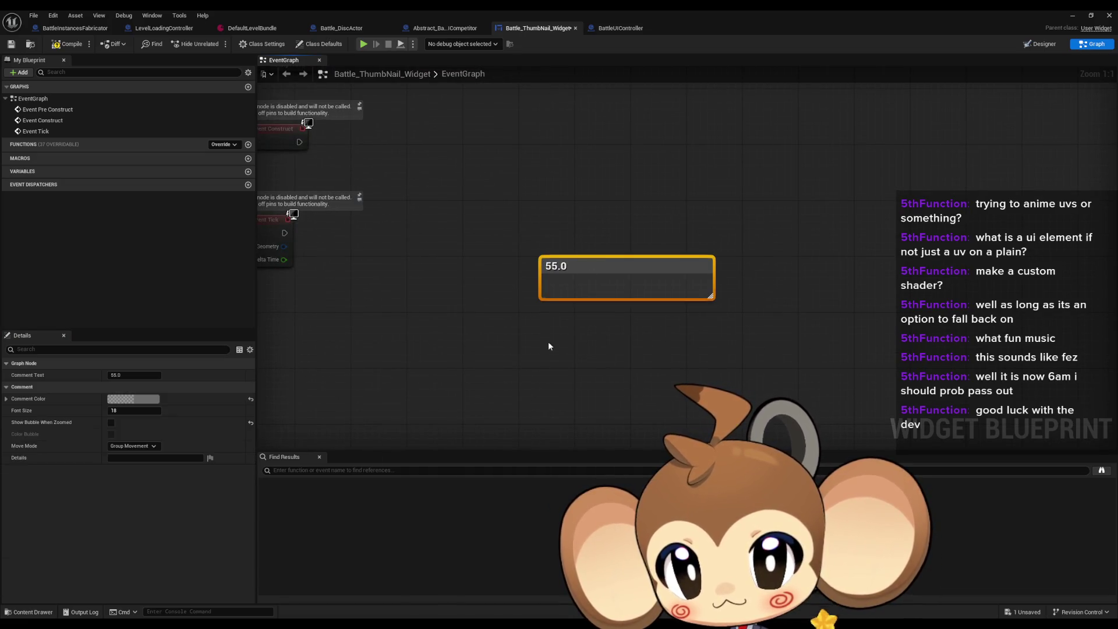
key(ctrl+v)
double_click(581, 343)
text(201)
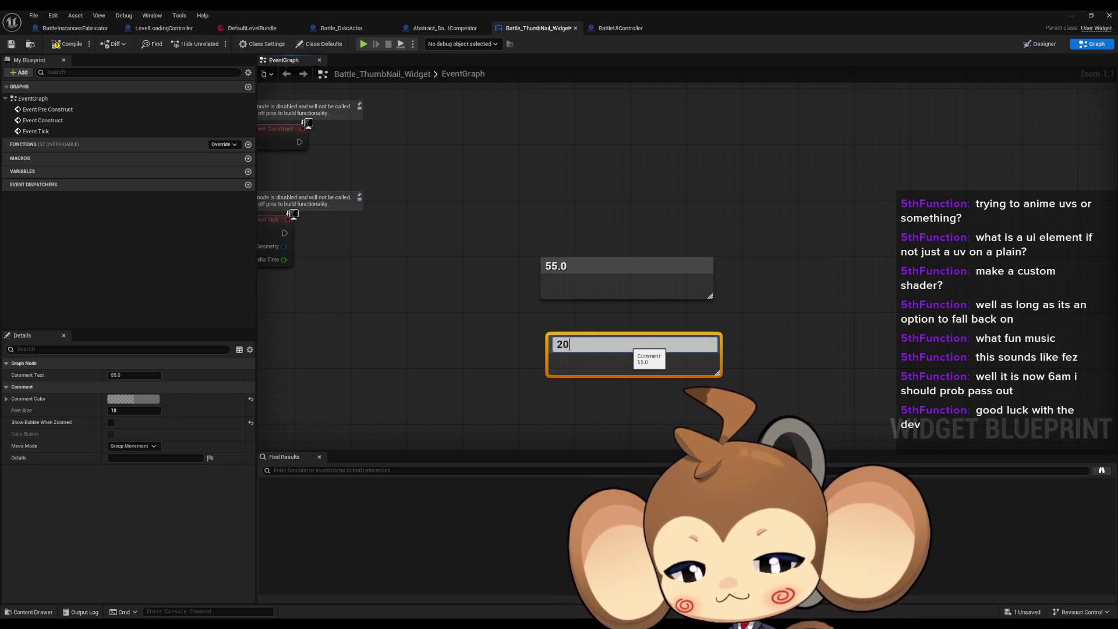
key(Return)
click(751, 279)
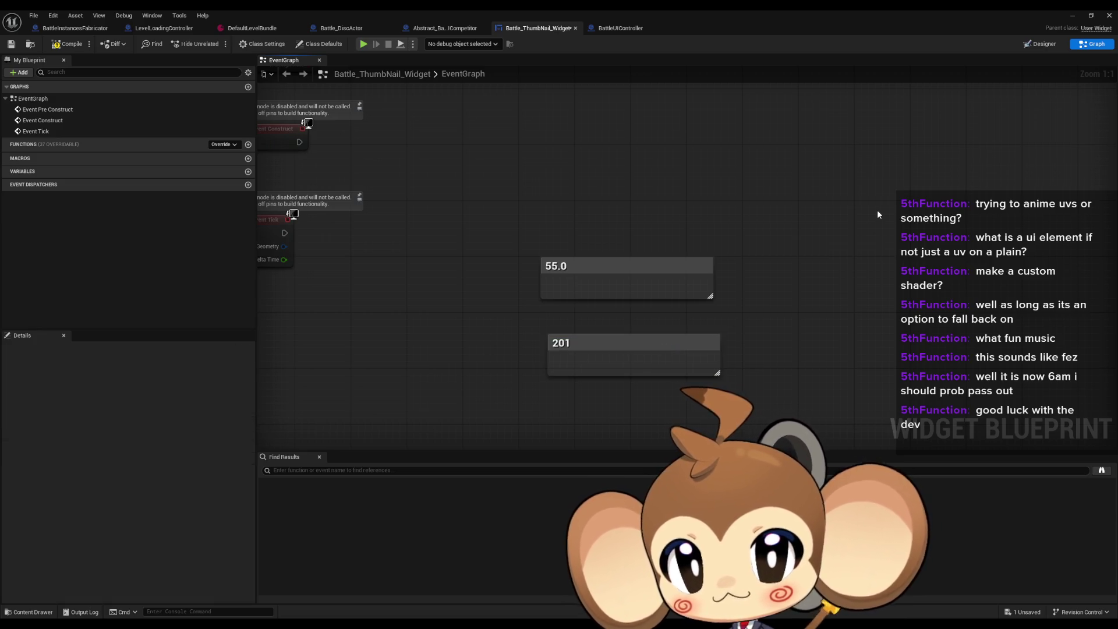
Back in Designer, duplicate the HP canvas panel and delete the copied images inside it.
click(1046, 44)
scroll(571, 298, up, 6)
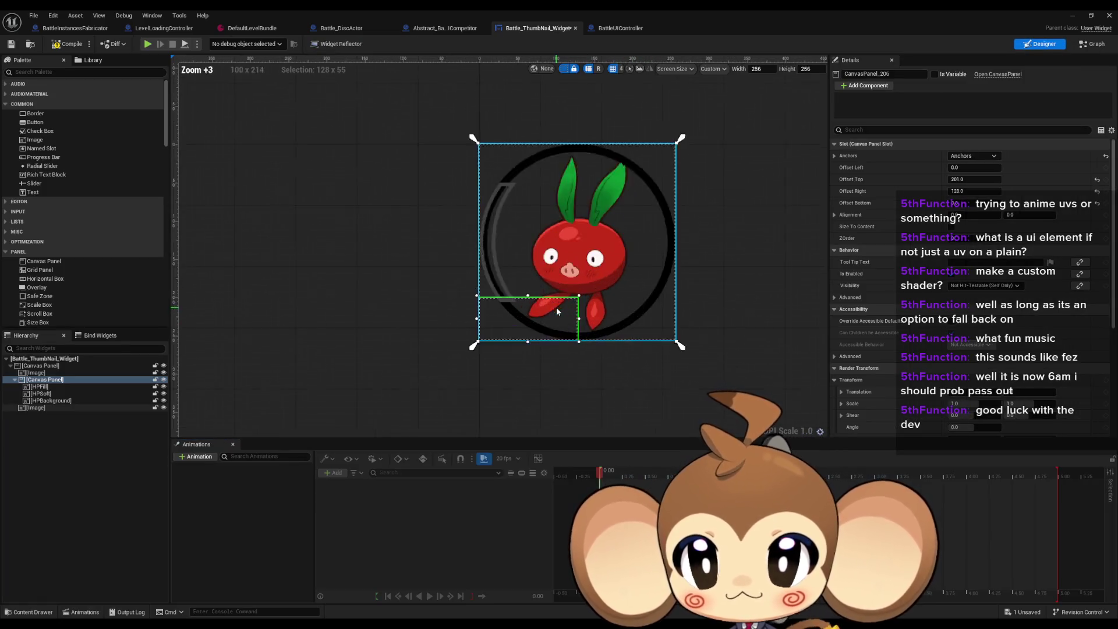
mouse_move(570, 298)
mouse_down()
mouse_move(612, 298)
mouse_move(530, 282)
mouse_up()
click(76, 380)
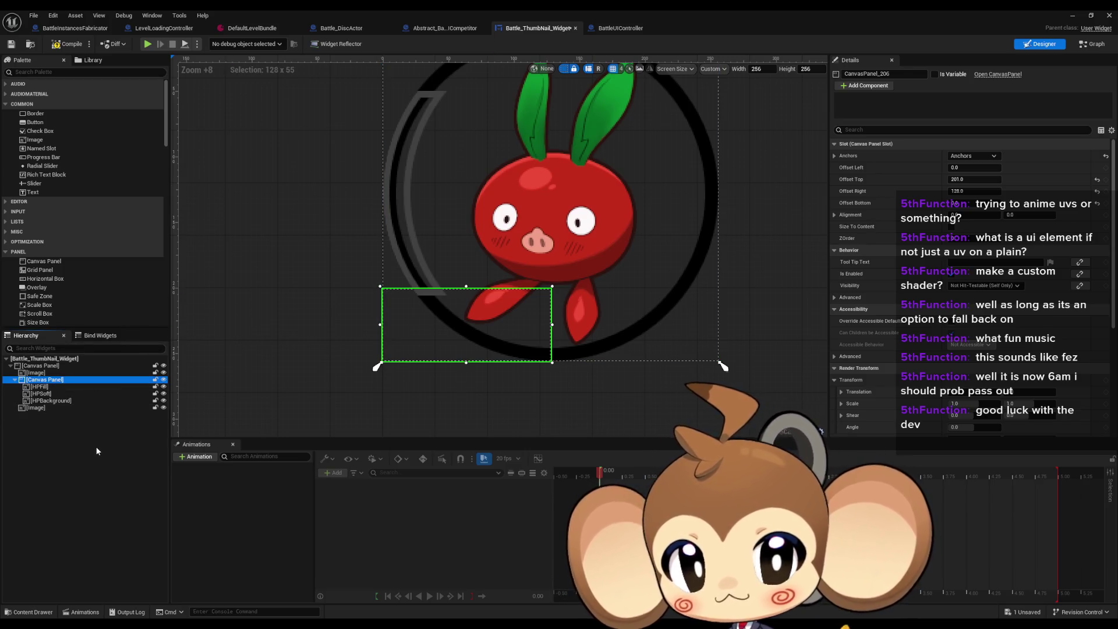
key(ctrl+d)
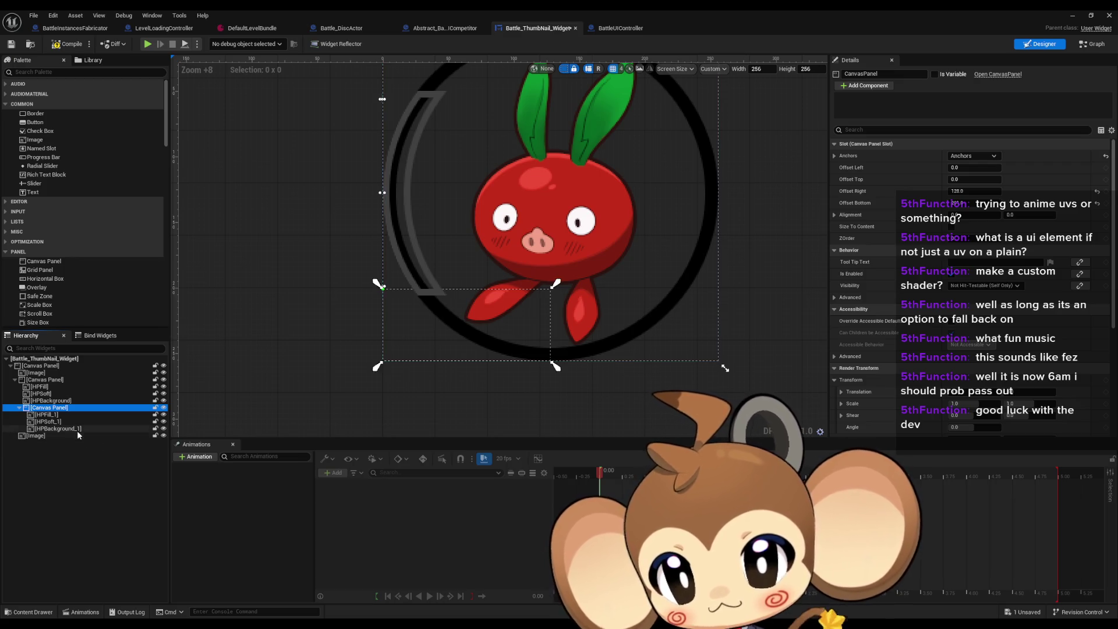
click(47, 414)
shift+click(49, 429)
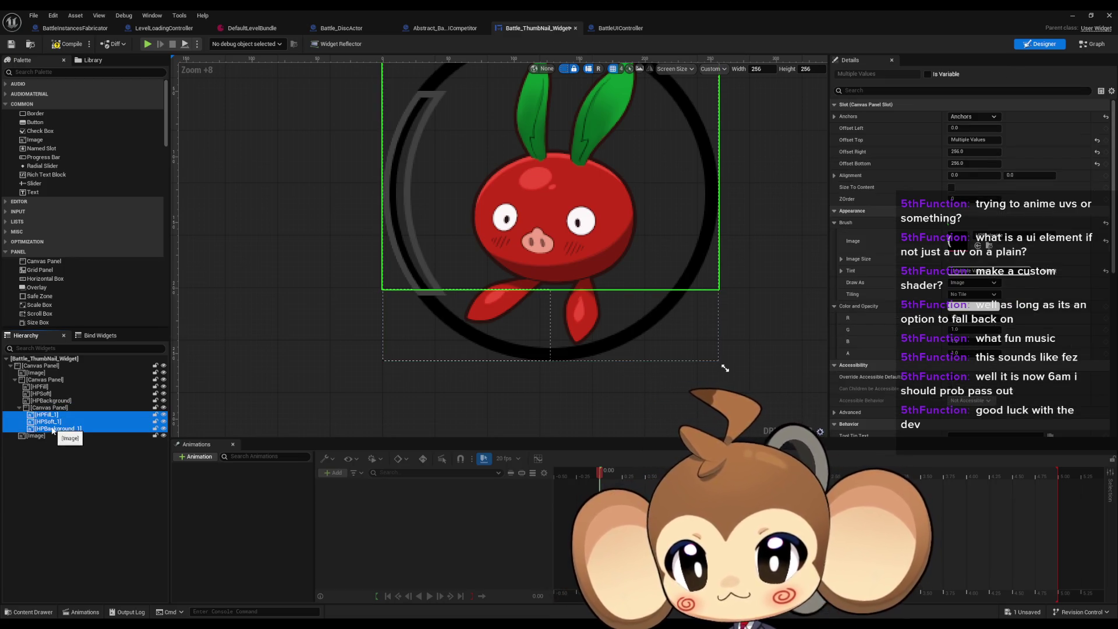
key(Delete)
Rename the original HP canvas panel to HPFillClipping.
click(46, 379)
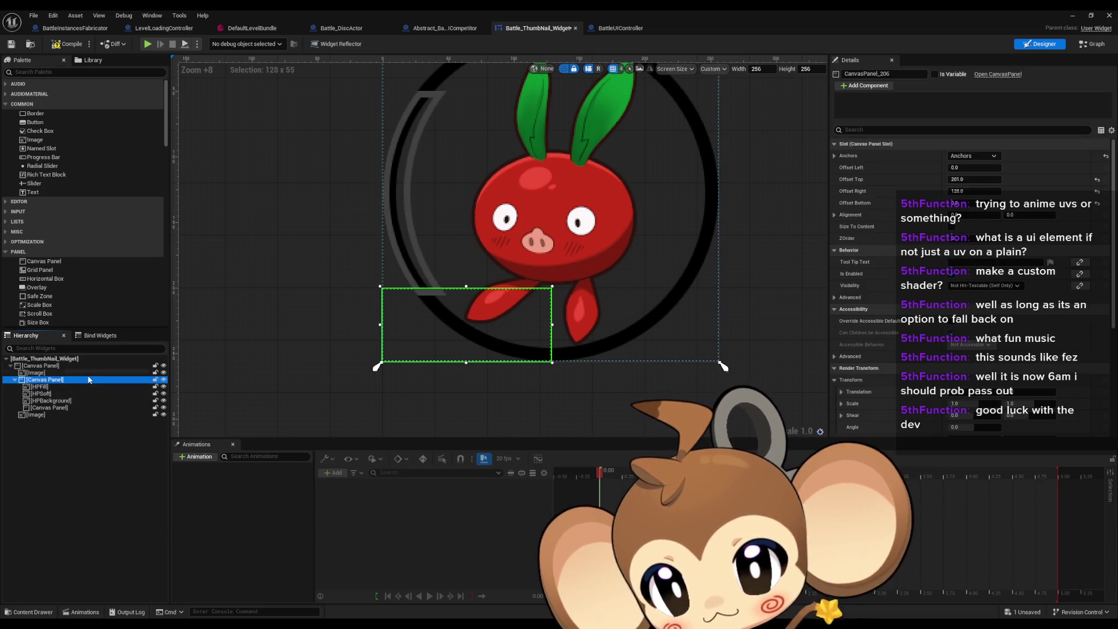
double_click(88, 380)
text(HPFillClippi)
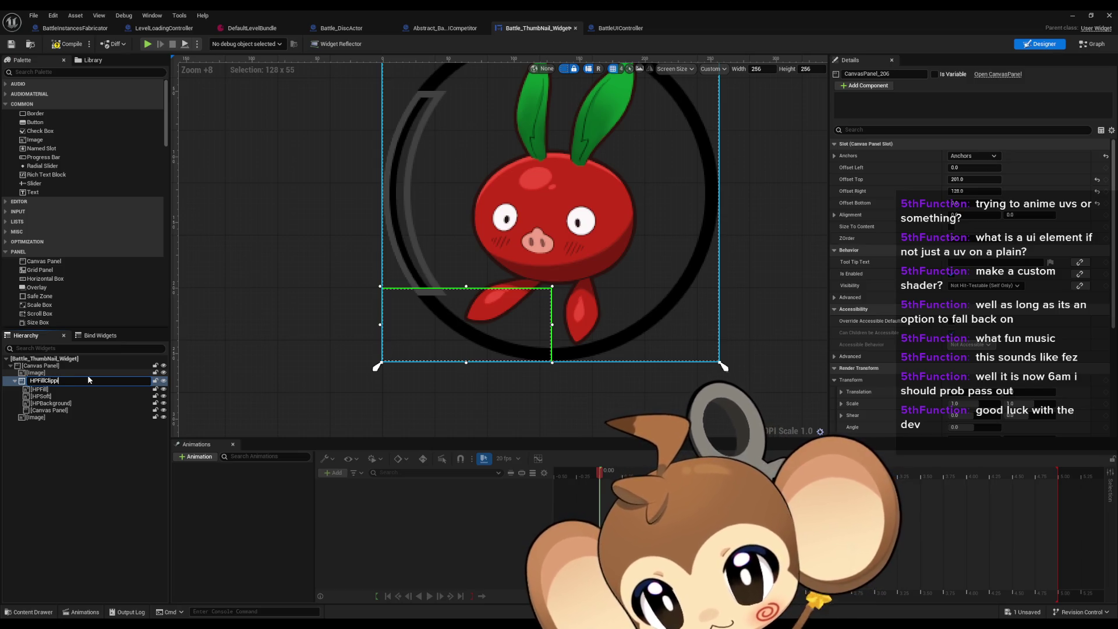
text(ng)
key(Return)
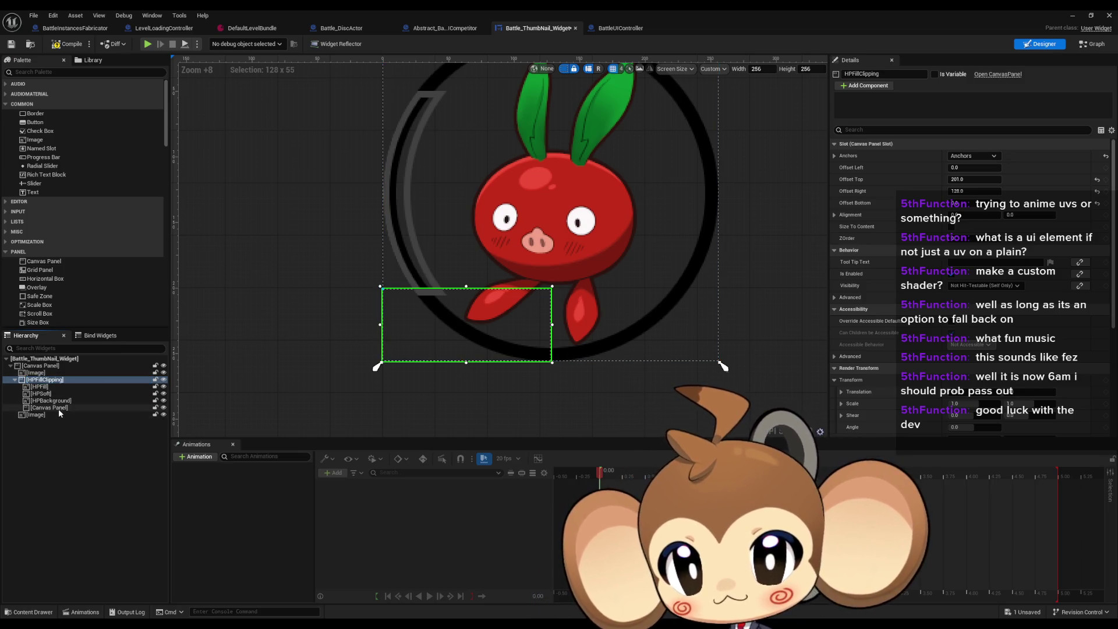
Move HPSoft into the new panel, name it HPSoftClipping, and move it up the tree.
click(58, 407)
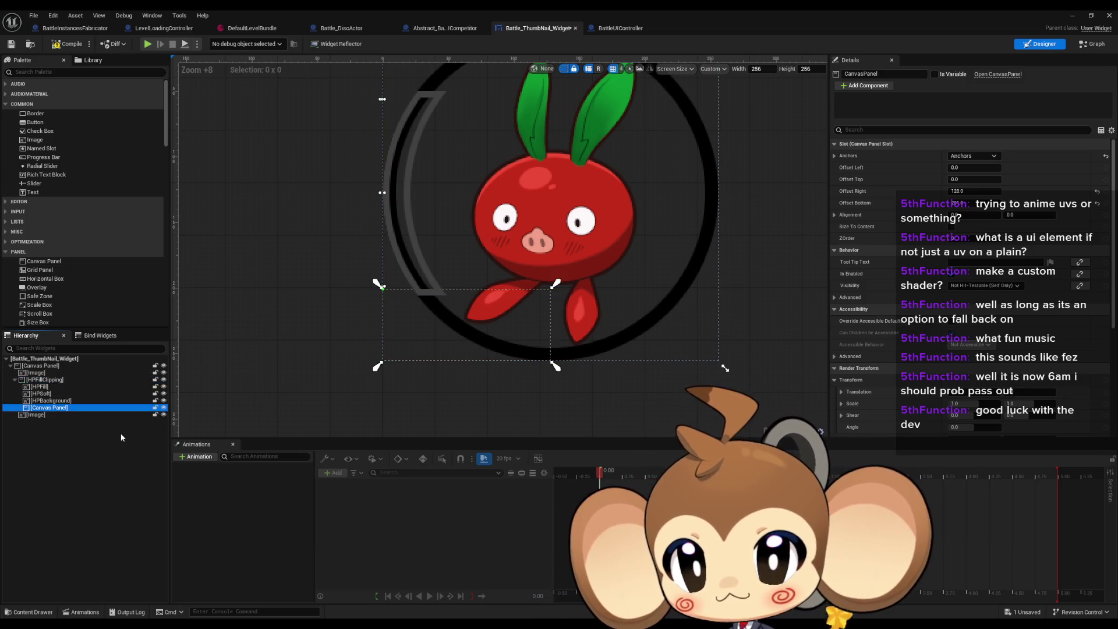
drag(47, 396, 56, 407)
double_click(52, 401)
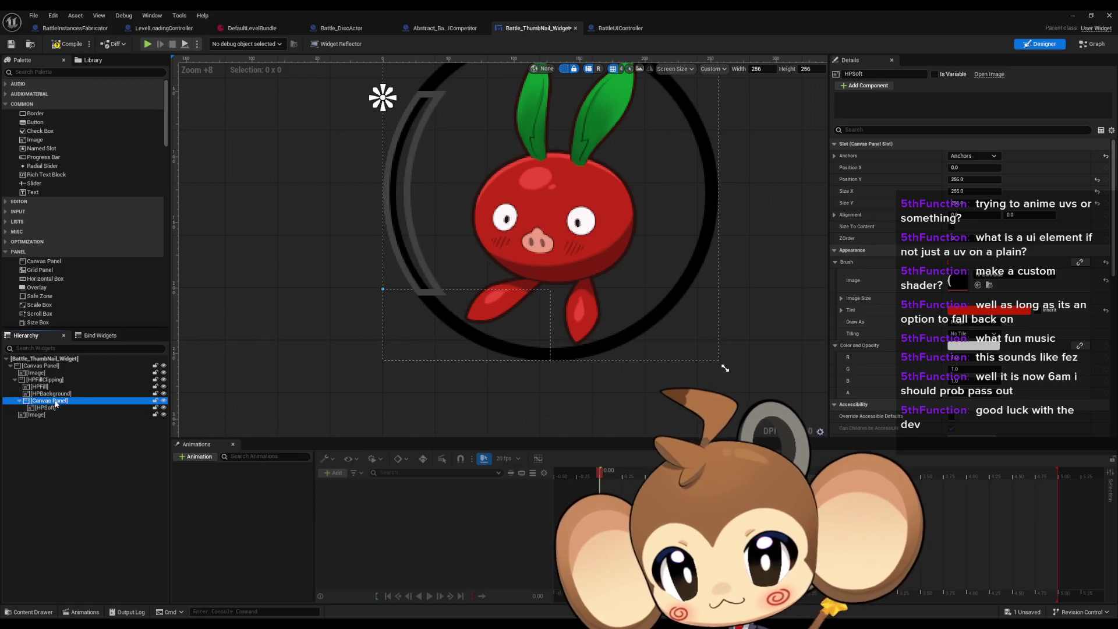
text(HPS)
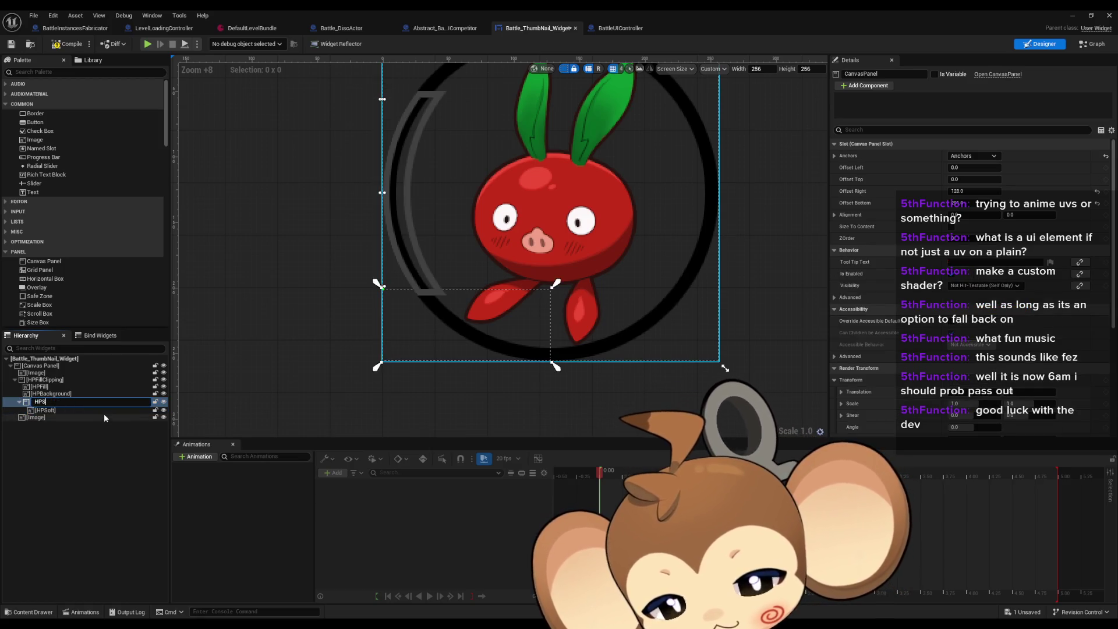
text(oftClippin)
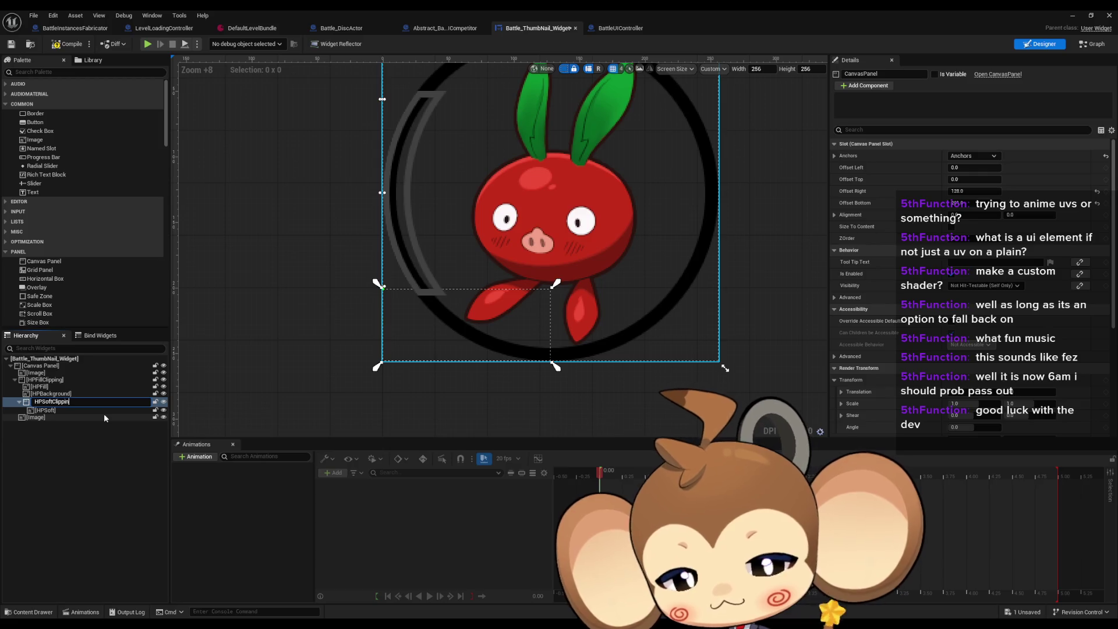
text(g)
key(Return)
mouse_move(42, 402)
mouse_down()
mouse_move(30, 366)
mouse_move(52, 395)
mouse_move(50, 371)
mouse_move(37, 367)
mouse_up()
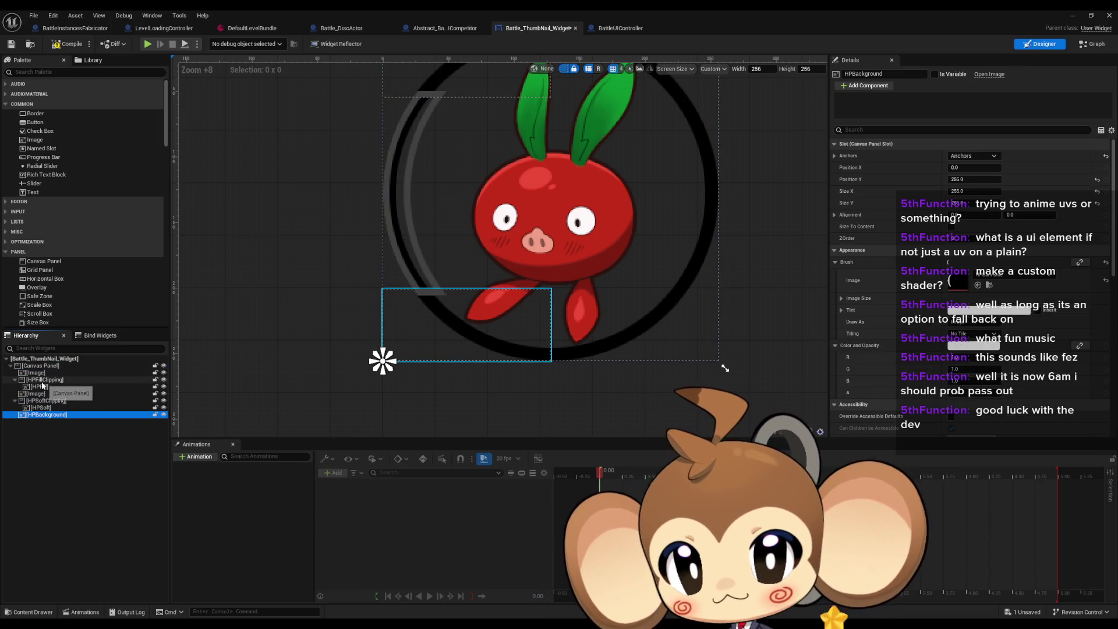
click(43, 380)
drag(351, 288, 353, 336)
scroll(372, 326, down, 1)
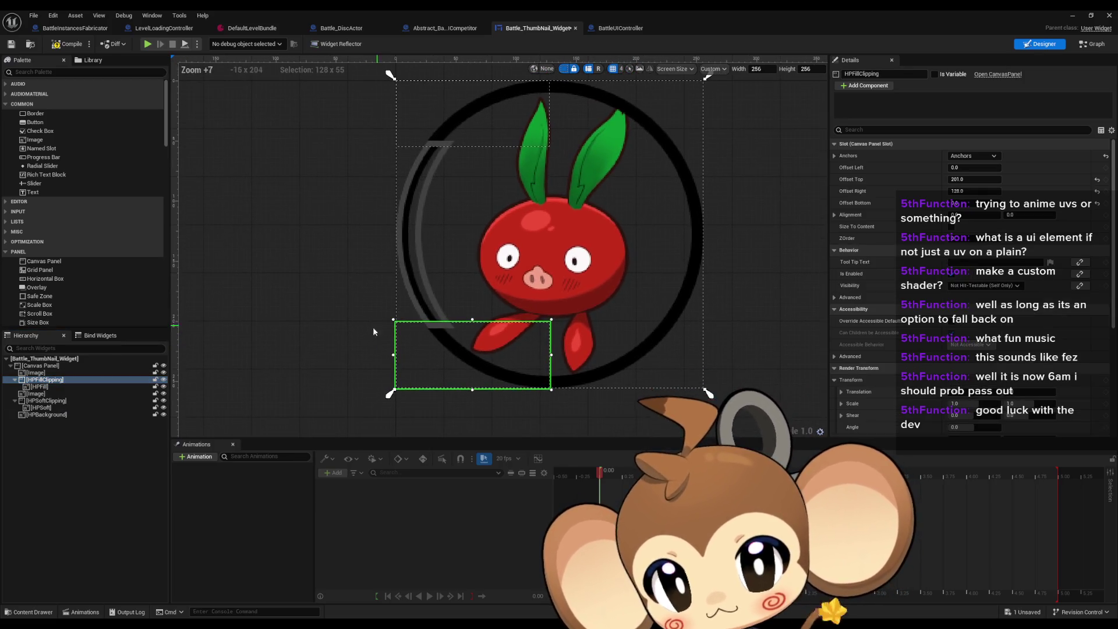
Set HPFillClipping's Offset Top to 55.
click(40, 365)
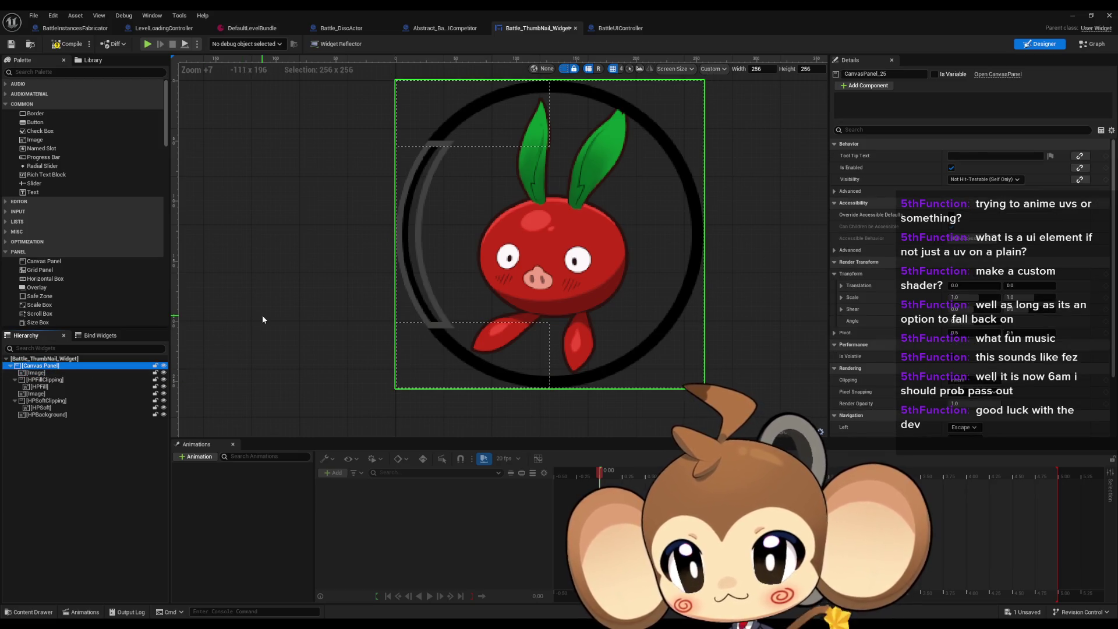
key(Down)
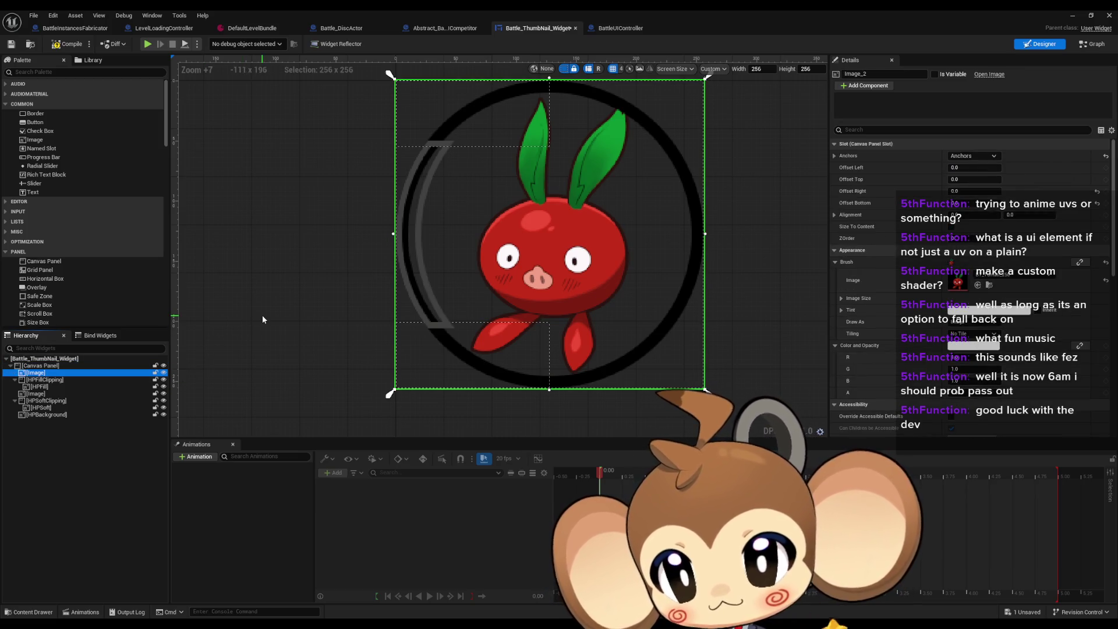
key(Down)
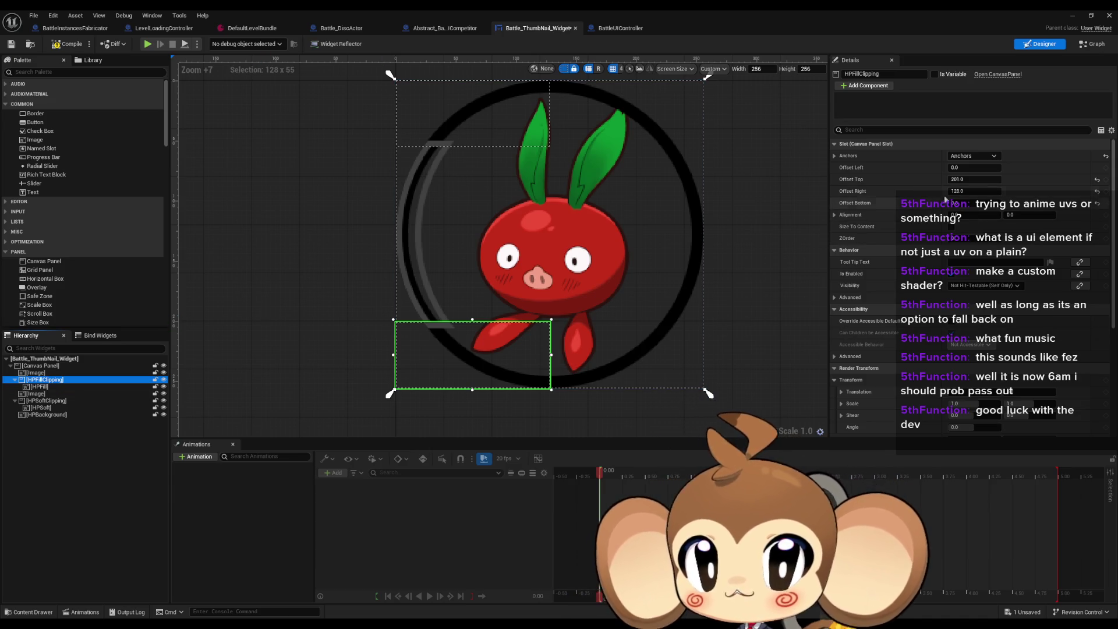
click(977, 179)
text(55)
key(Return)
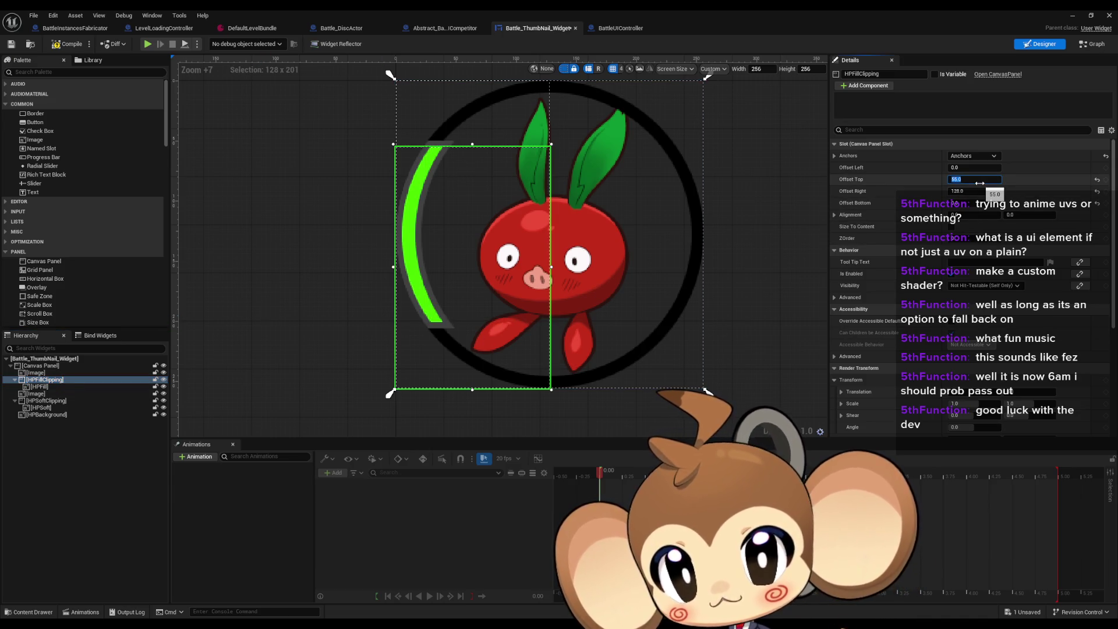
Reorder the hierarchy images so the portrait image sits last, below HPBackground.
click(51, 387)
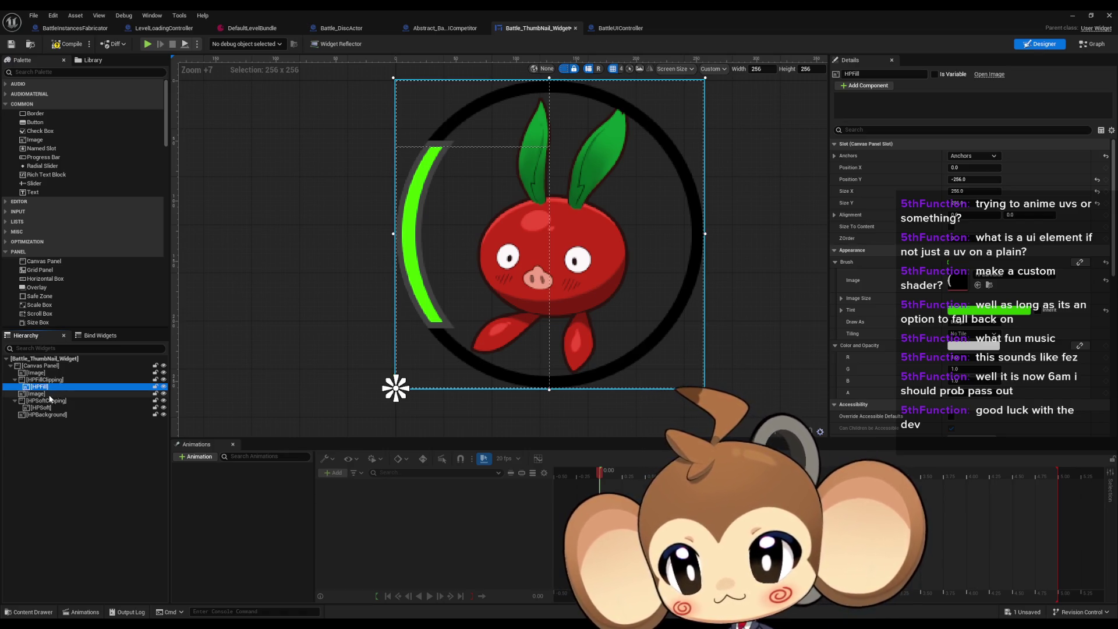
click(50, 396)
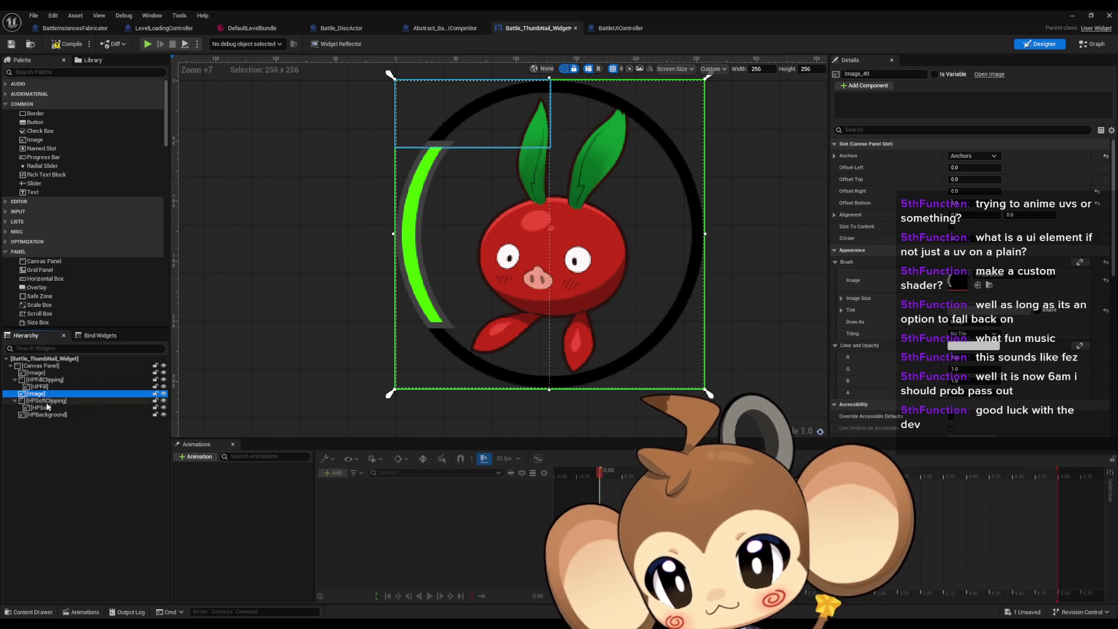
click(163, 394)
click(164, 394)
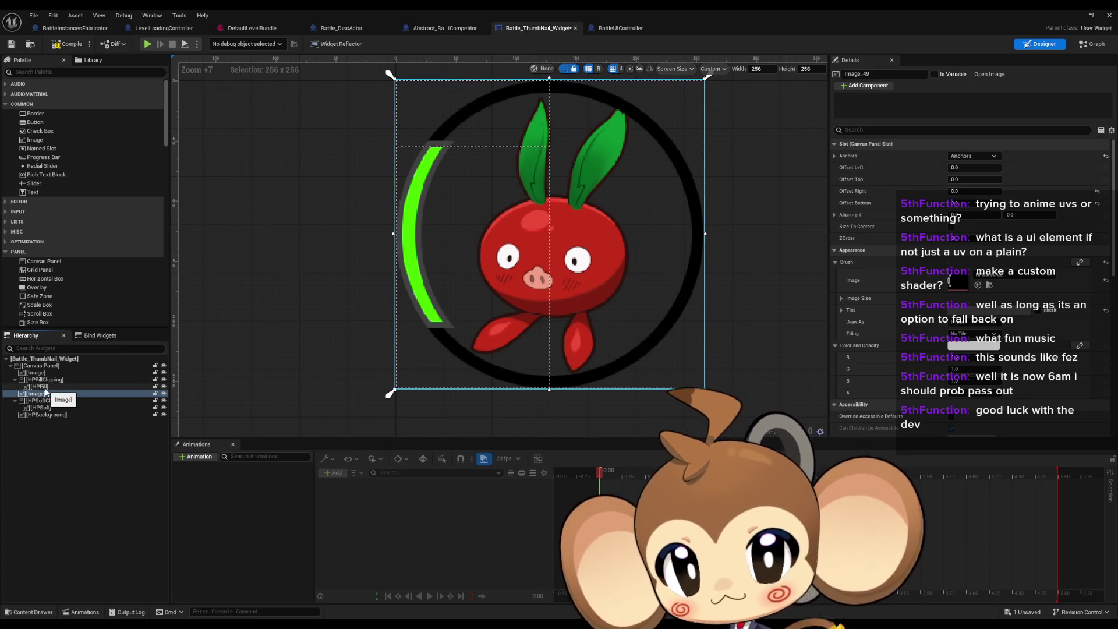
drag(43, 398, 38, 379)
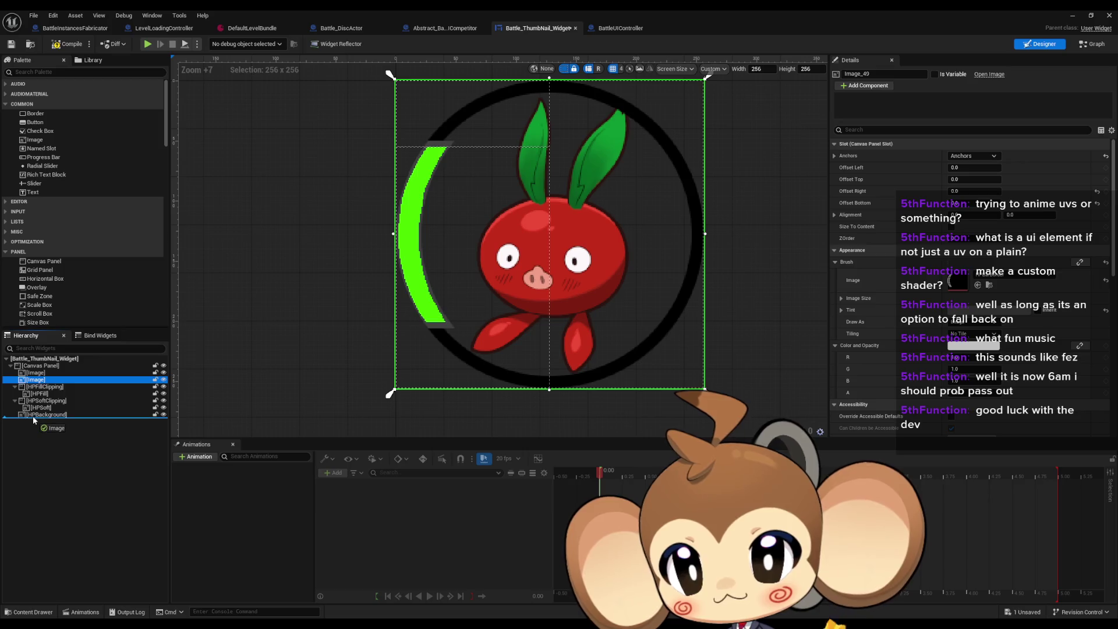
drag(33, 416, 32, 416)
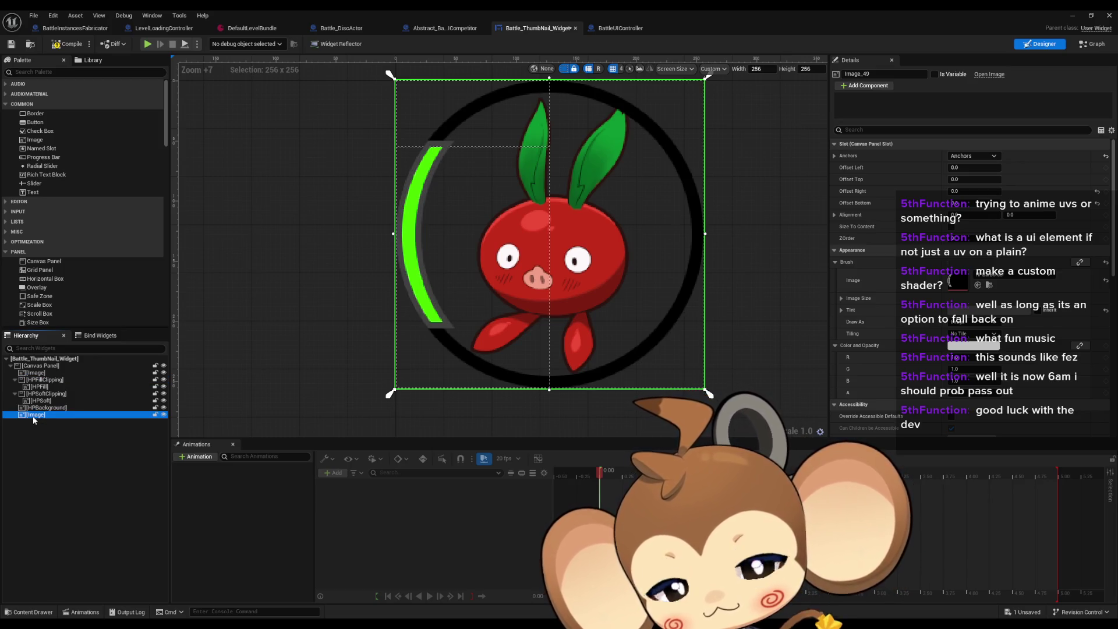
click(43, 410)
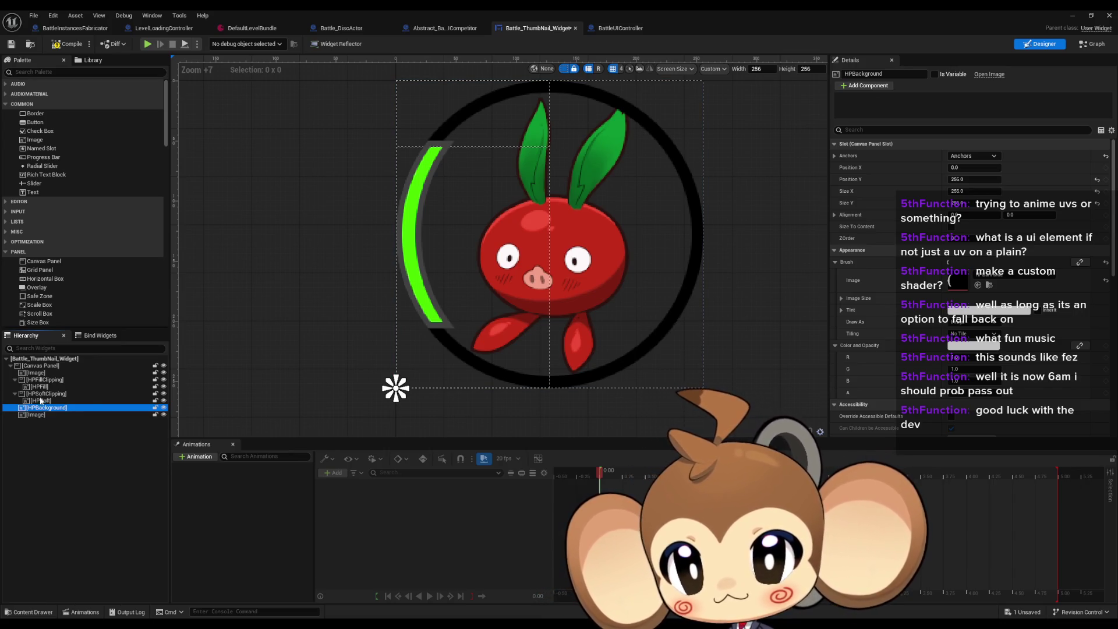
Place HPBackground under the first image and set its Position Y to 256.
mouse_move(41, 401)
mouse_down()
mouse_move(37, 378)
mouse_move(36, 419)
mouse_up()
click(36, 409)
click(42, 408)
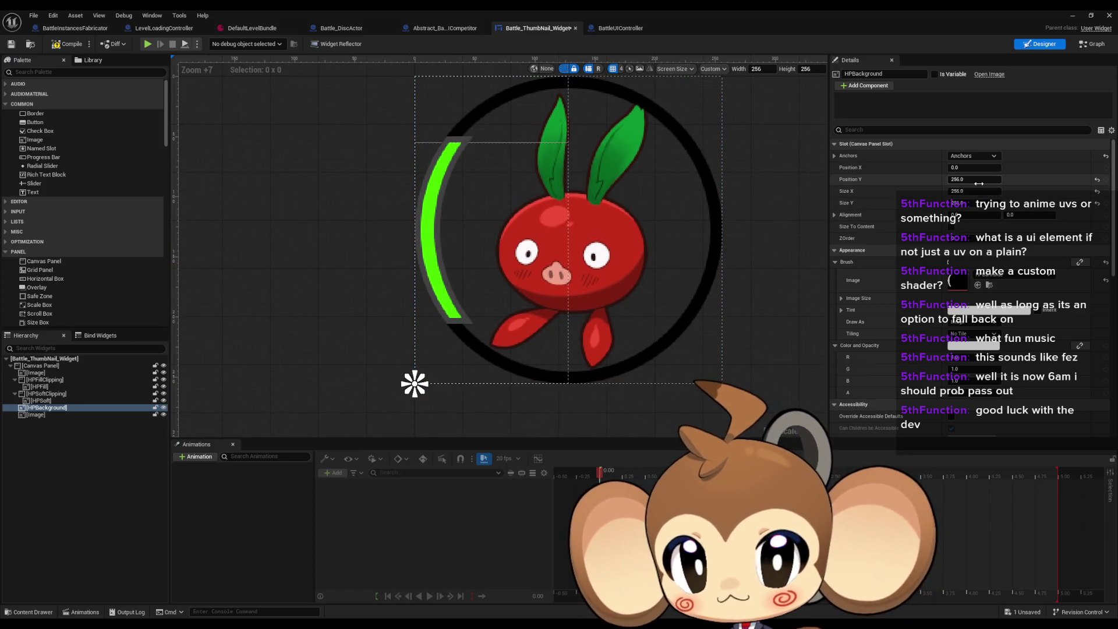
drag(969, 179, 970, 179)
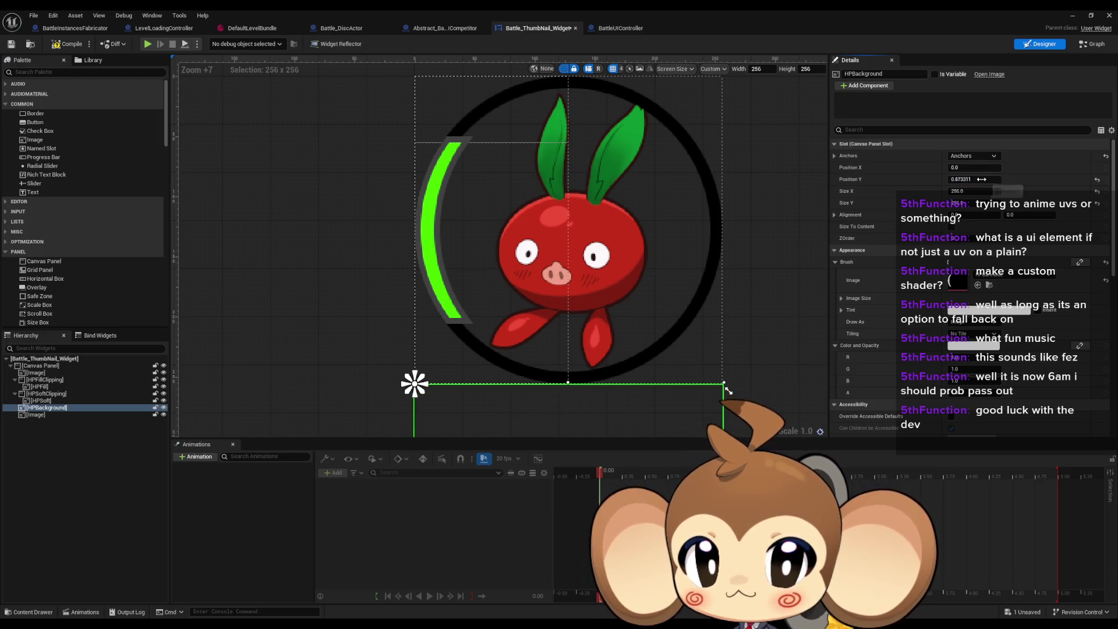
click(989, 180)
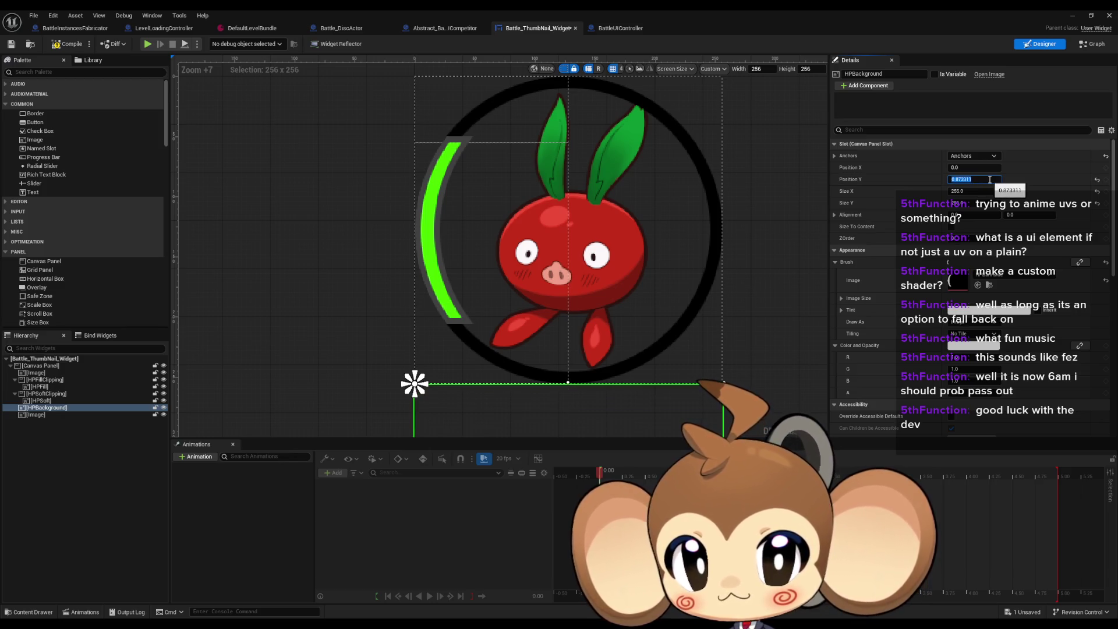
text(256)
key(Return)
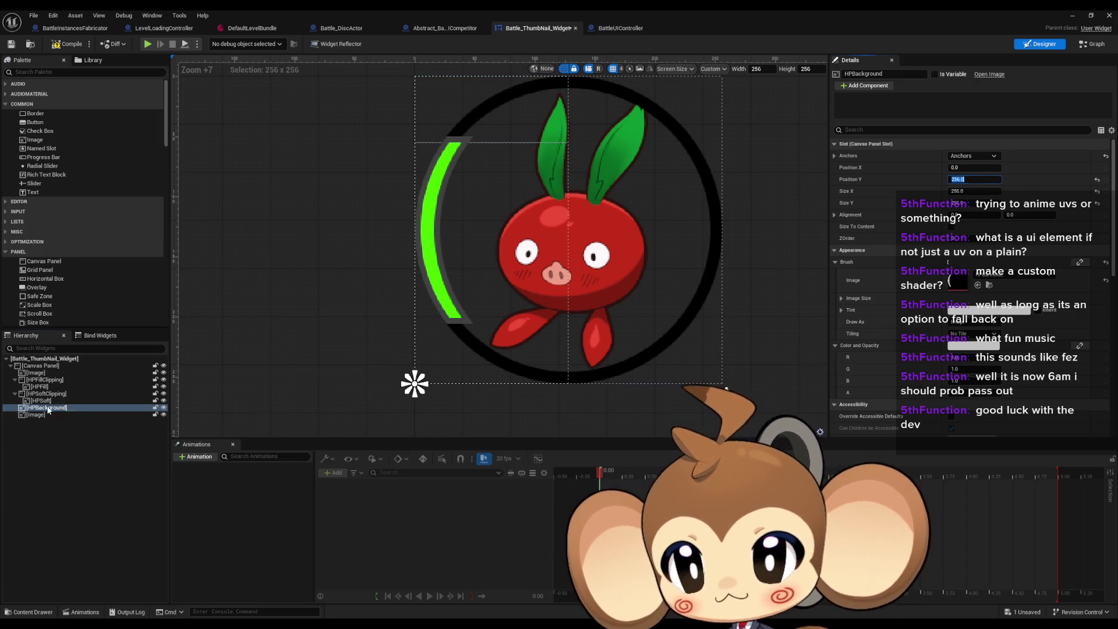
Move HPBackground back above the last image and hide the green HP fill and grey arc in the editor.
mouse_move(49, 408)
mouse_down()
mouse_move(37, 419)
mouse_move(44, 380)
mouse_up()
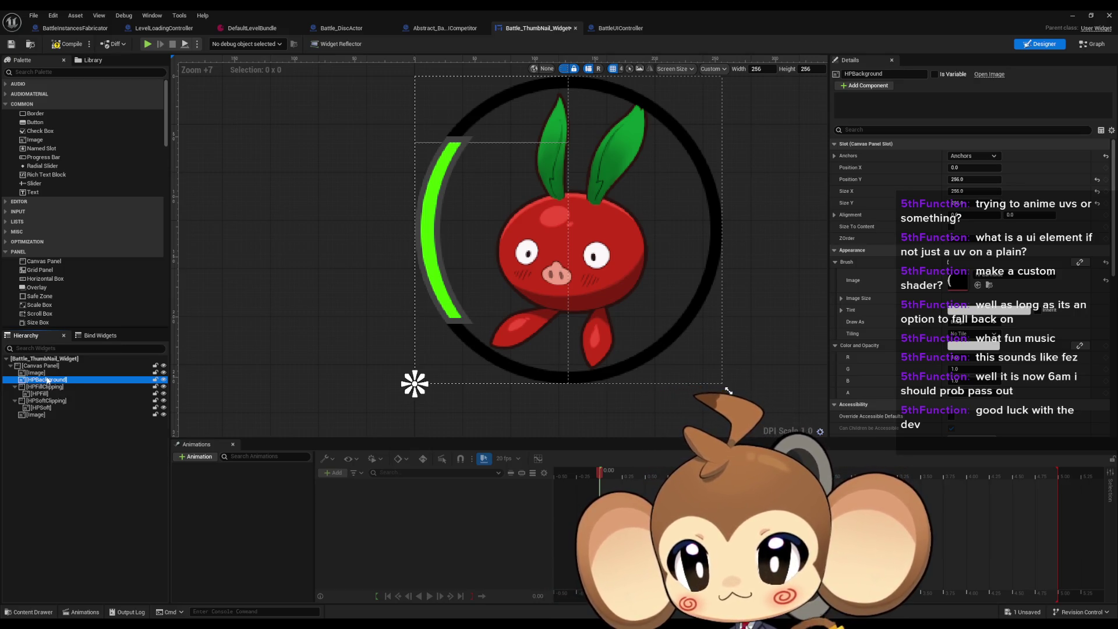
drag(46, 380, 68, 415)
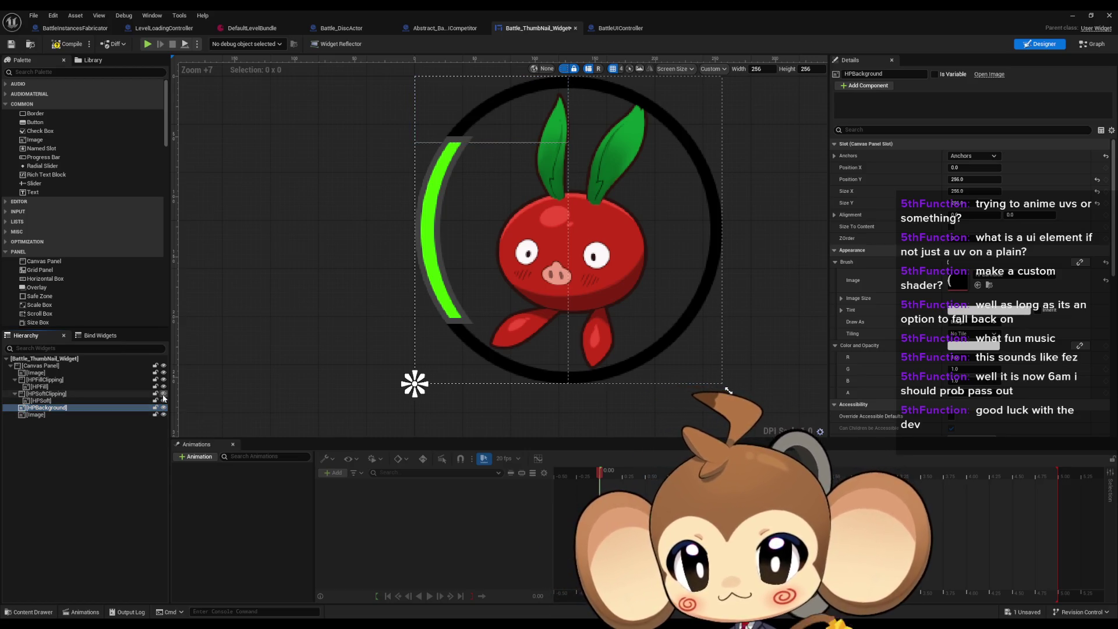
click(164, 379)
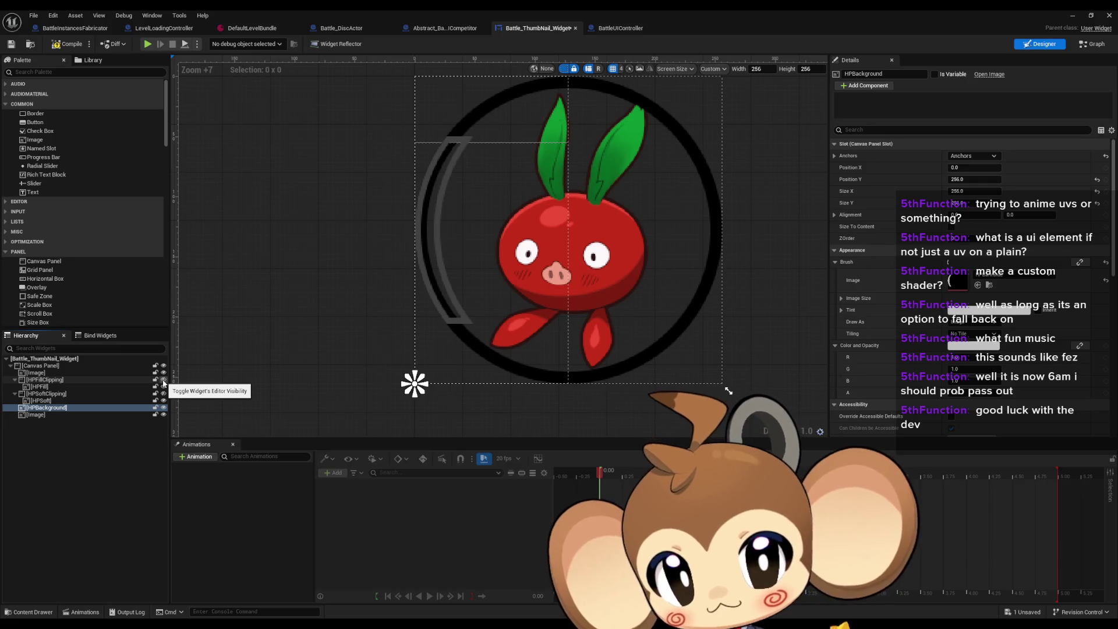
click(61, 408)
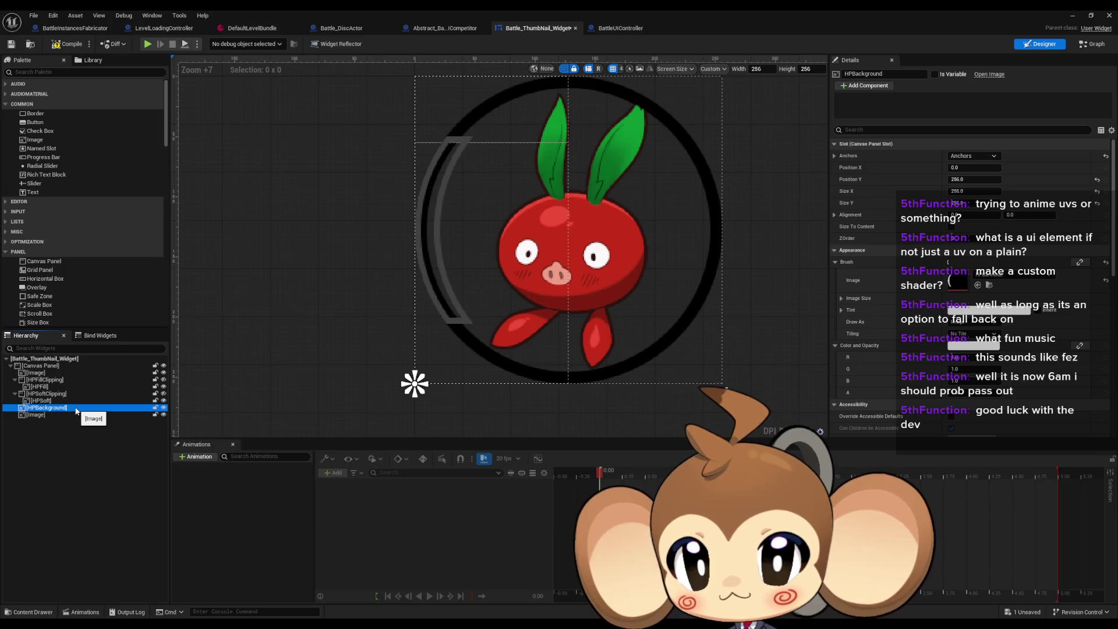
click(81, 415)
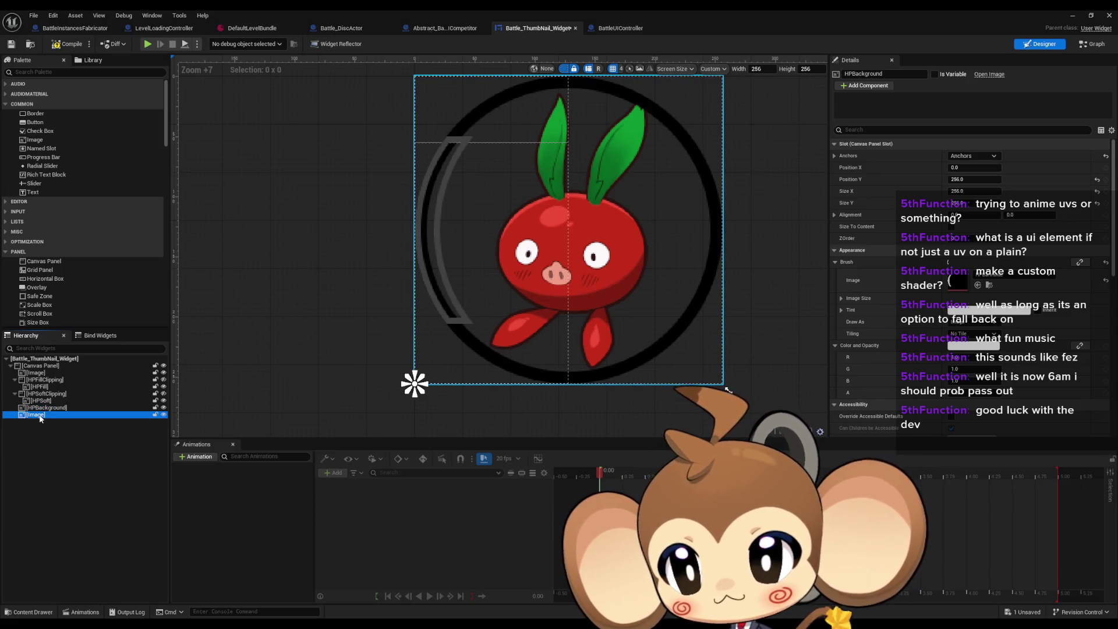
click(163, 415)
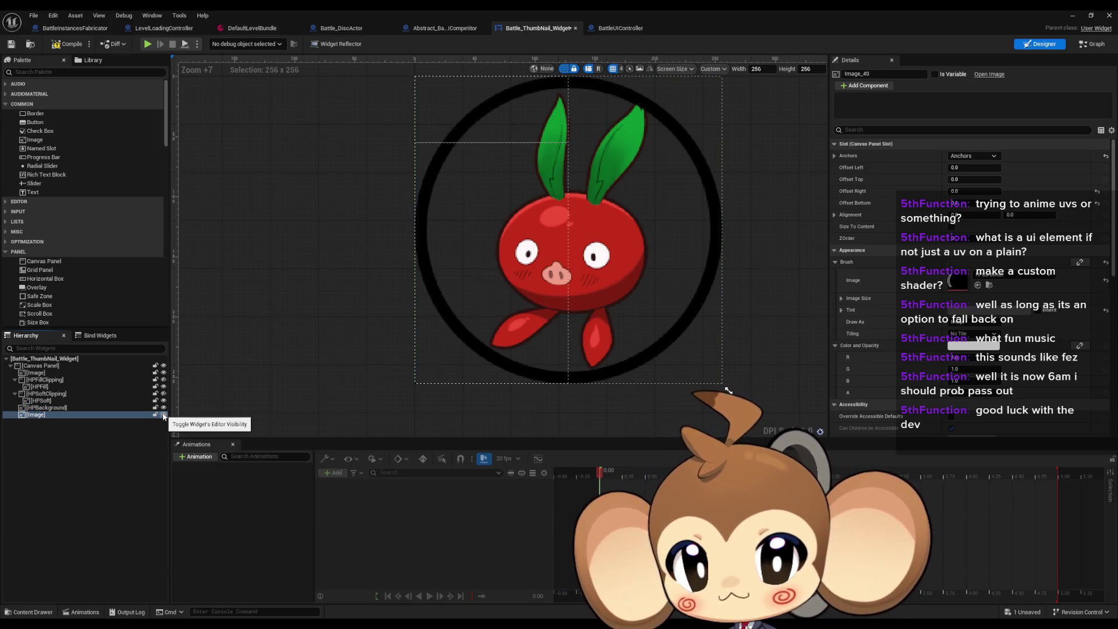
click(164, 415)
click(164, 415)
click(69, 408)
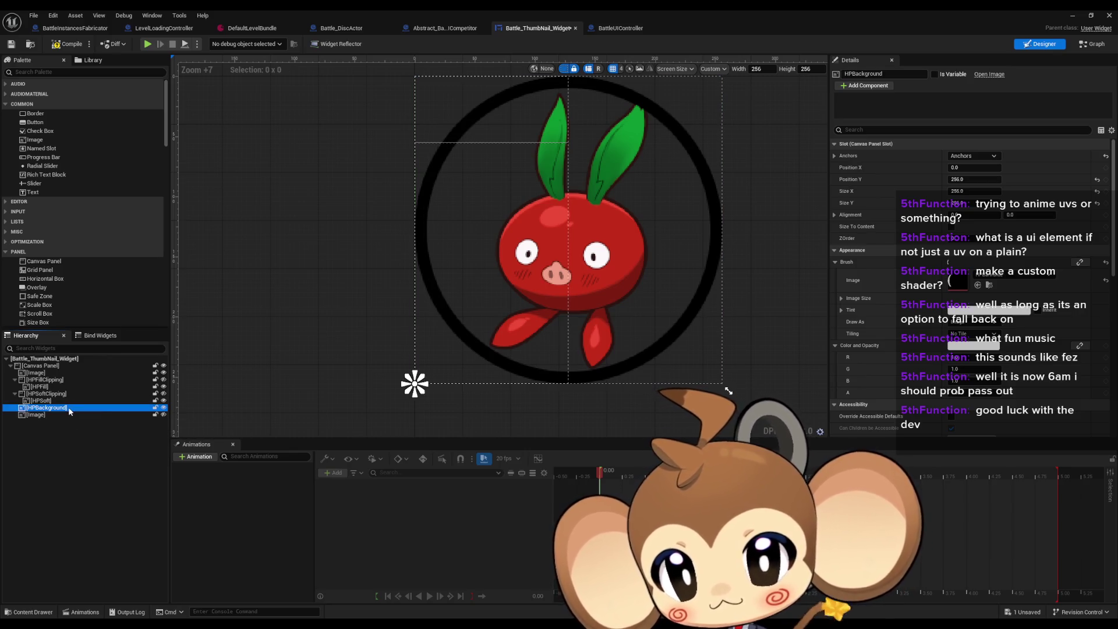
scroll(575, 322, down, 13)
scroll(584, 360, up, 3)
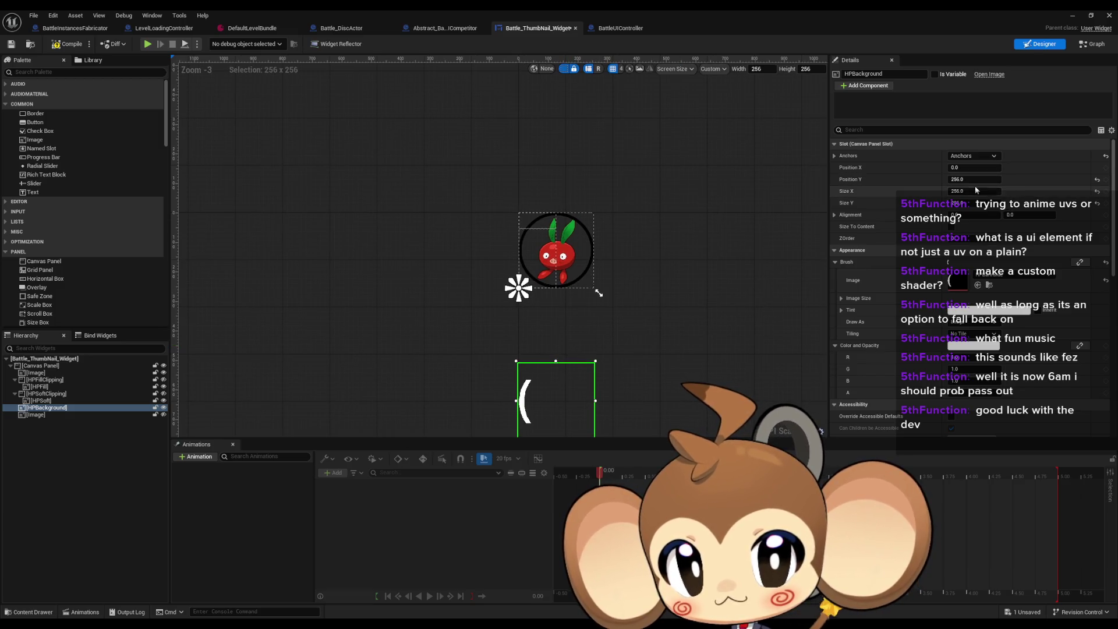
Anchor HPBackground to stretch across the whole thumbnail with zero offsets.
click(34, 414)
click(46, 408)
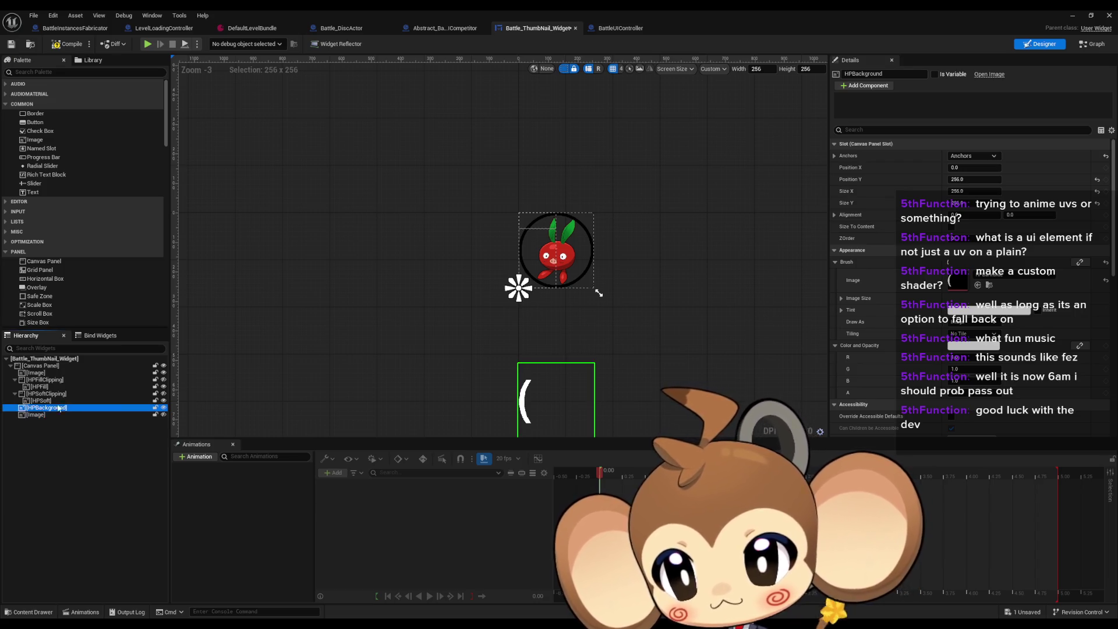
click(972, 155)
click(1043, 261)
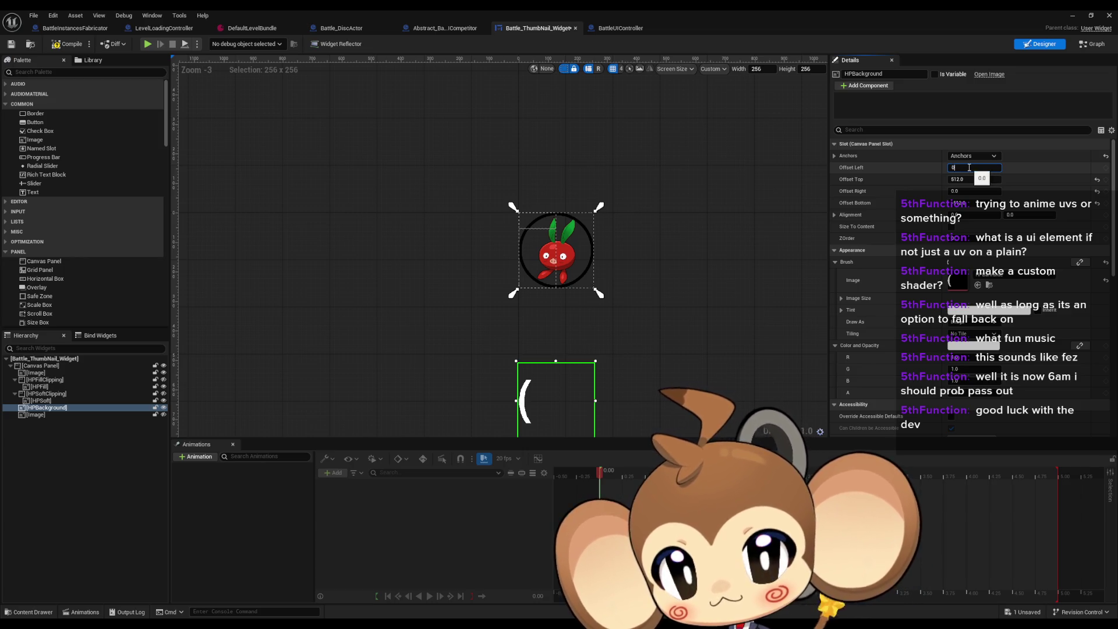
key(Tab)
text(0)
key(Tab)
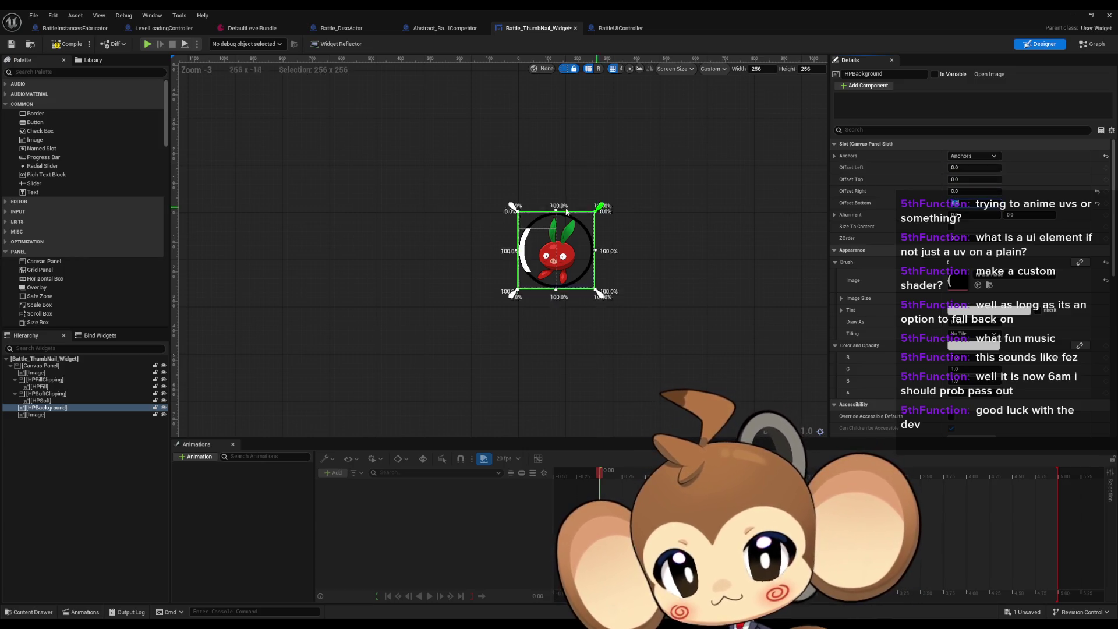
Give HPBackground a dark grey tint and show its arc layer again.
scroll(524, 256, up, 13)
click(987, 311)
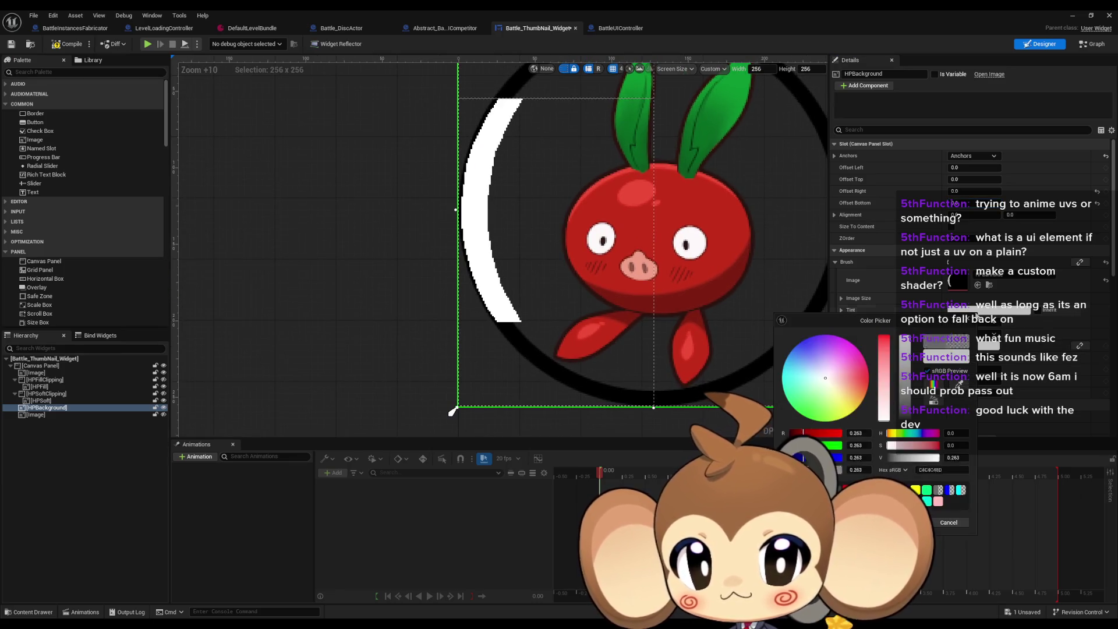
click(215, 382)
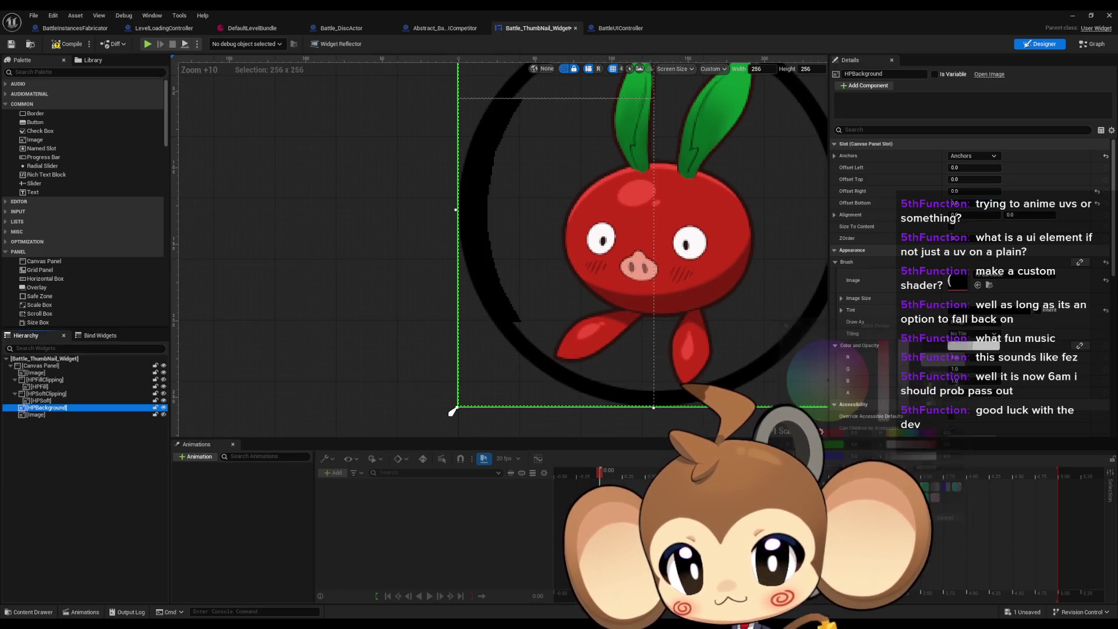
click(164, 414)
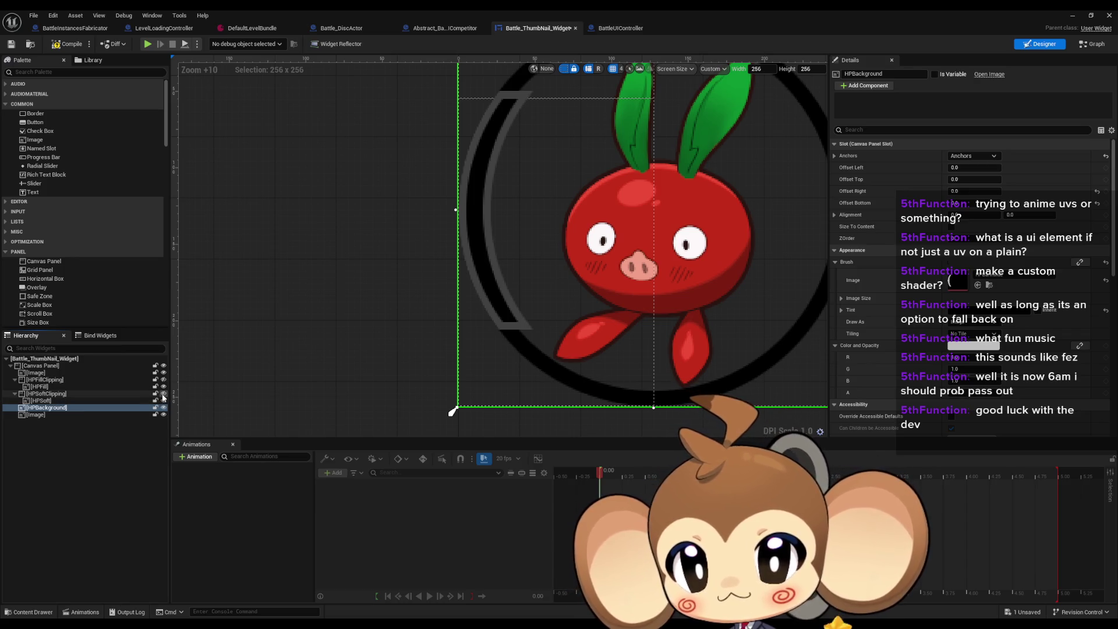
scroll(368, 362, down, 2)
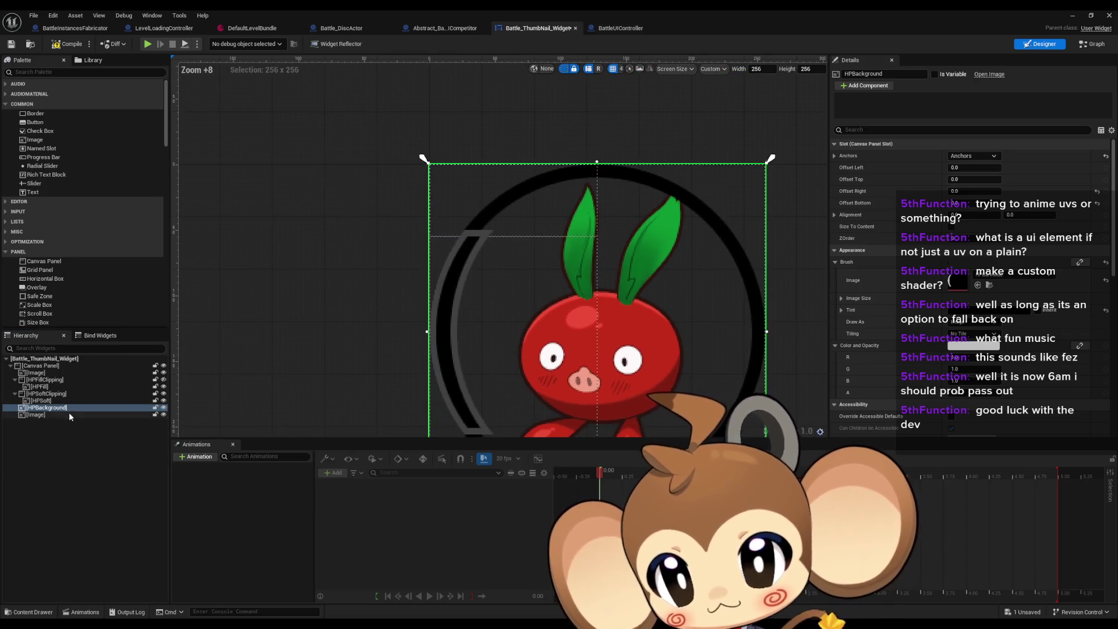
Check the green HP fill's visibility and move HPBackground ahead of HPFillClipping in the hierarchy.
click(70, 387)
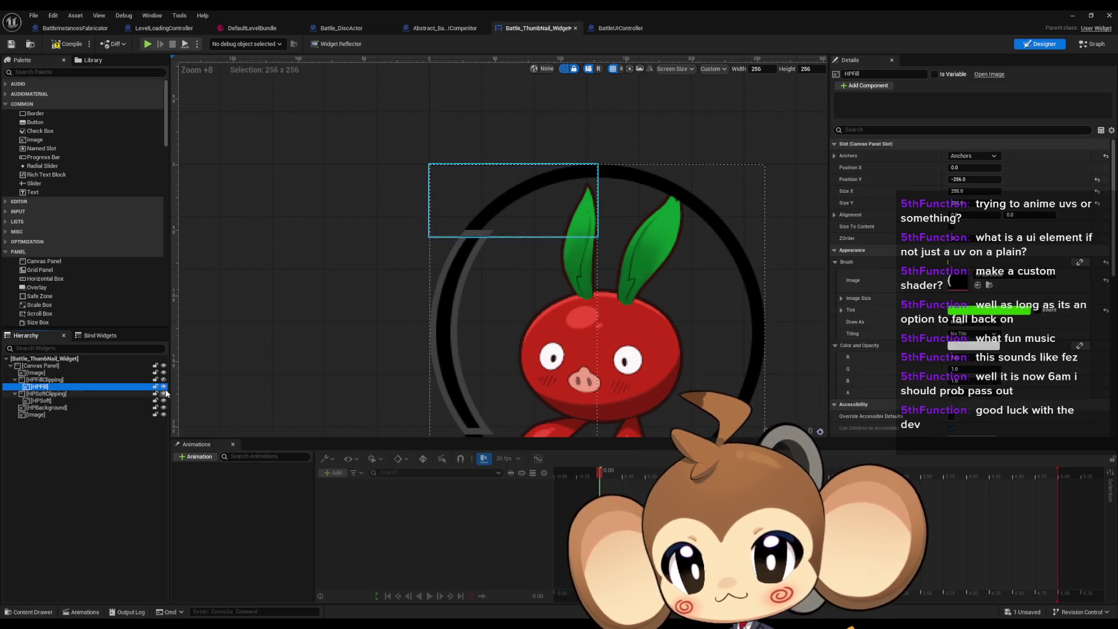
click(46, 380)
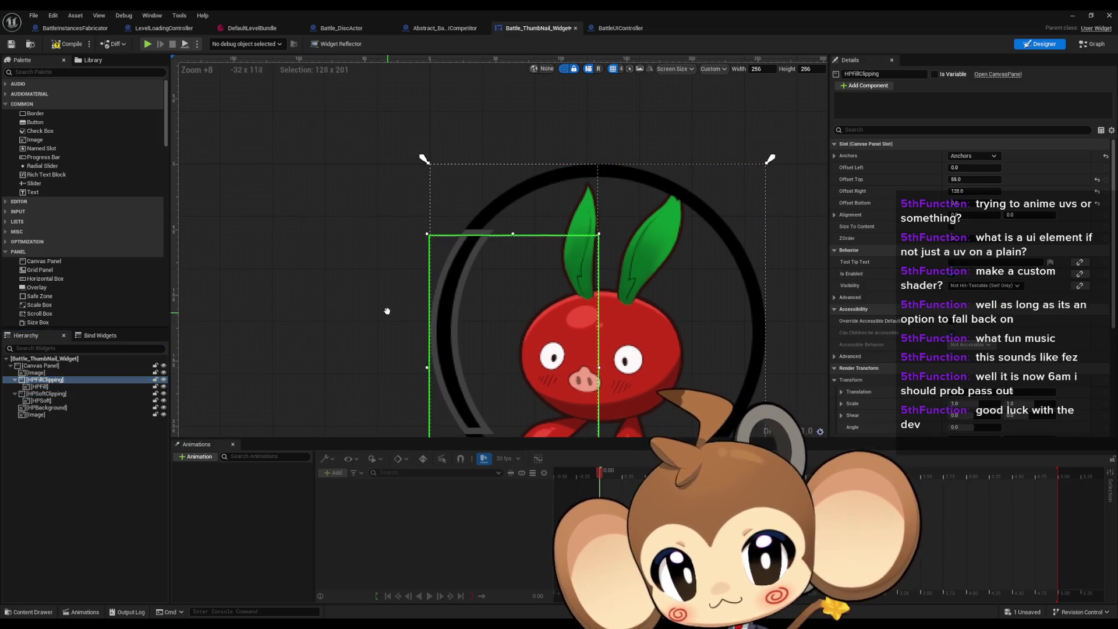
mouse_move(388, 311)
mouse_down()
mouse_move(365, 175)
mouse_move(373, 218)
mouse_up()
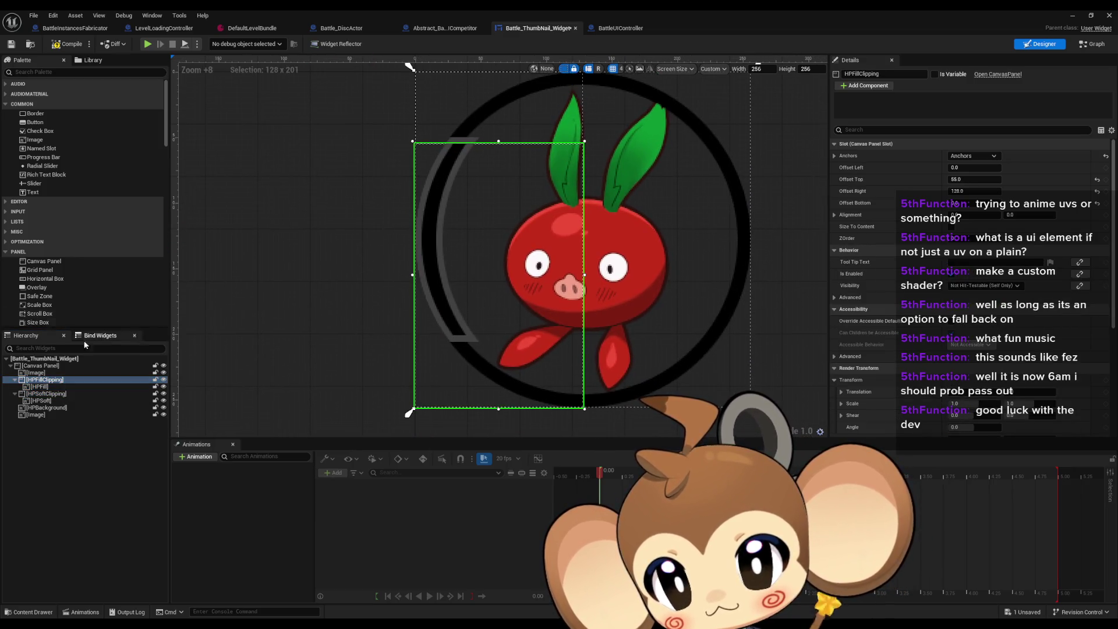
click(40, 387)
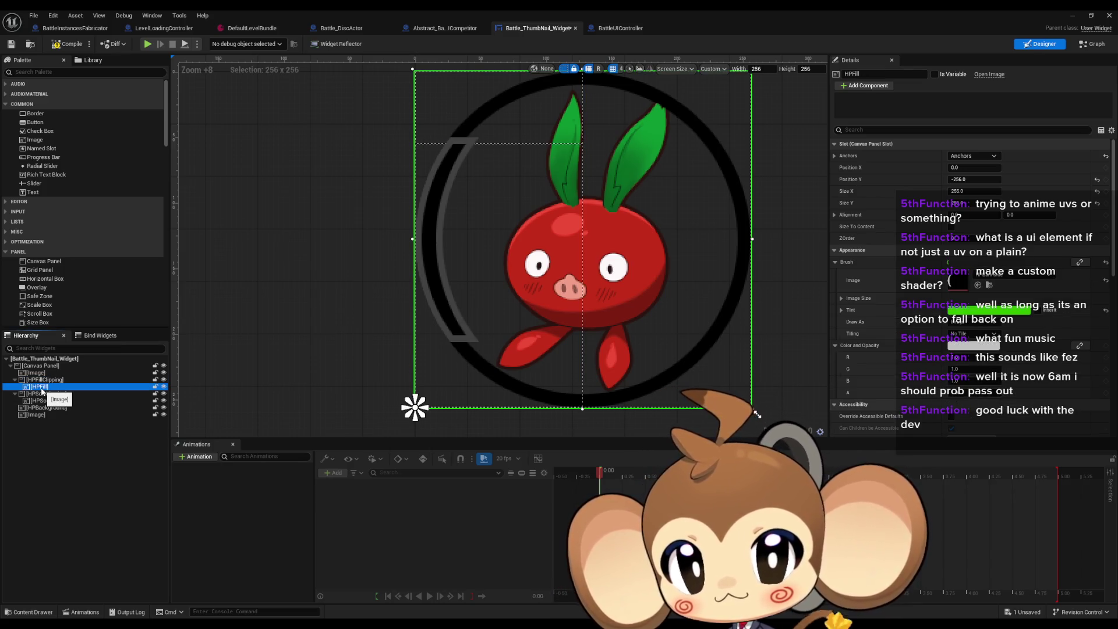
scroll(521, 326, down, 5)
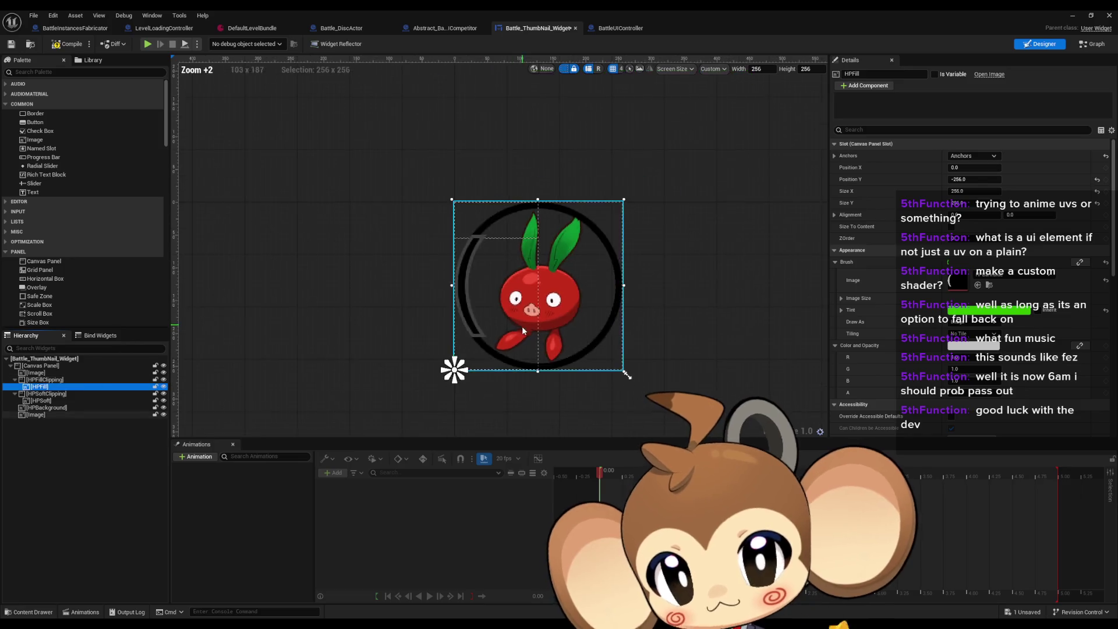
scroll(481, 285, up, 4)
scroll(484, 248, up, 2)
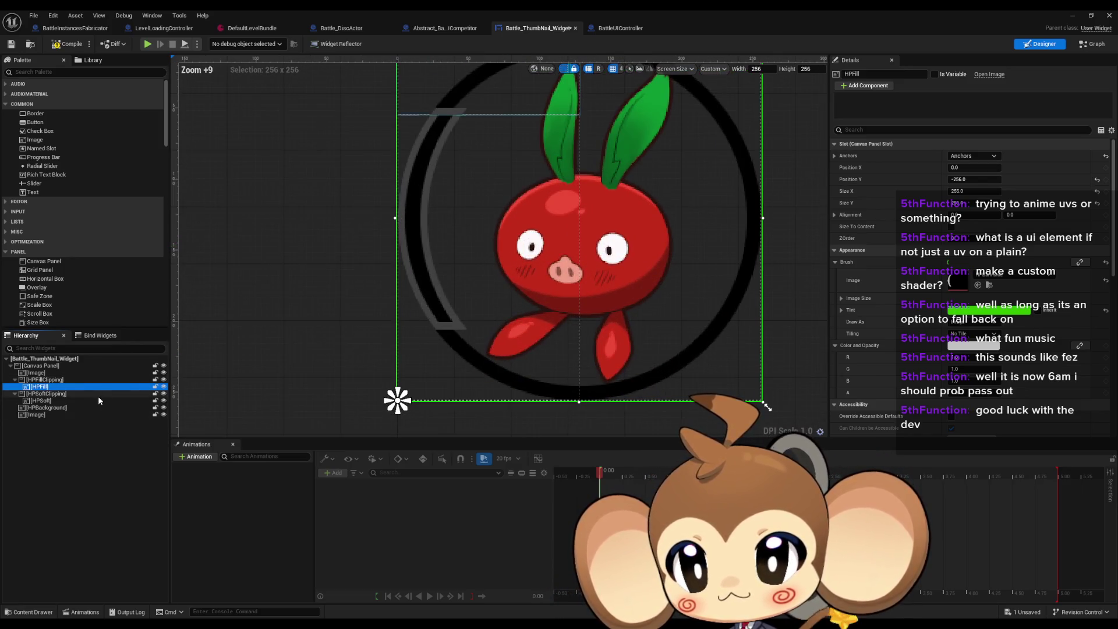
click(164, 408)
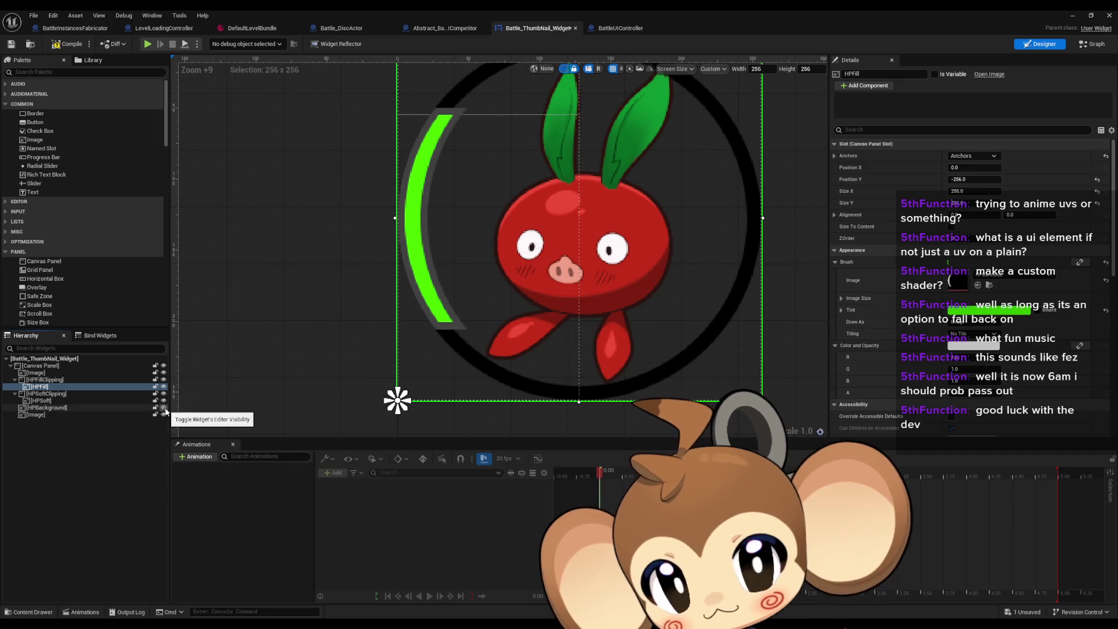
click(164, 408)
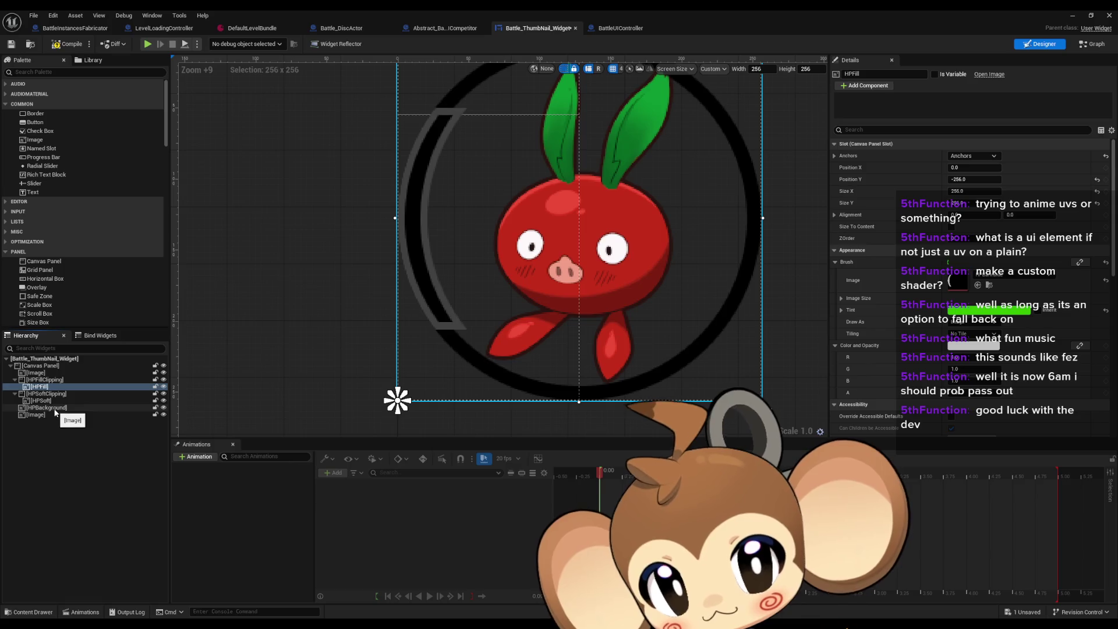
drag(56, 411, 44, 380)
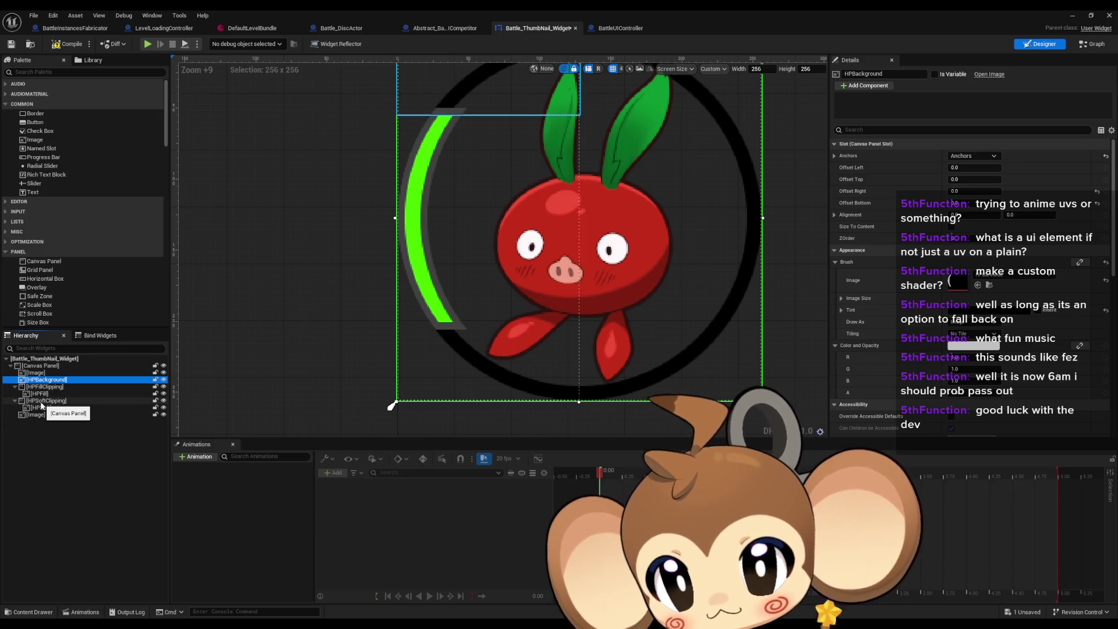
Move HPSoftClipping above HPFillClipping and give it an Offset Top of 55.
drag(39, 401, 43, 386)
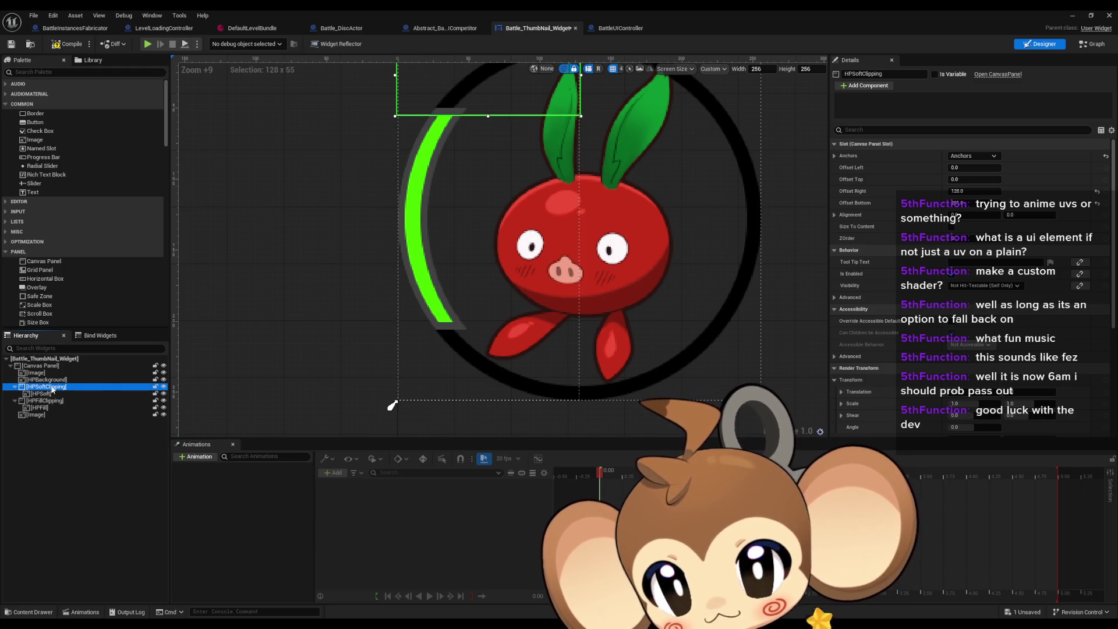
click(61, 380)
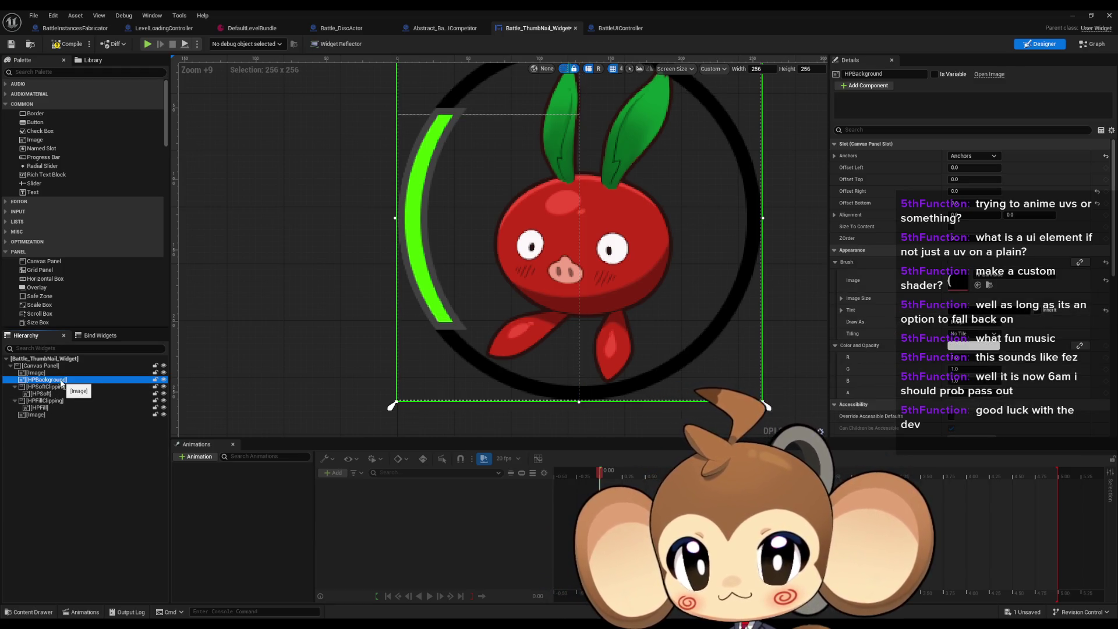
click(46, 401)
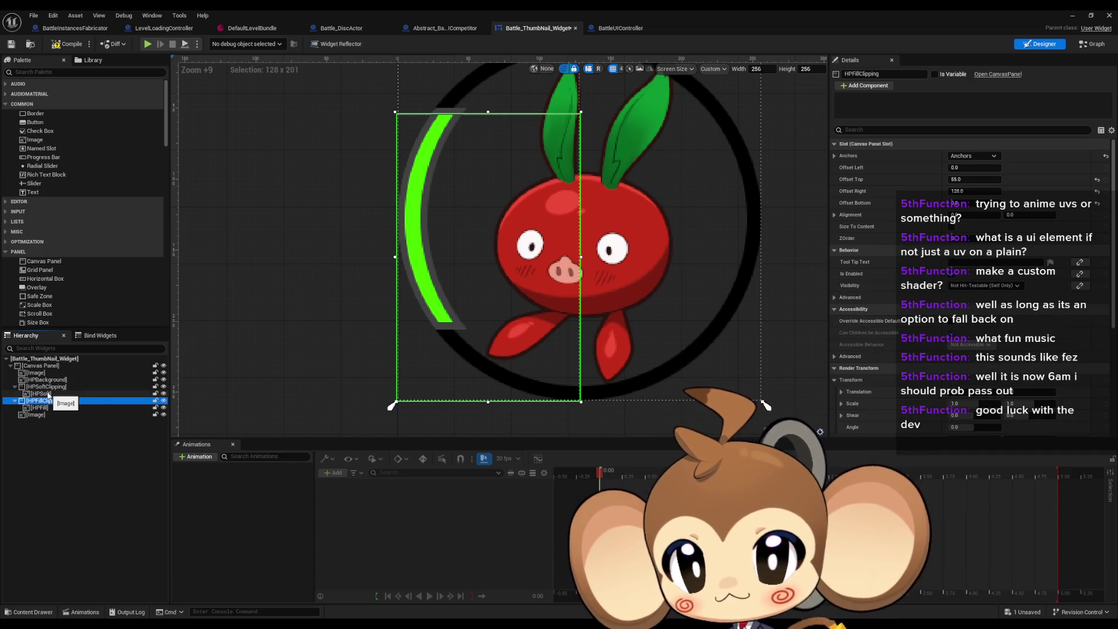
click(49, 394)
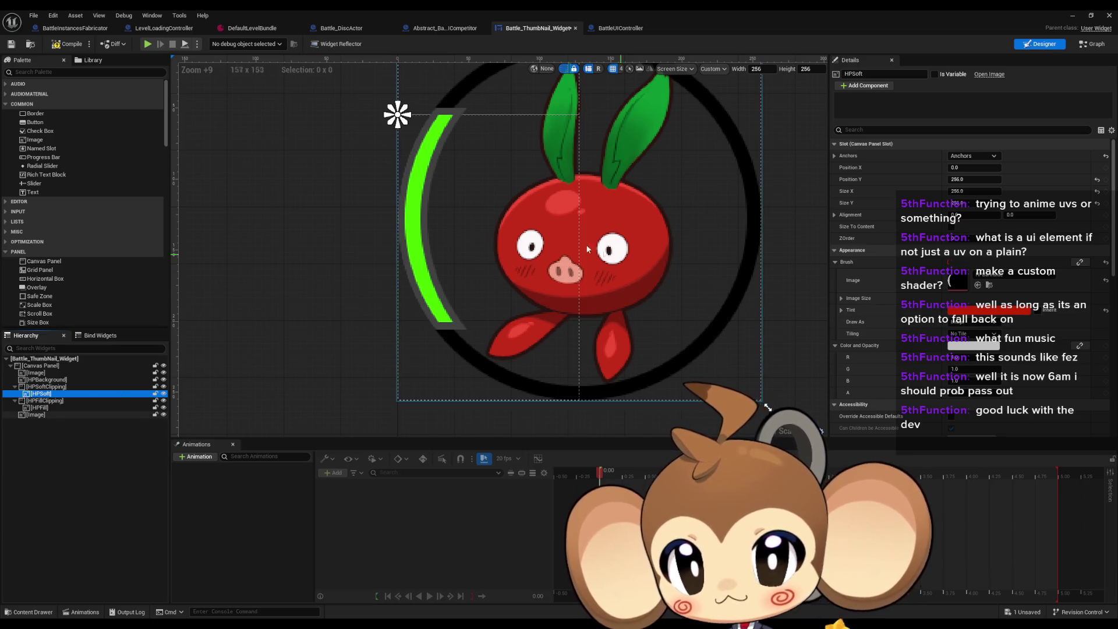
drag(585, 243, 569, 318)
scroll(568, 318, down, 10)
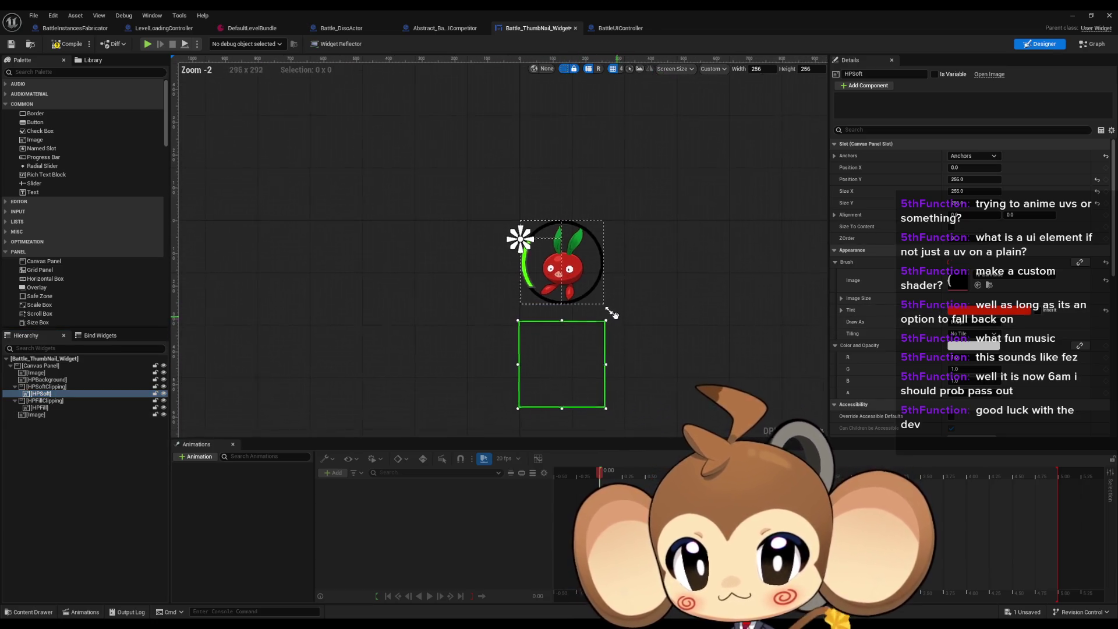
click(45, 388)
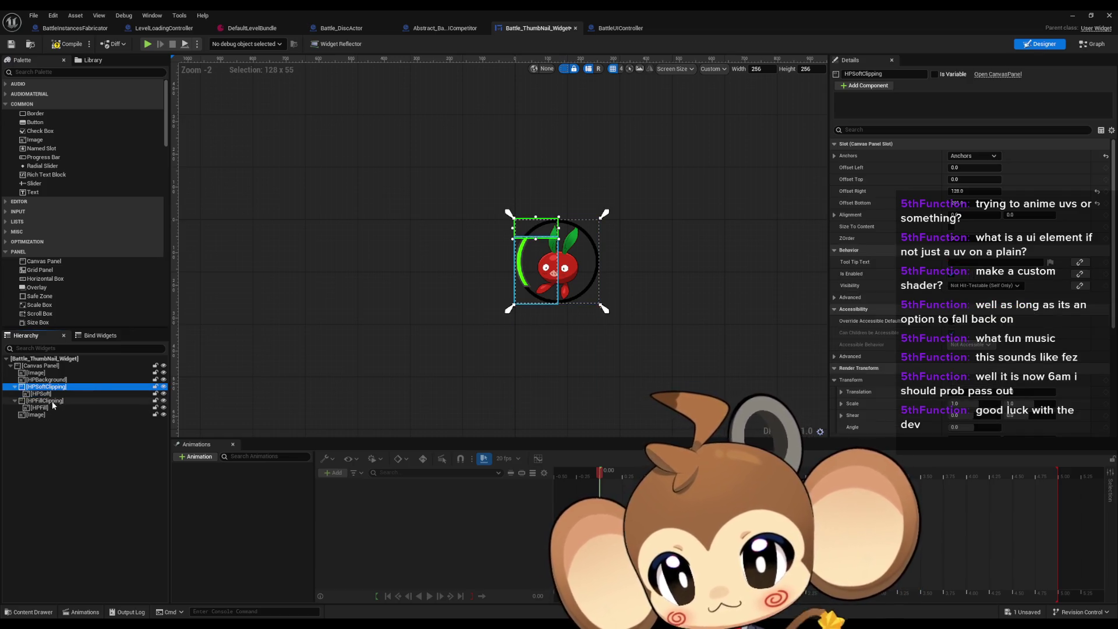
click(51, 401)
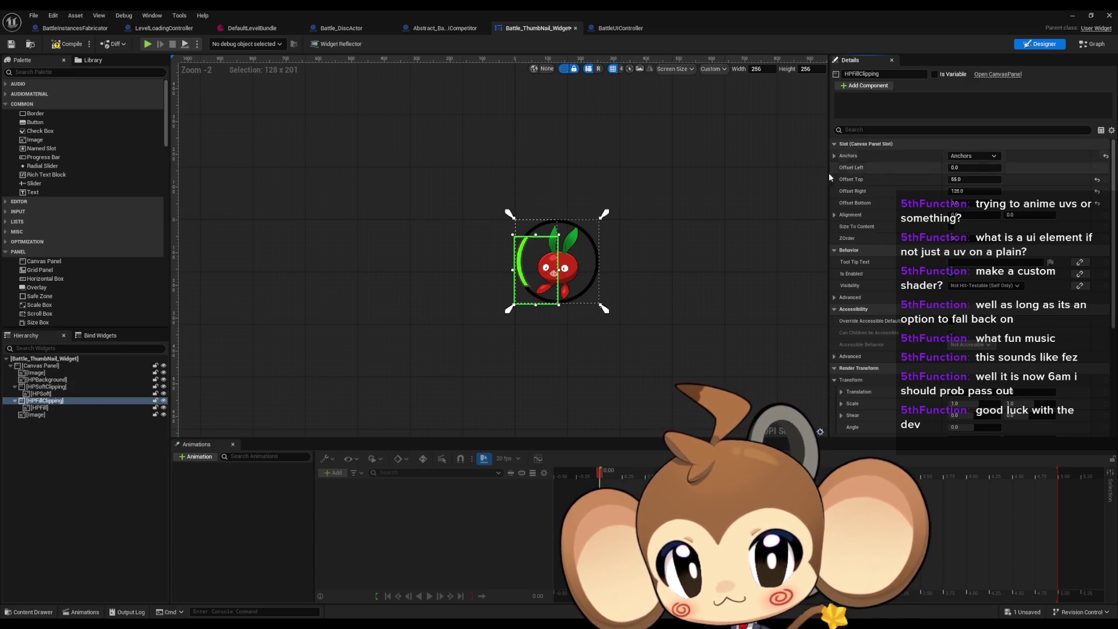
click(536, 227)
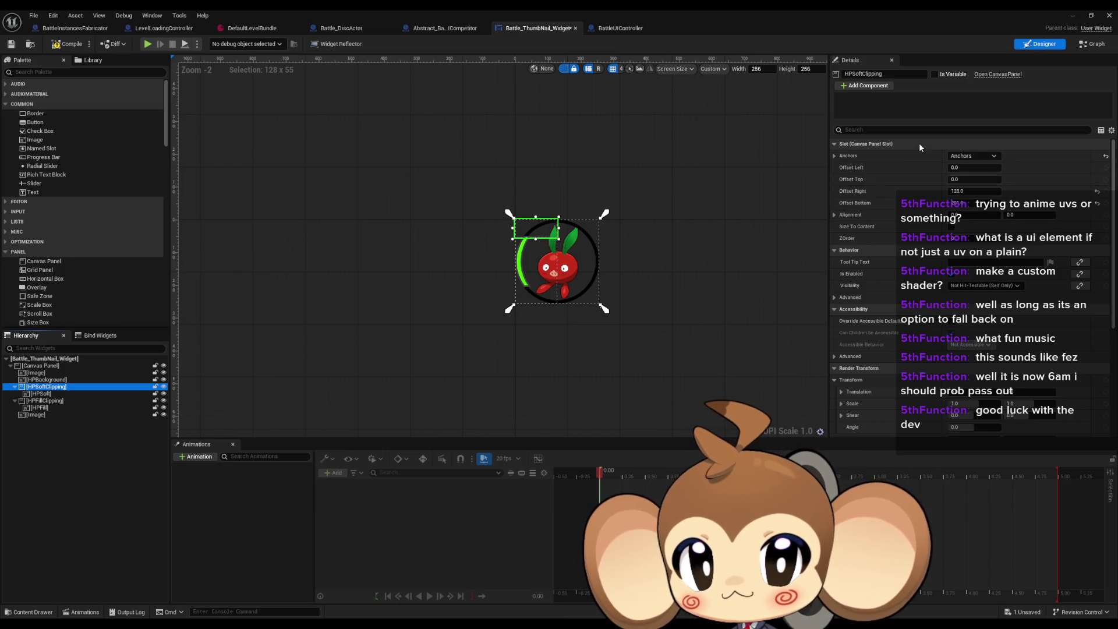
key(ctrl+z)
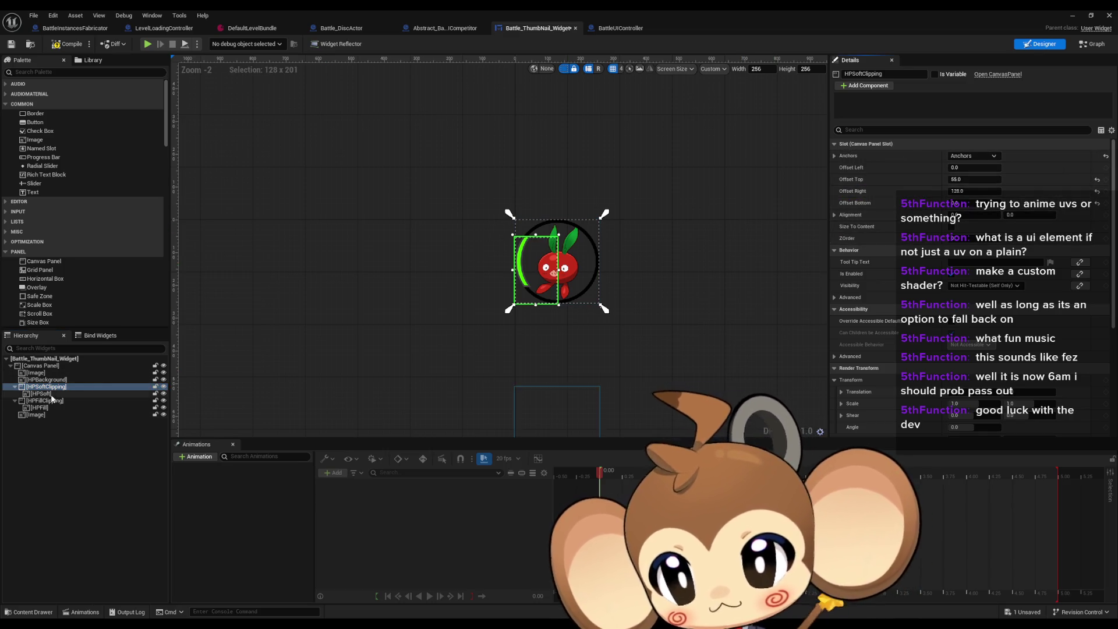
Set HPSoft's Position Y to -256 so it lies over the portrait circle.
click(39, 408)
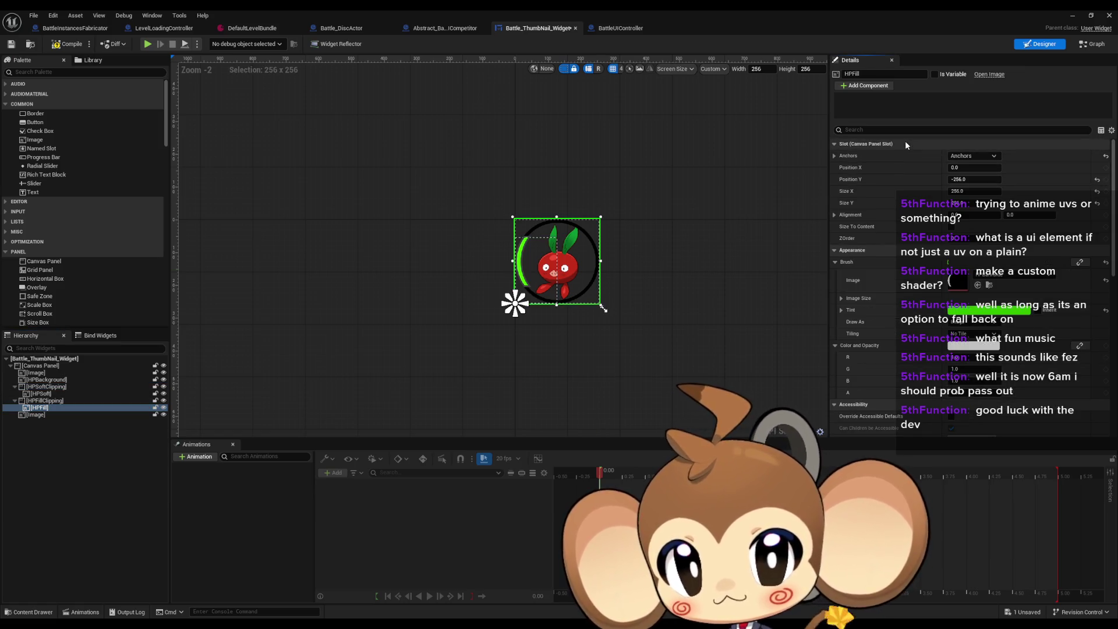
click(40, 394)
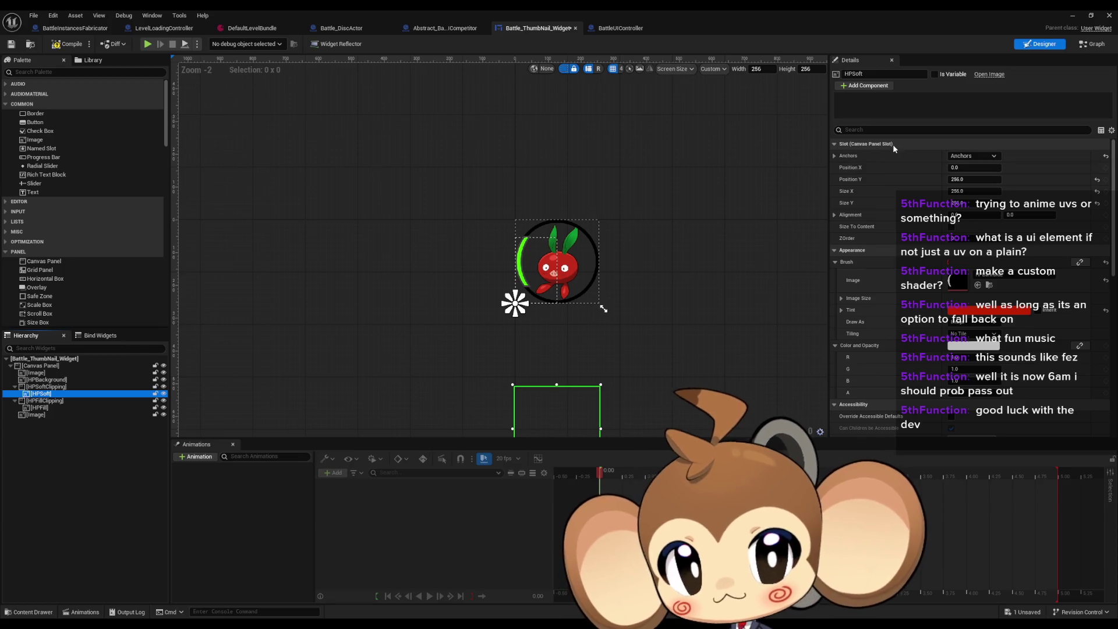
key(ctrl+z)
scroll(542, 247, up, 8)
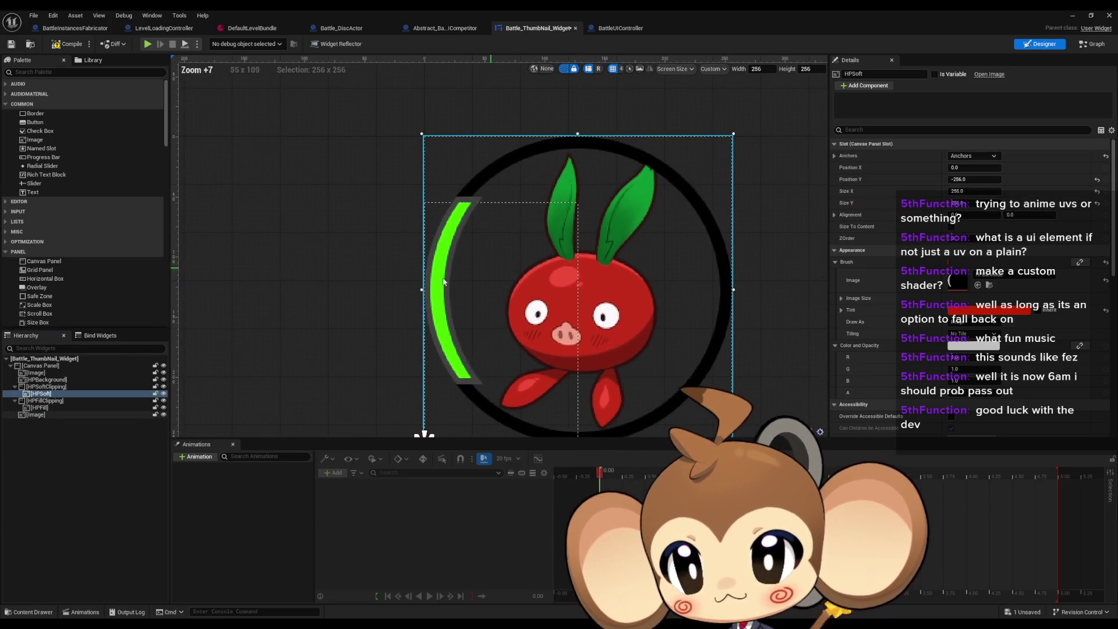
Lower HPSoftClipping's Offset Top slightly, to about 72.
click(542, 247)
scroll(542, 247, up, 1)
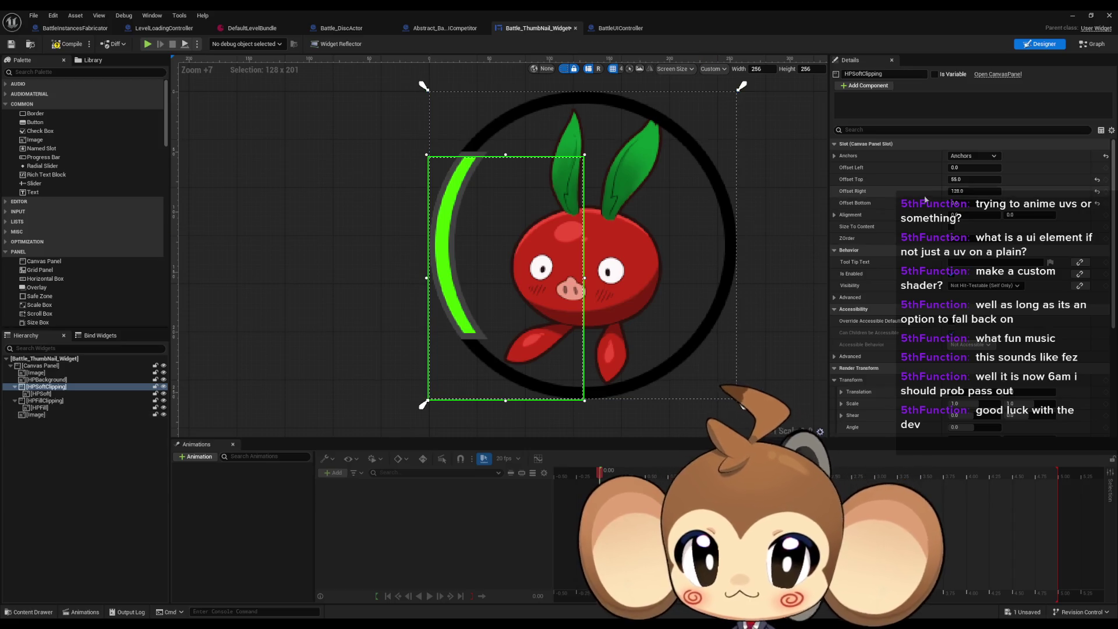
drag(967, 180, 989, 179)
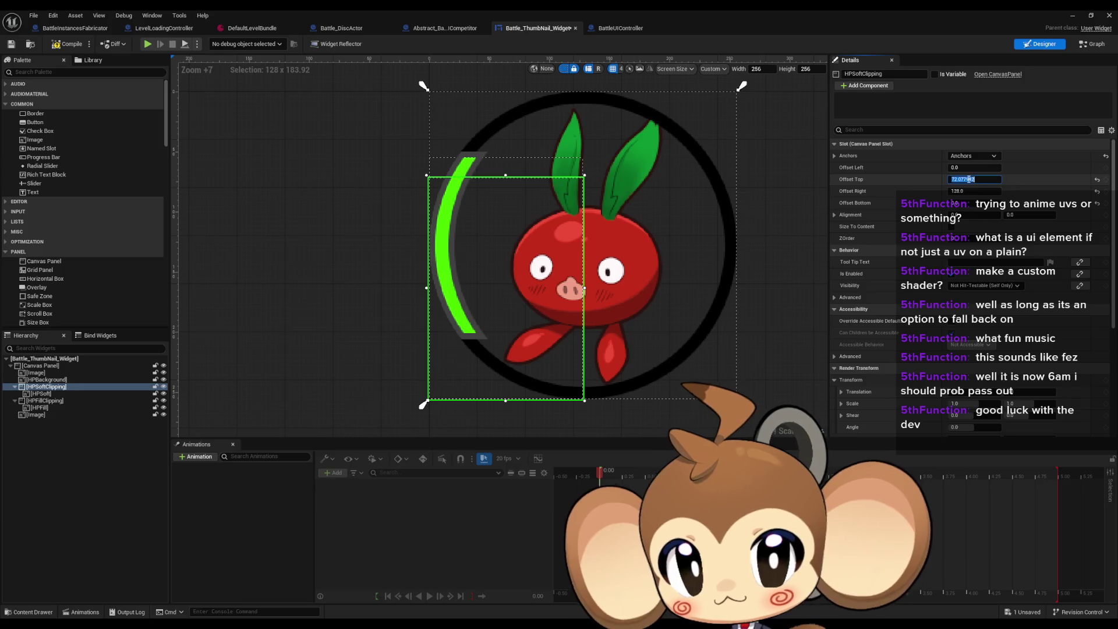
Cut the green HPFillClipping down from the top to an offset near 163, revealing red above.
click(45, 400)
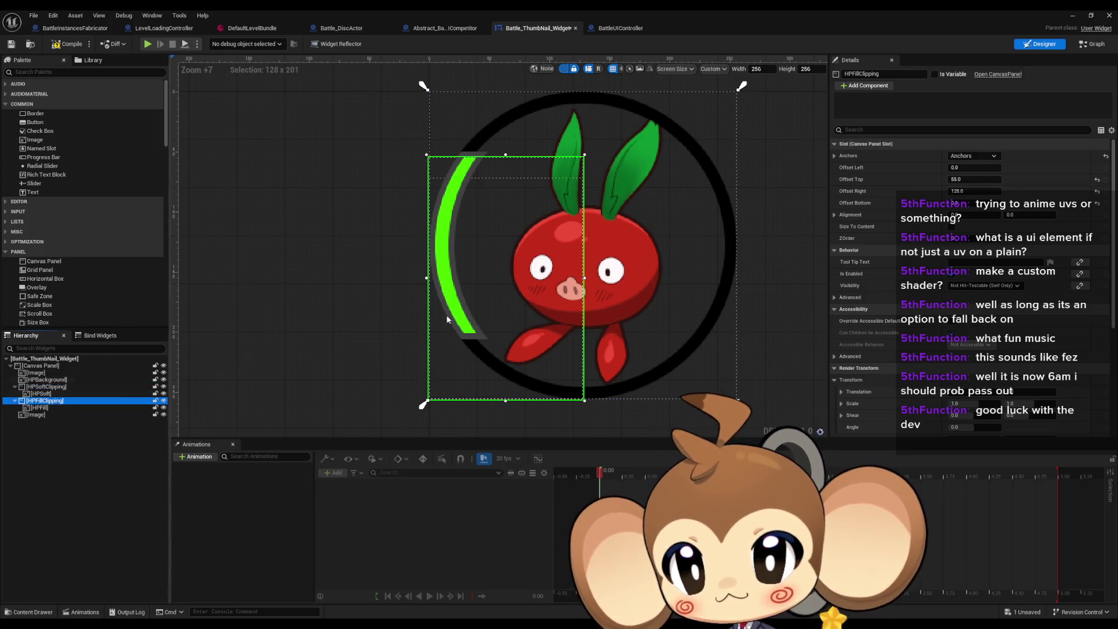
drag(955, 180, 1063, 179)
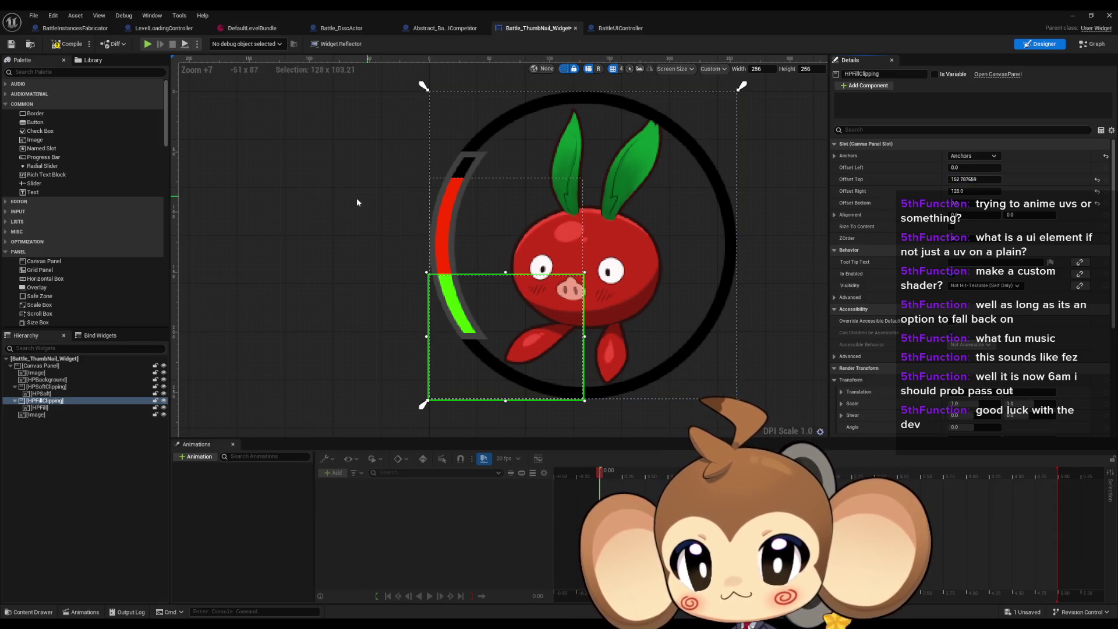
click(356, 223)
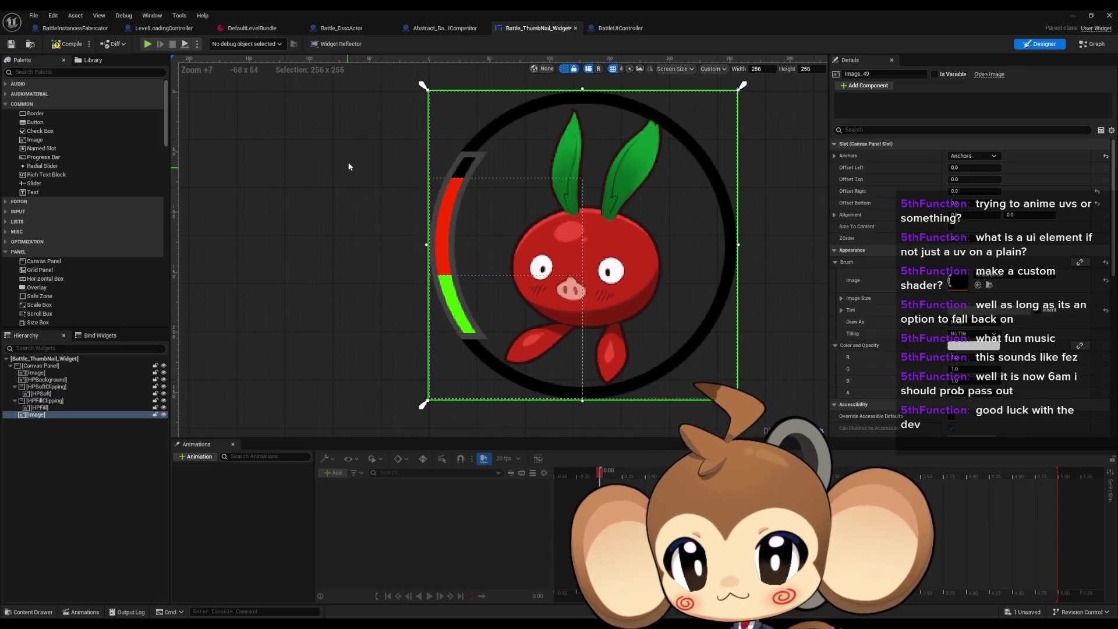
scroll(307, 183, down, 1)
drag(359, 166, 325, 181)
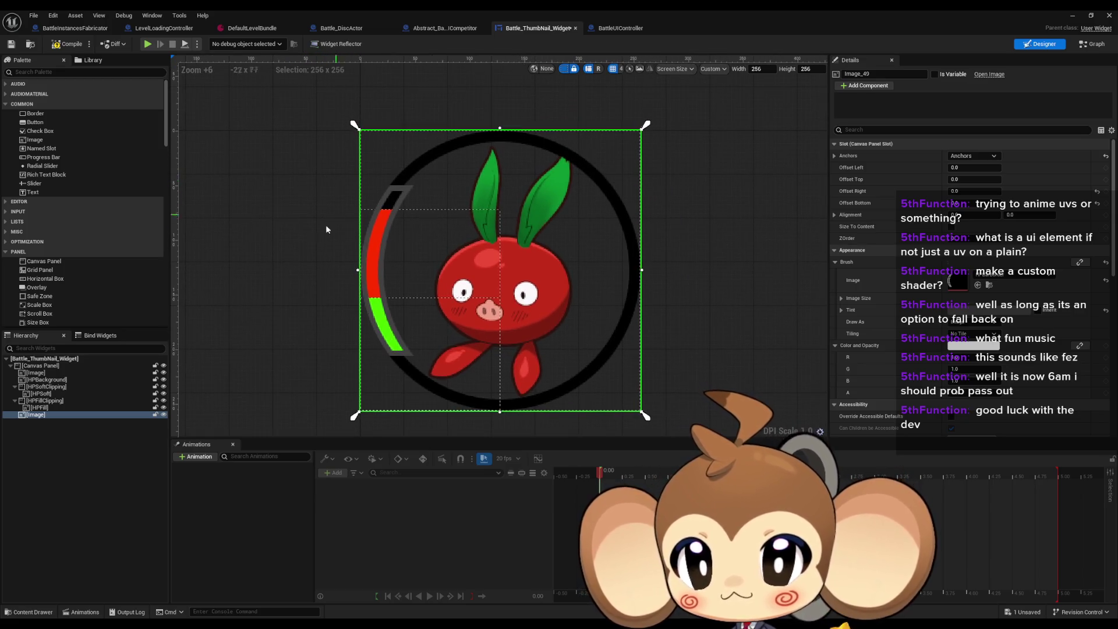
click(47, 386)
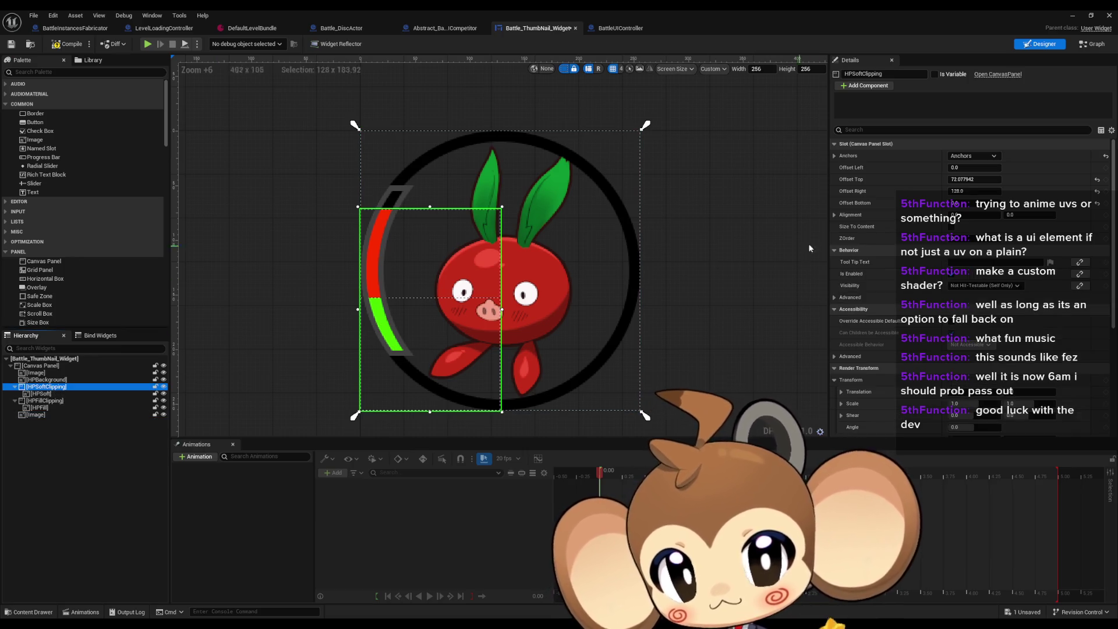
Raise HPSoftClipping's Offset Top to about 107 so only a thin red strip remains, then deselect.
mouse_move(966, 181)
mouse_down()
mouse_move(1002, 181)
mouse_move(964, 180)
mouse_up()
drag(974, 179, 1001, 179)
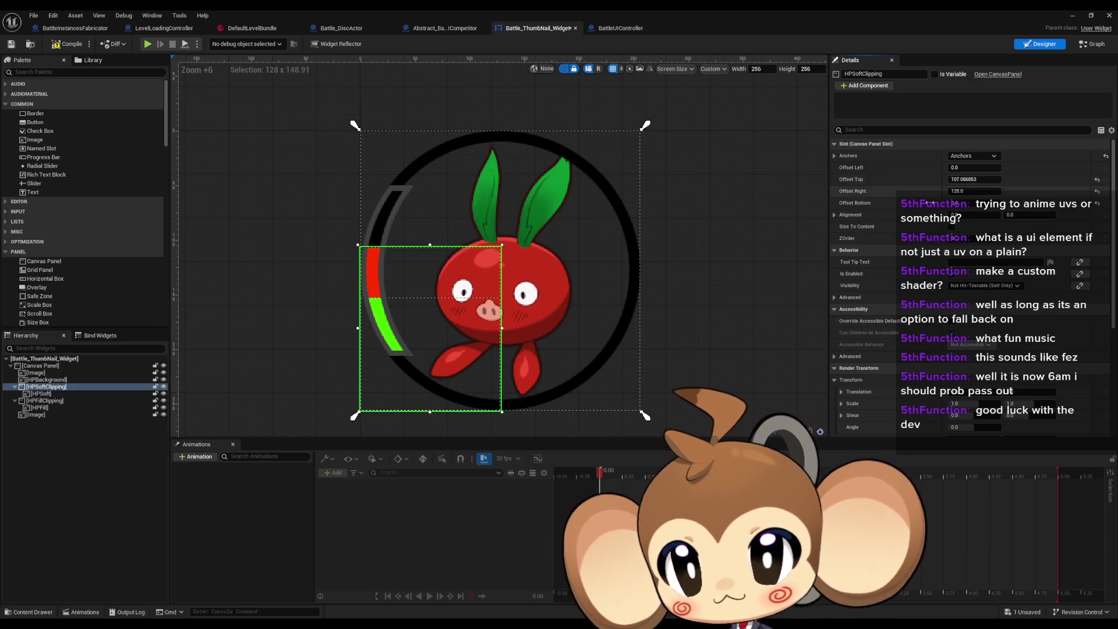
click(730, 297)
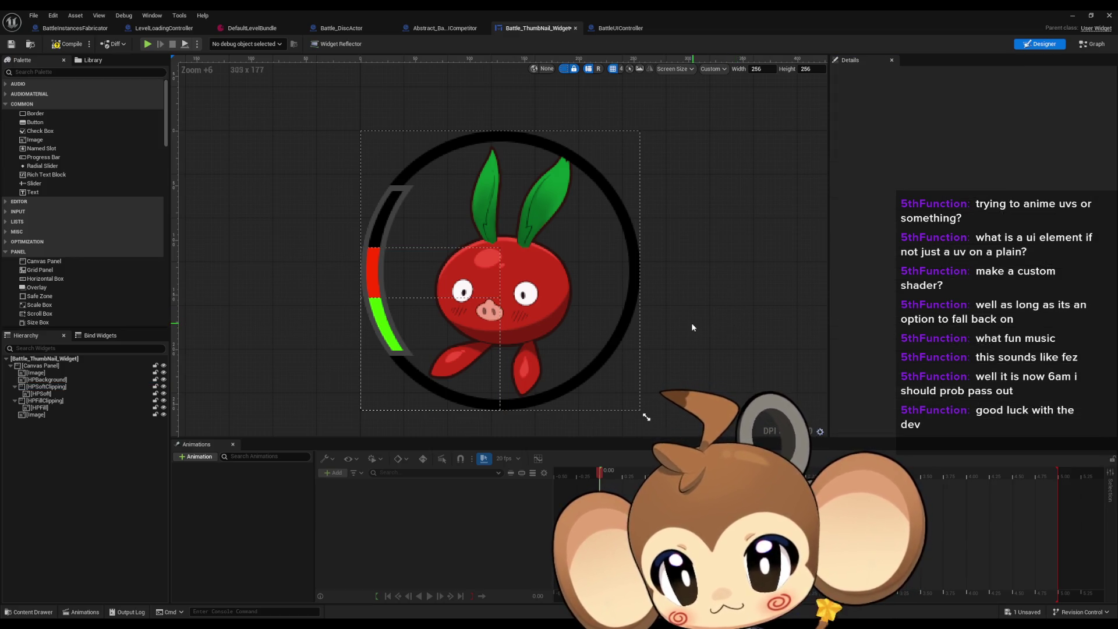
drag(736, 331, 774, 335)
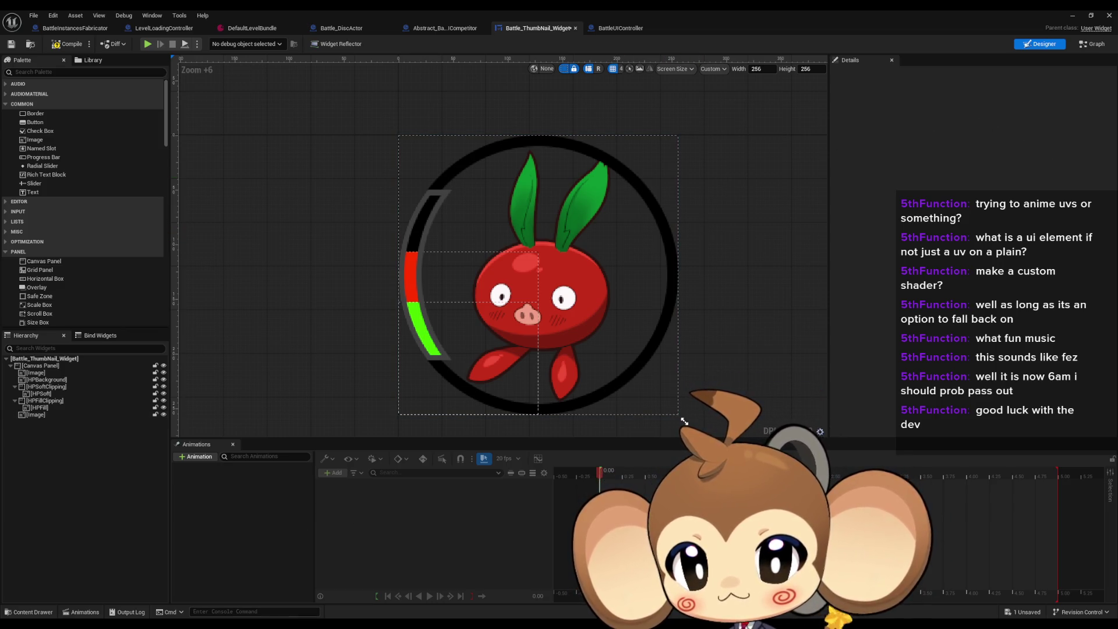
key(alt+Tab)
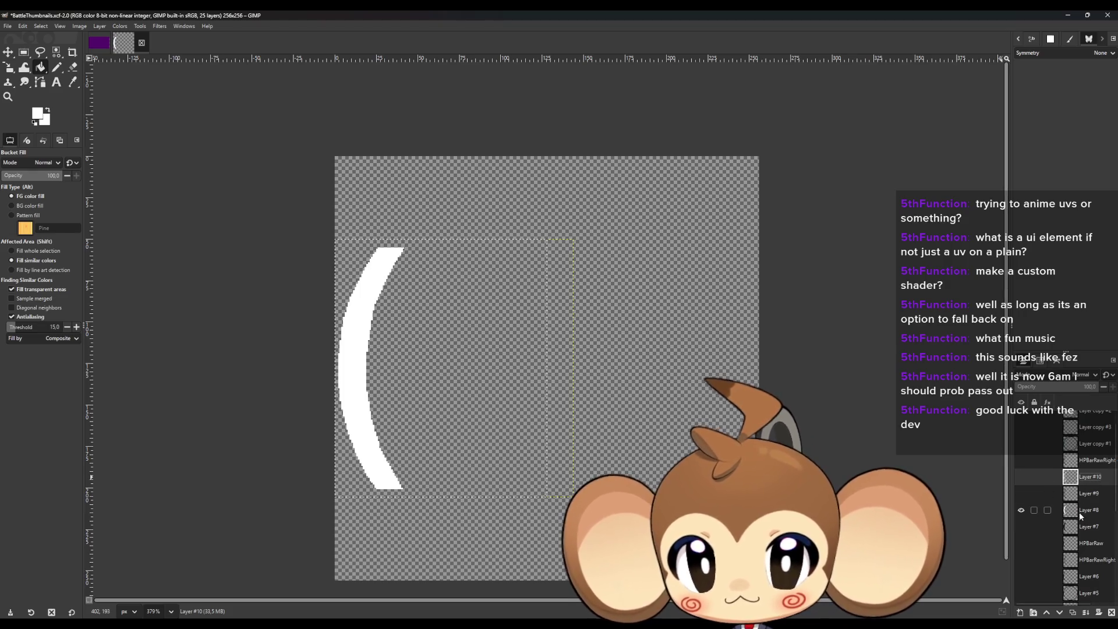
Duplicate Layer #8's white arc and rotate the copy by 180°.
click(1081, 512)
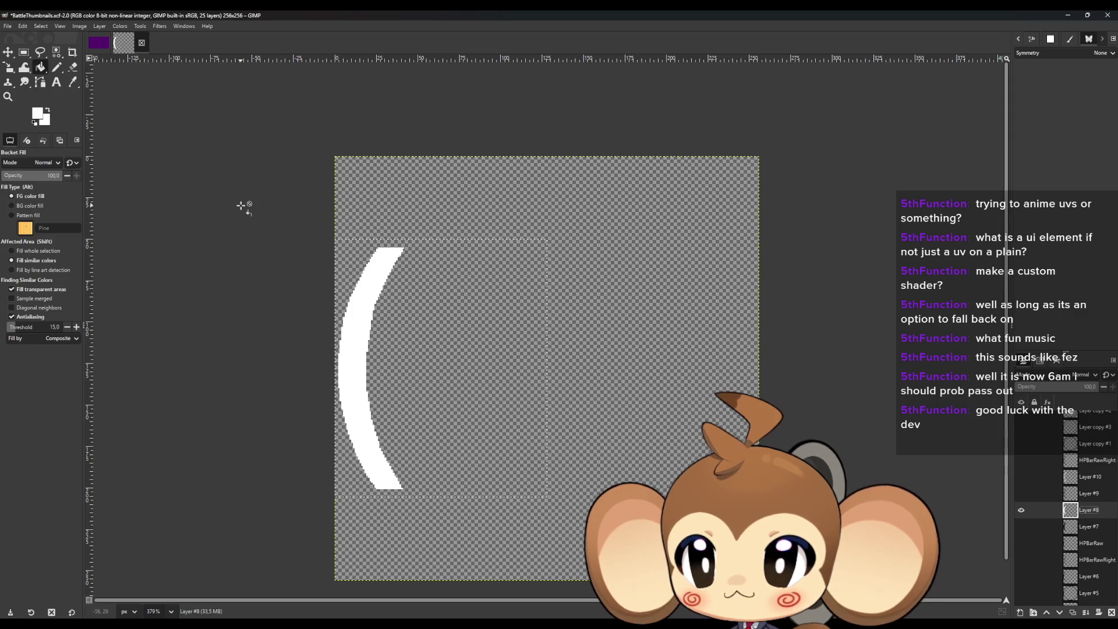
key(ctrl+shift+n)
key(ctrl+c)
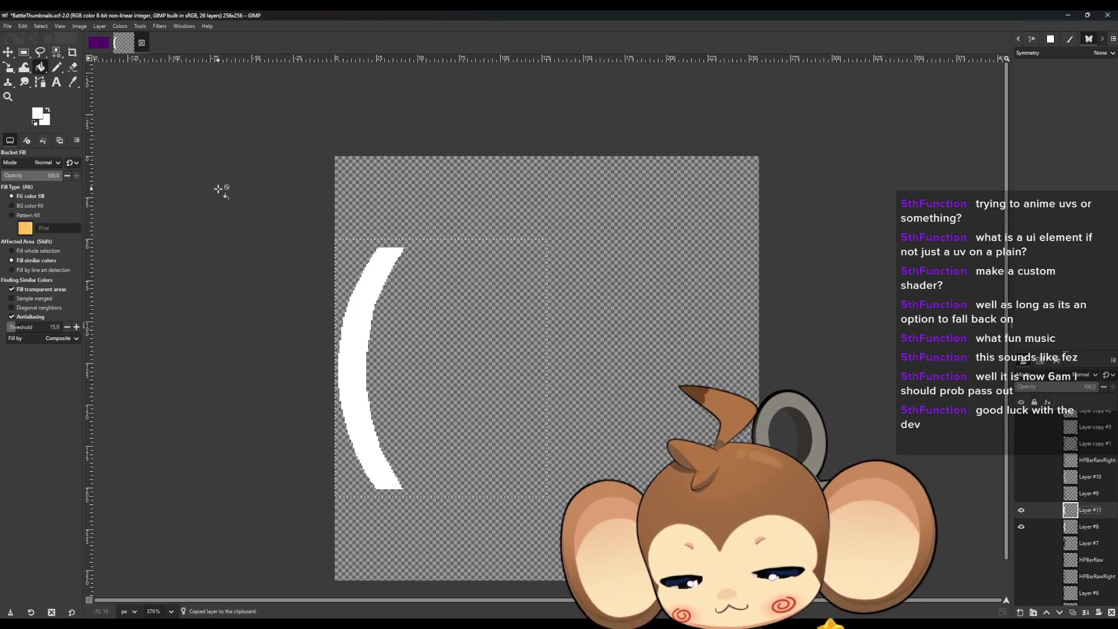
key(shift+r)
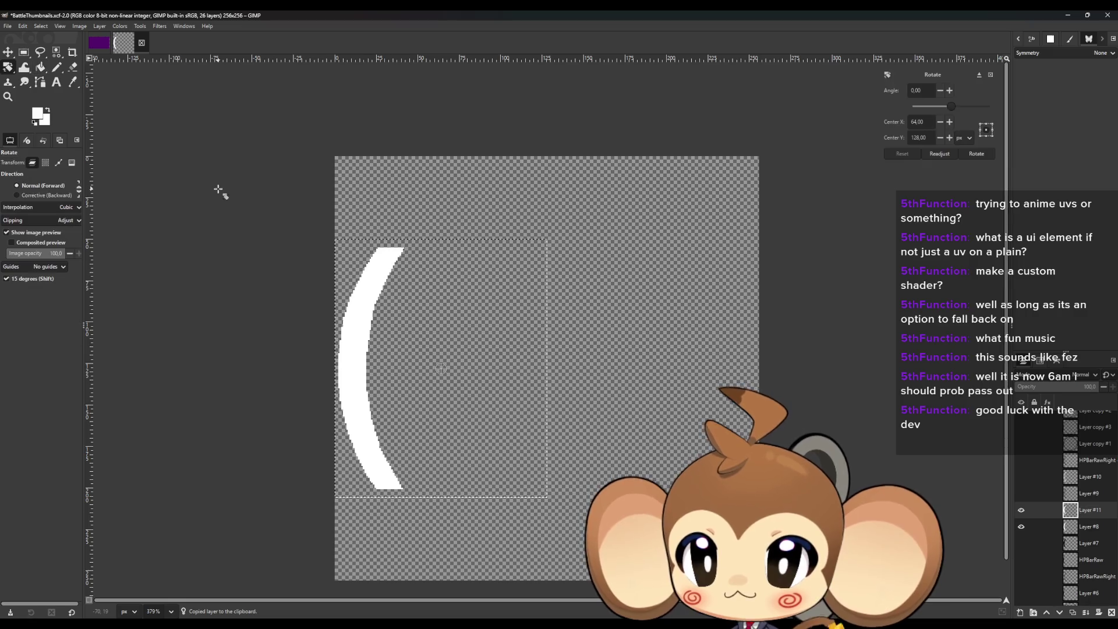
click(682, 156)
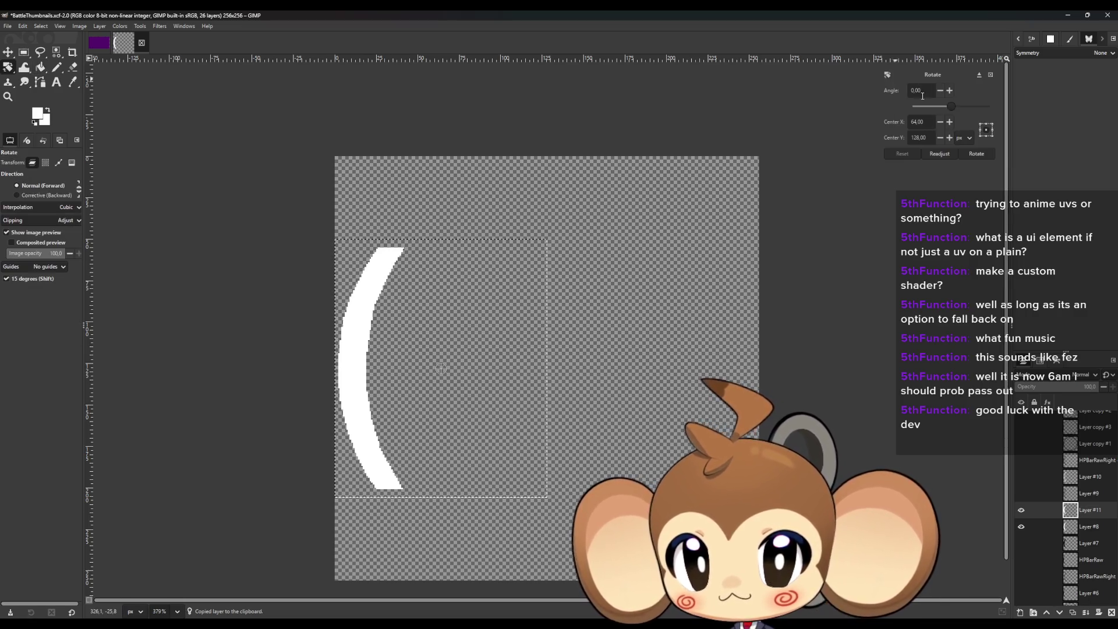
text(180)
key(Return)
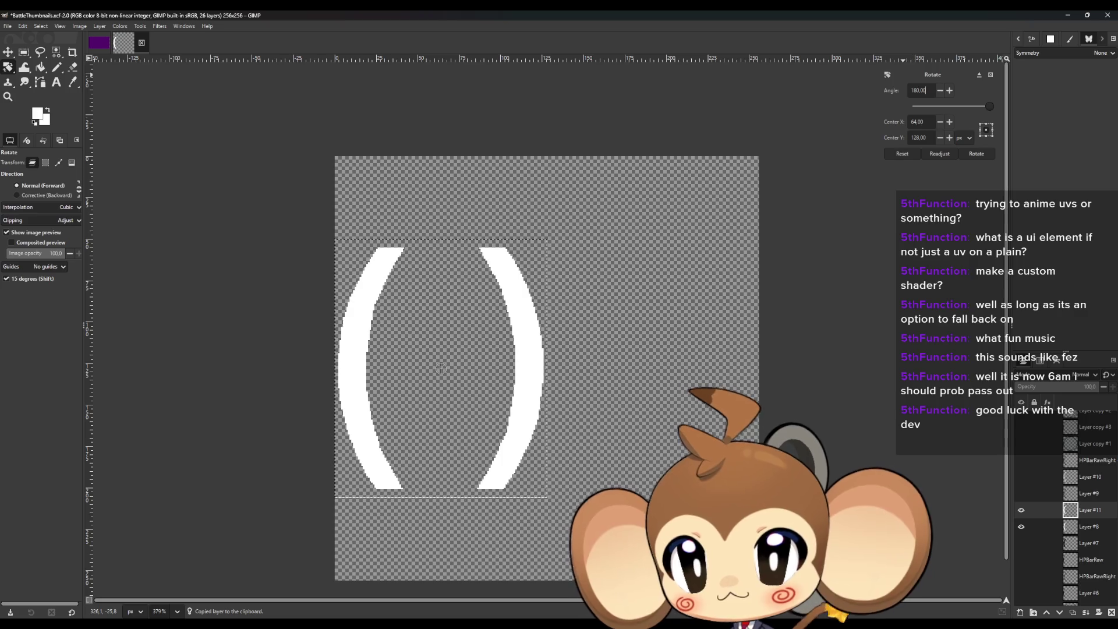
key(m)
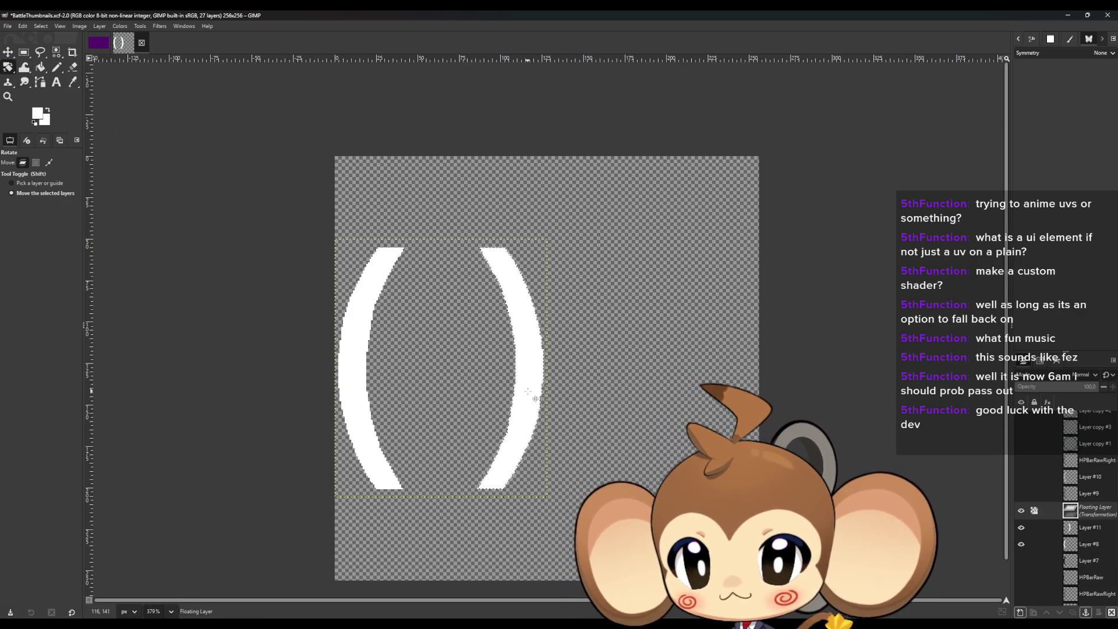
Anchor the rotated arc and move it against the canvas's right edge.
click(24, 53)
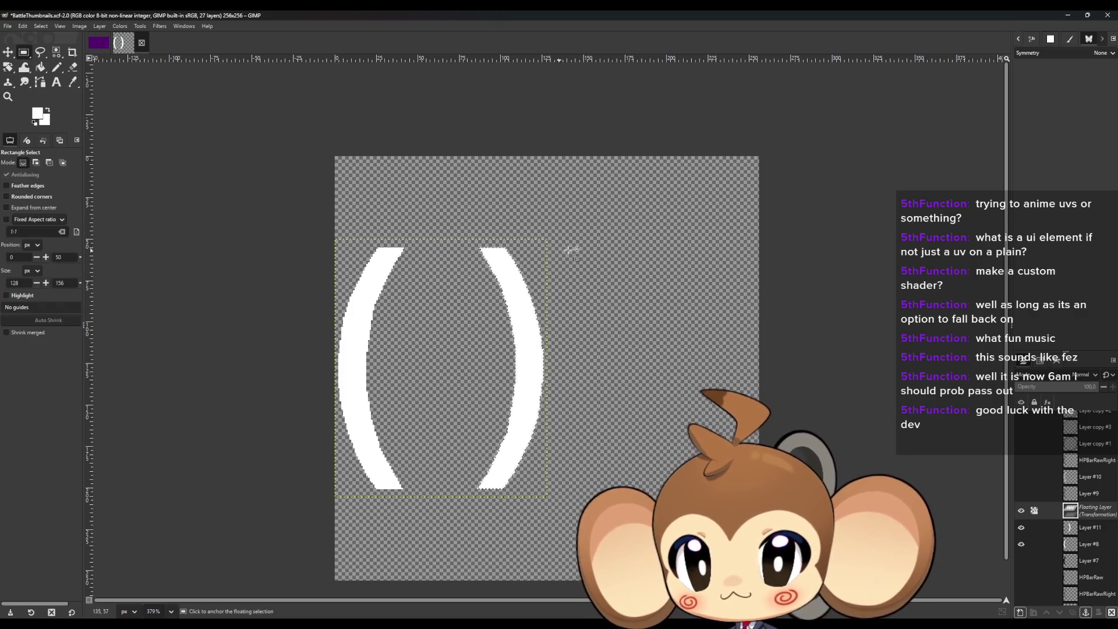
click(573, 239)
click(7, 53)
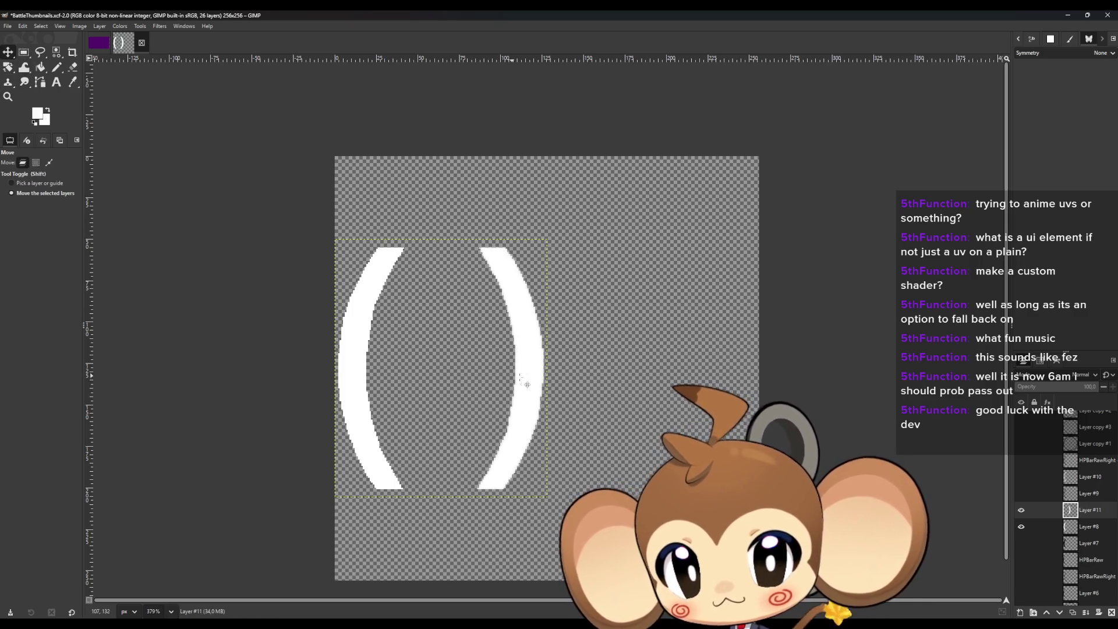
drag(530, 390, 741, 389)
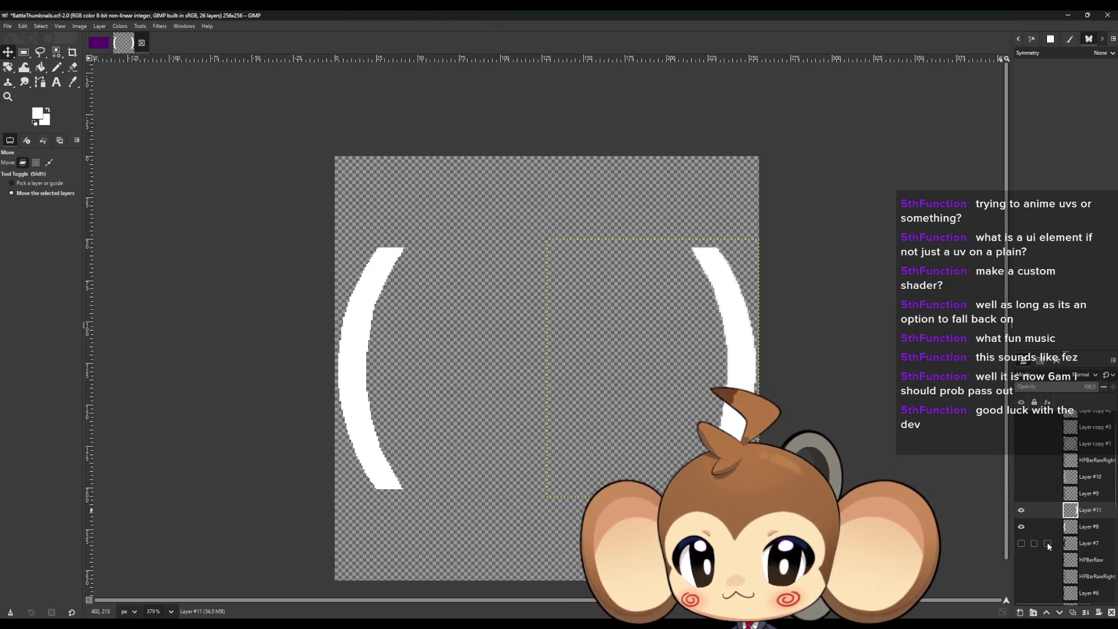
scroll(1047, 542, down, 1)
Swap Layer #9 for the wider Layer #10 bracket and make Layer #10 active.
click(1022, 472)
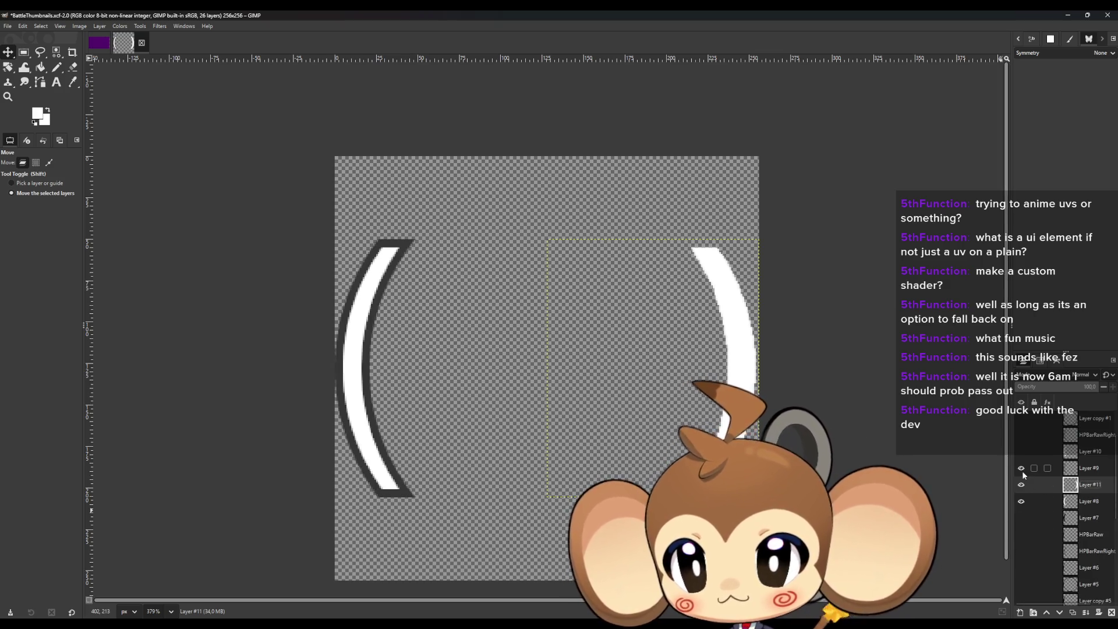
click(1022, 470)
click(1022, 453)
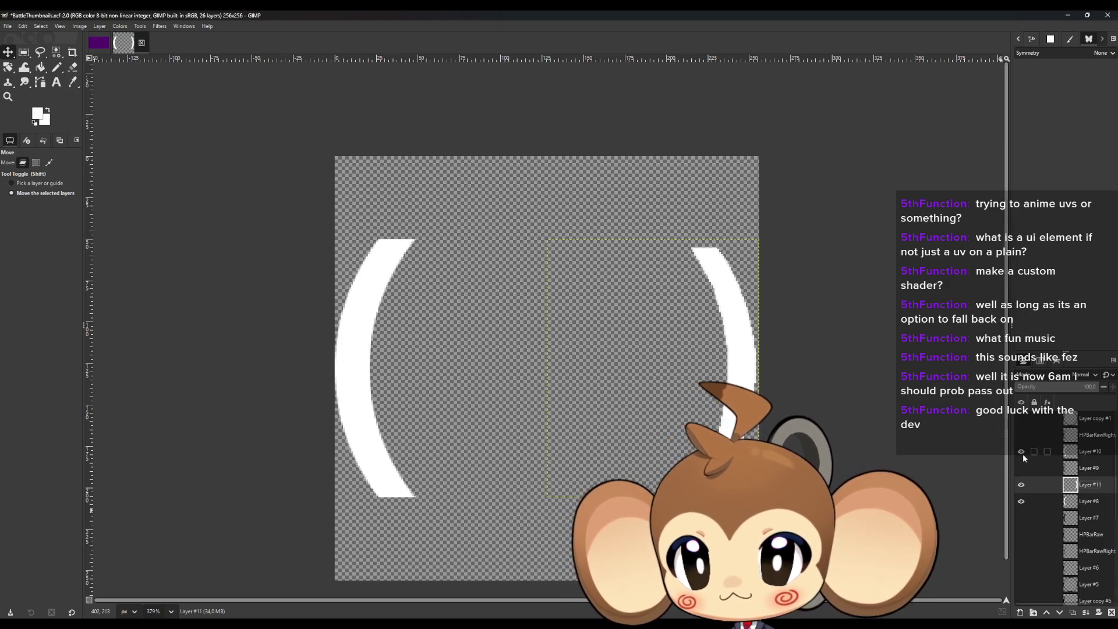
click(1091, 458)
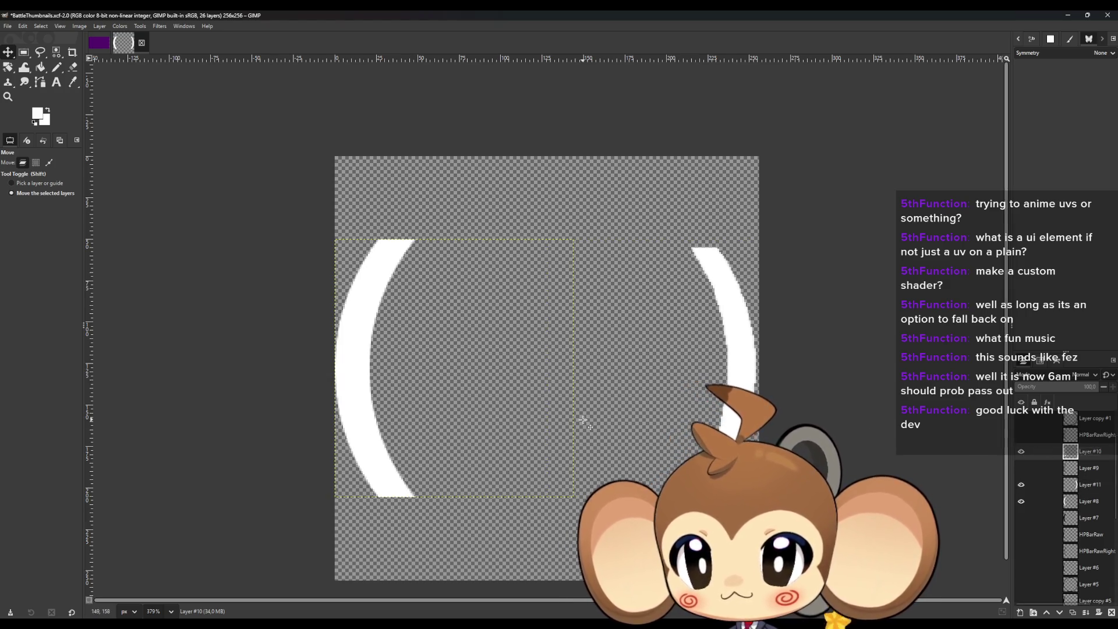
Duplicate the wide Layer #10 bracket and rotate the copy 180°.
key(ctrl+c)
key(ctrl+v)
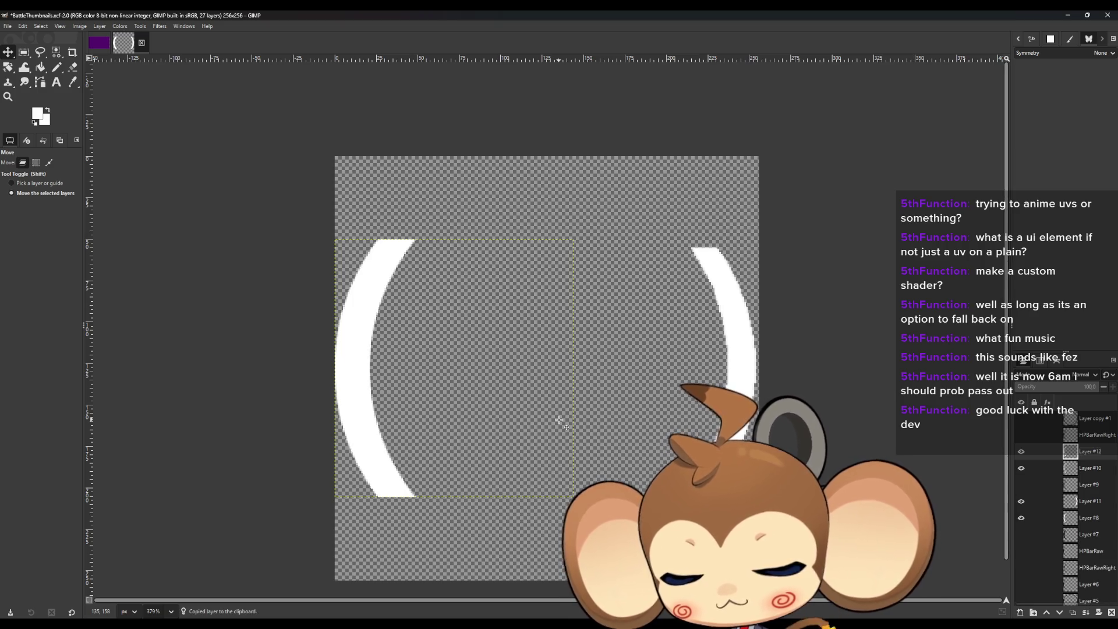
key(shift+r)
click(559, 420)
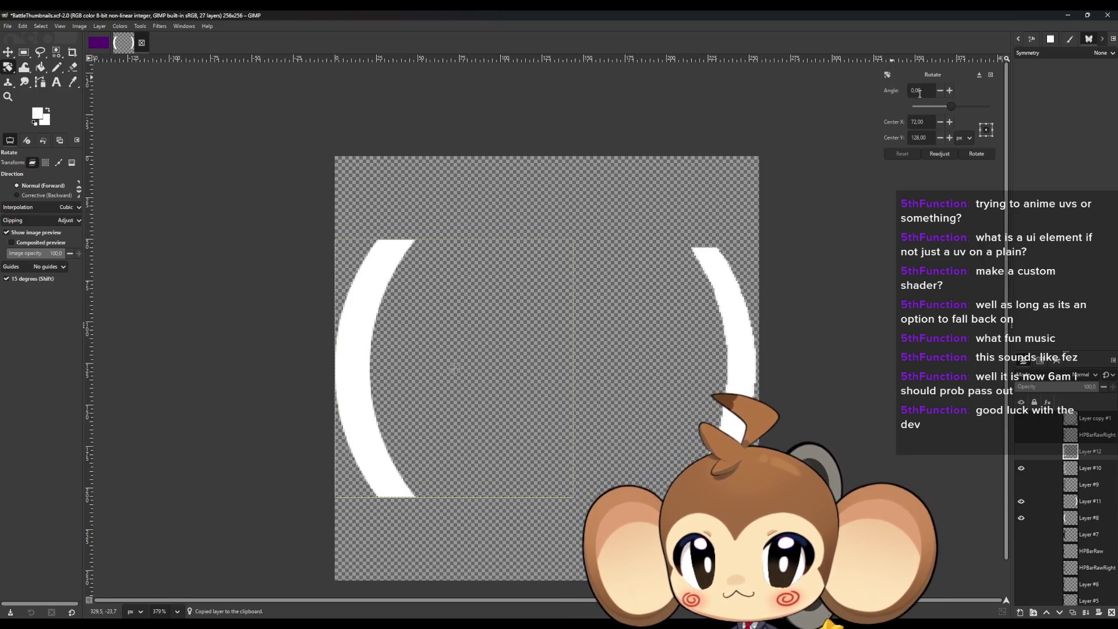
text(180)
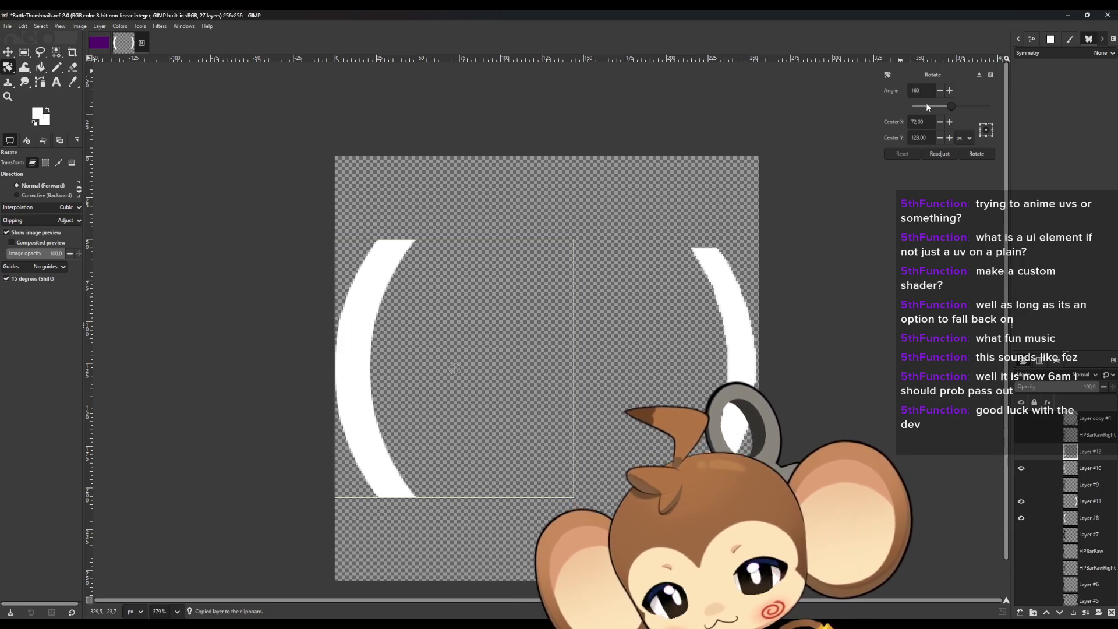
key(Return)
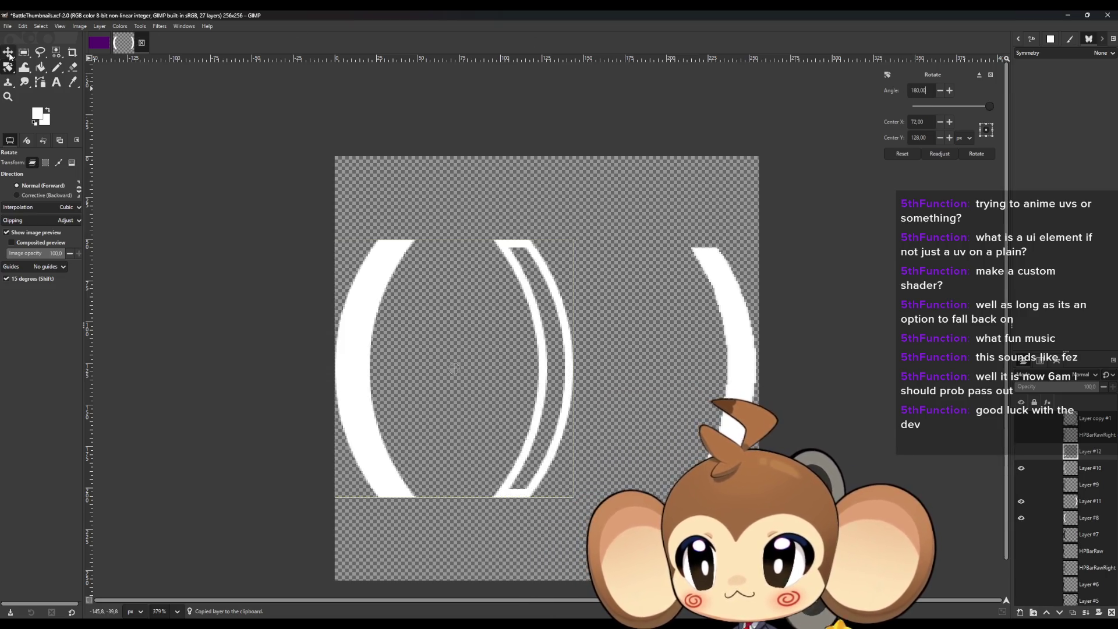
click(8, 52)
Move the rotated bracket copy to the canvas's right edge.
mouse_move(542, 438)
mouse_down()
mouse_move(774, 435)
mouse_move(751, 434)
mouse_up()
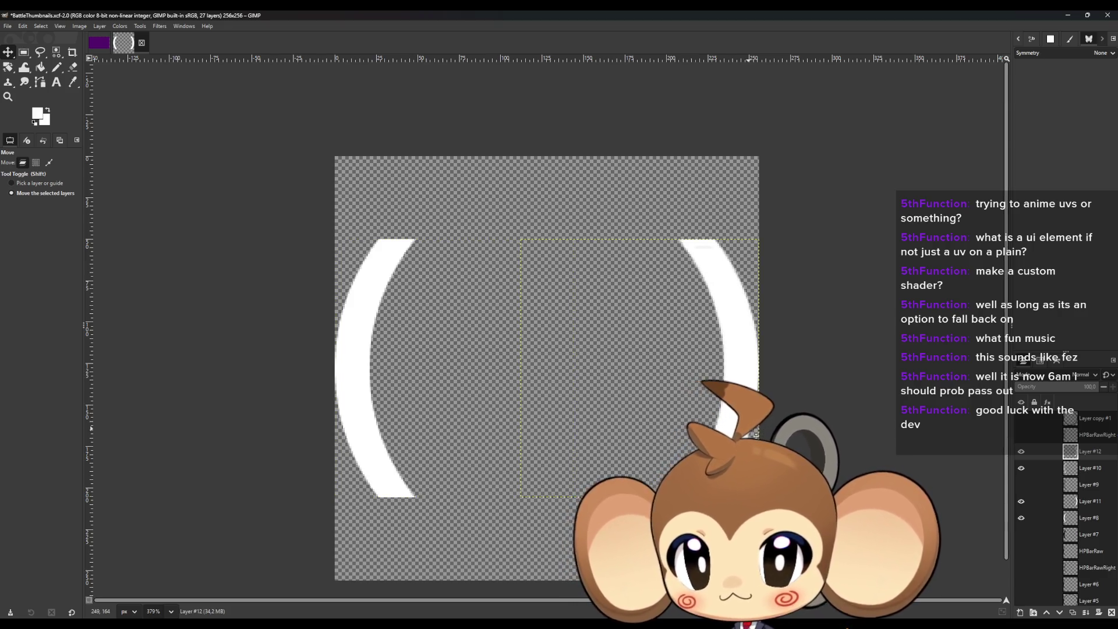
click(831, 282)
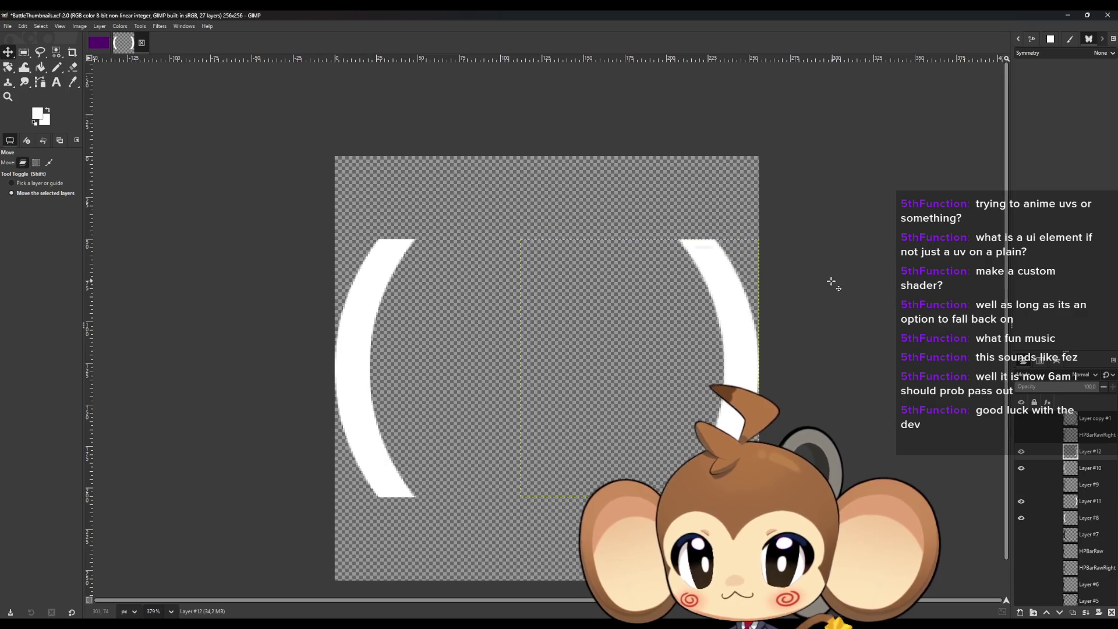
scroll(815, 289, up, 8)
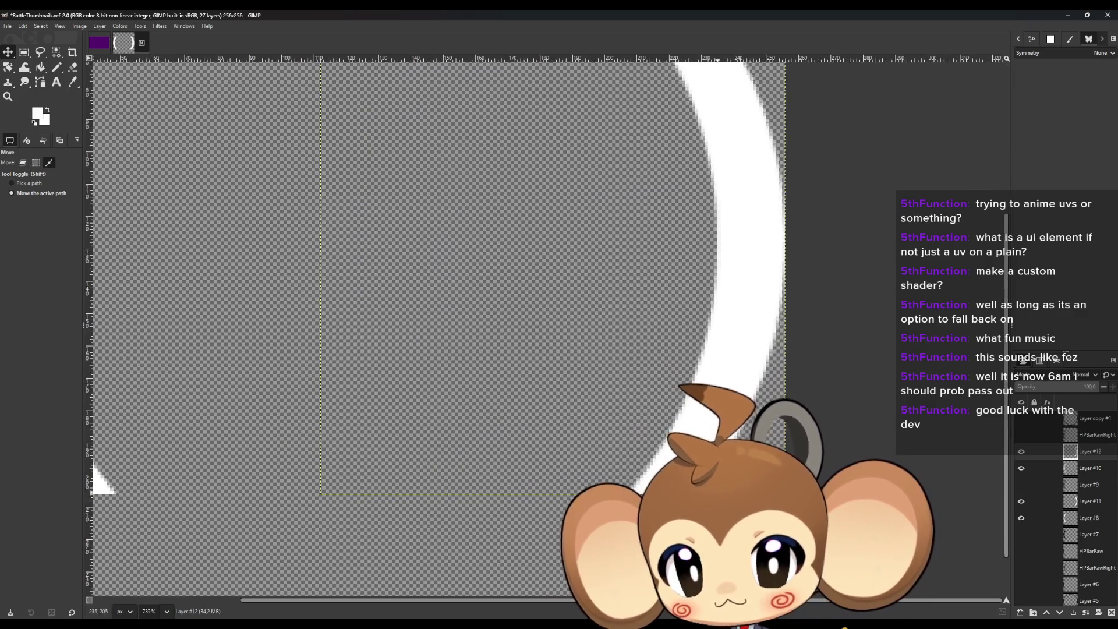
scroll(678, 473, down, 5)
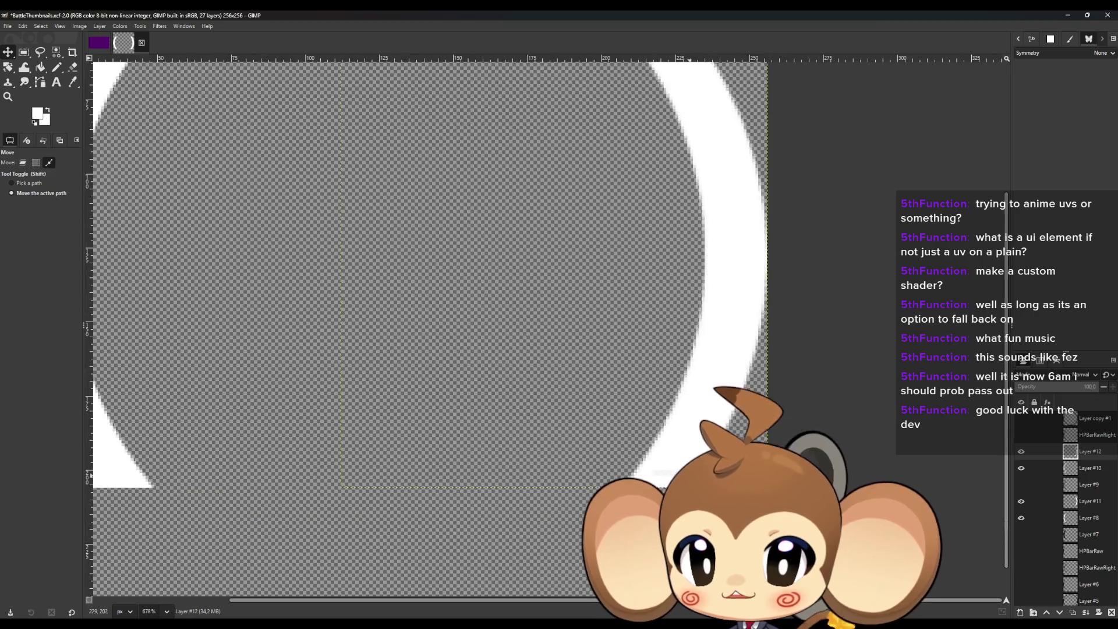
scroll(460, 431, up, 4)
scroll(460, 431, down, 3)
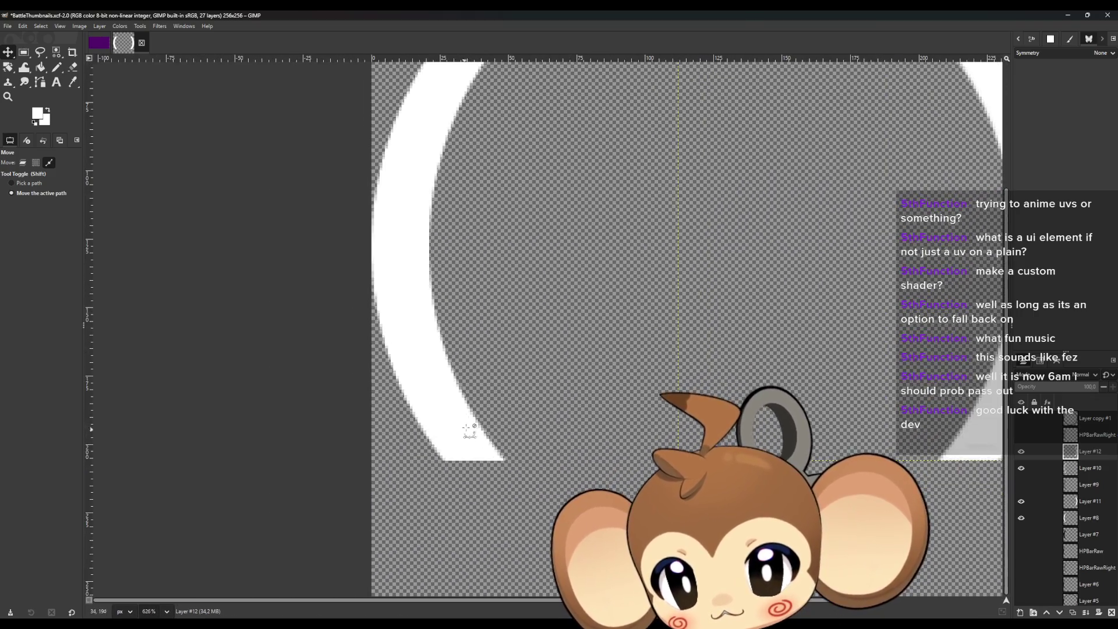
scroll(457, 147, up, 4)
Toggle visibility of Layers #12, #8 and #10 to compare the bracket versions.
scroll(469, 170, down, 5)
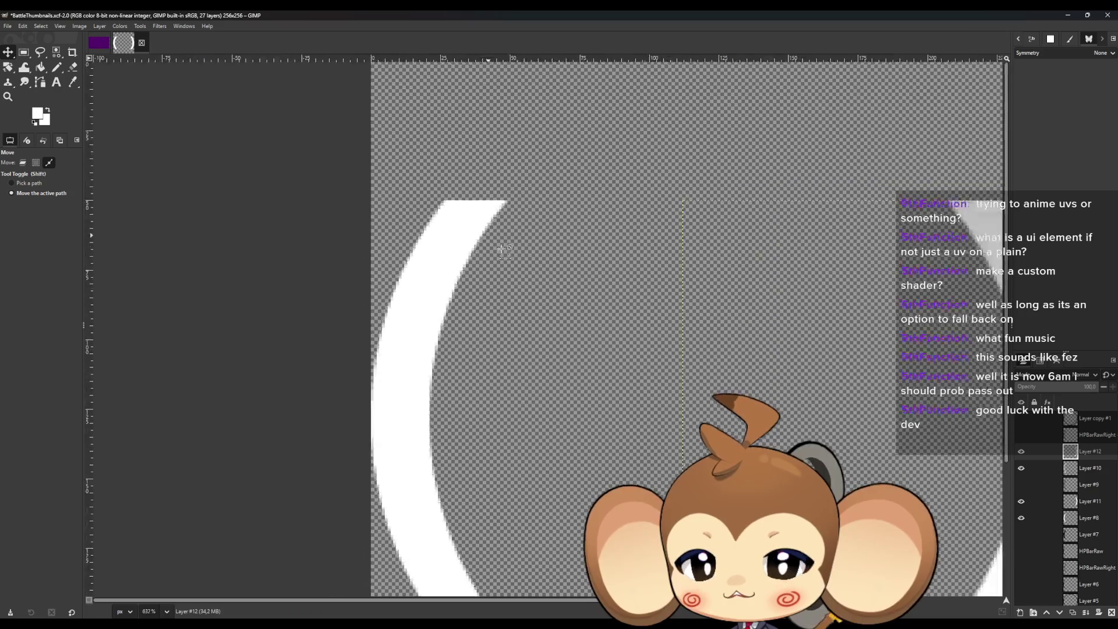
click(1021, 452)
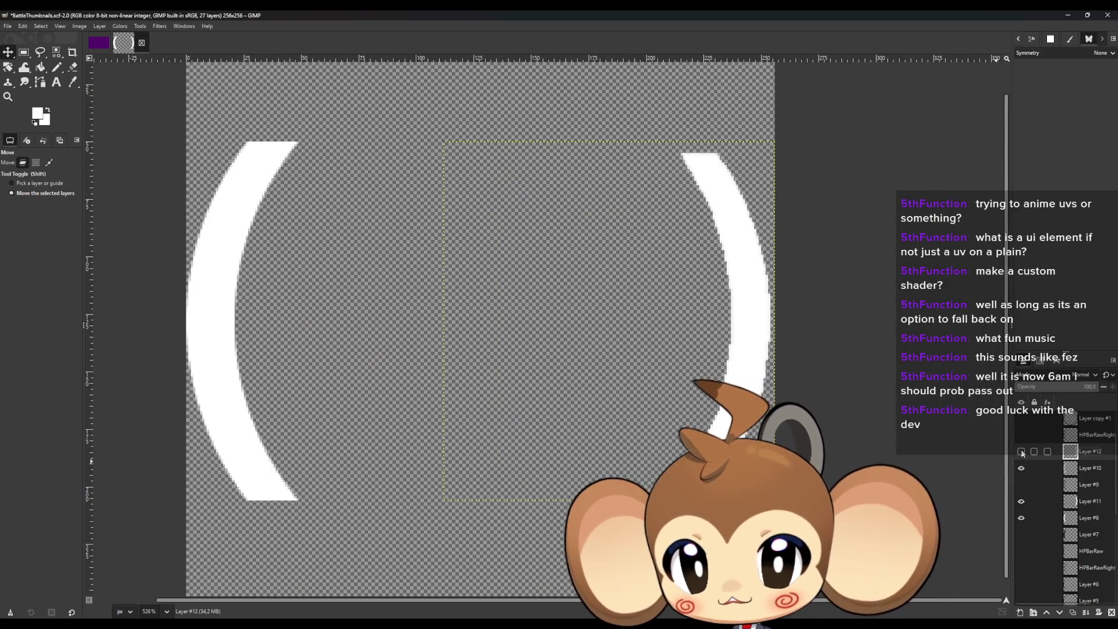
scroll(785, 500, up, 2)
scroll(785, 499, down, 2)
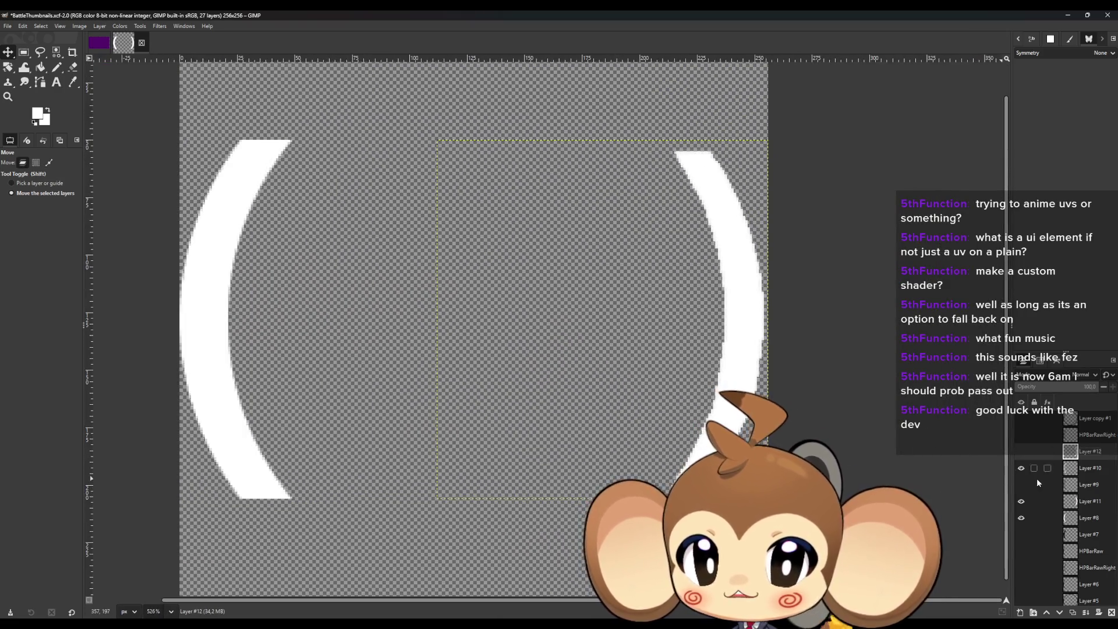
click(1022, 517)
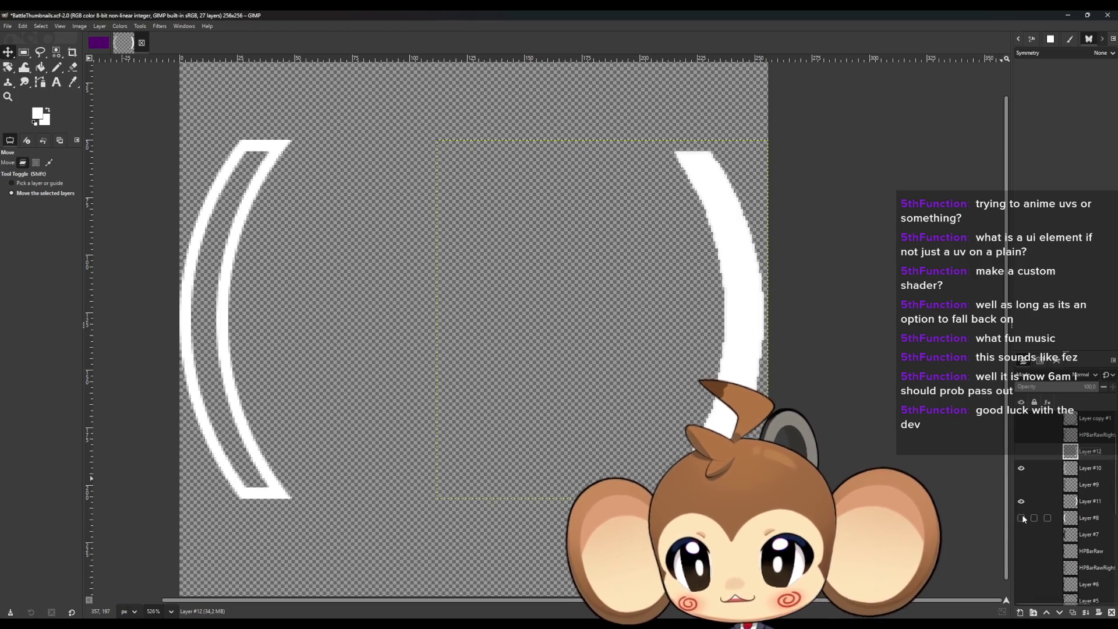
click(1022, 515)
click(1022, 502)
click(1021, 501)
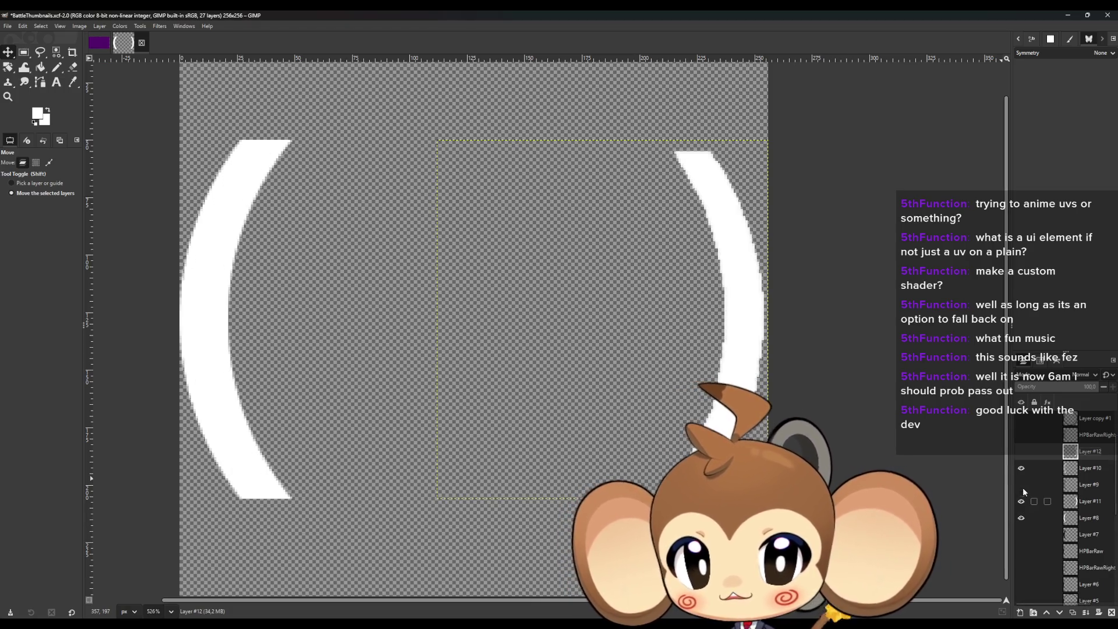
click(1021, 467)
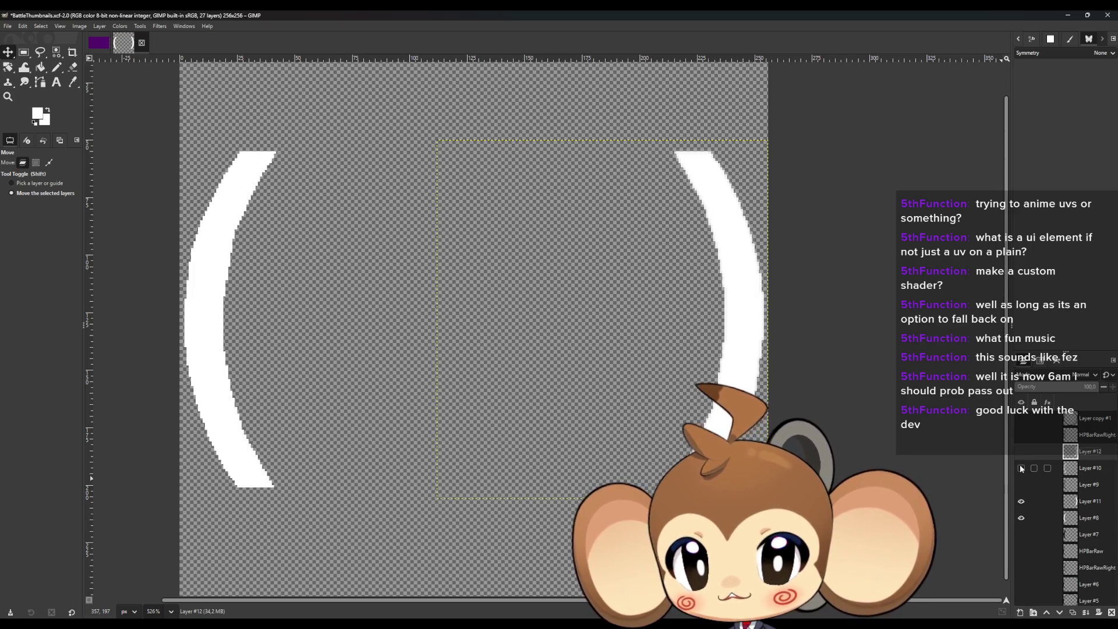
Show Layer #10 and Layer #12 again and select Layer #12.
scroll(747, 429, up, 7)
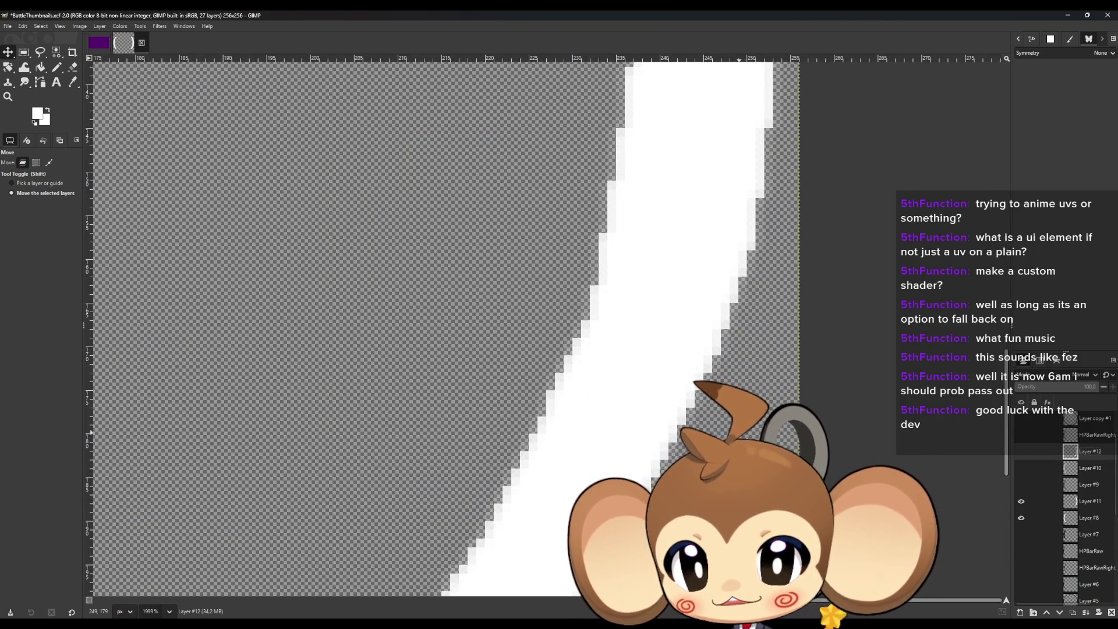
scroll(738, 434, down, 7)
scroll(290, 470, up, 2)
scroll(290, 469, down, 2)
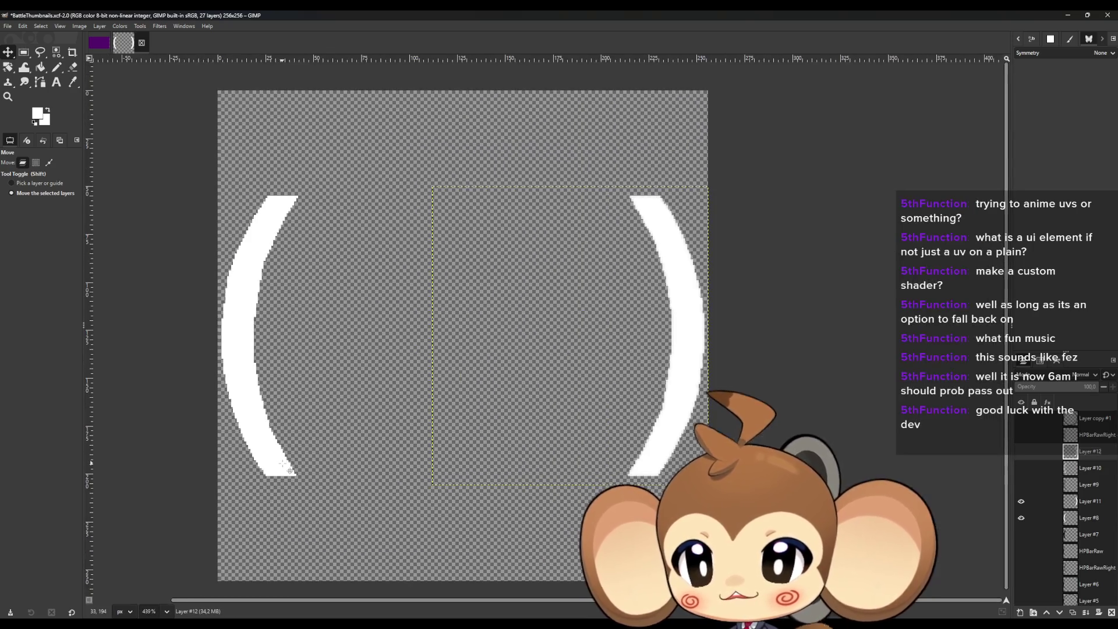
scroll(290, 469, up, 1)
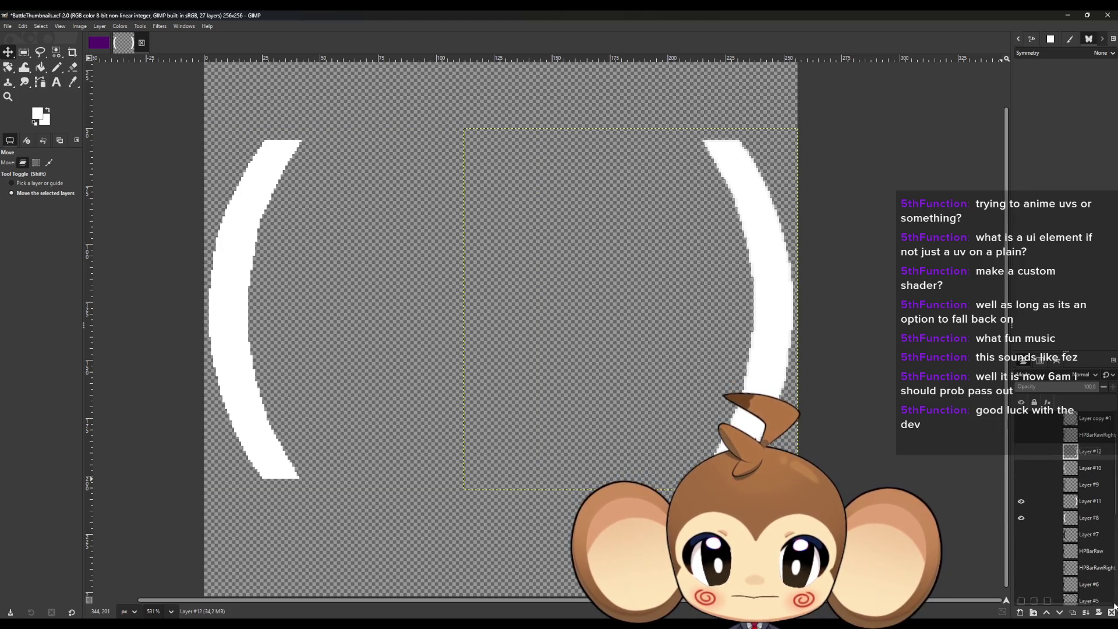
click(1022, 468)
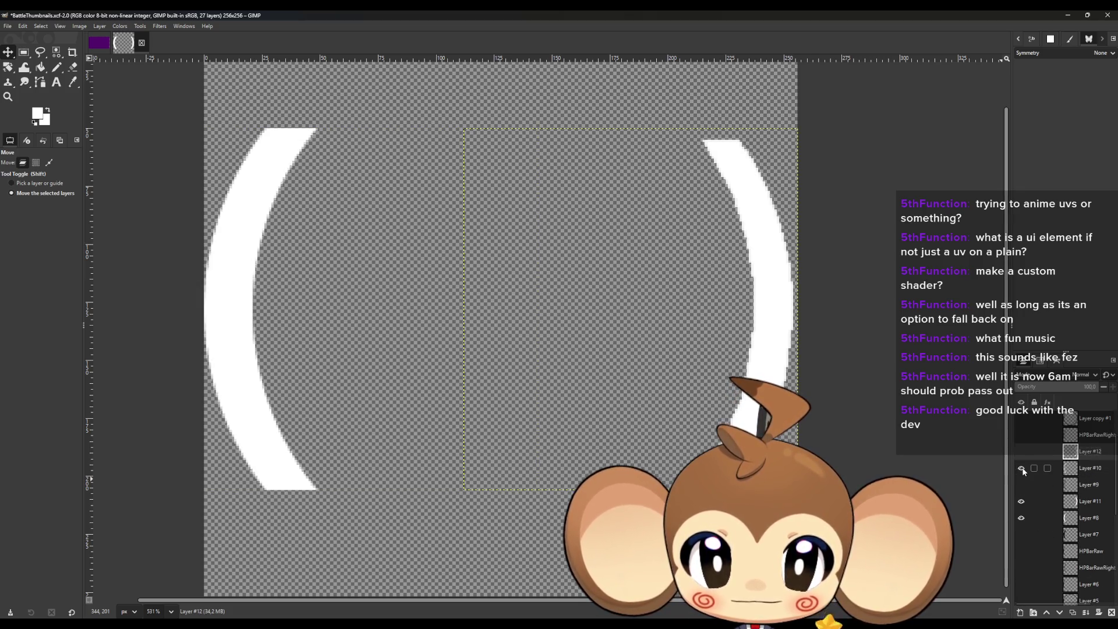
click(1027, 504)
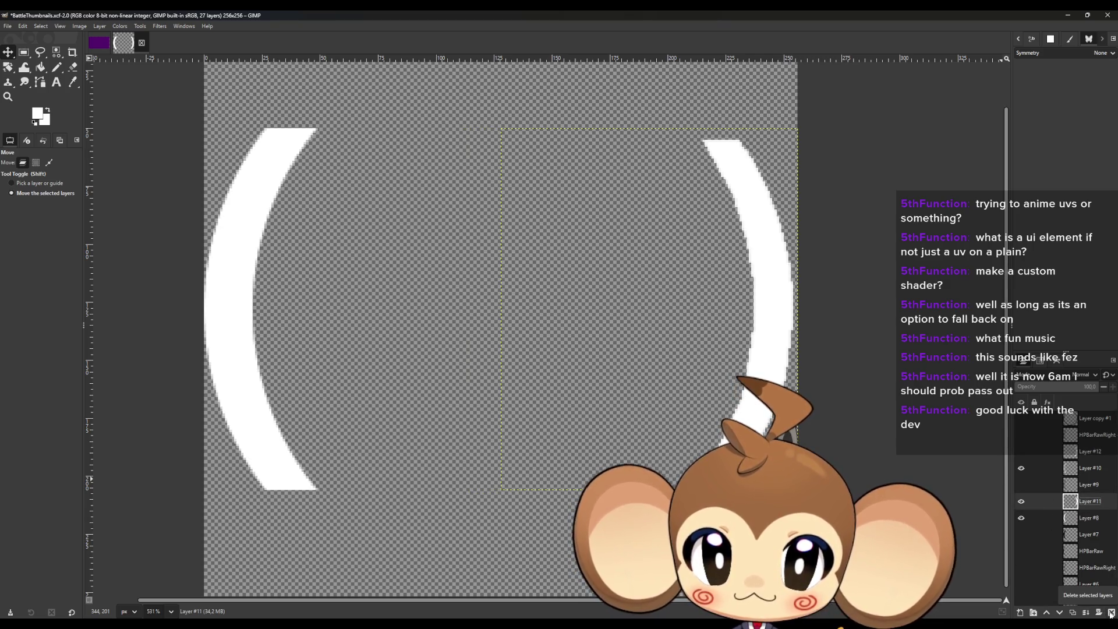
click(1022, 452)
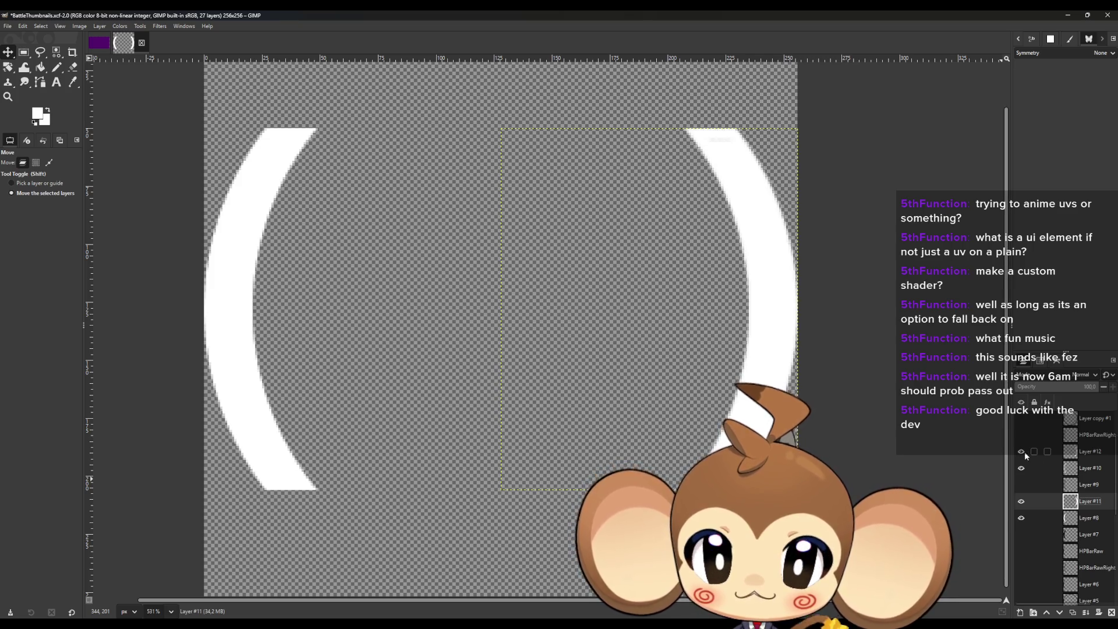
click(1083, 454)
Delete Layers #12 and #11, then duplicate Layer #10, flip it horizontally and move it to the right edge.
click(1110, 613)
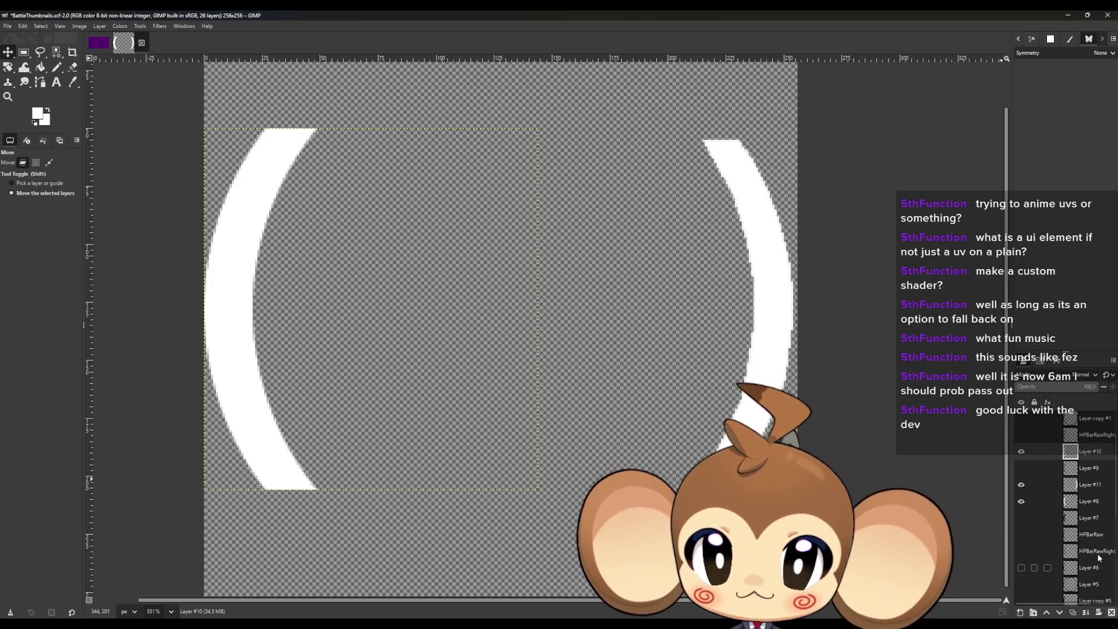
click(1110, 612)
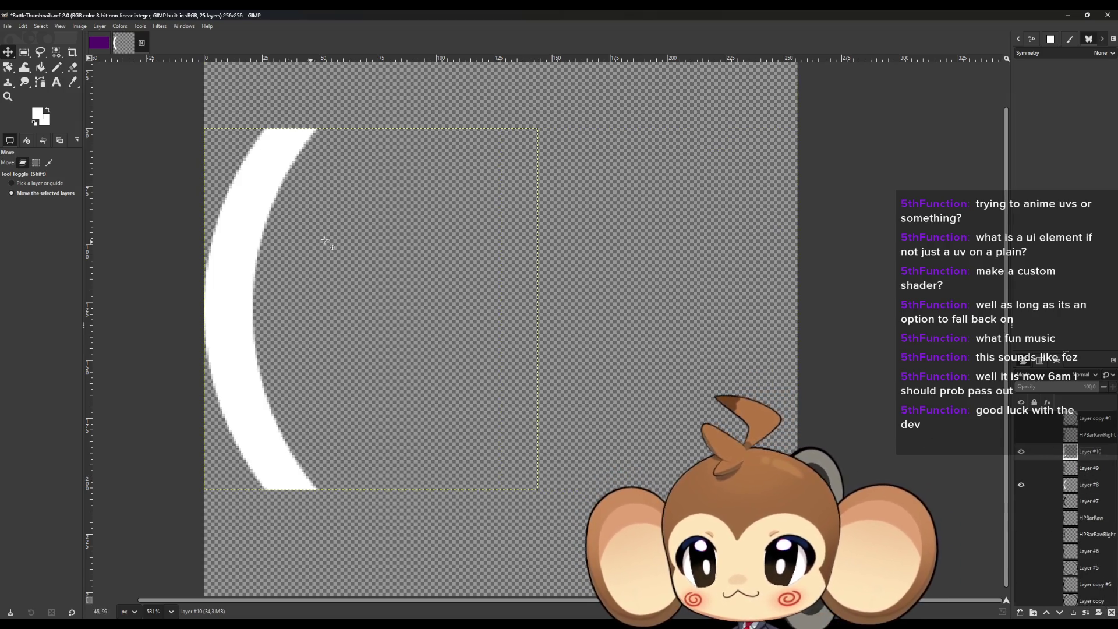
key(ctrl+c)
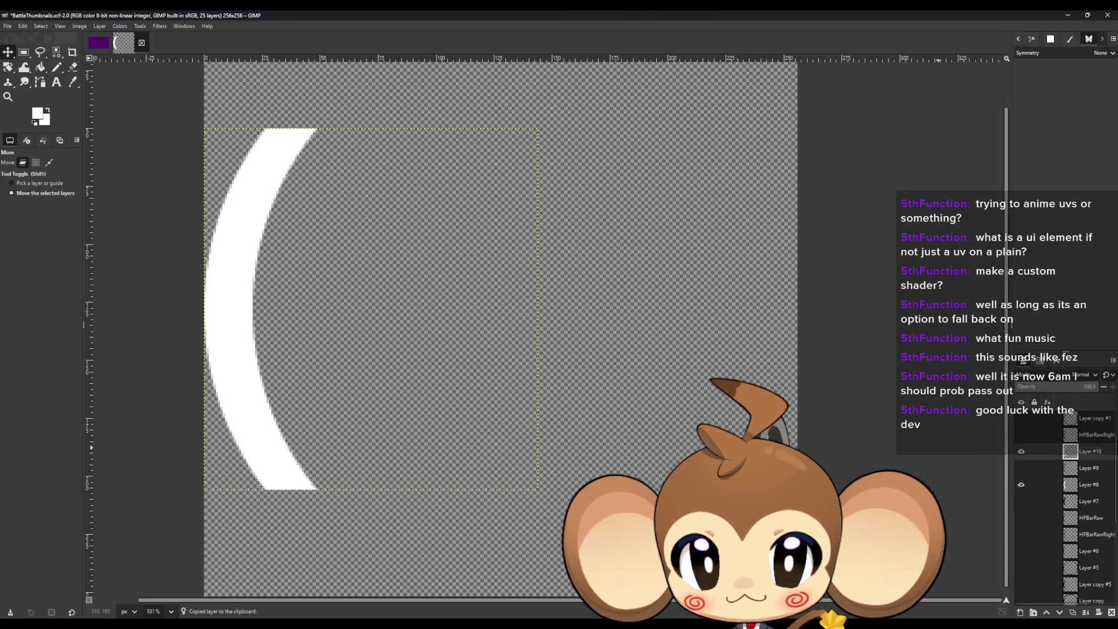
key(ctrl+v)
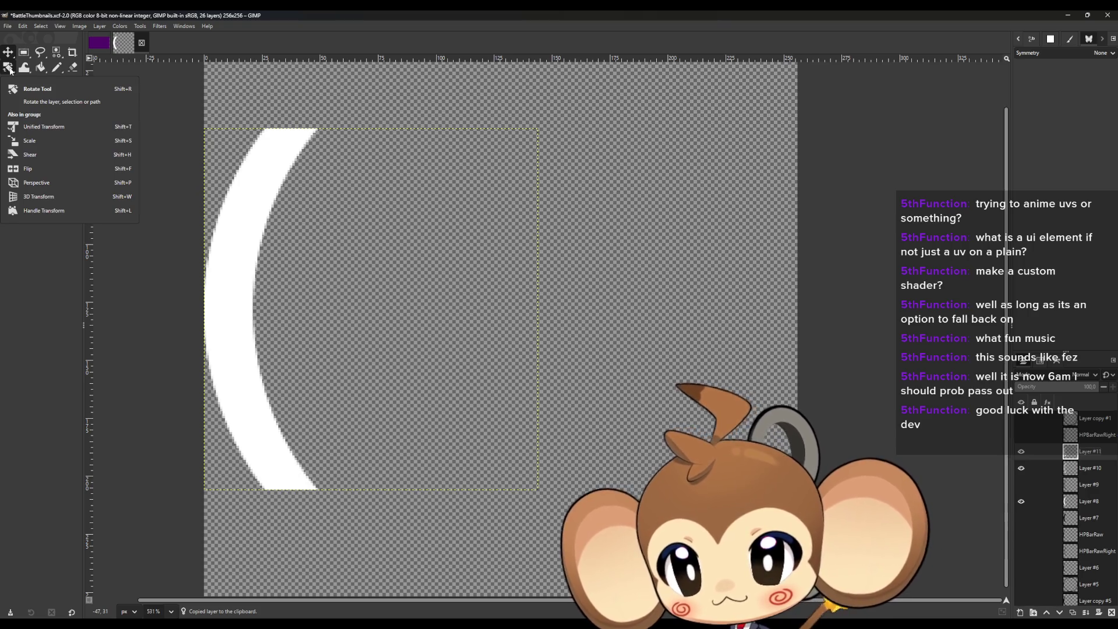
key(shift+f)
click(406, 365)
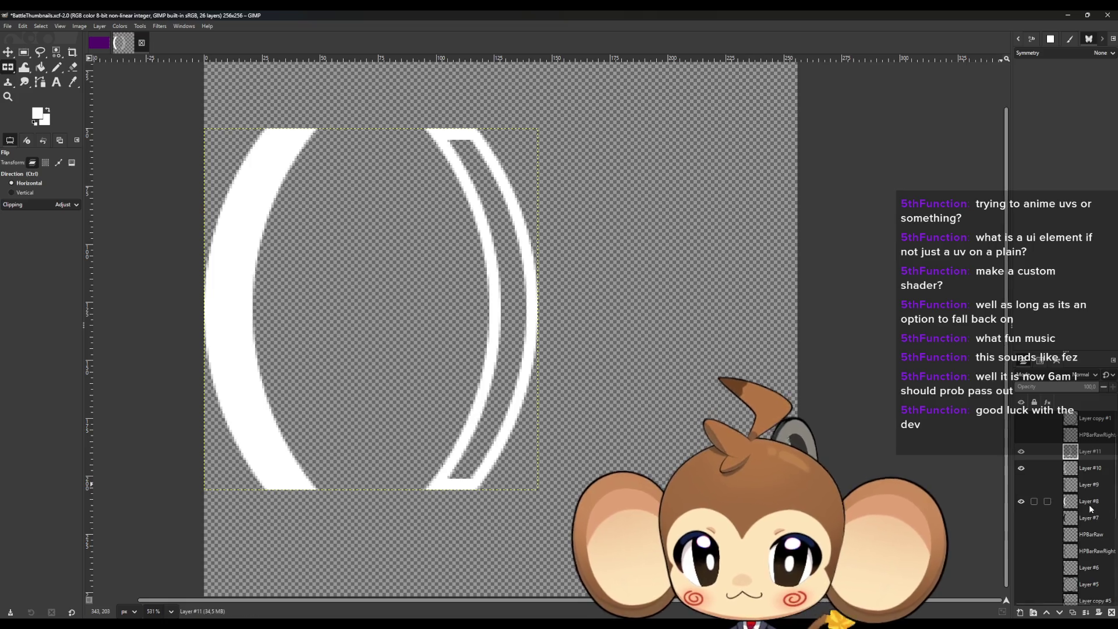
click(7, 52)
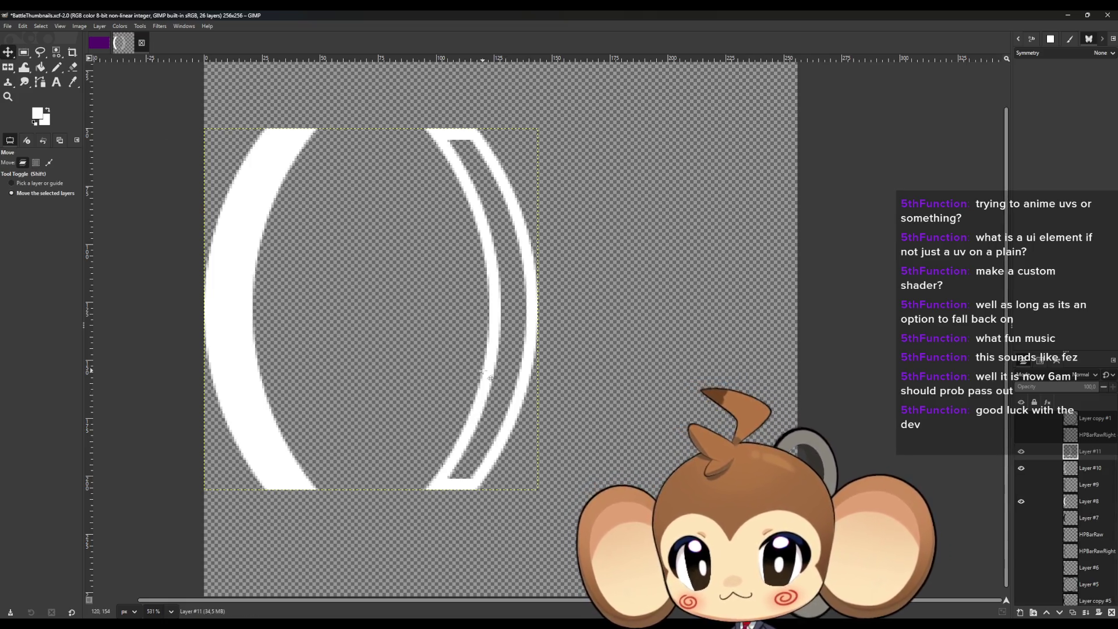
drag(495, 377, 756, 377)
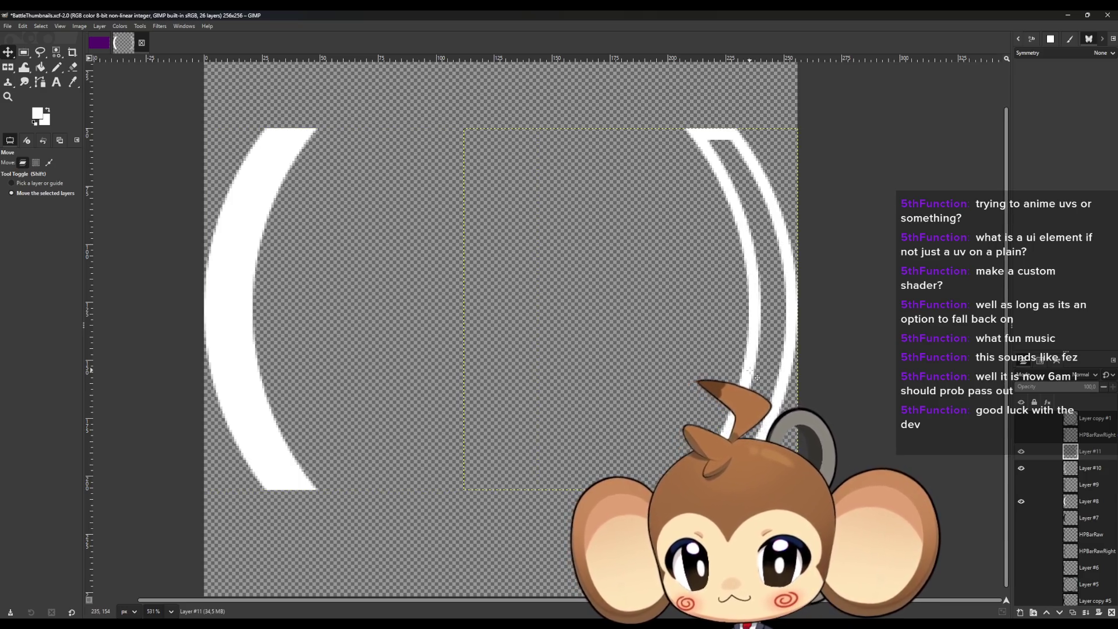
Paste a copy of Layer #8's solid arc as a new layer and flip it horizontally.
click(1087, 503)
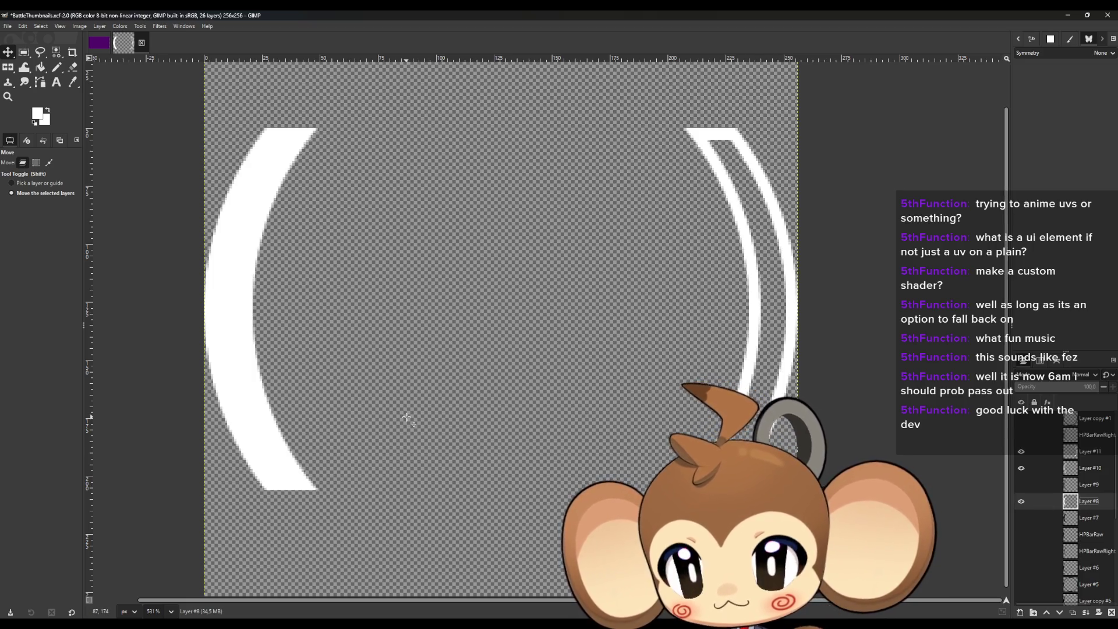
key(ctrl+c)
key(ctrl+v)
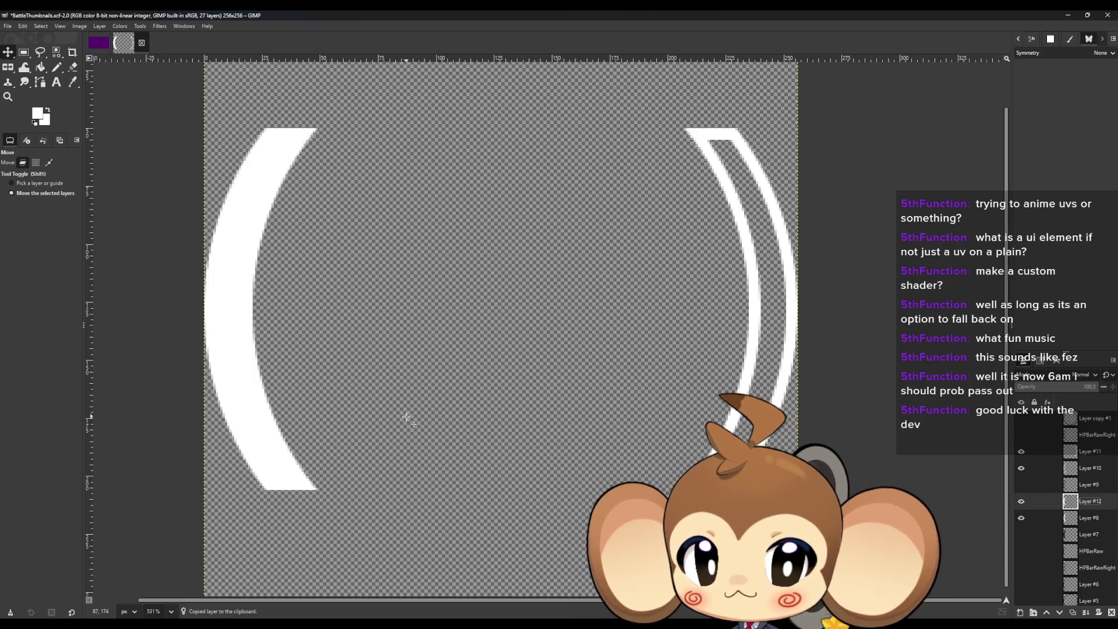
click(7, 67)
click(391, 319)
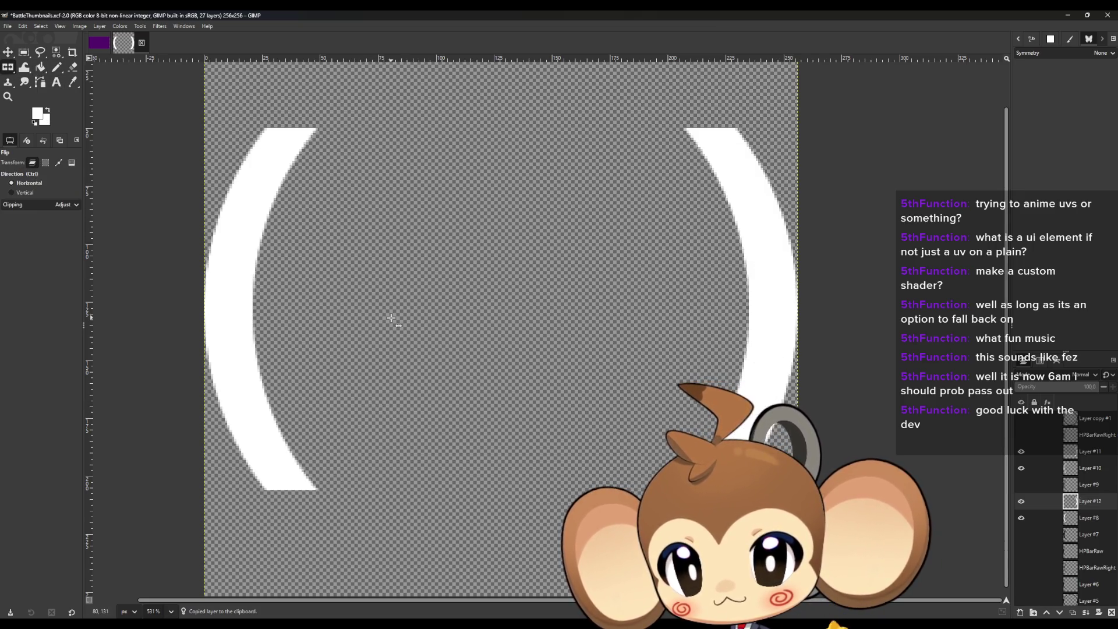
click(8, 52)
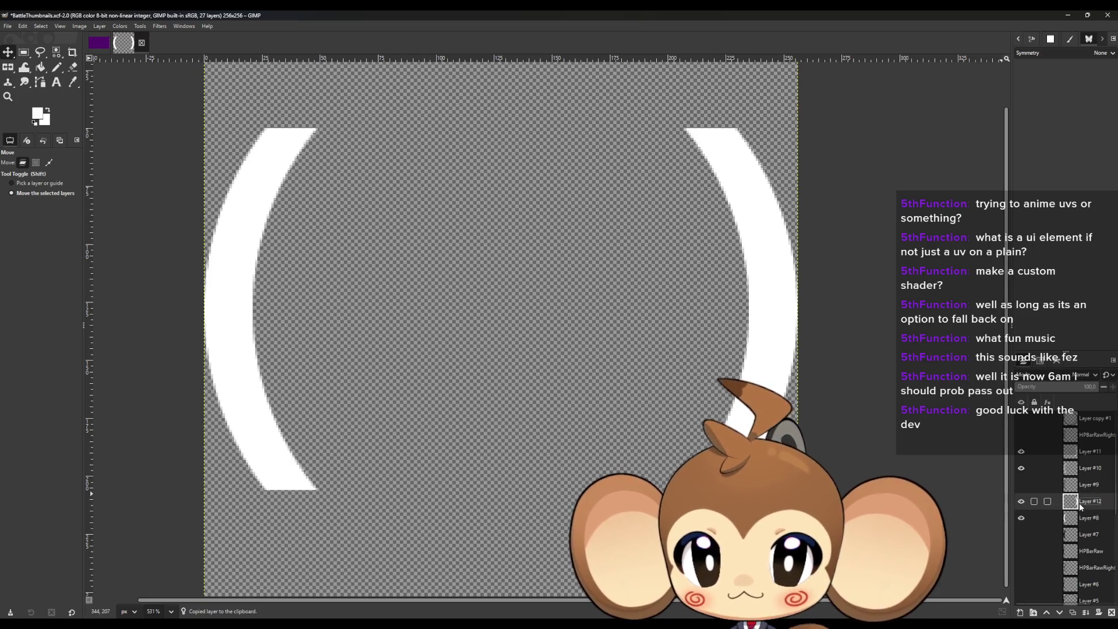
Hide every arc layer except Layer #12's solid mirrored arc.
click(1020, 517)
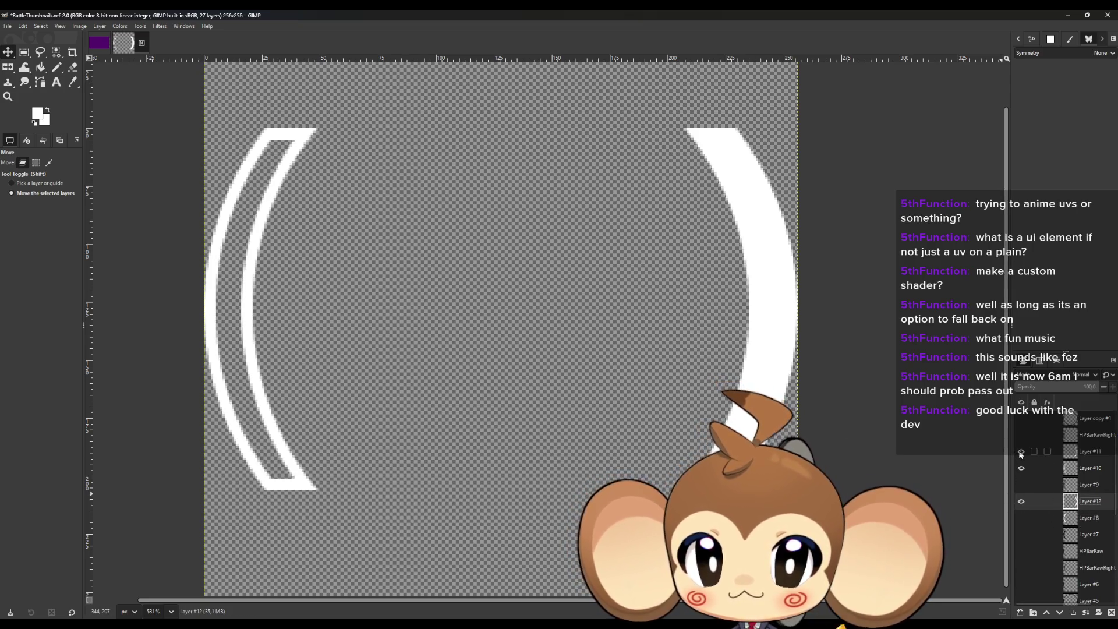
click(1019, 451)
click(1021, 454)
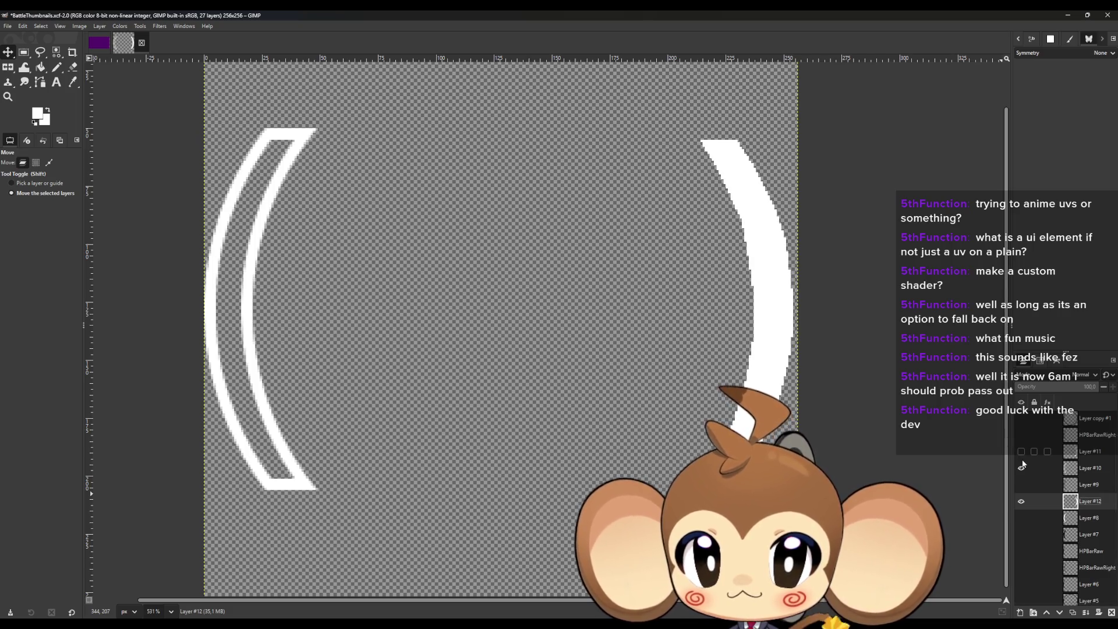
click(1021, 468)
click(1019, 450)
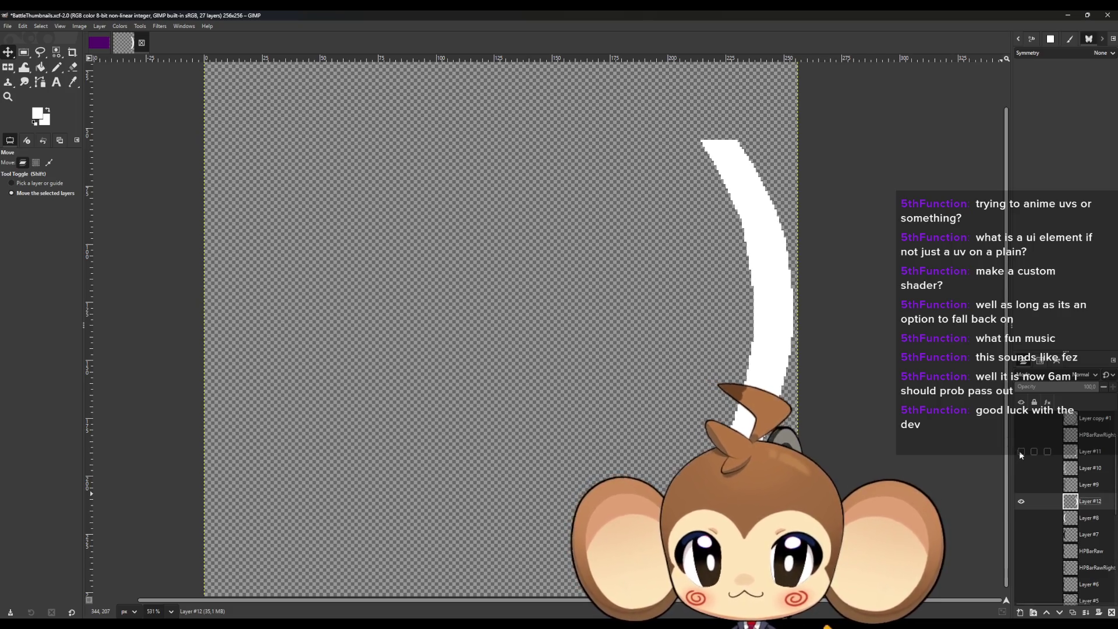
click(1019, 451)
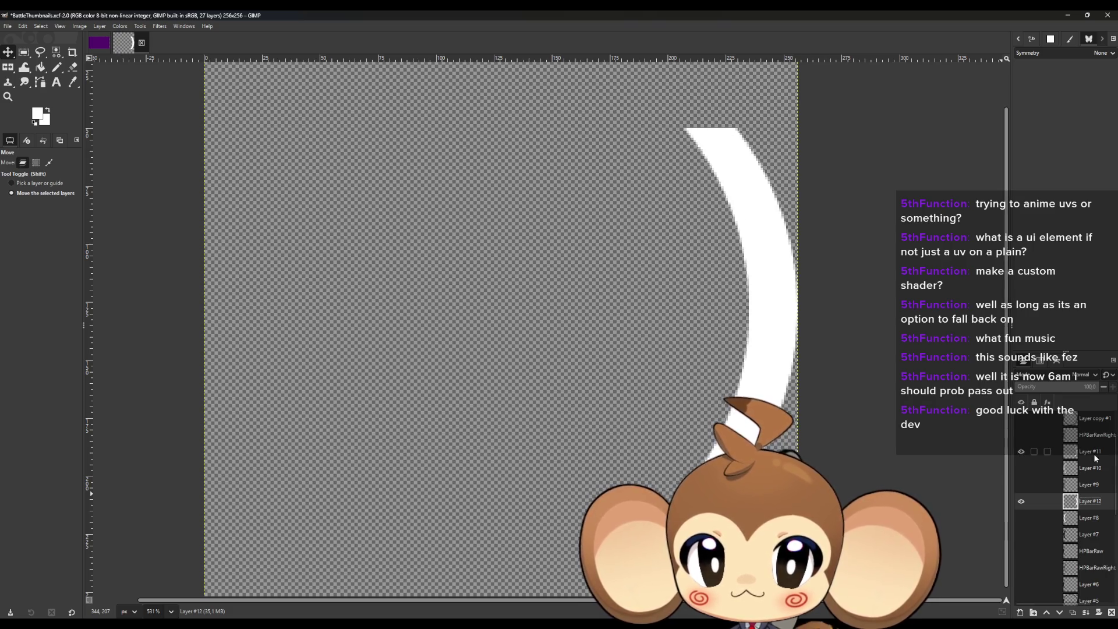
click(1022, 452)
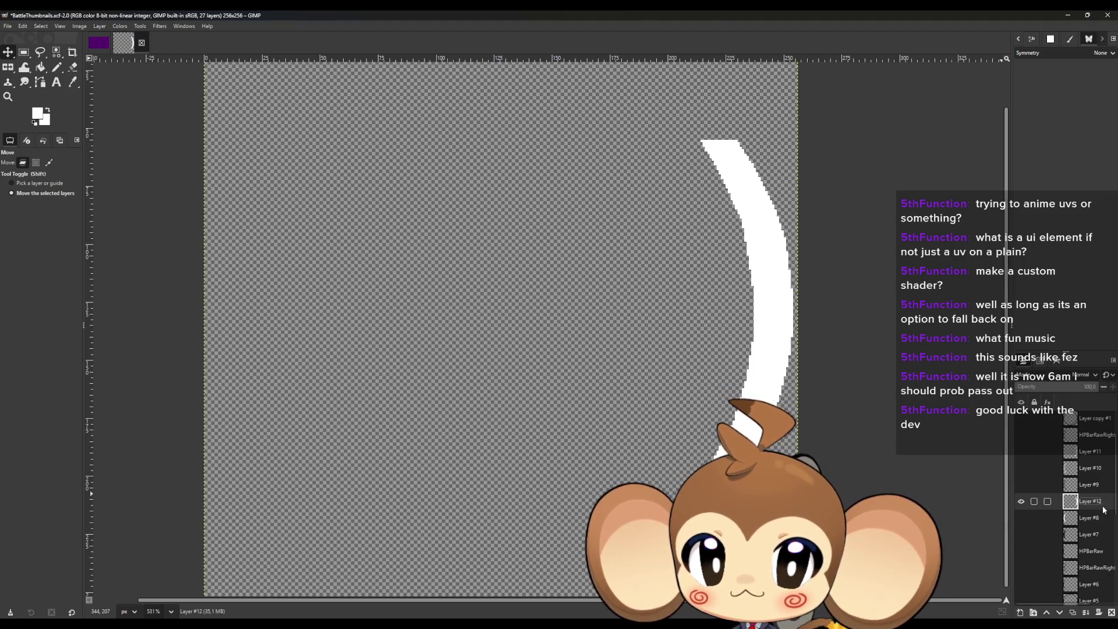
Export the solid arc as MPBarInside.png, then show and select Layer #11's outline arc instead.
click(8, 27)
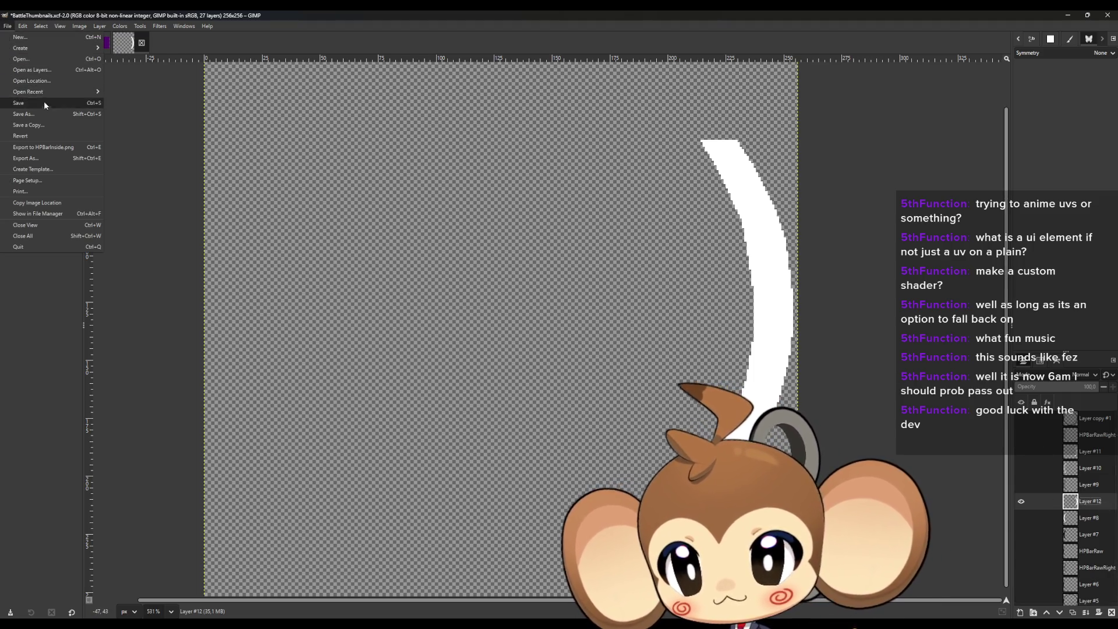
click(51, 160)
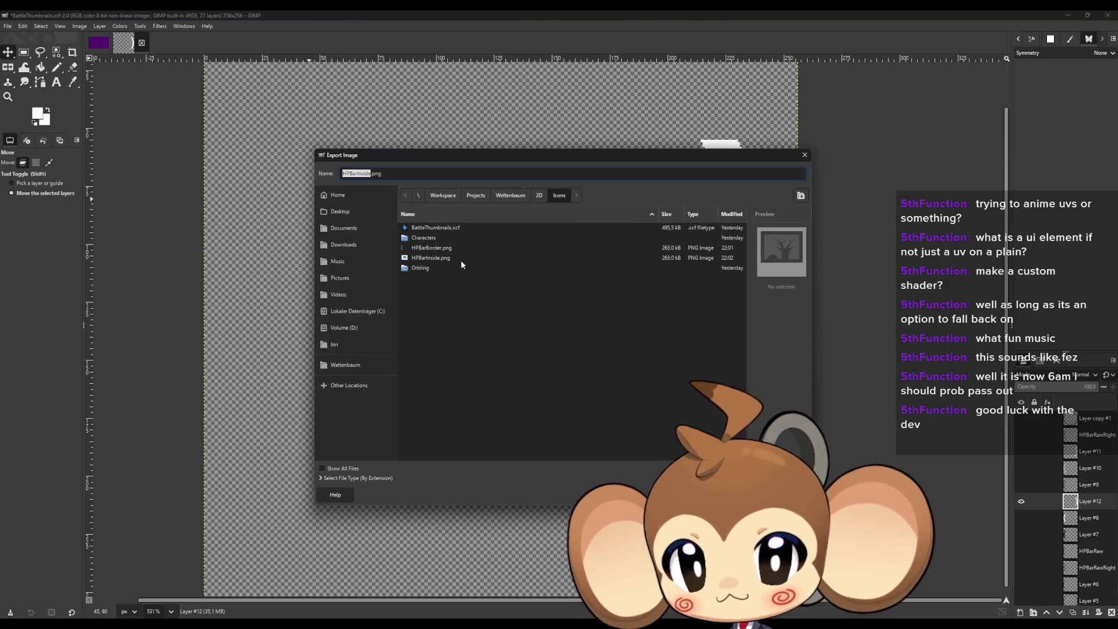
click(444, 260)
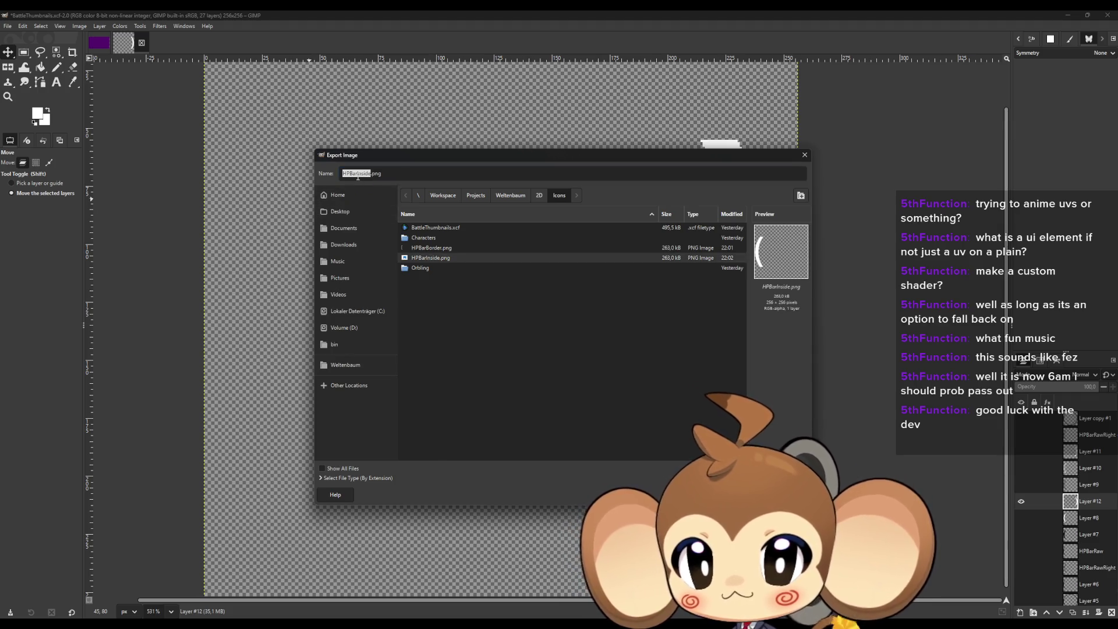
key(BackSpace)
text(M)
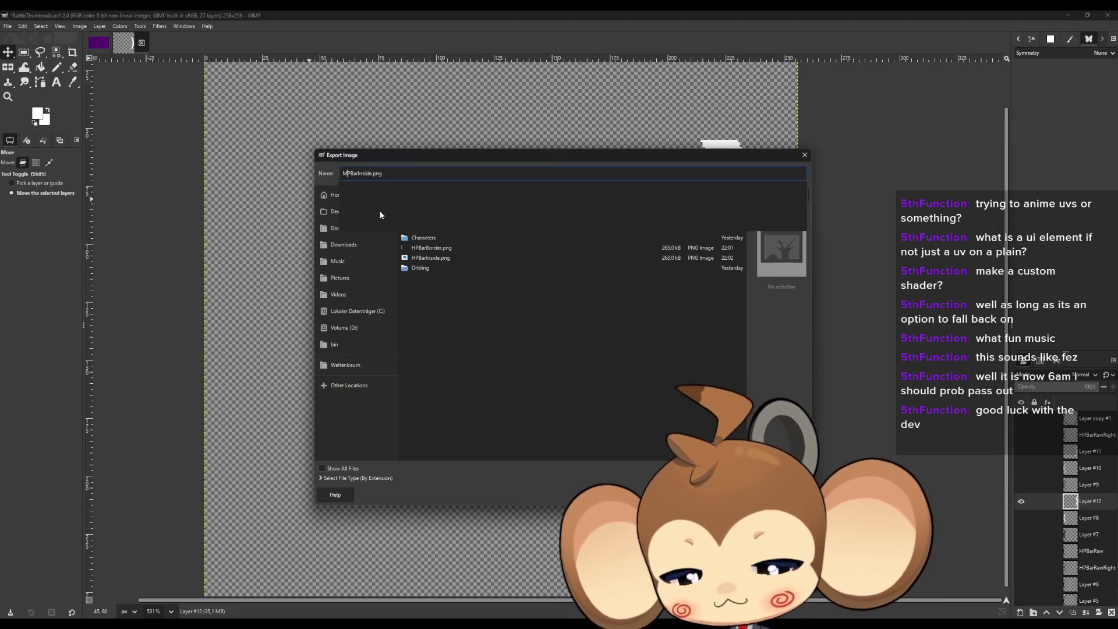
key(Return)
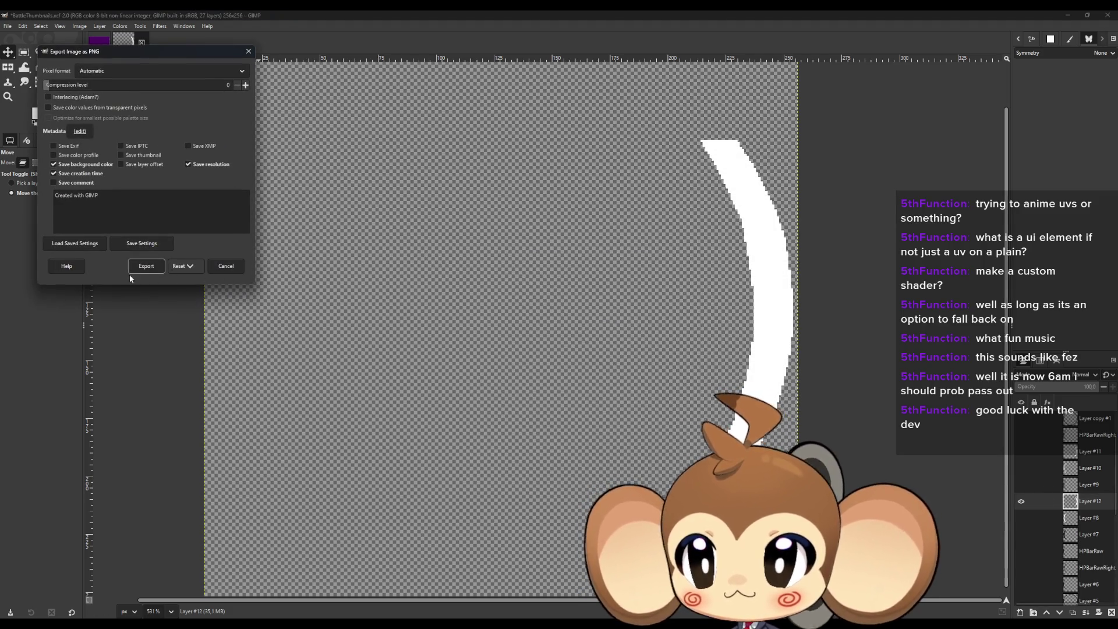
click(146, 267)
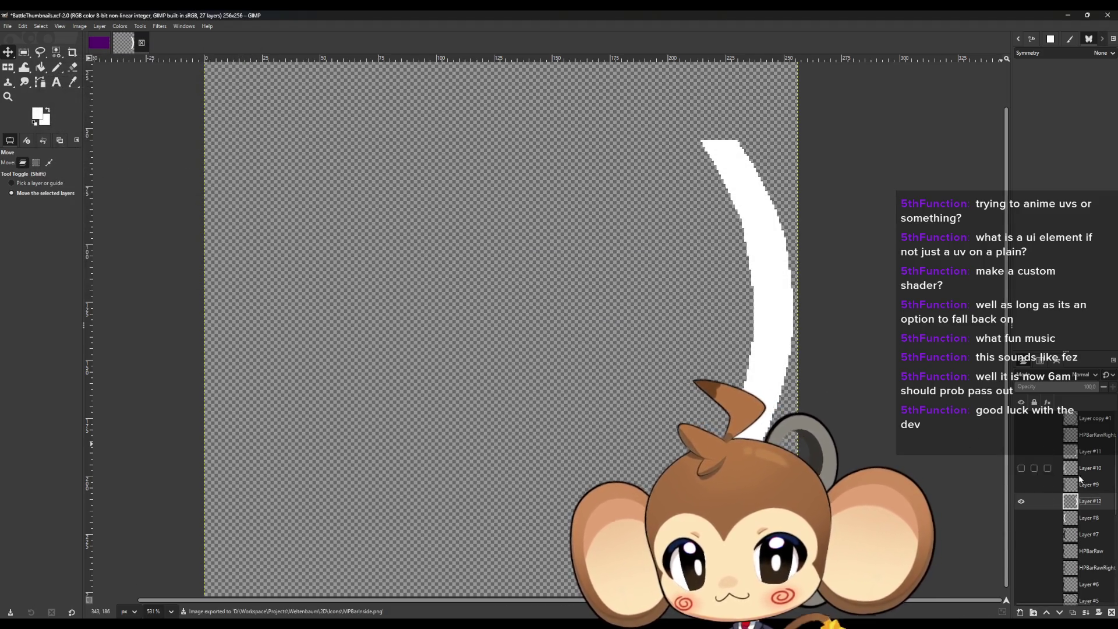
click(1021, 502)
click(1022, 452)
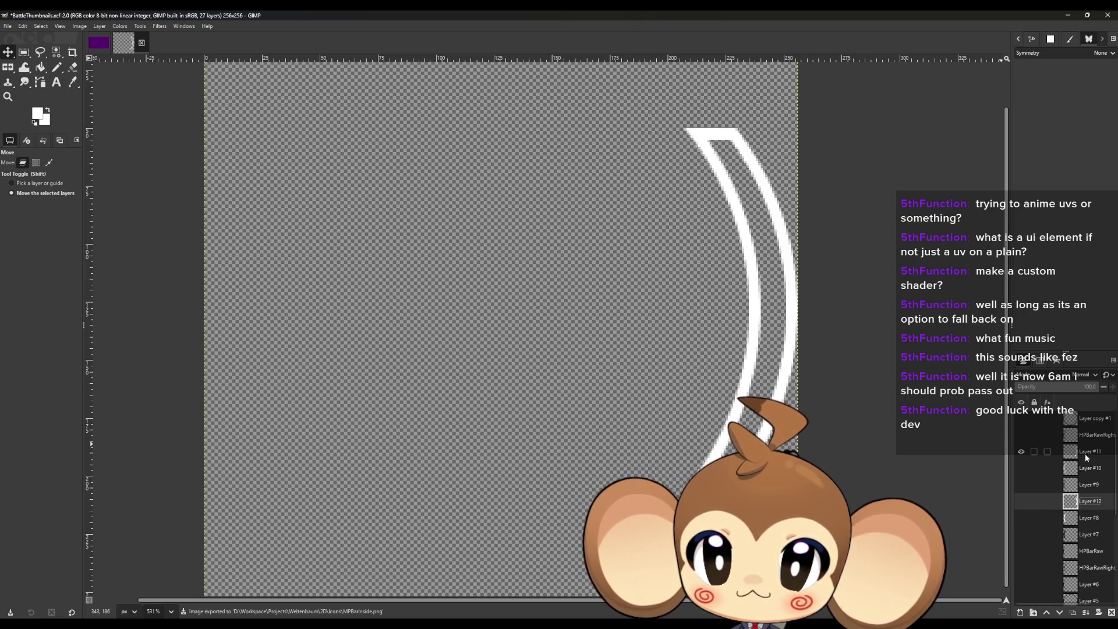
click(1094, 458)
Export Layer #11's mirrored outline arc as MPBarBorder.png in the Icons folder.
click(7, 26)
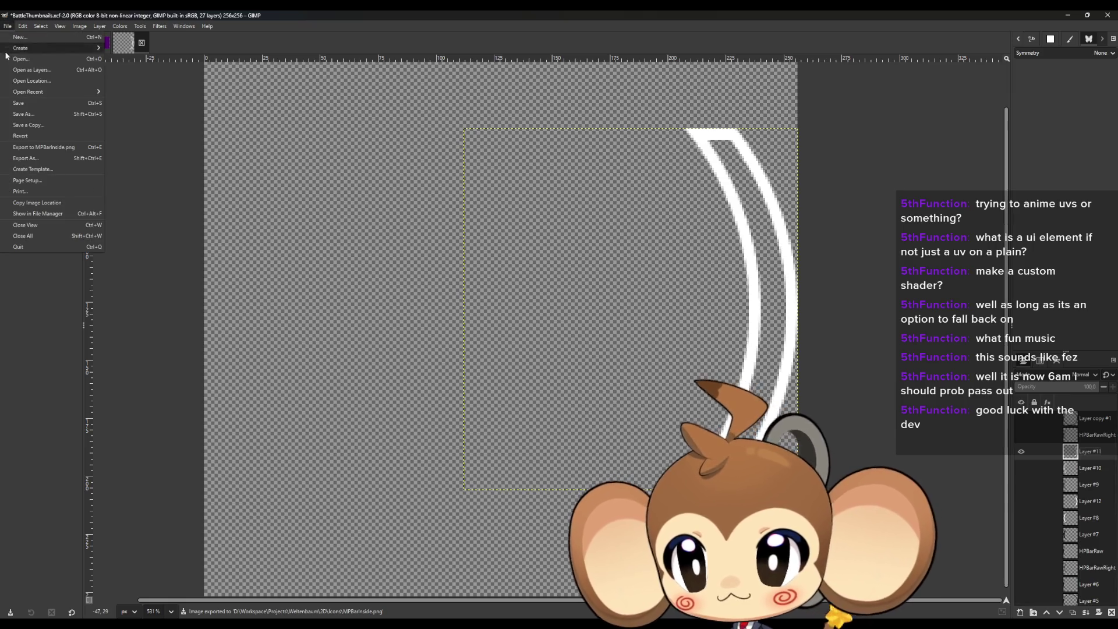
click(26, 158)
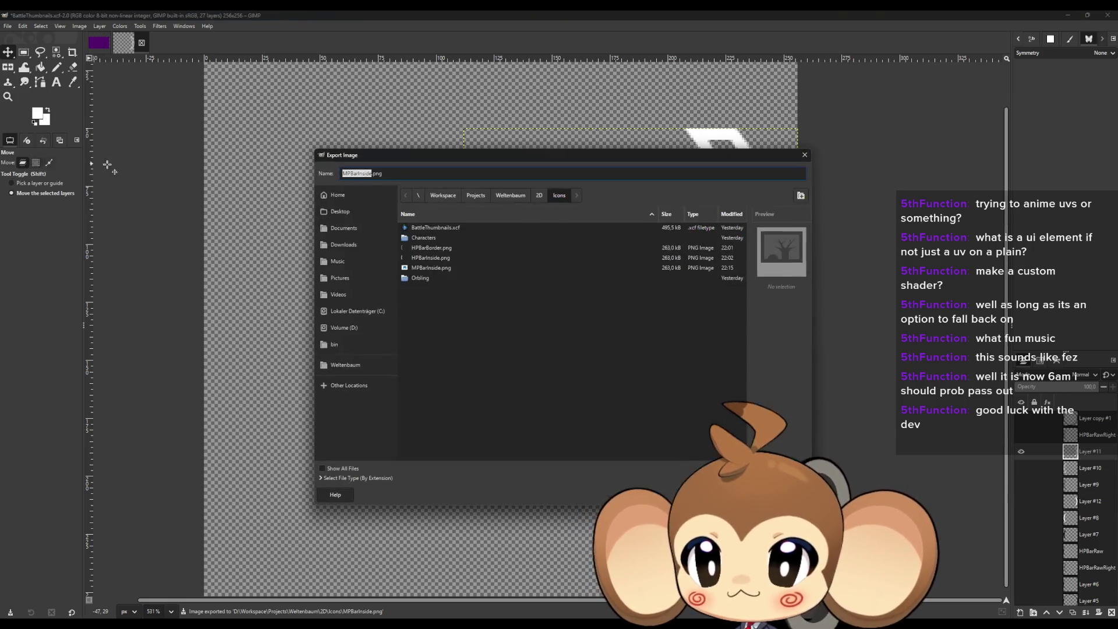
click(451, 248)
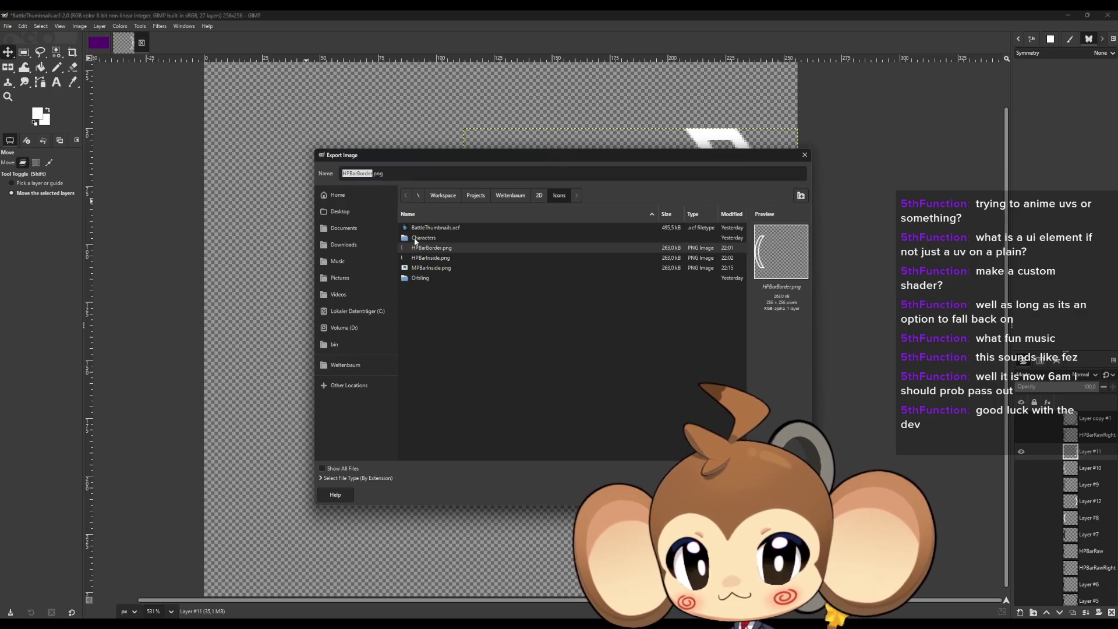
key(Delete)
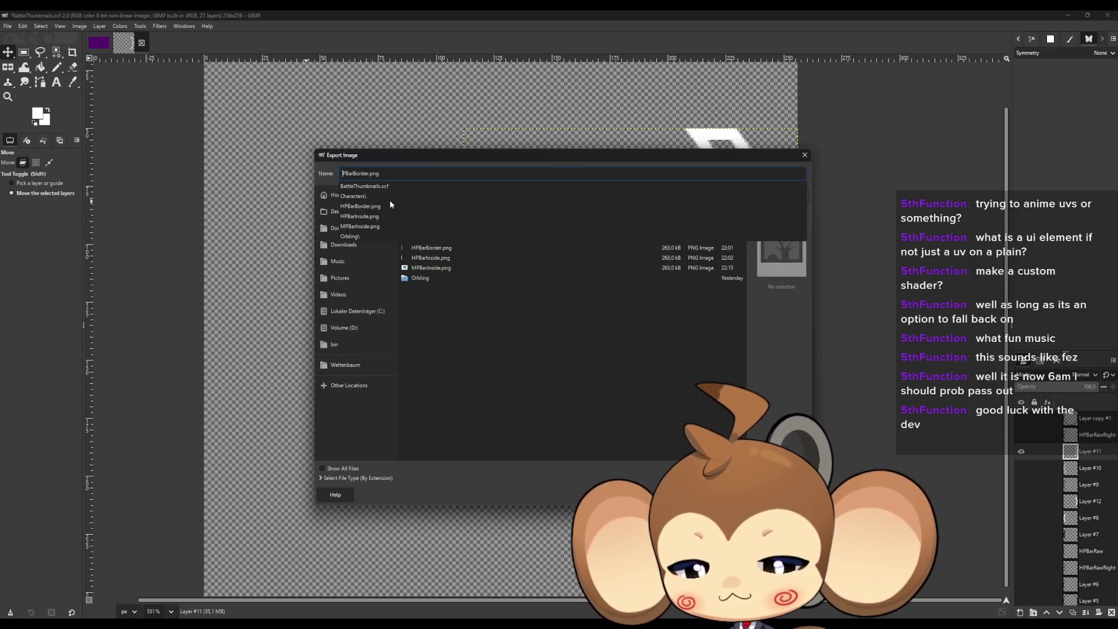
text(M)
key(Escape)
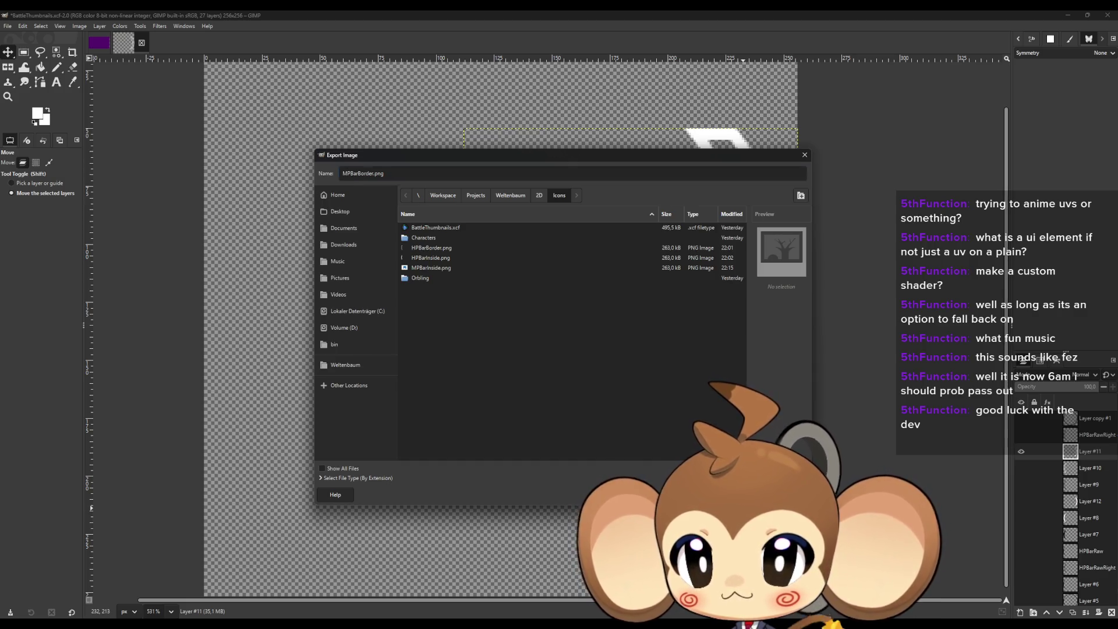
key(Return)
key(Return)
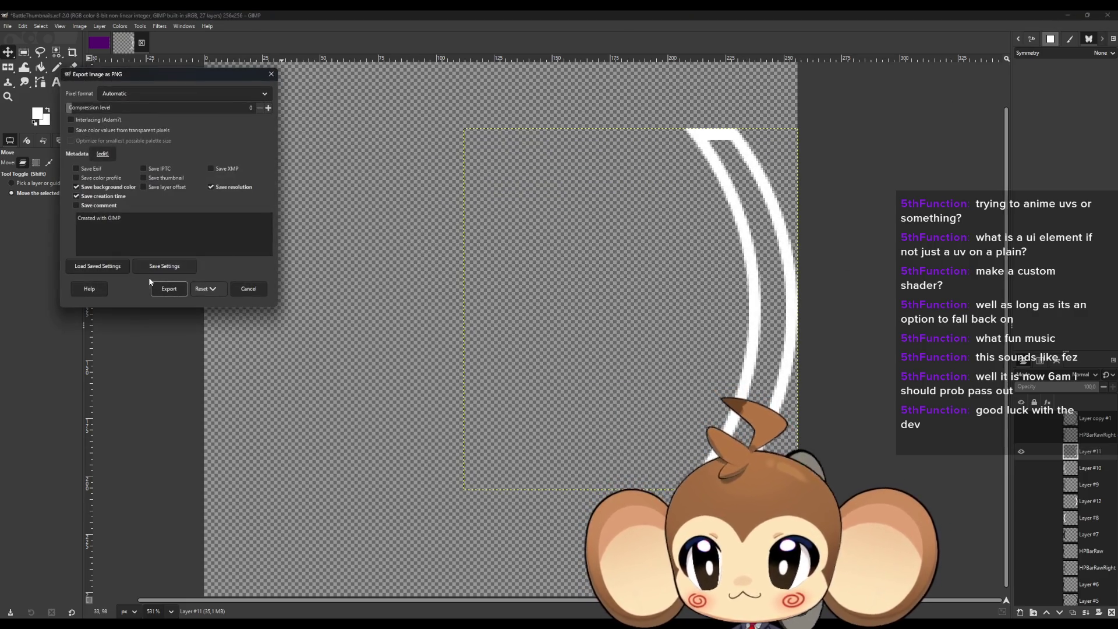
key(alt+Tab)
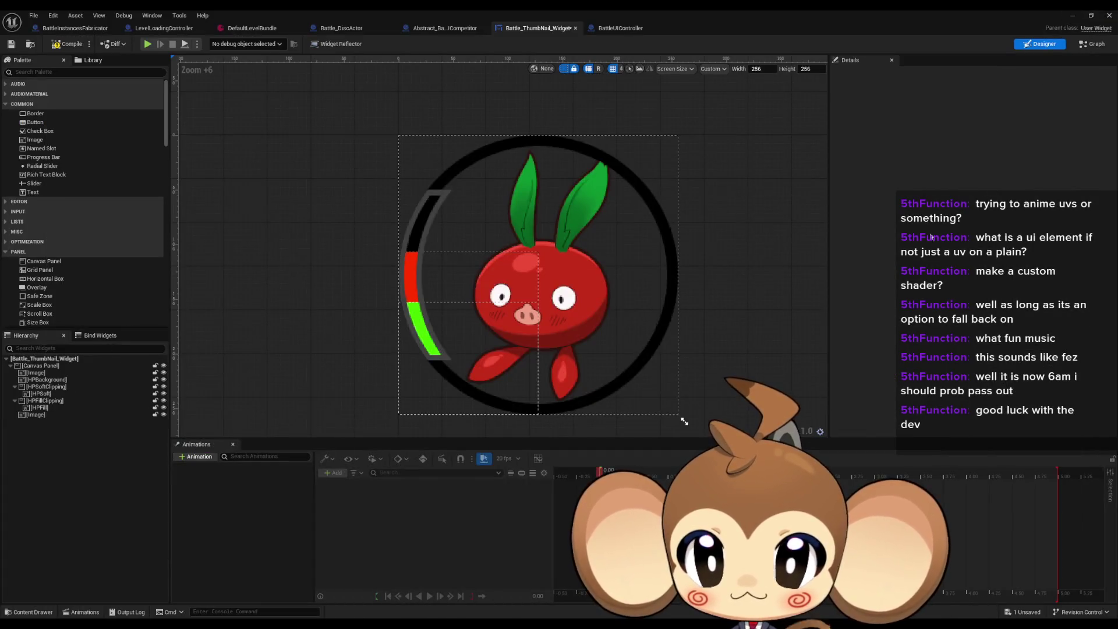
Confirm the MPBarInside and MPBarBorder textures imported, then return to Battle_ThumbNail_Widget.
key(alt+Tab)
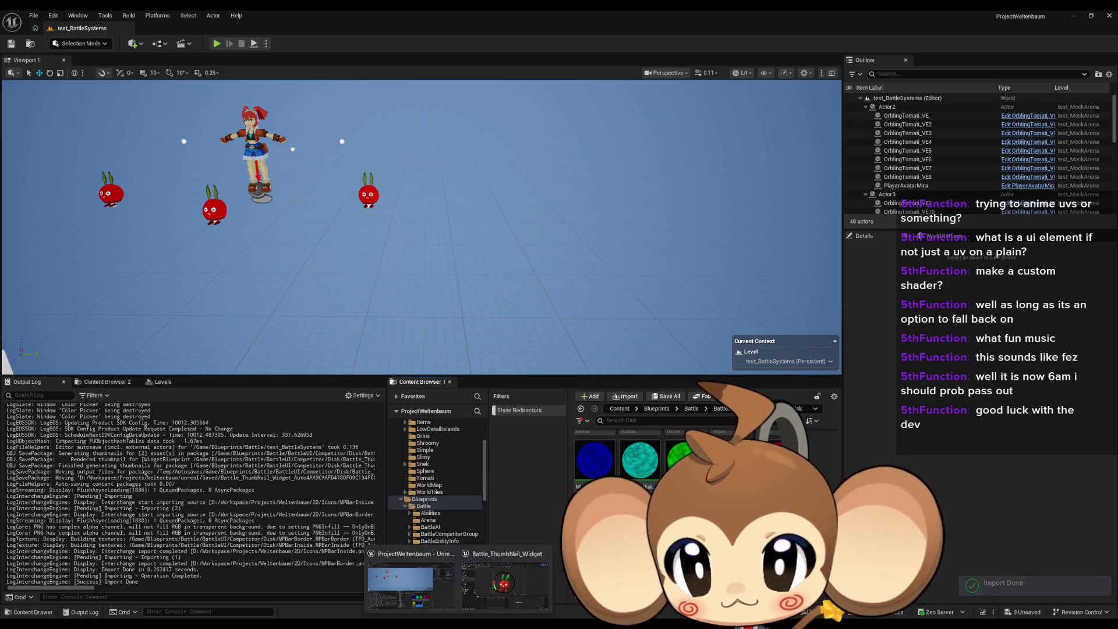
click(521, 592)
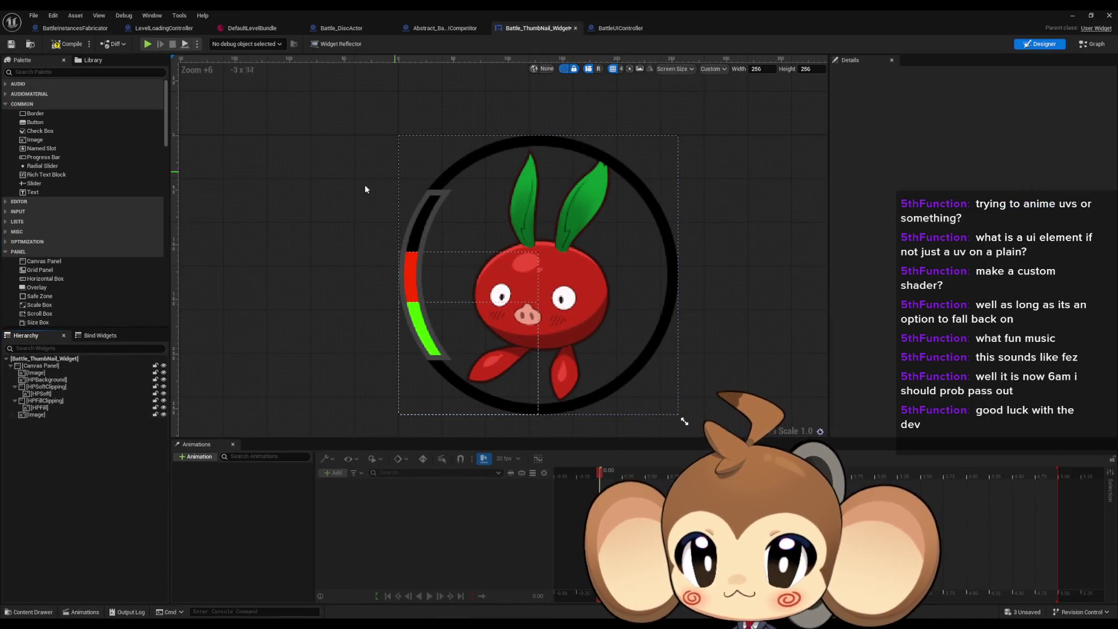
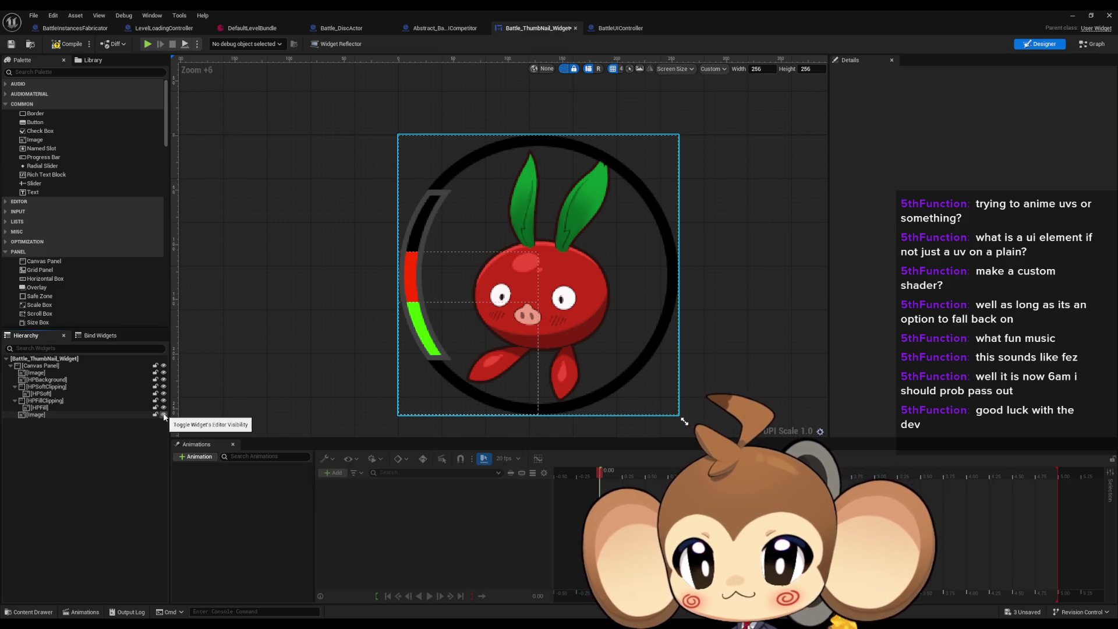
Rename the bottom image layer to HPBorder, then select every HP layer from HPBackground to HPBorder.
click(100, 414)
key(F2)
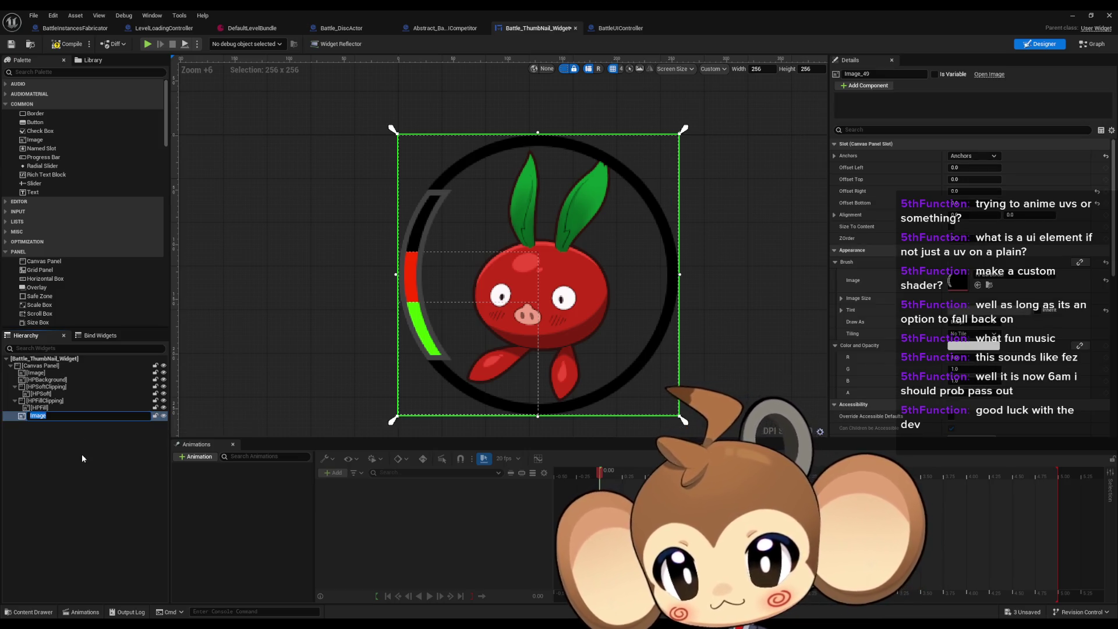
text(HPBo)
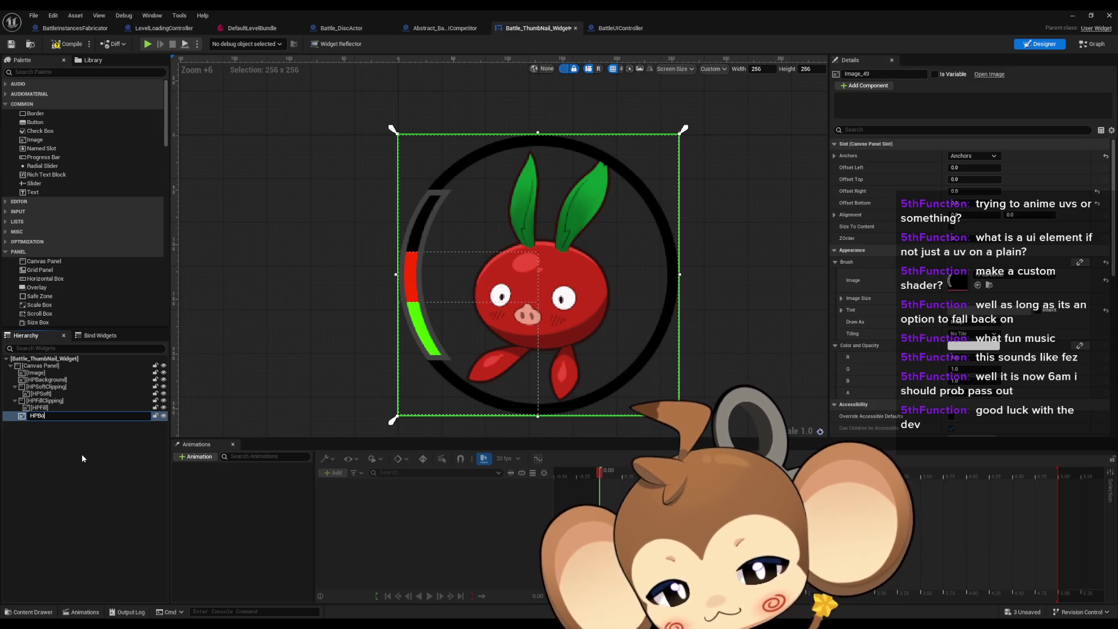
text(rder)
key(Return)
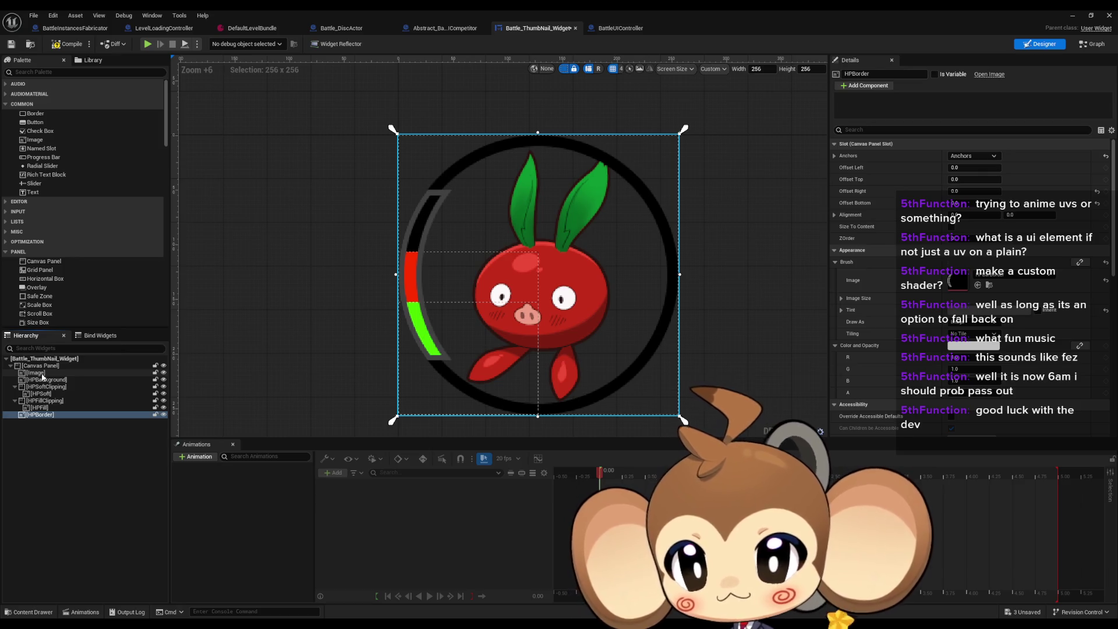
click(42, 379)
shift+click(41, 414)
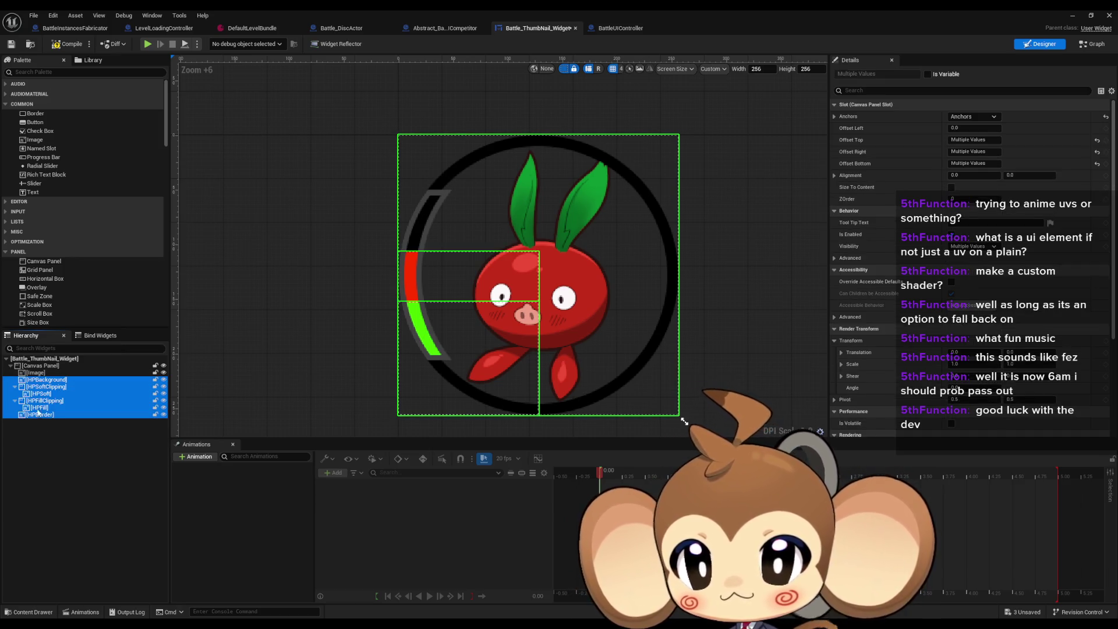
Duplicate the six HP layers and rename the first copies MPBackground and MPSoftClipping.
key(ctrl+d)
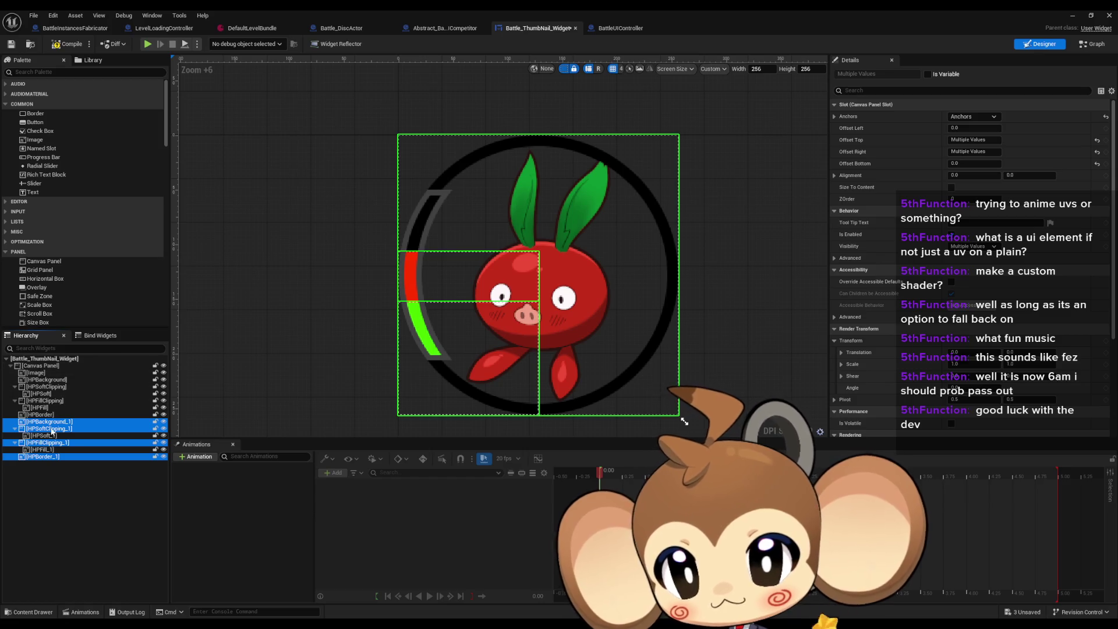
click(59, 423)
text(M)
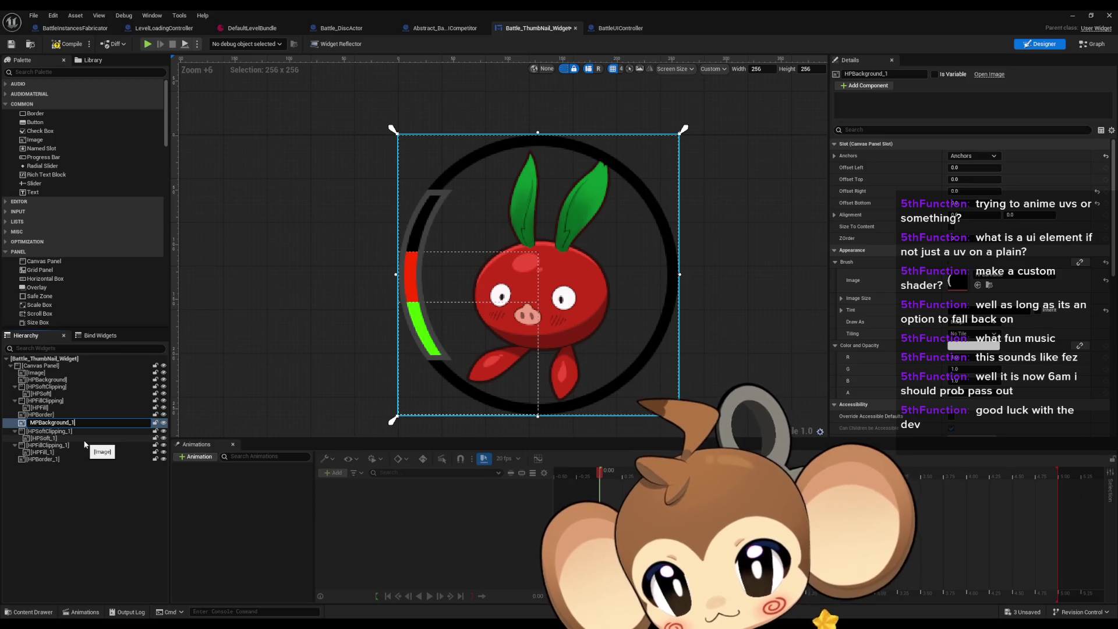
key(Return)
key(Down)
key(F2)
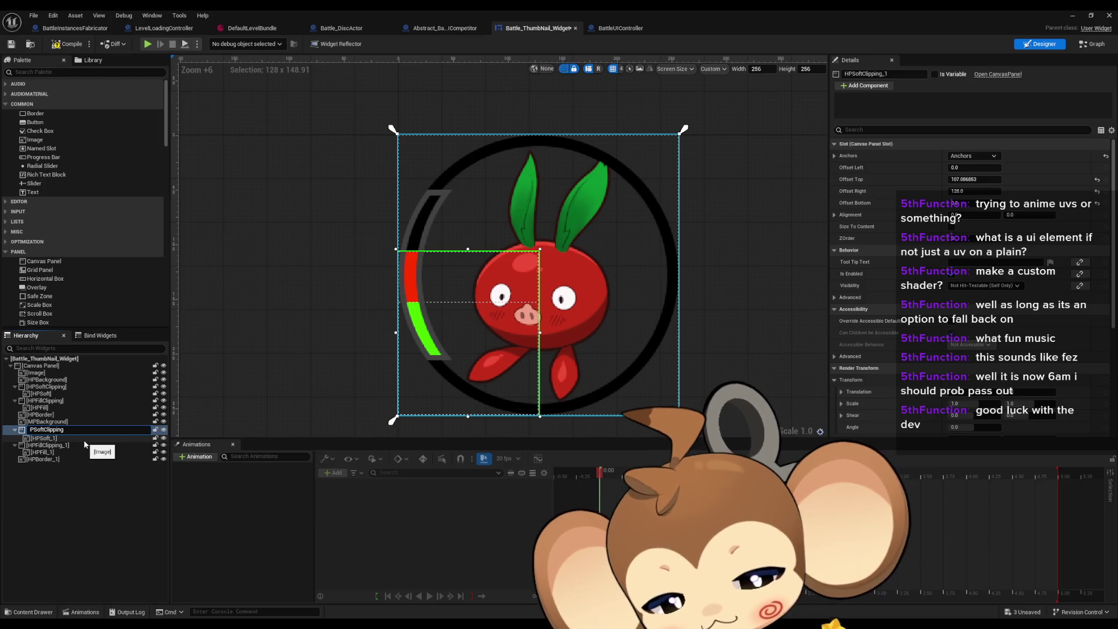
text(M)
key(Return)
key(Down)
key(F2)
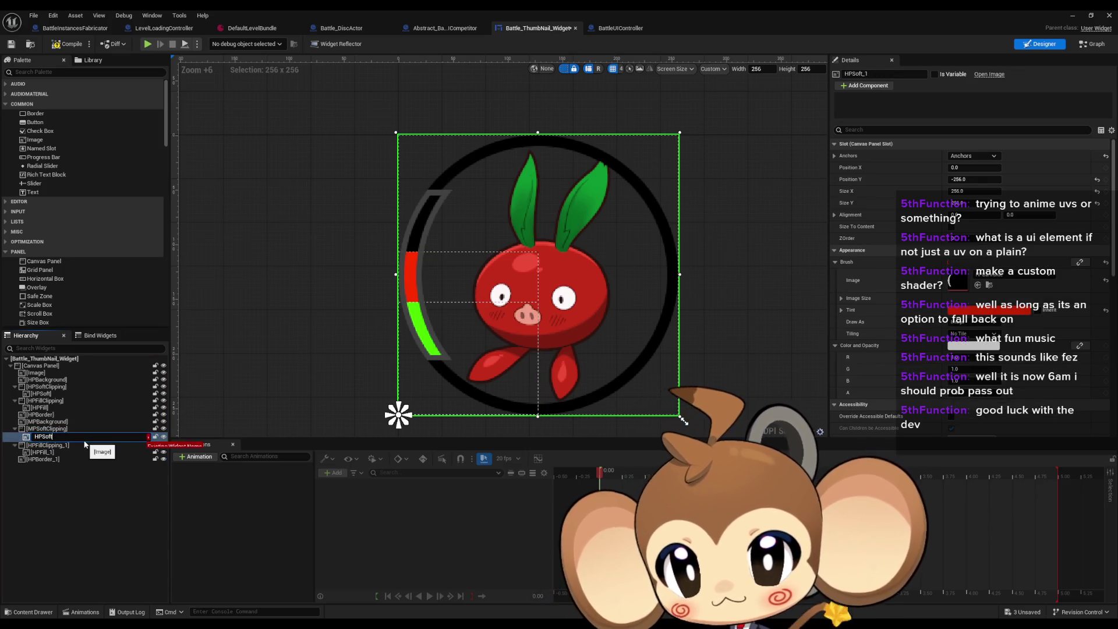
Rename the next copies MPSoft, MPFillClipping and MPFill.
text(M)
key(Return)
key(Down)
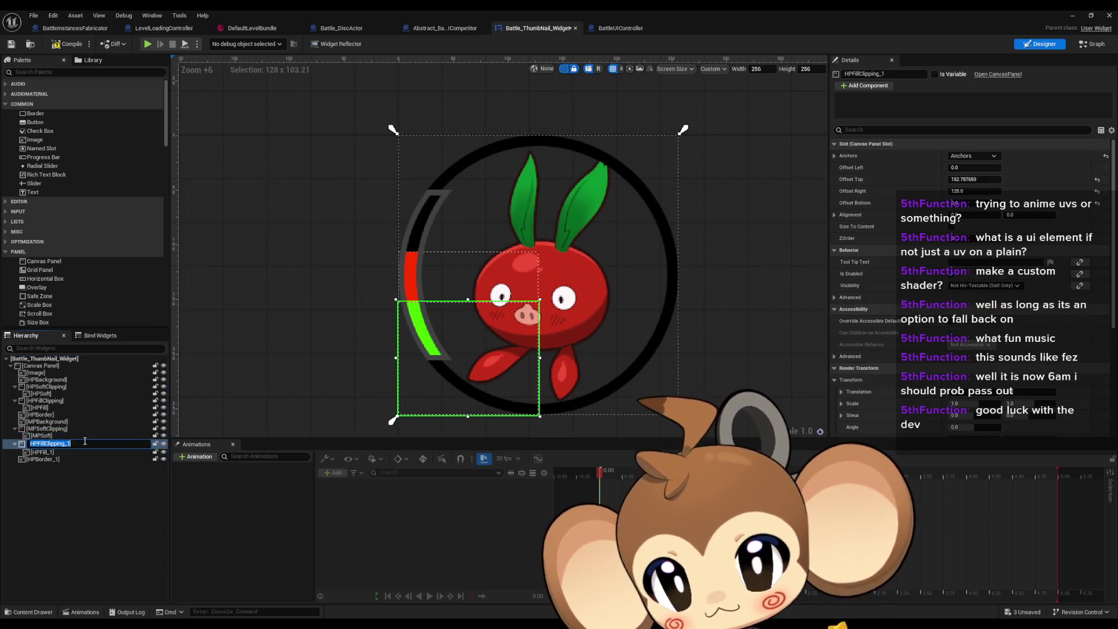
key(F2)
text(M)
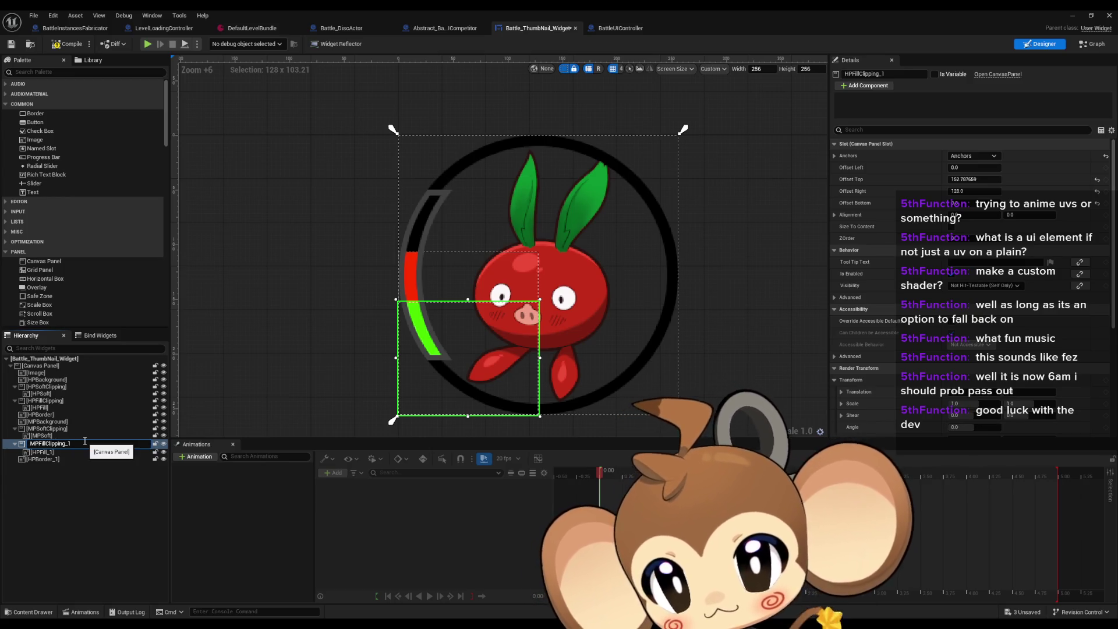
key(Return)
key(Down)
key(F2)
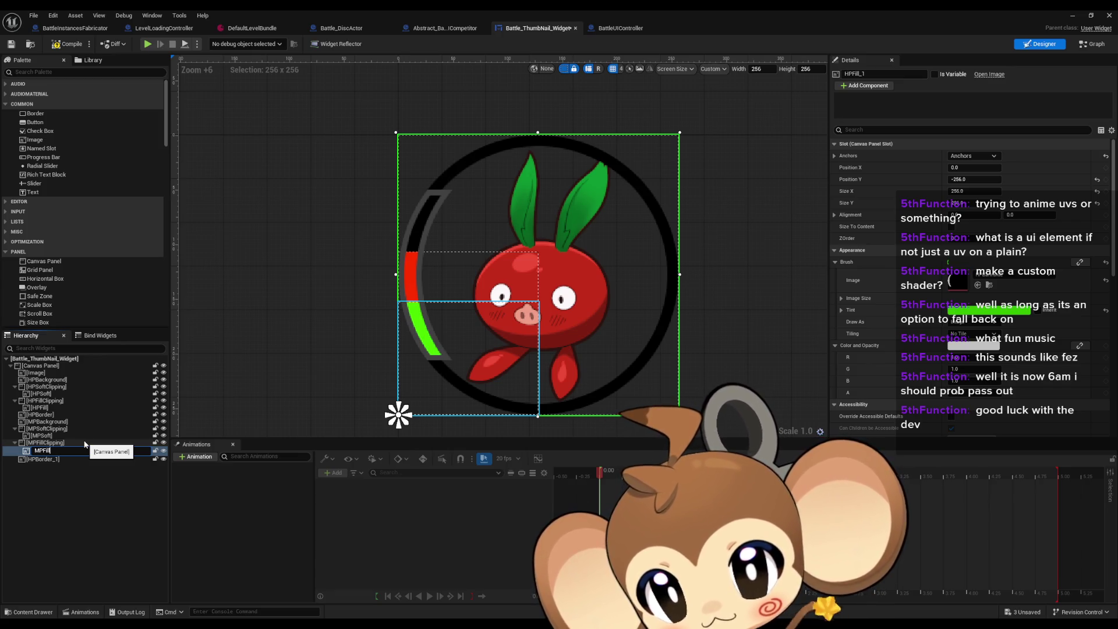
key(Return)
key(Down)
key(F2)
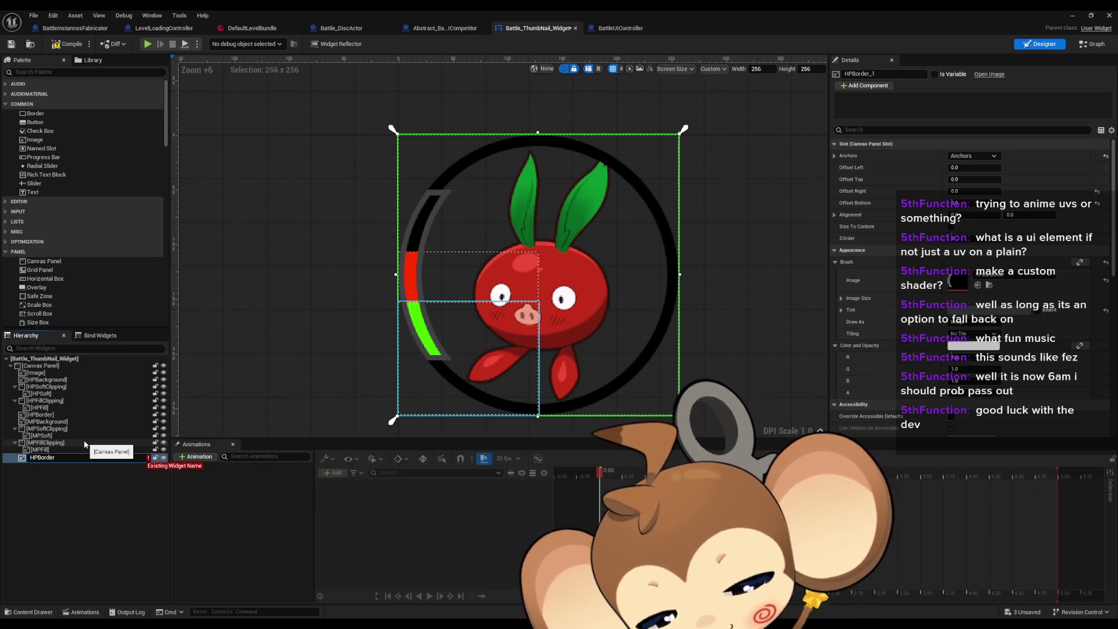
text(M)
Correct the mistyped border copy's name to MPBorder.
key(Return)
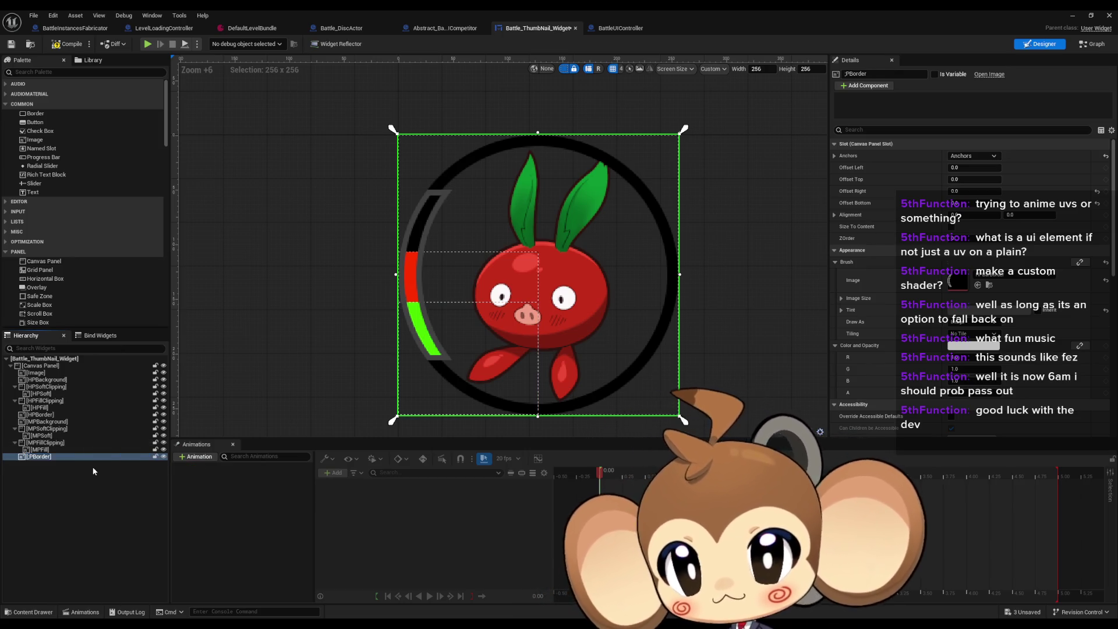
key(F2)
key(Home)
key(Delete)
text(M)
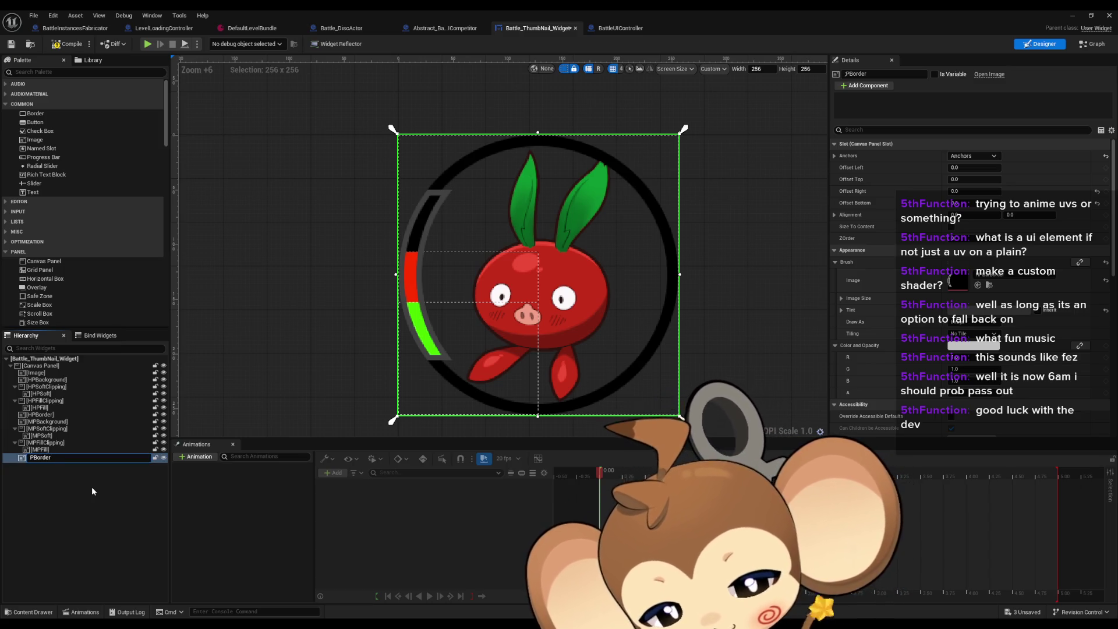
key(Return)
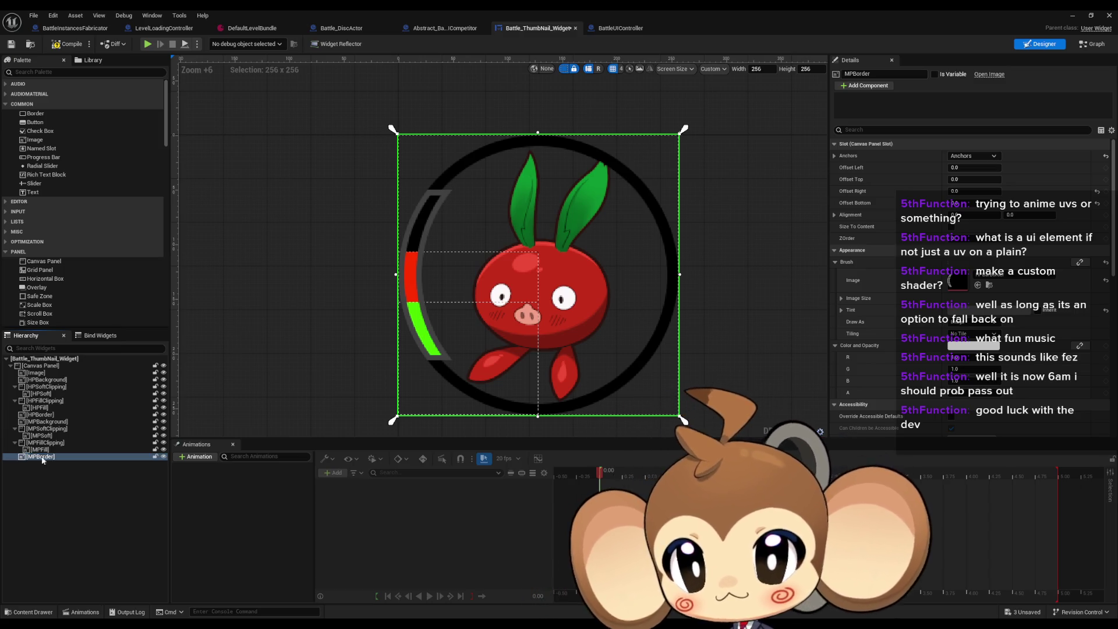
Select MPBackground and browse its brush images, closing the picker without choosing one.
click(87, 421)
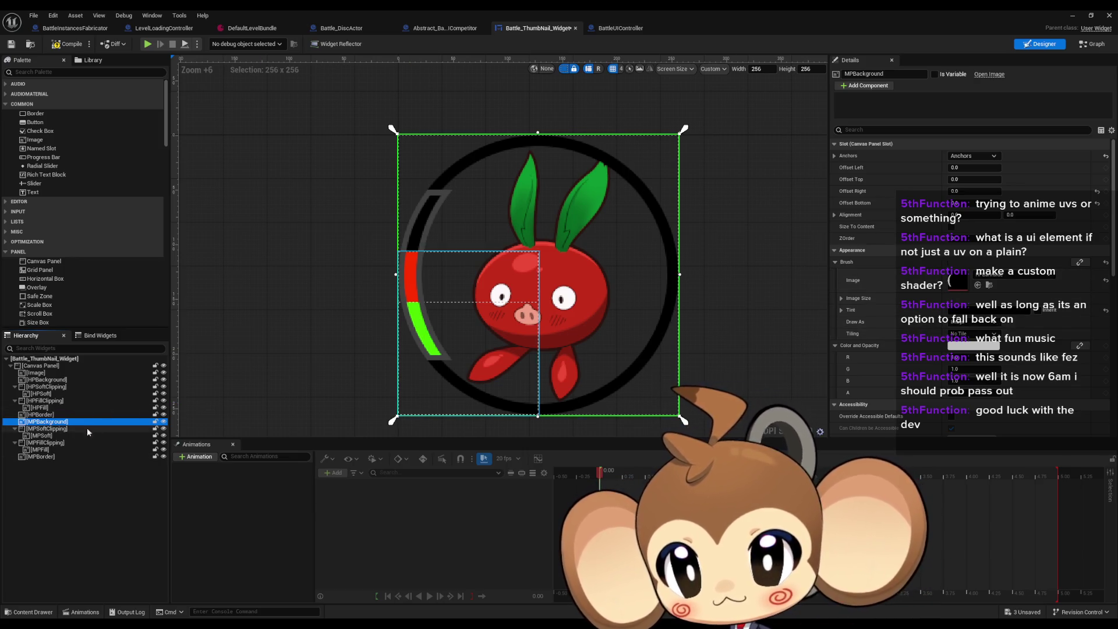
click(995, 280)
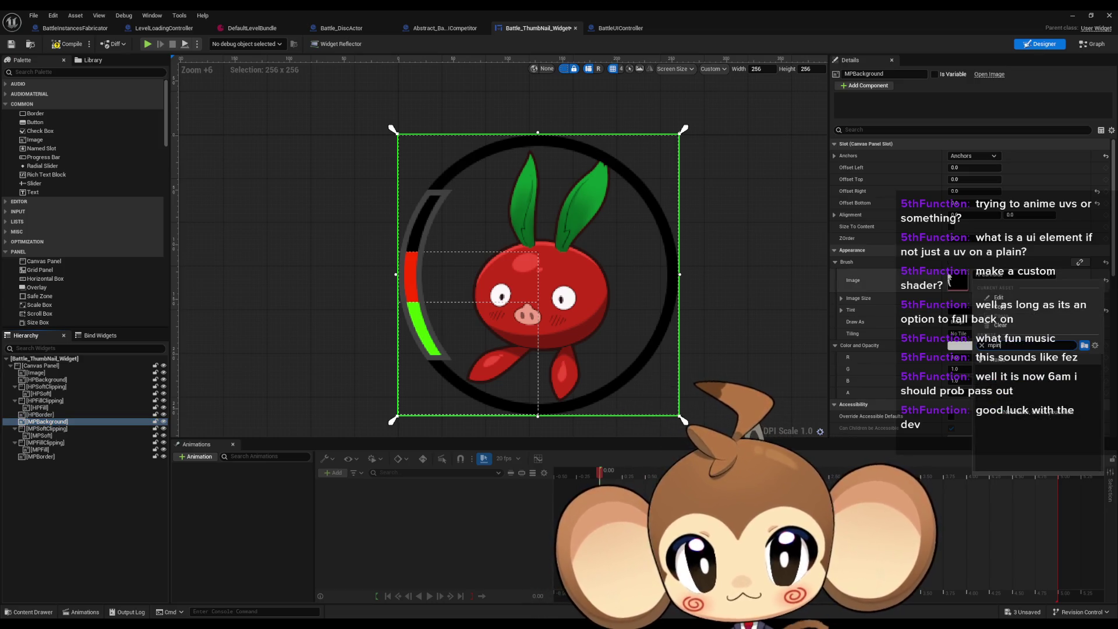
click(750, 10)
Set the MPBarBorder texture to NoMipmaps, UserInterface2D compression and Nearest filtering, and save it.
double_click(750, 9)
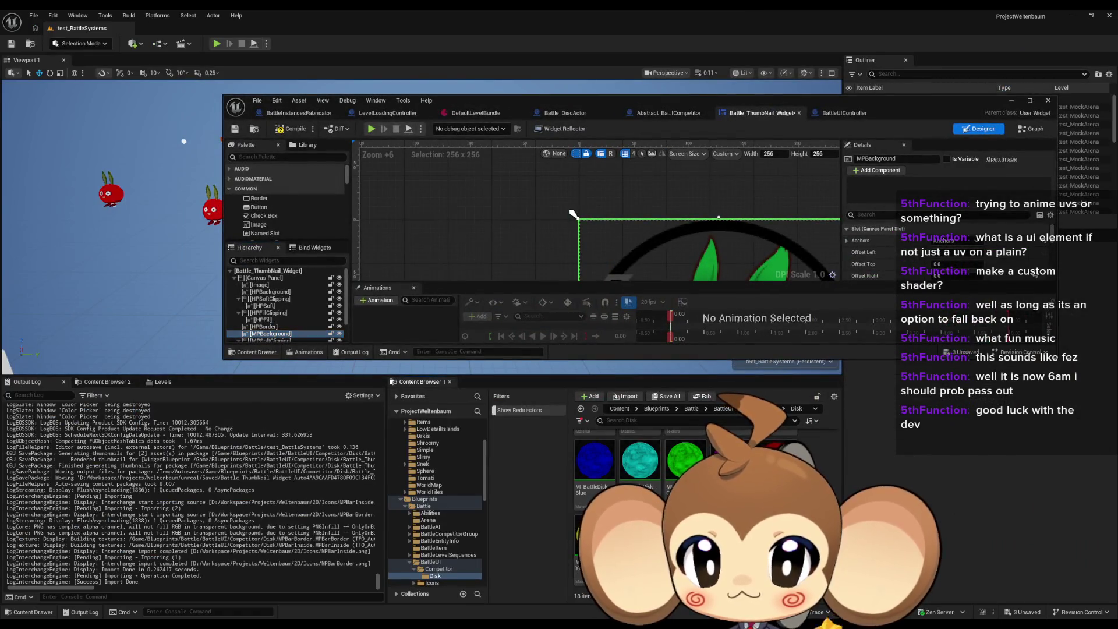
double_click(684, 466)
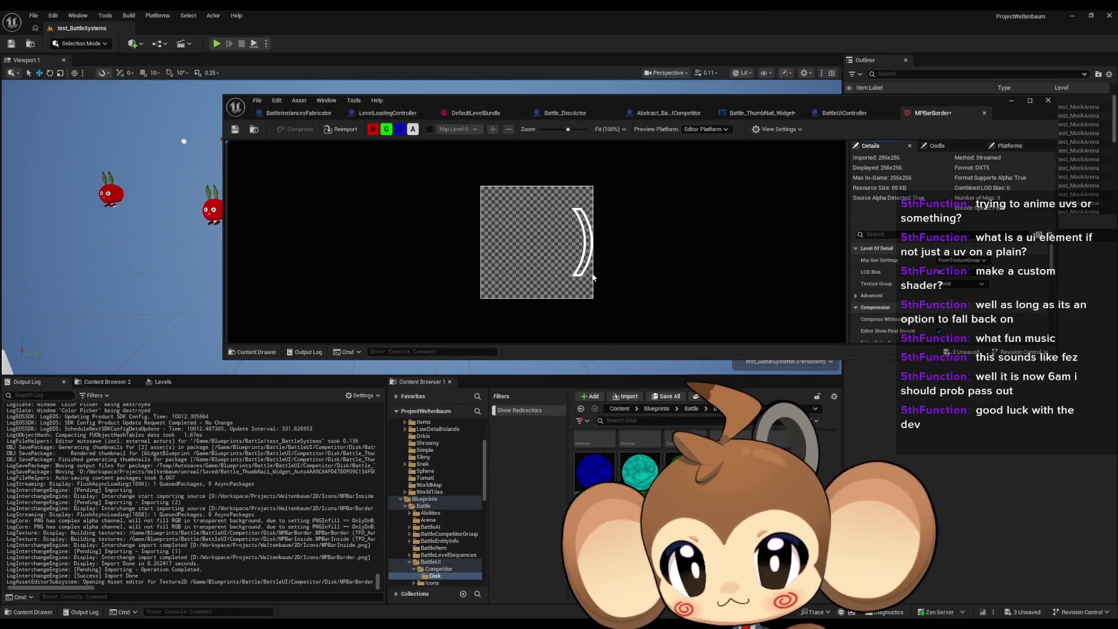
click(967, 260)
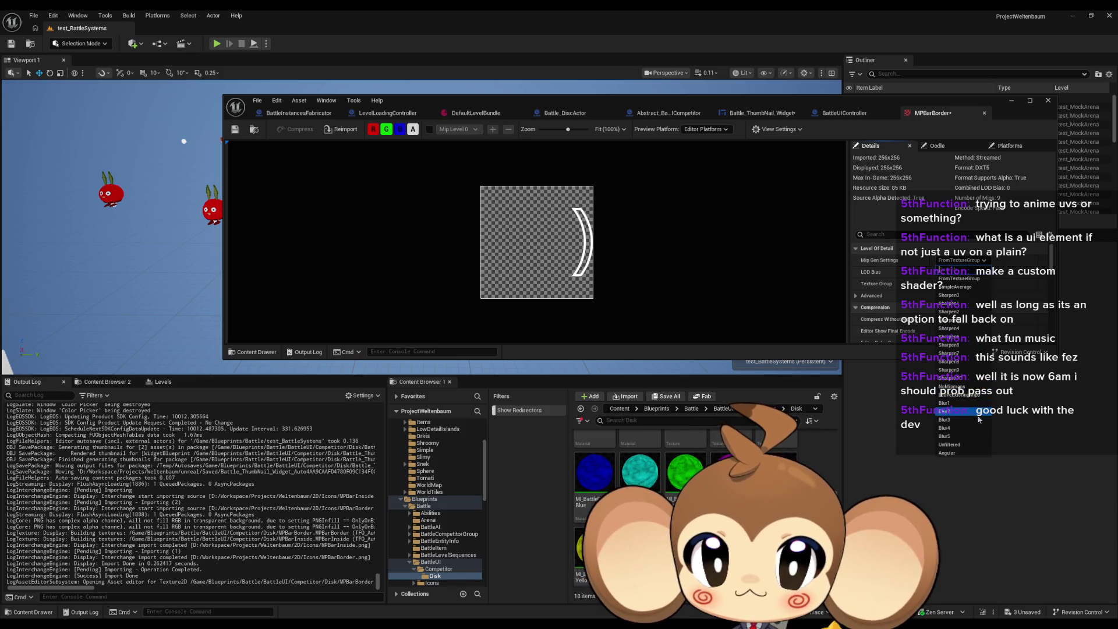
click(954, 387)
scroll(955, 274, down, 3)
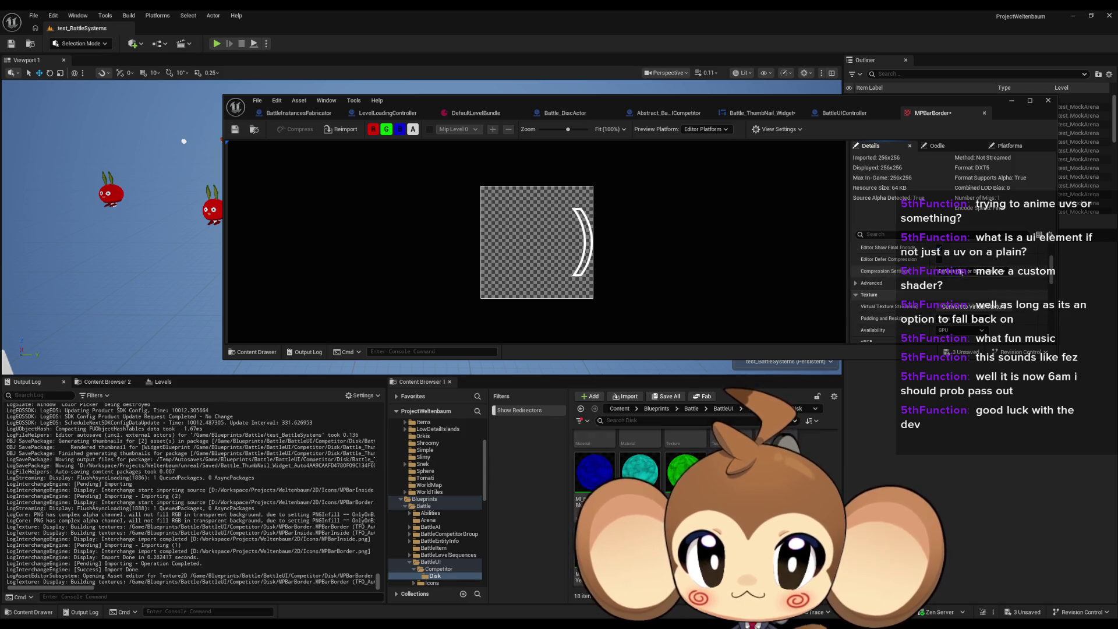
click(967, 271)
click(969, 315)
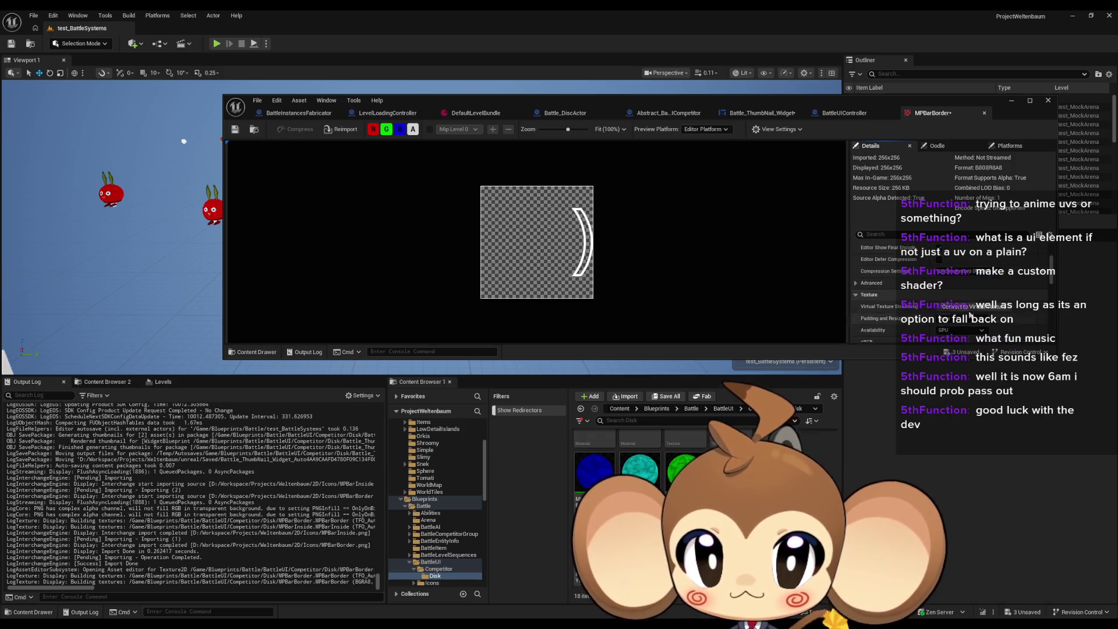
scroll(969, 315, down, 2)
click(972, 310)
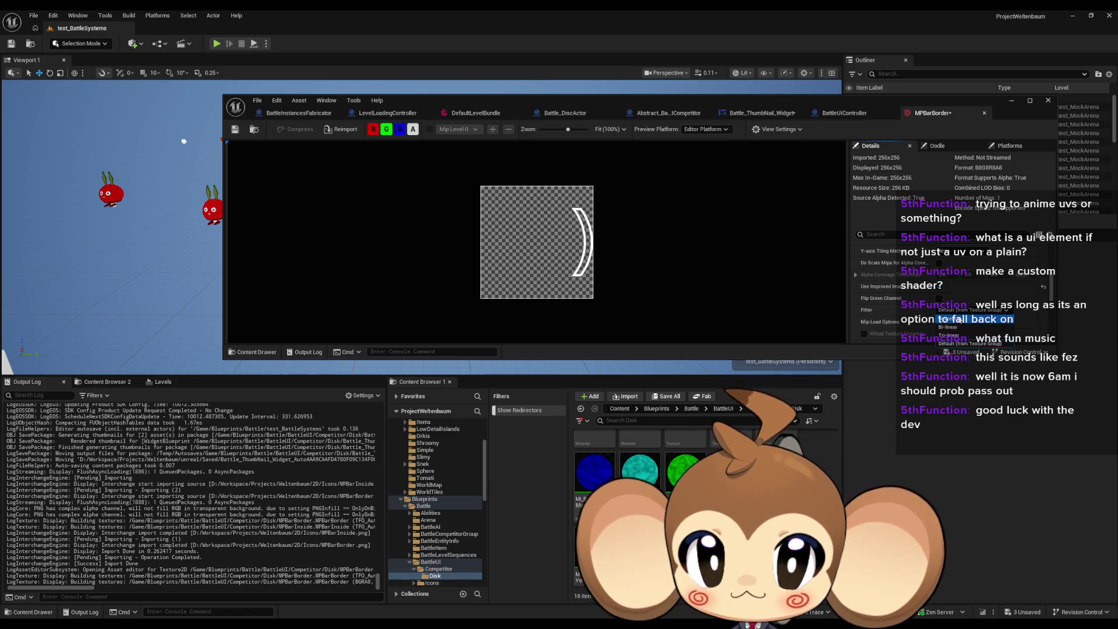
click(961, 319)
key(ctrl+s)
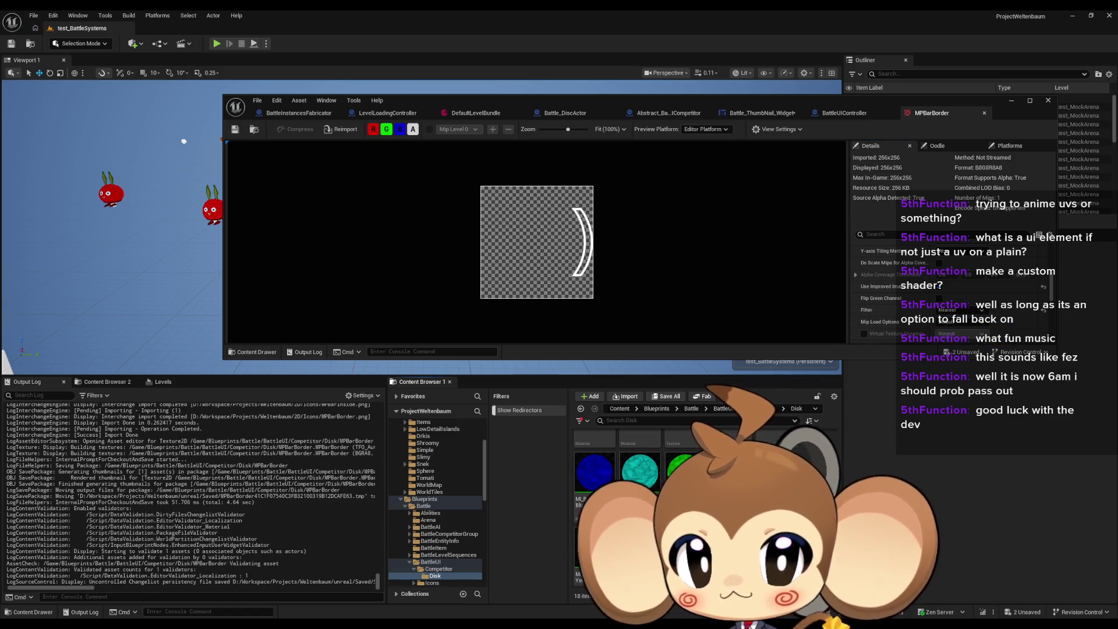
Give MPBarInside the same NoMipmaps, UserInterface2D and Nearest settings, then return to the thumbnail widget.
click(958, 262)
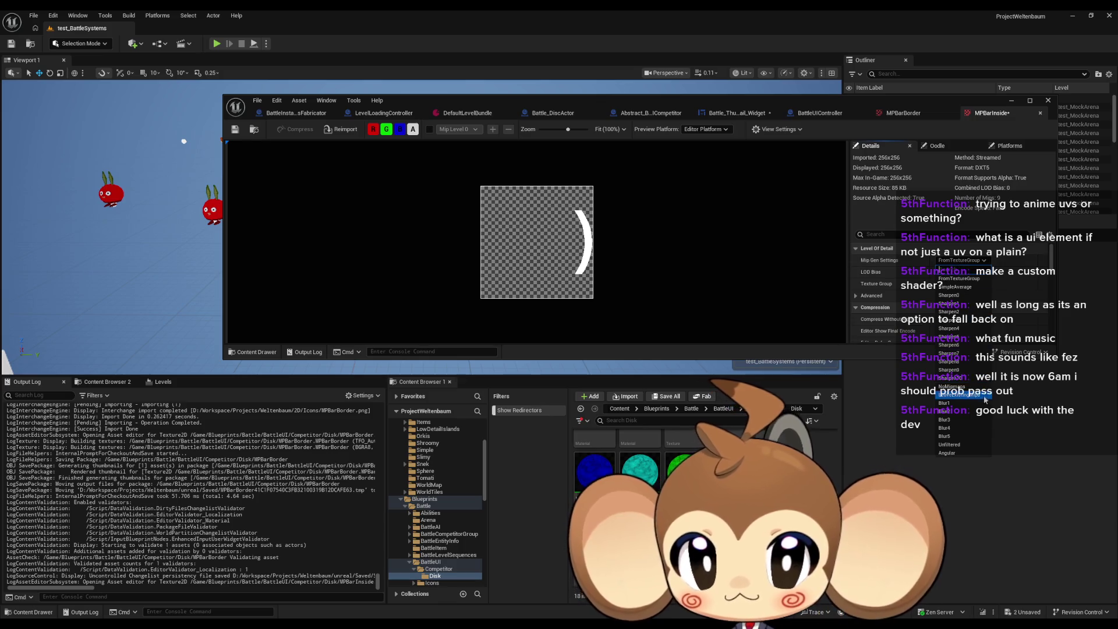
click(960, 397)
scroll(980, 299, down, 3)
click(958, 271)
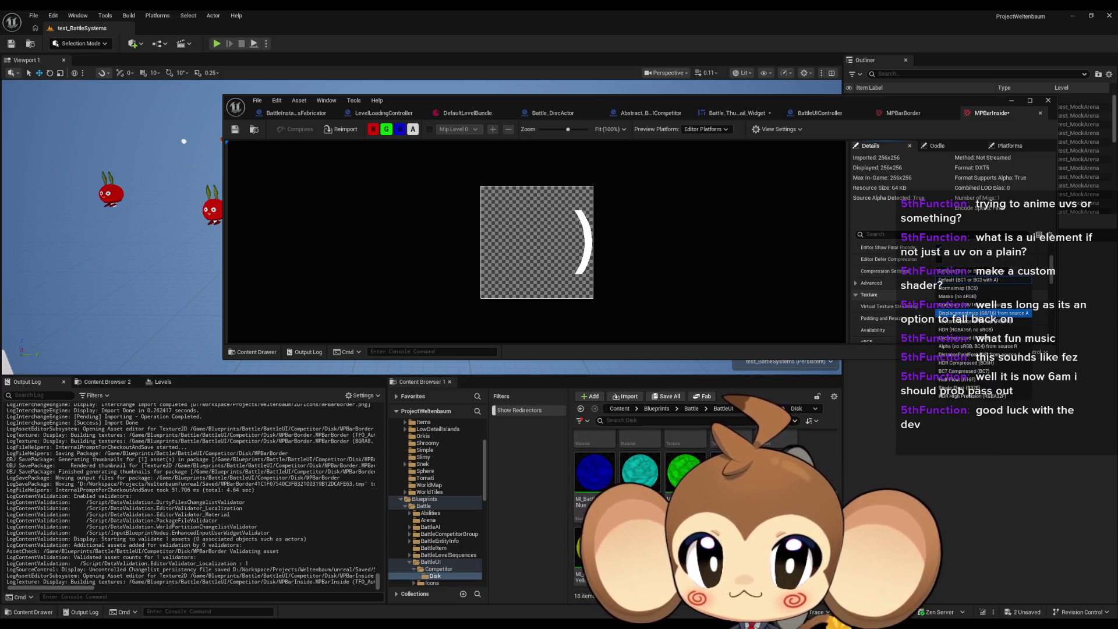
click(964, 311)
scroll(964, 314, down, 5)
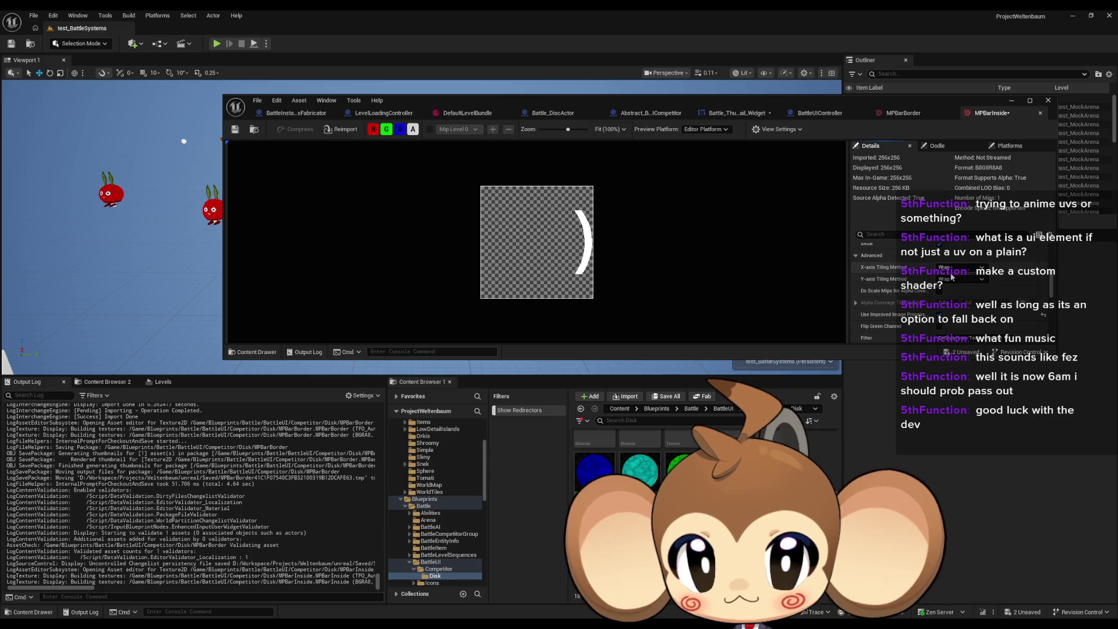
click(962, 337)
click(963, 346)
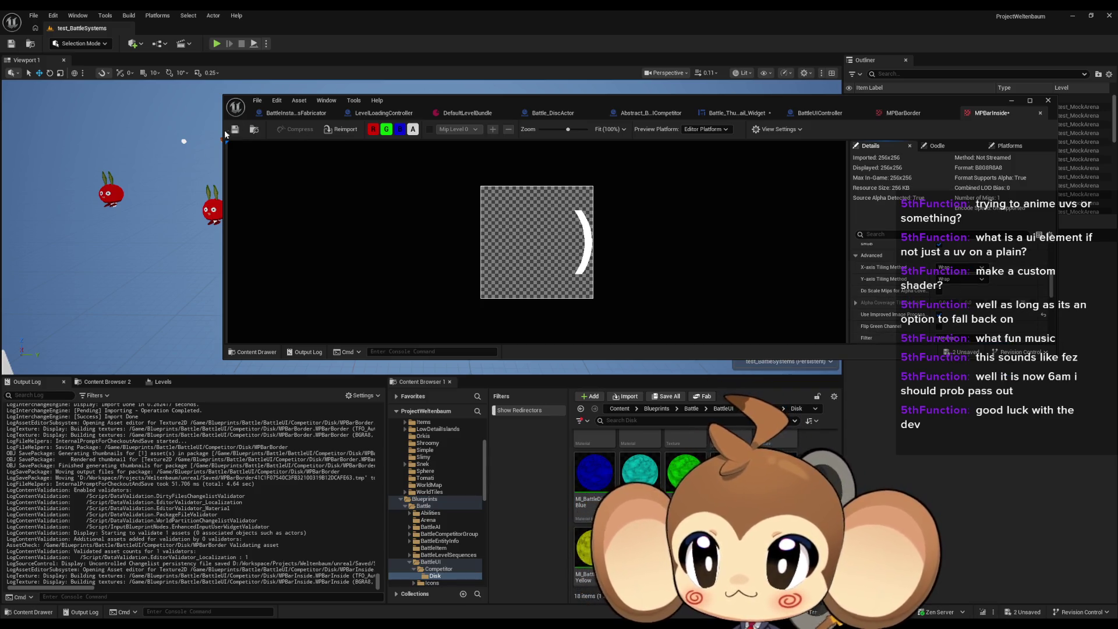
double_click(637, 100)
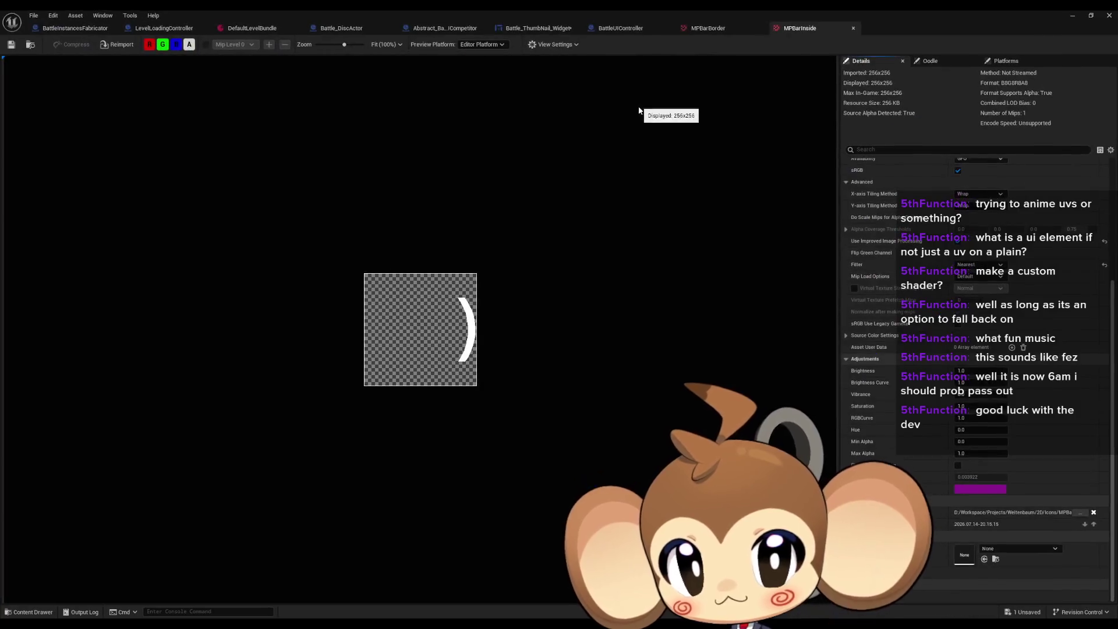
click(538, 30)
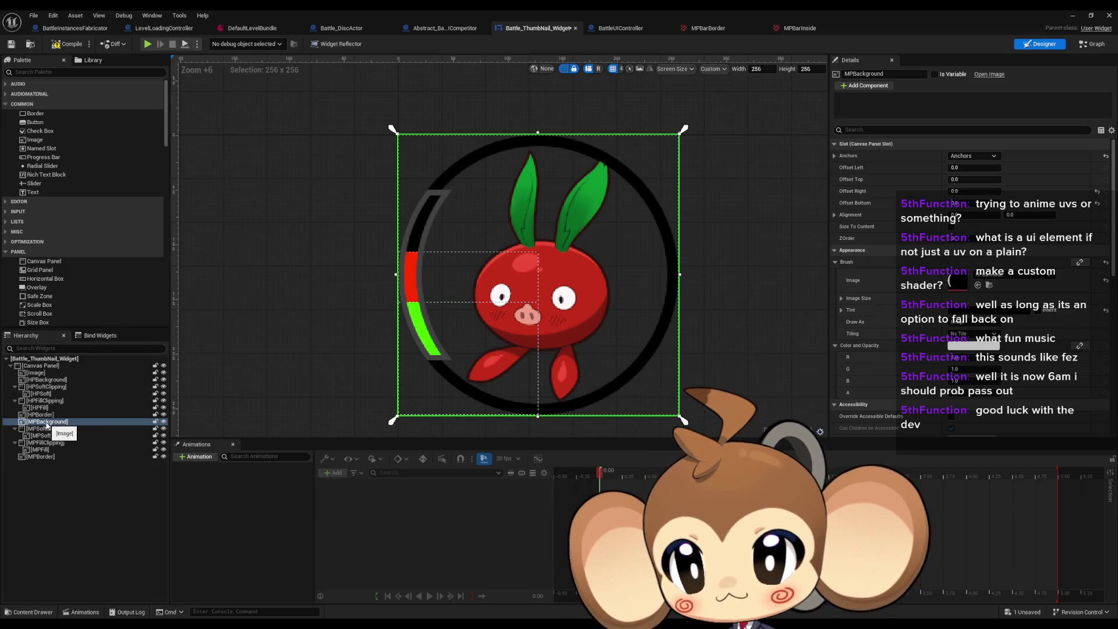
click(998, 278)
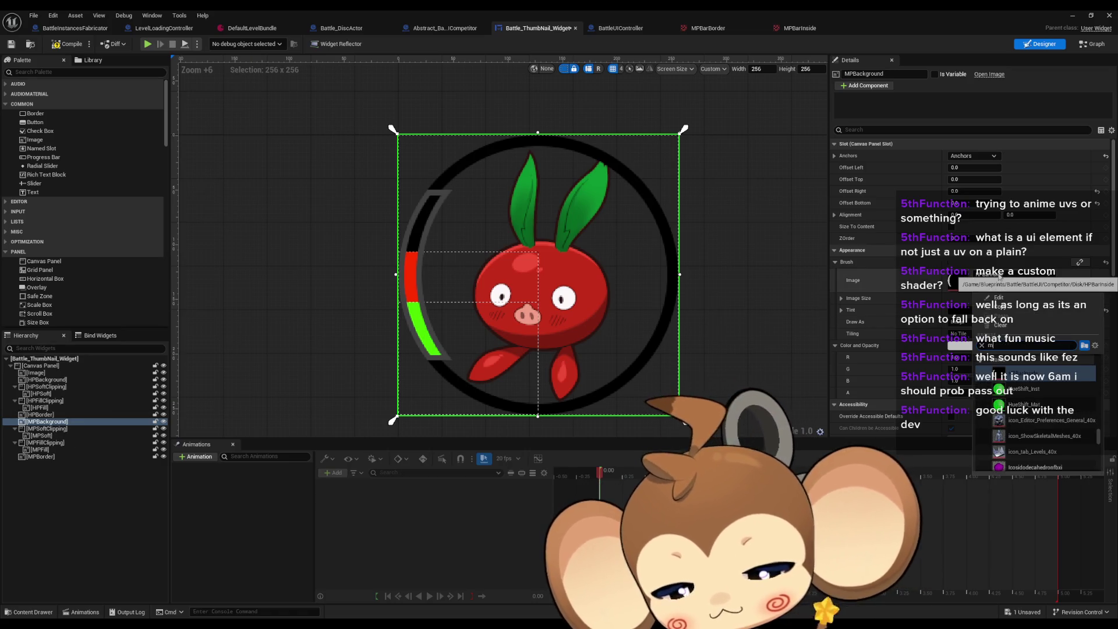
text(pins)
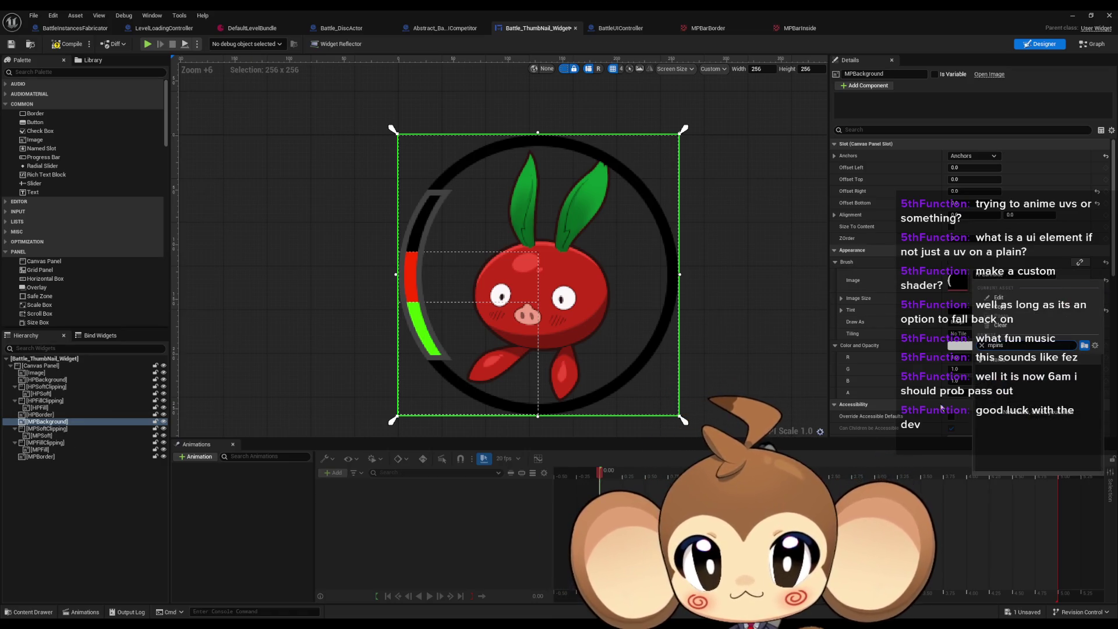
double_click(599, 9)
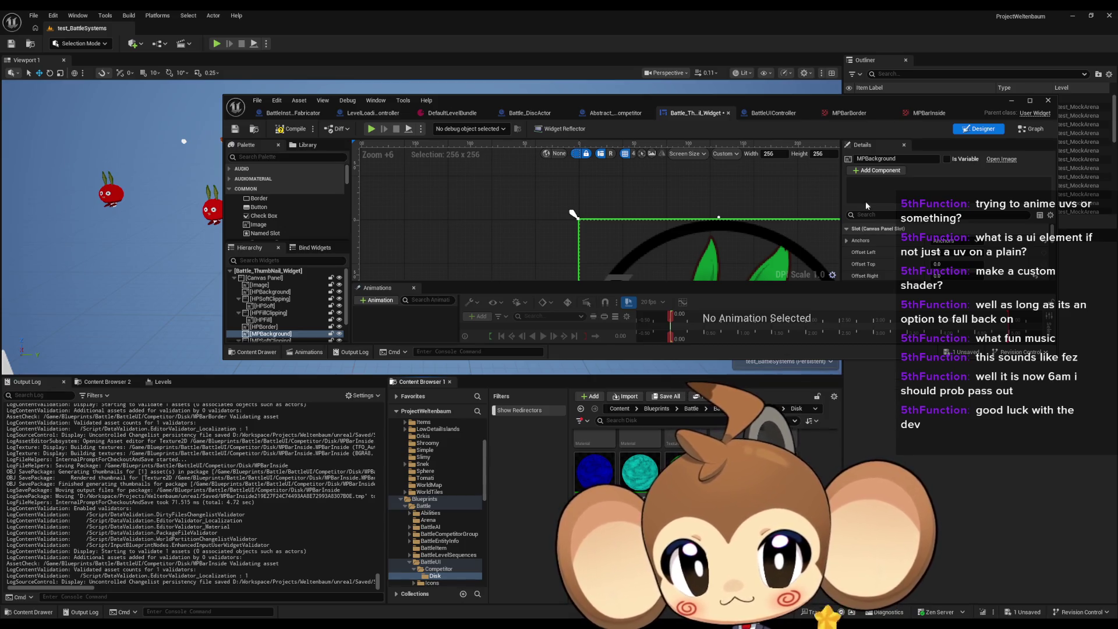
scroll(932, 253, down, 5)
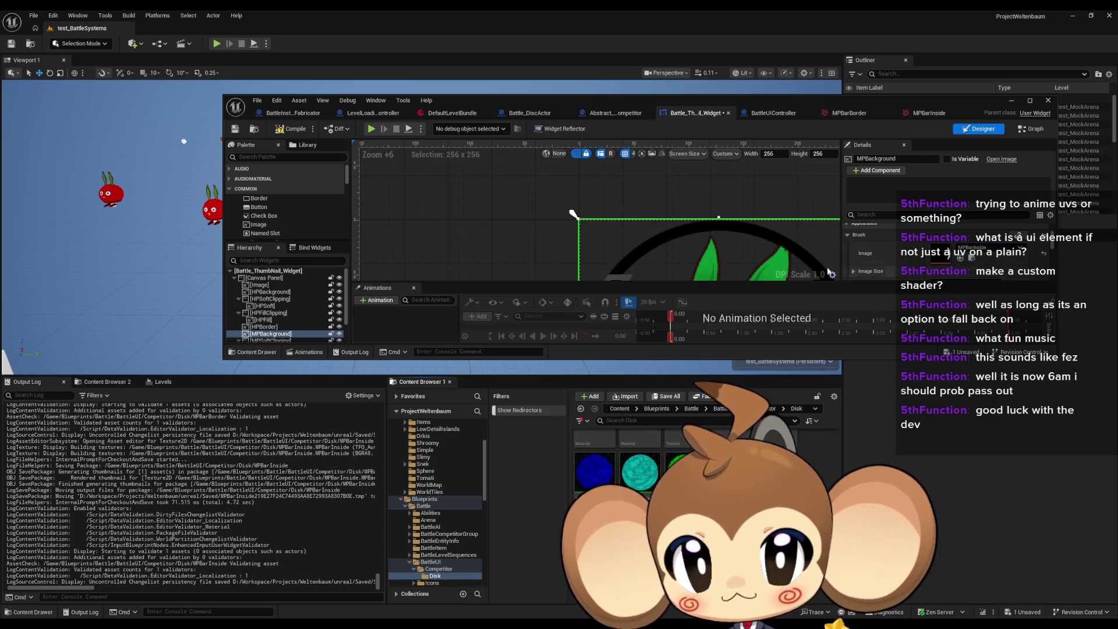
scroll(286, 332, down, 2)
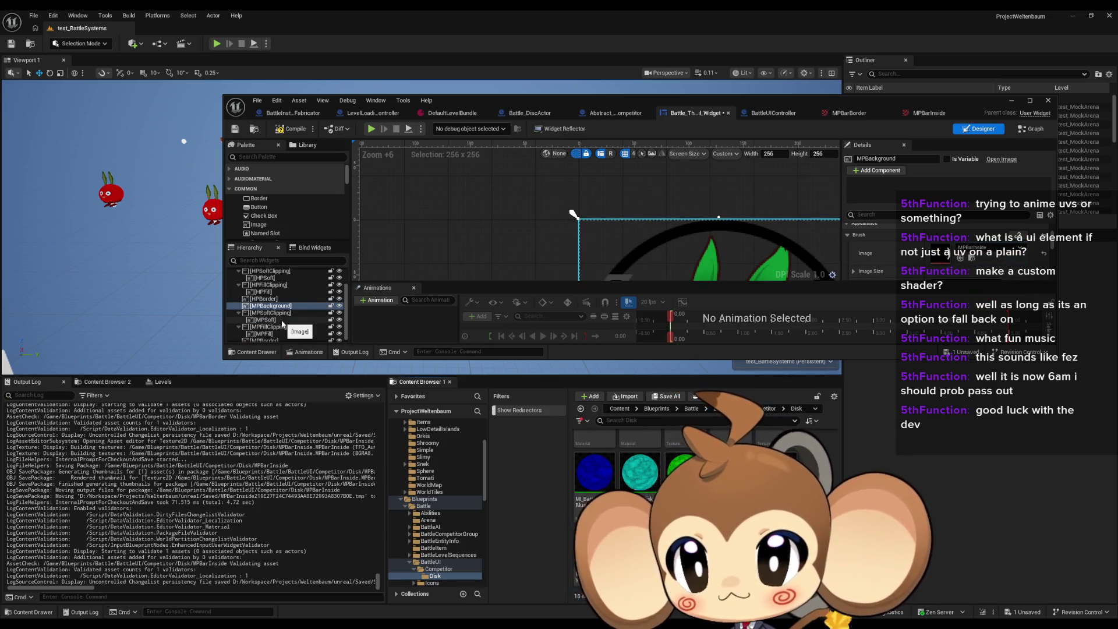
click(272, 319)
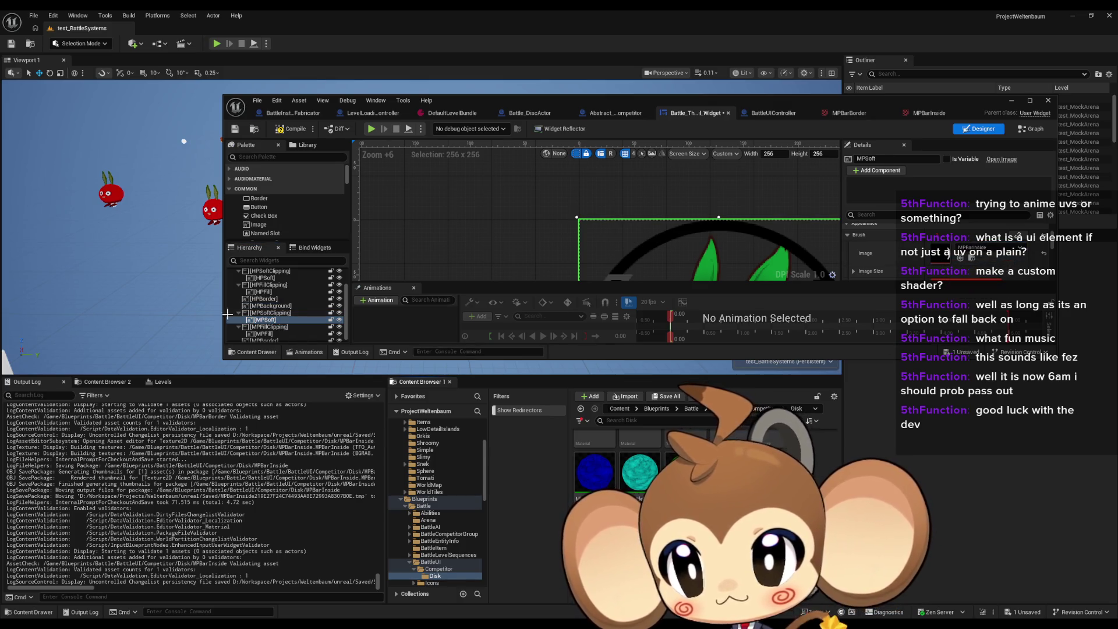
click(263, 334)
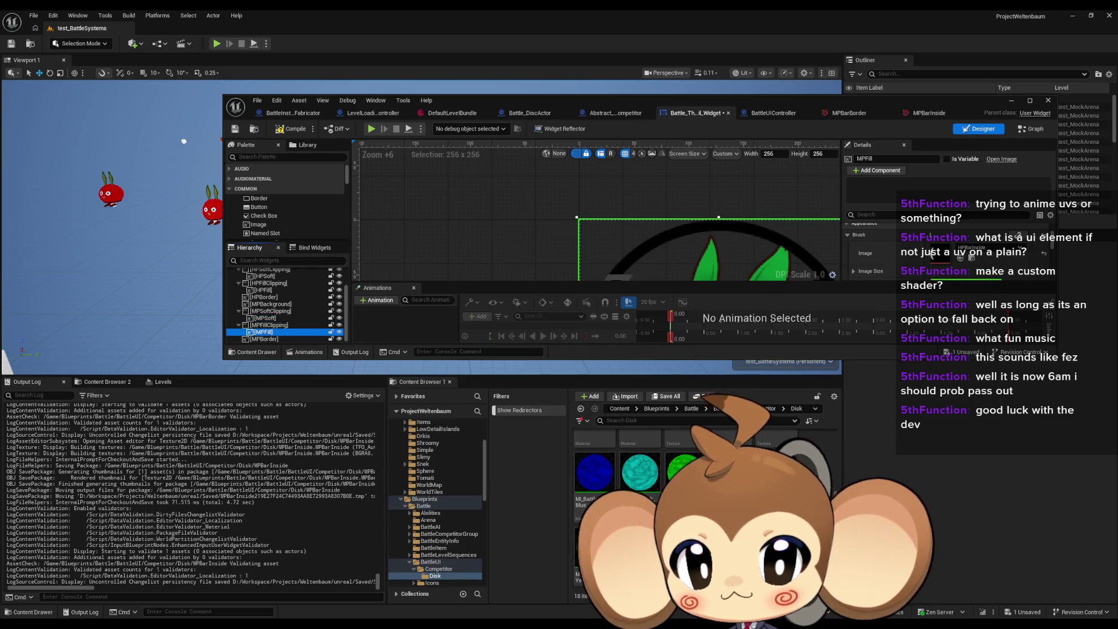
click(269, 339)
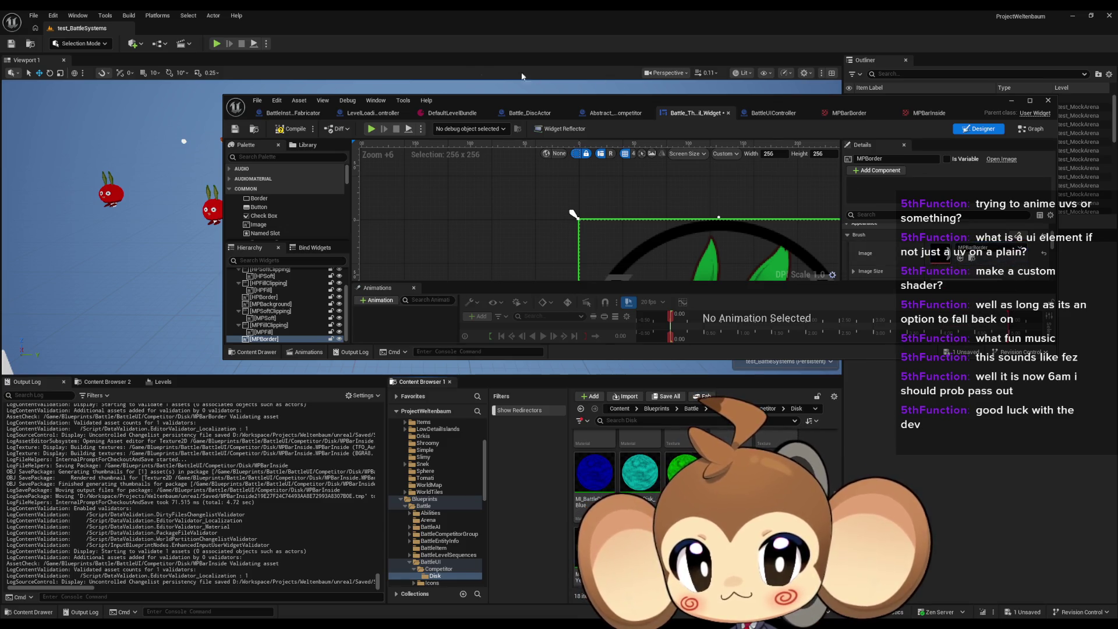
double_click(469, 99)
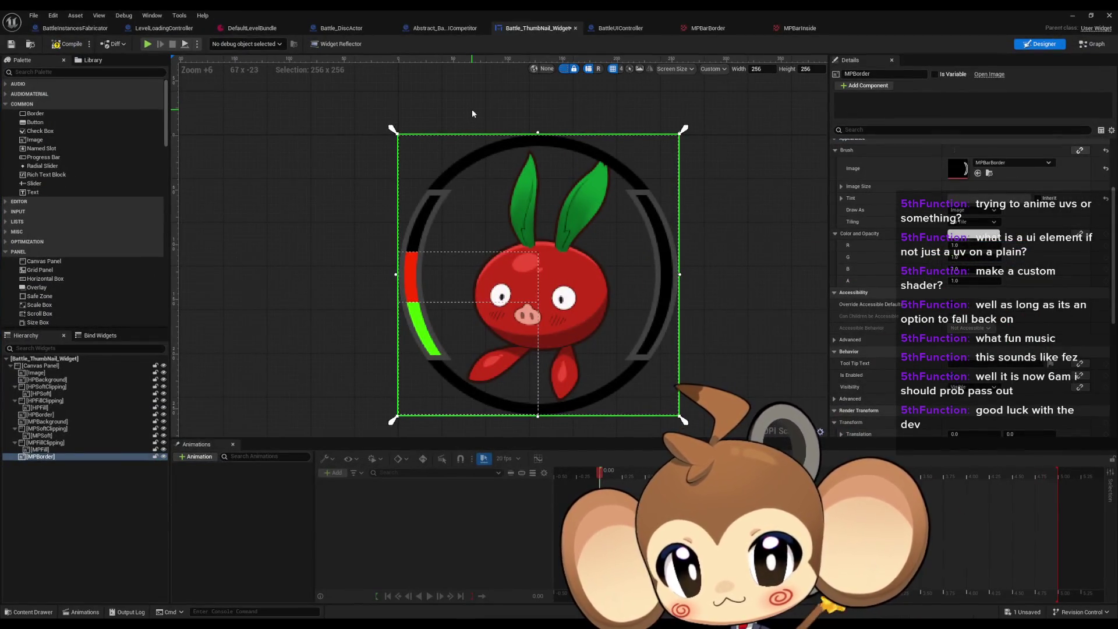
Delete the MPSoft and MPSoftClipping layers, then select MPFillClipping and MPFill.
click(56, 449)
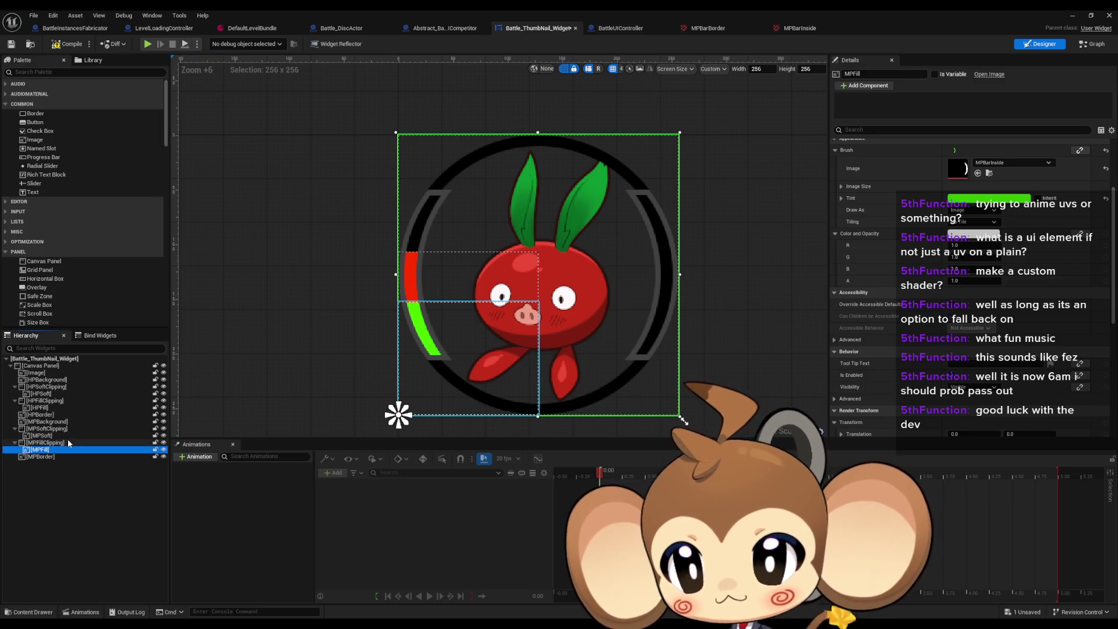
scroll(582, 232, down, 12)
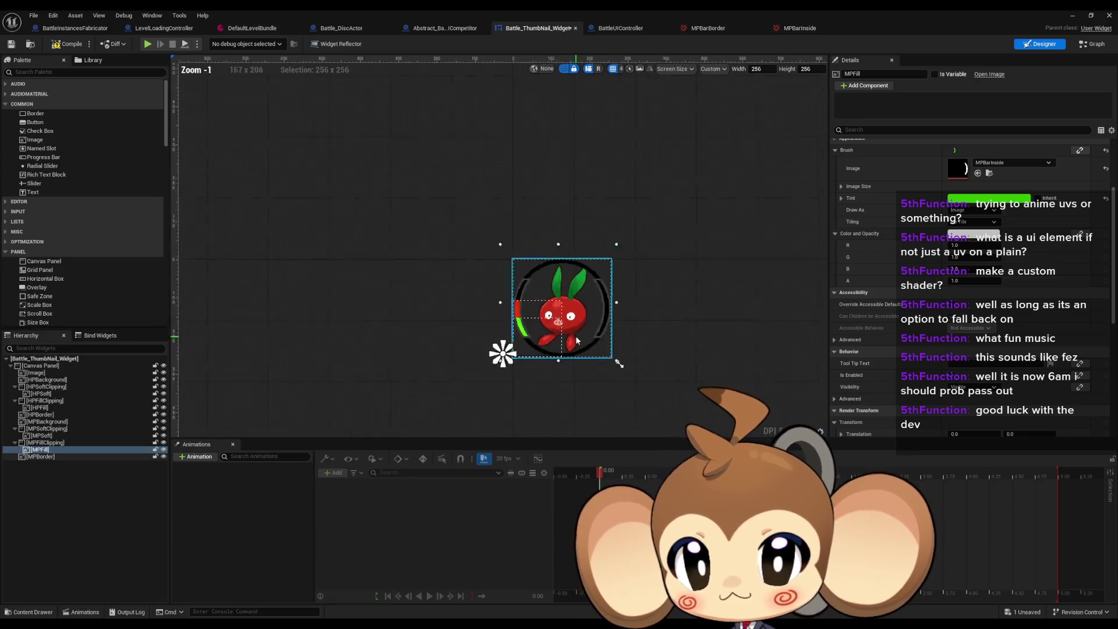
drag(589, 237, 596, 303)
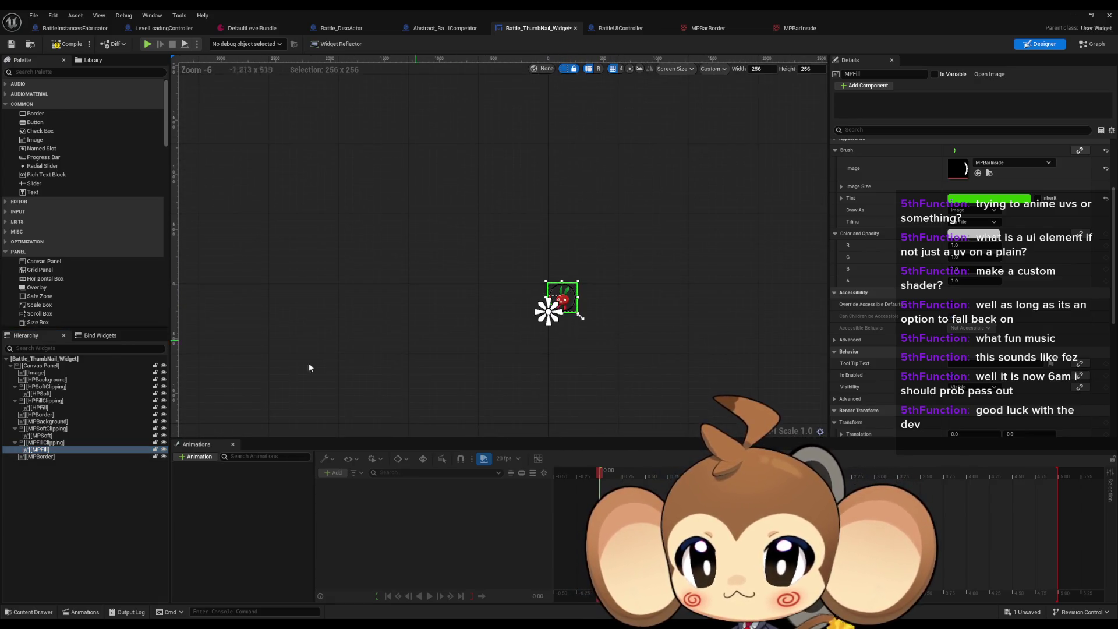
double_click(48, 421)
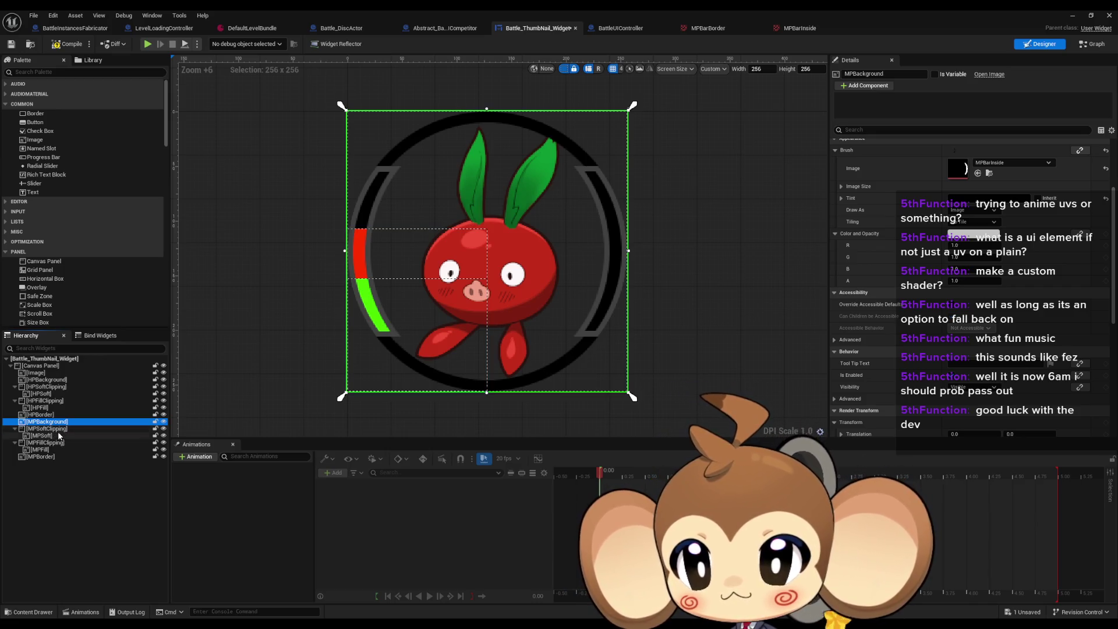
click(51, 436)
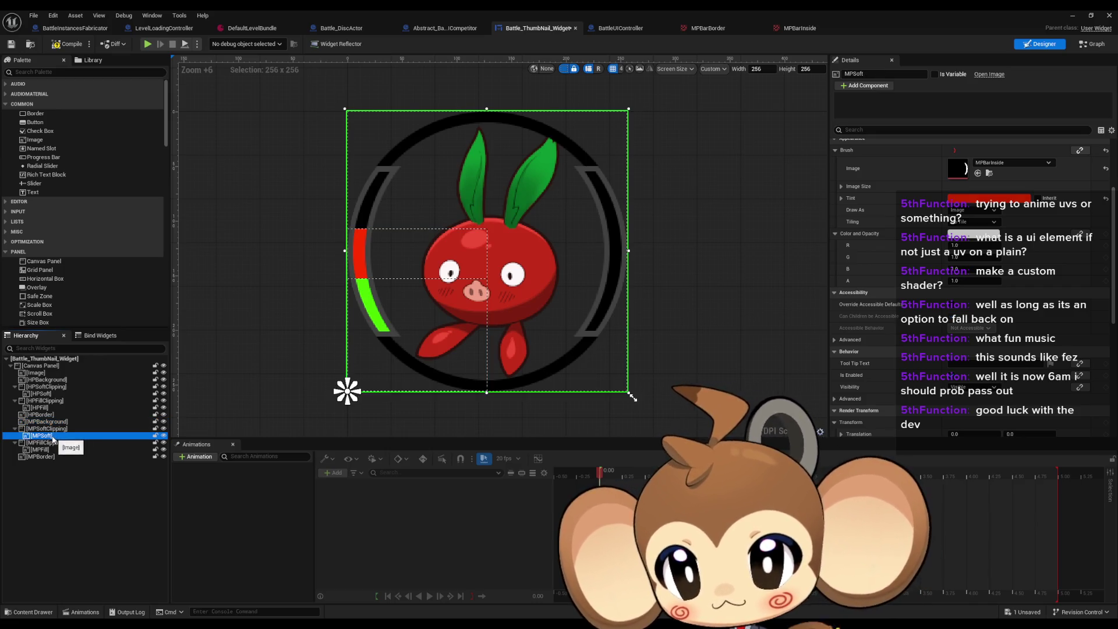
key(Delete)
click(49, 429)
key(Delete)
click(49, 431)
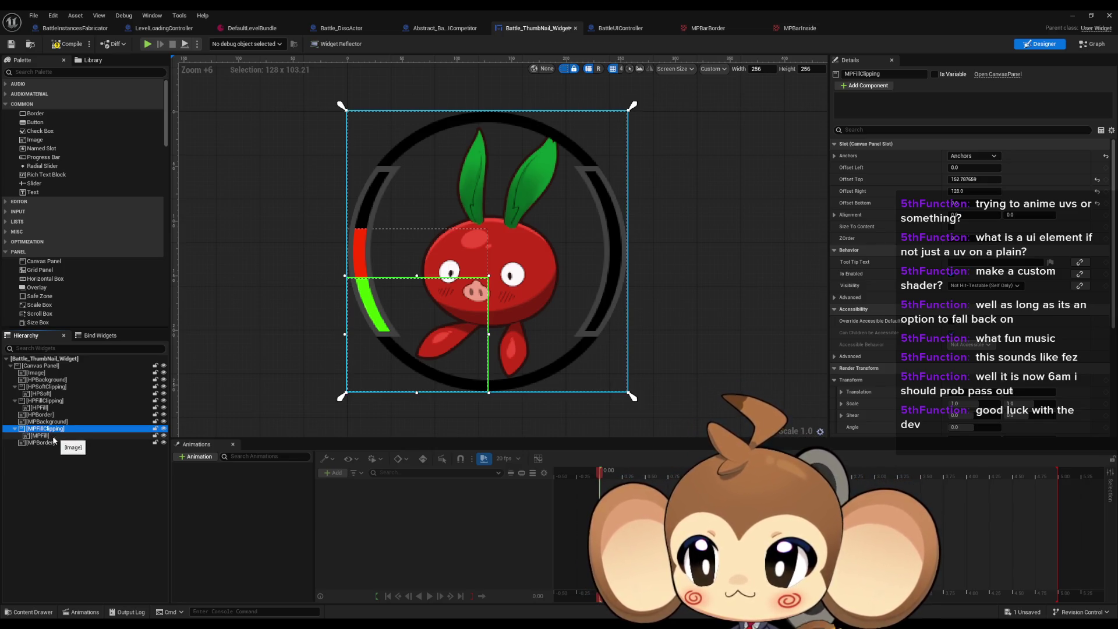
click(49, 436)
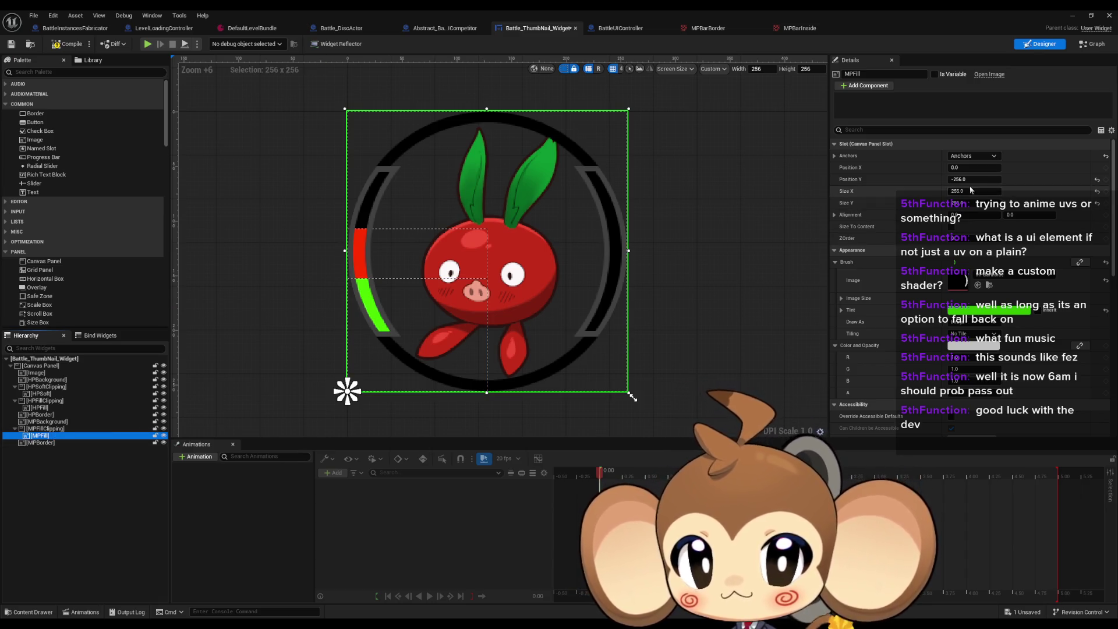
Anchor MPFill to bottom-centre with Position X -256 and Y -256.
click(973, 156)
click(1026, 242)
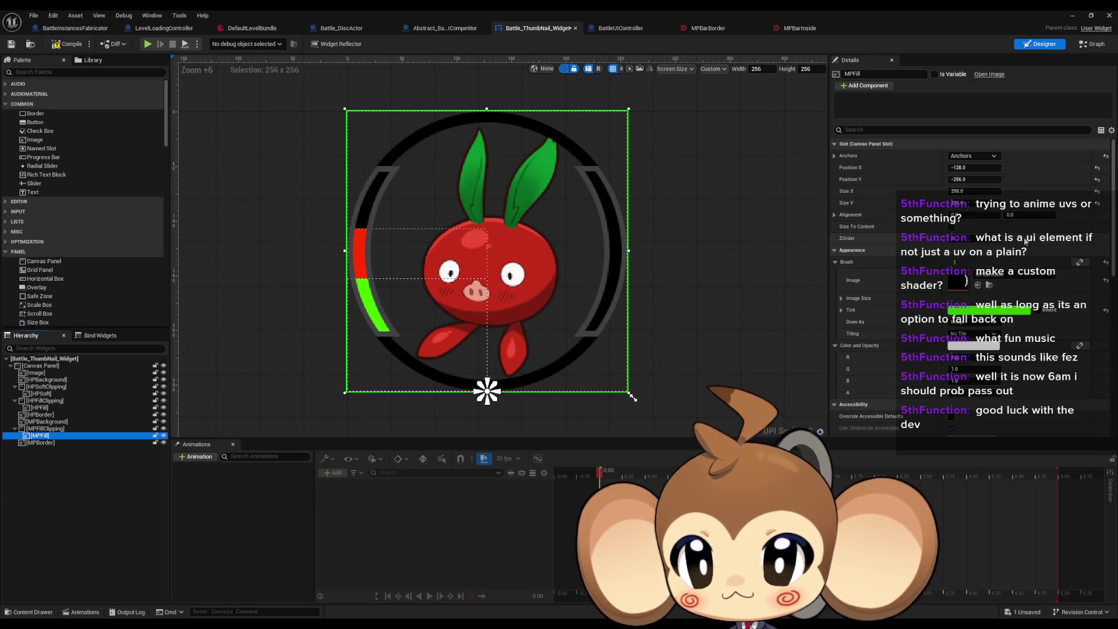
click(975, 167)
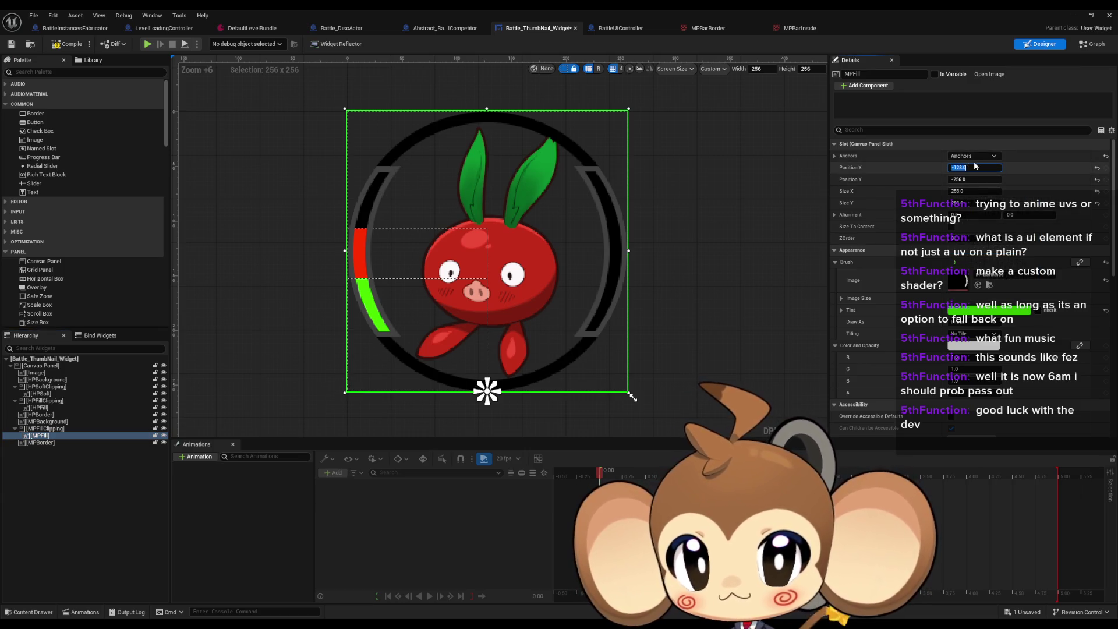
text(0)
key(Tab)
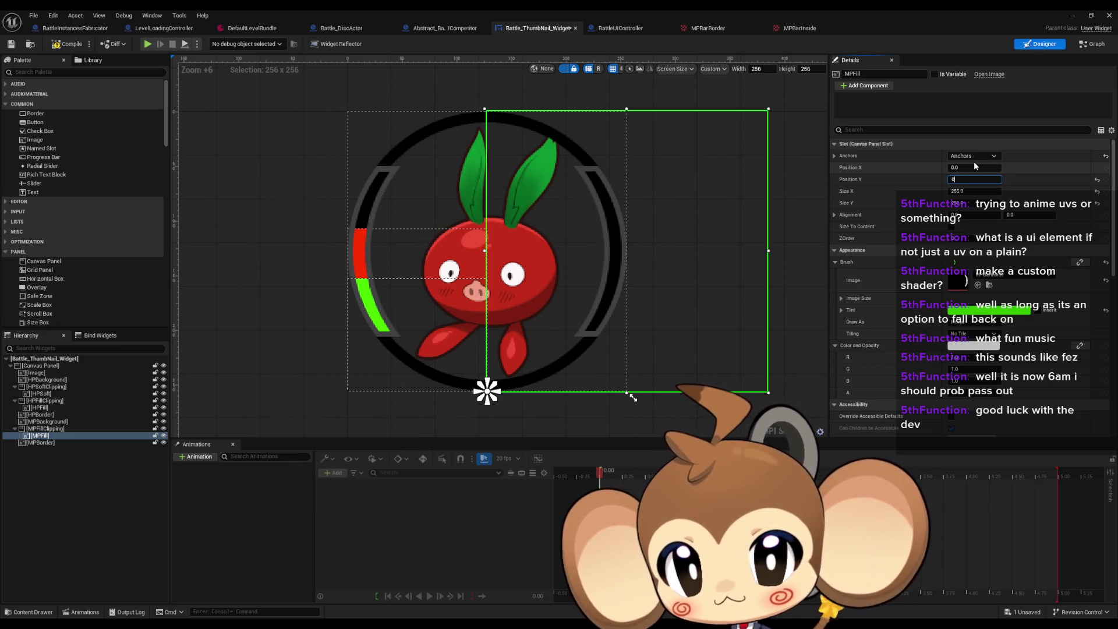
key(Return)
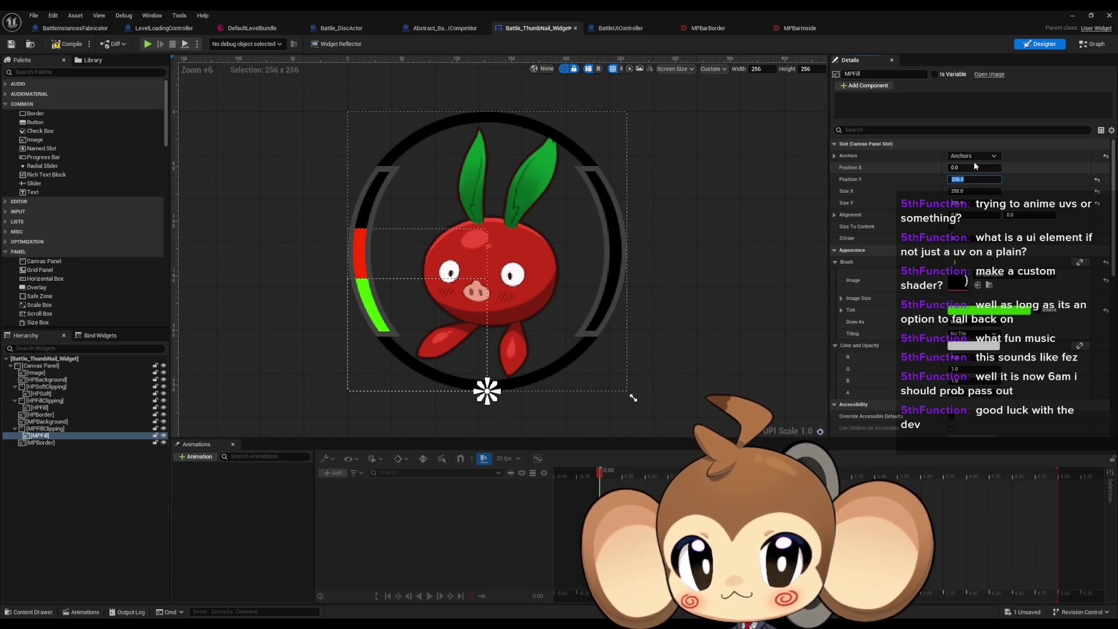
key(Return)
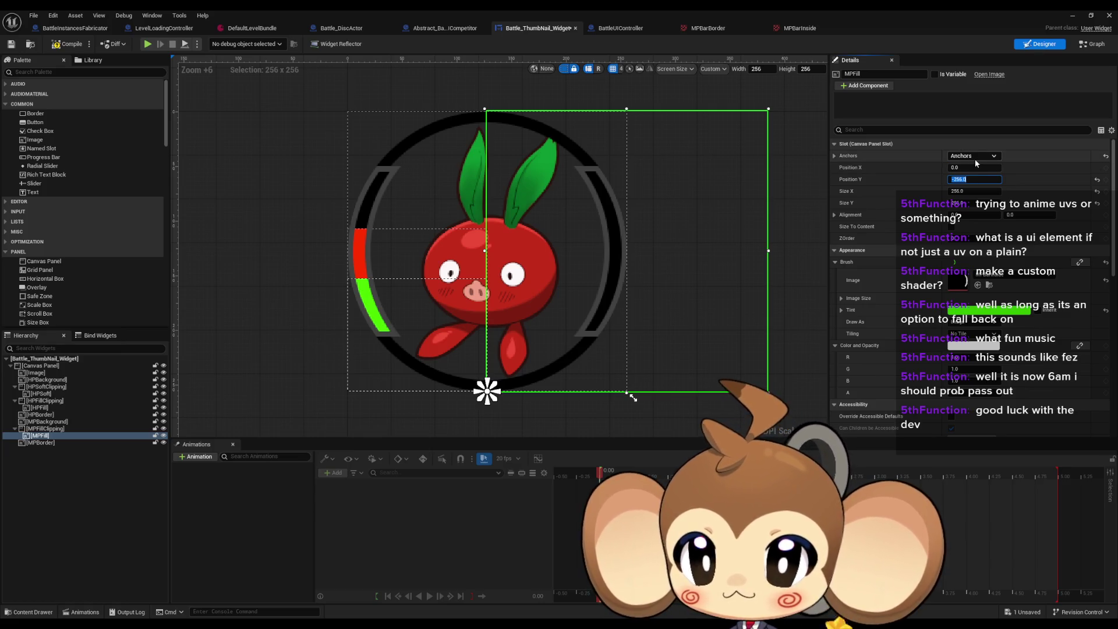
click(45, 431)
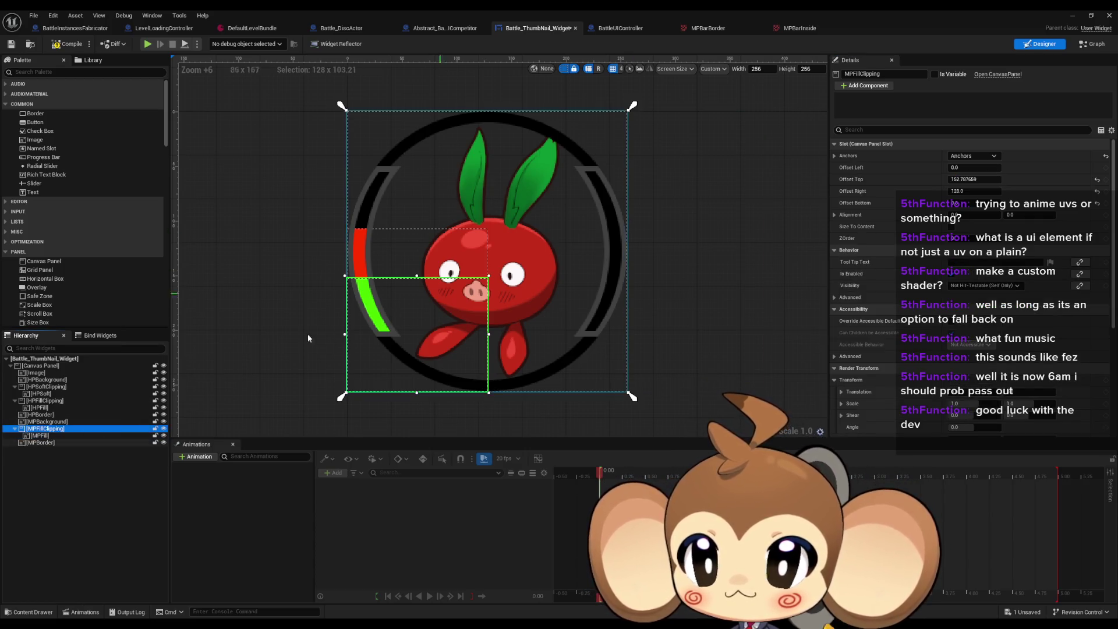
click(36, 436)
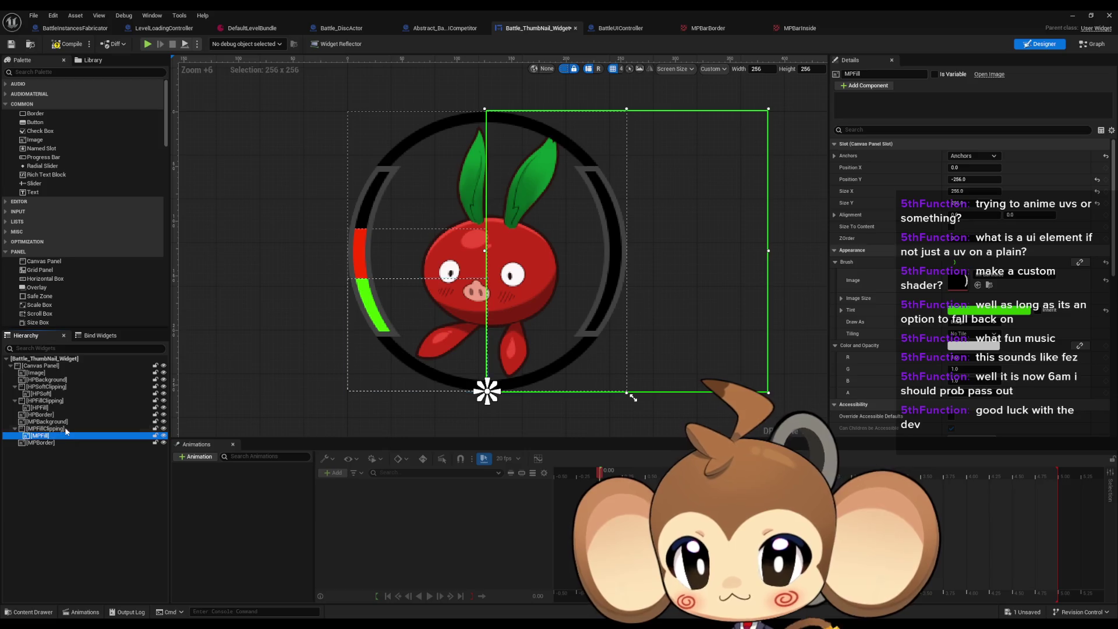
click(973, 168)
text(-25)
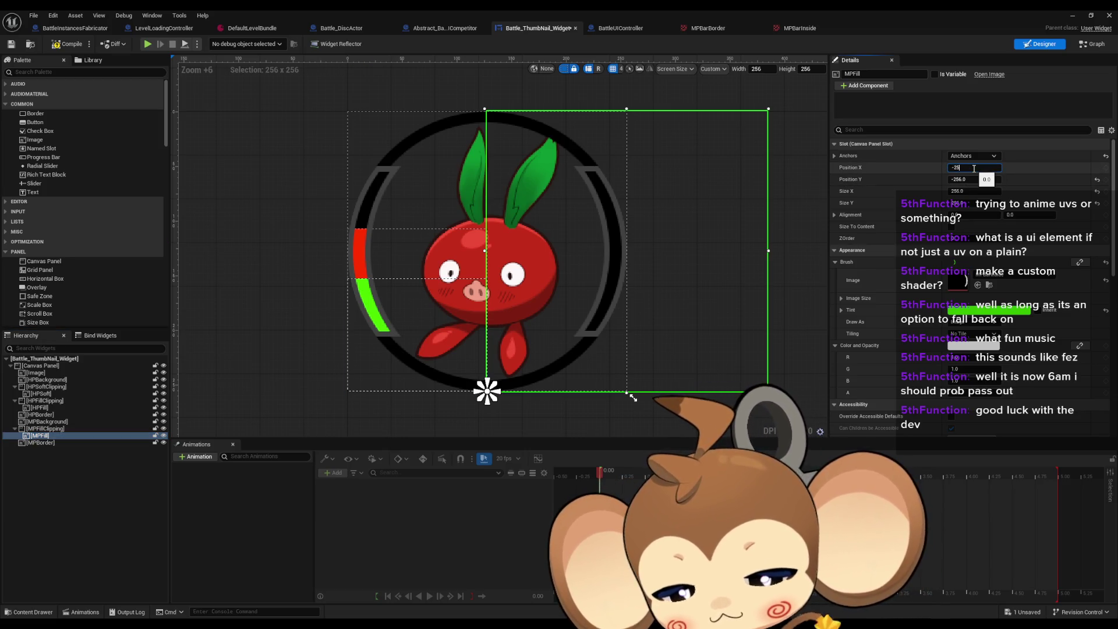
text(6)
key(Return)
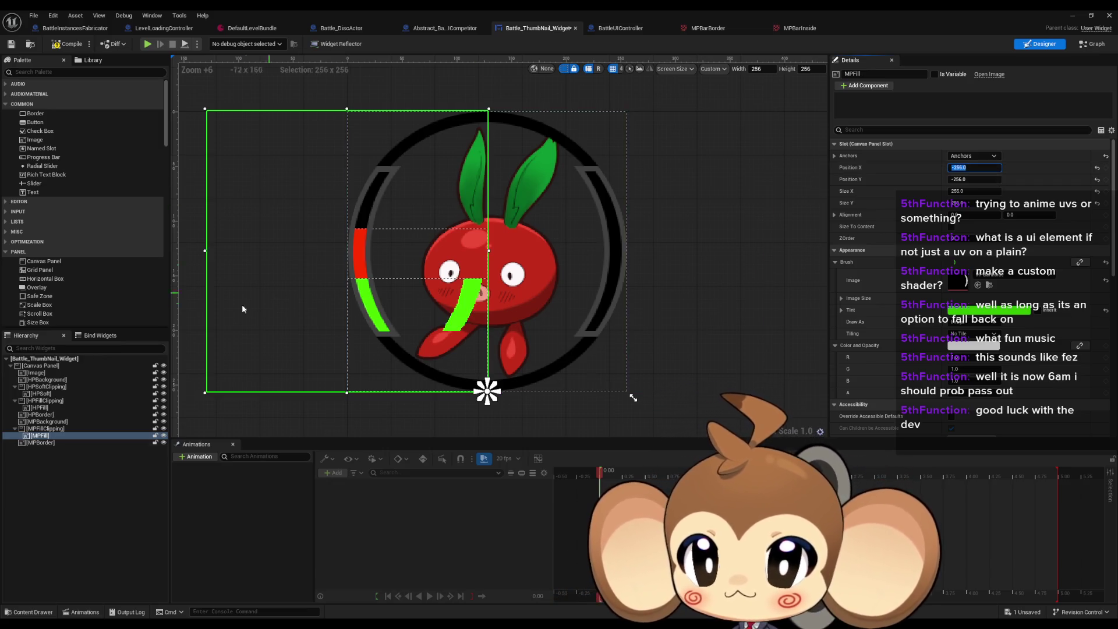
Set MPFillClipping's Offset Right to 0 and Offset Left to 128.
click(46, 429)
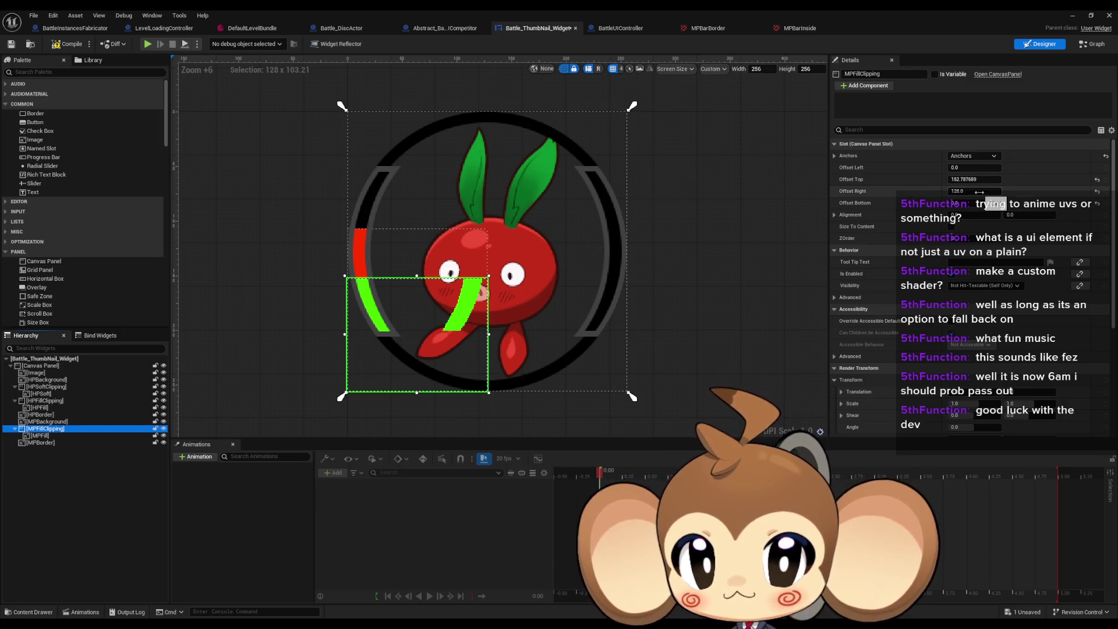
click(979, 192)
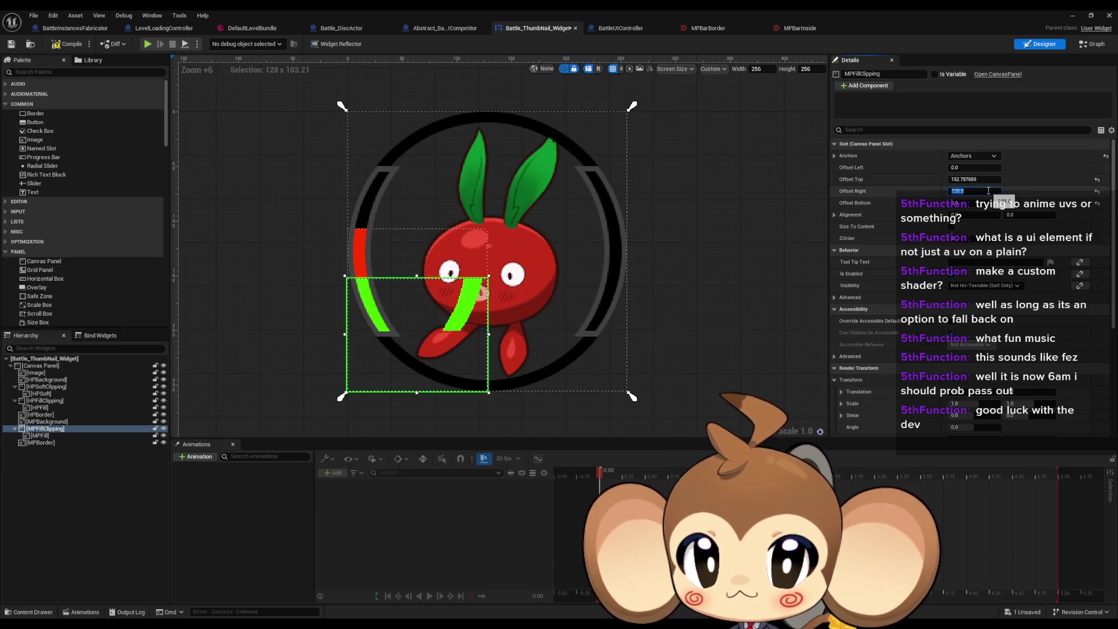
text(0)
key(Return)
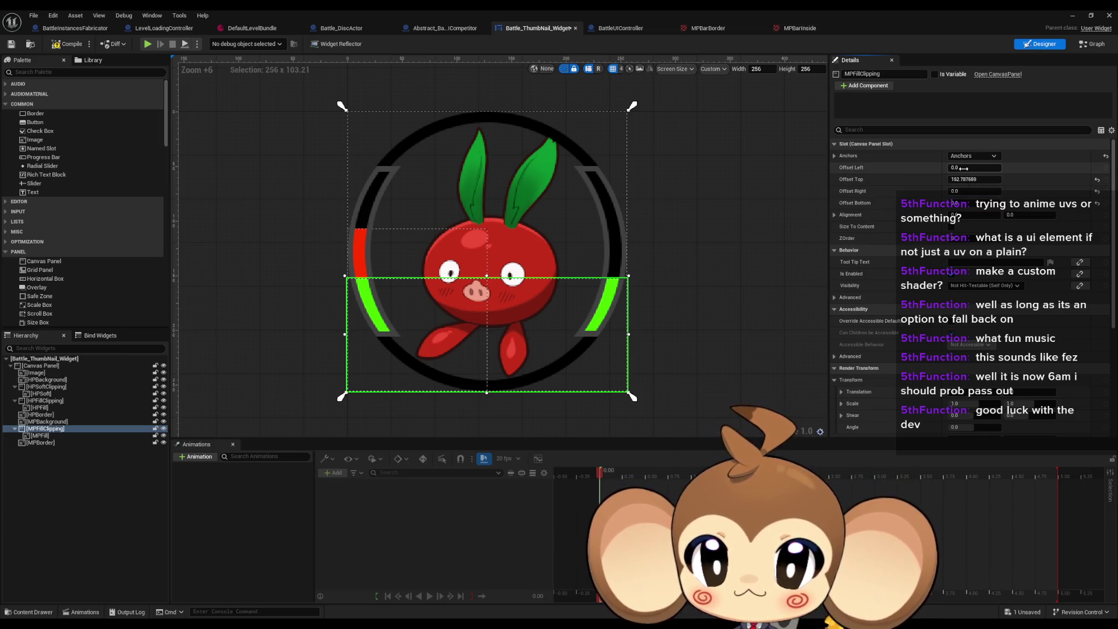
text(128)
key(Return)
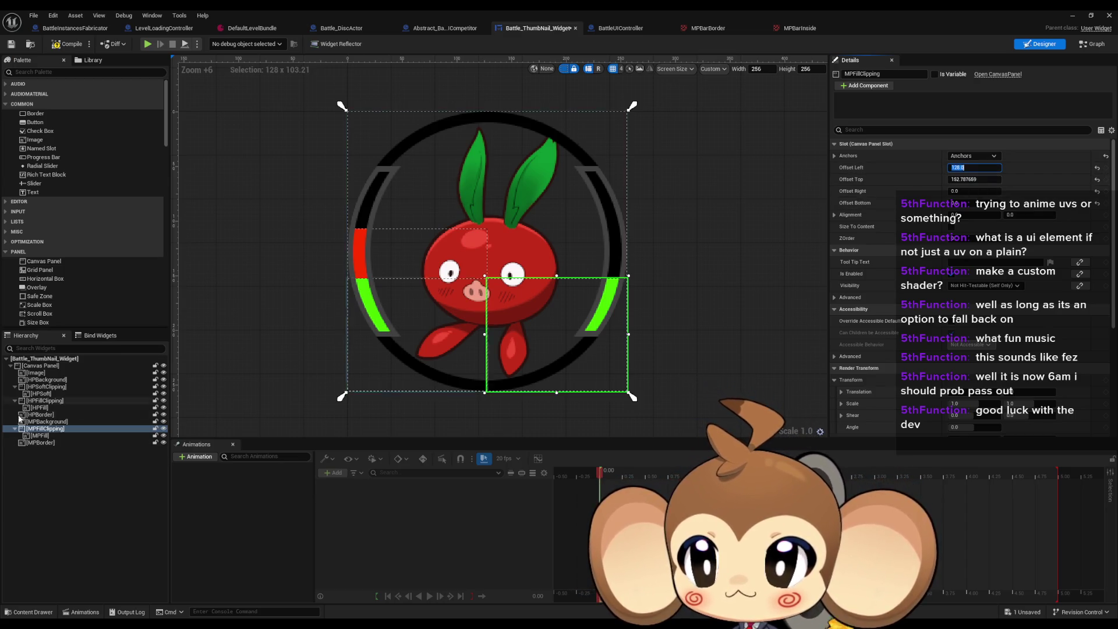
click(39, 435)
Set MPFill's tint to magenta, about FF00B5, in the colour picker.
click(989, 310)
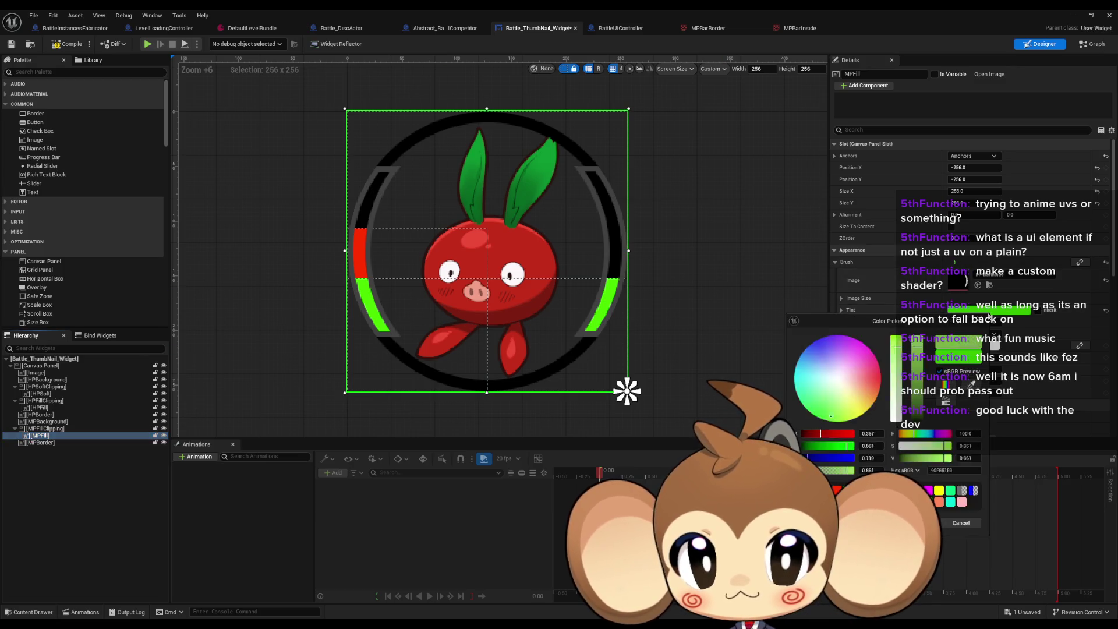
click(880, 367)
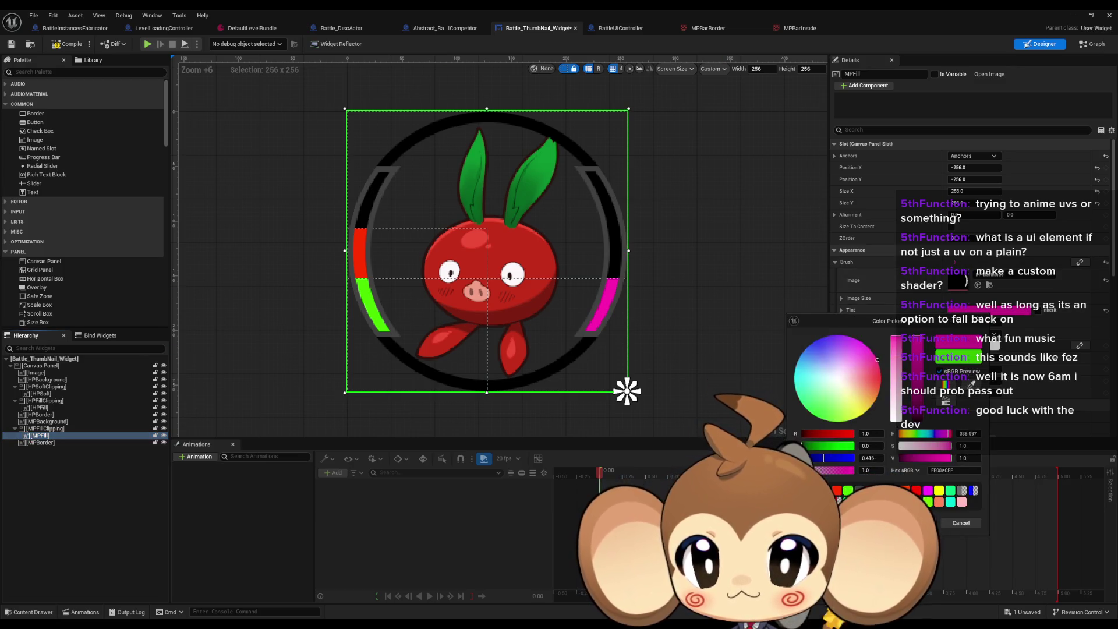
click(876, 358)
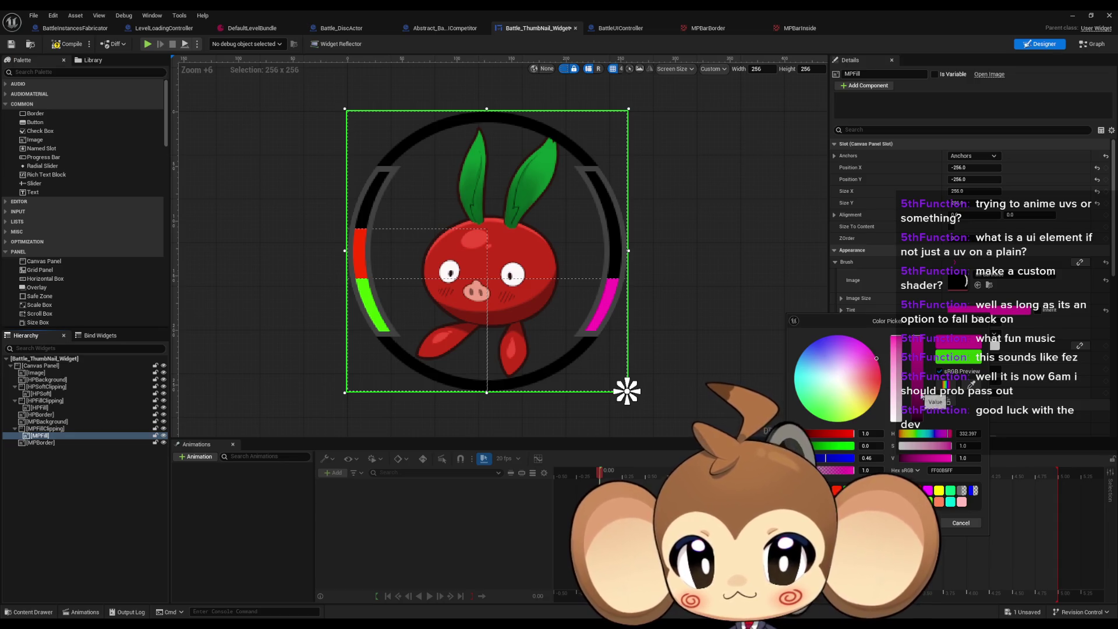